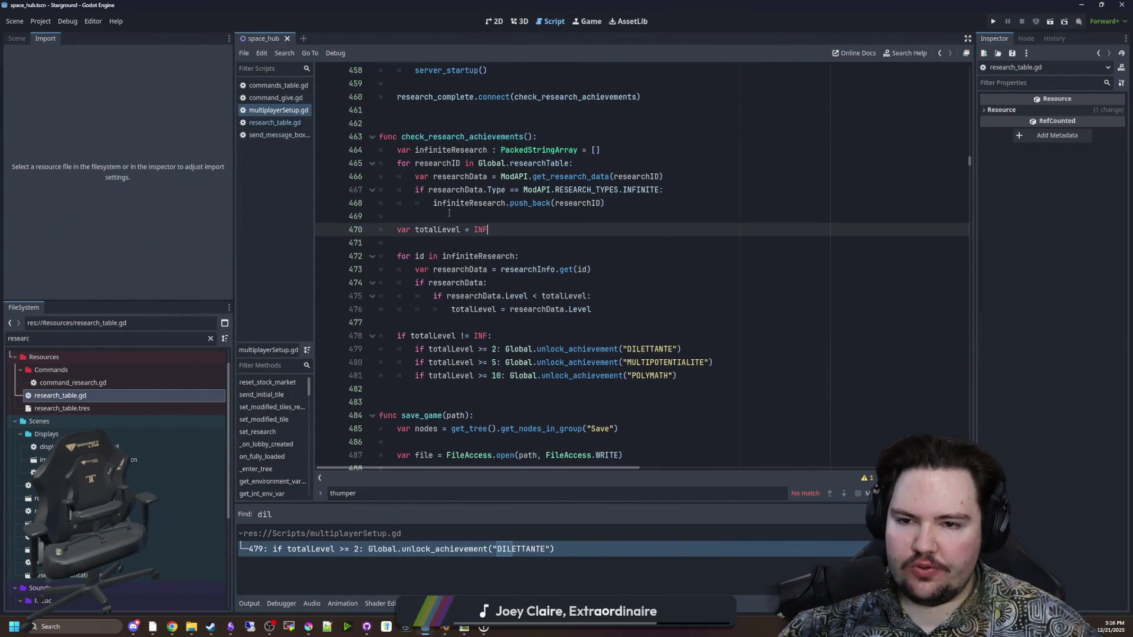
Bring up the chat app window briefly and hide it again
scroll(449, 213, "down", 1)
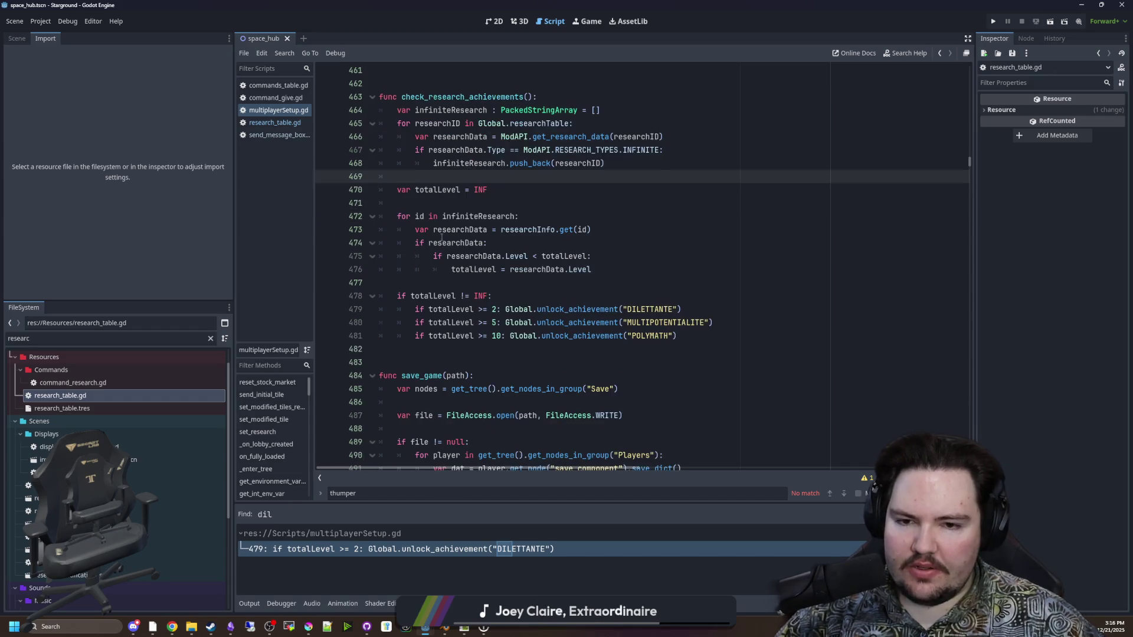
left_click(132, 627)
left_click(818, 339)
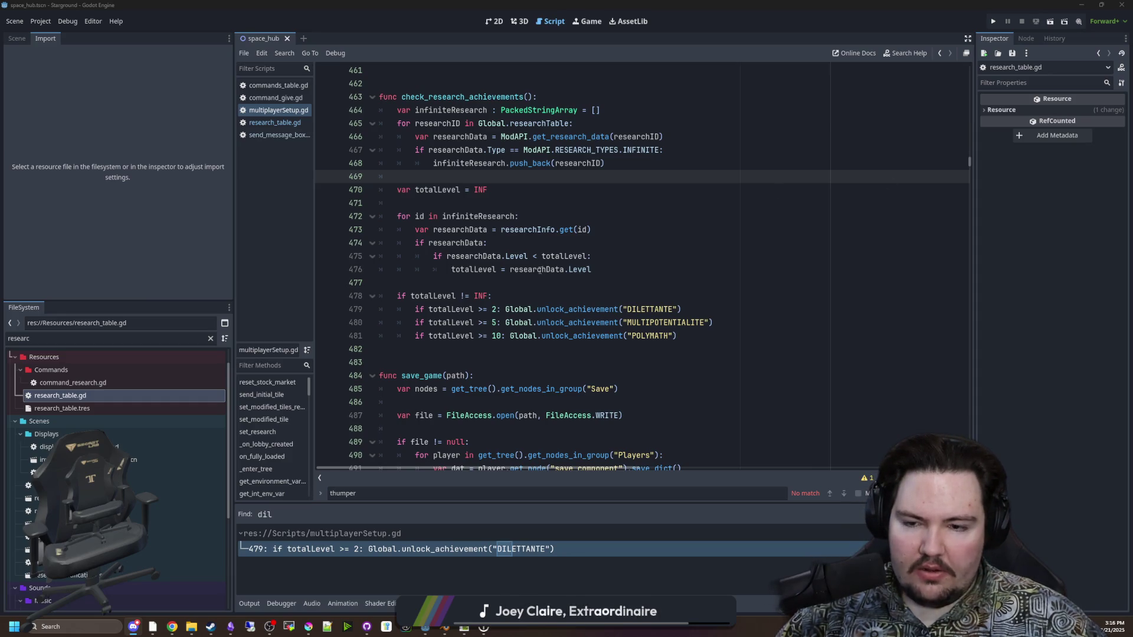
scroll(539, 270, "up", 1)
Review the totalLevel comparison code around lines 471–475 of the script
left_click(456, 243)
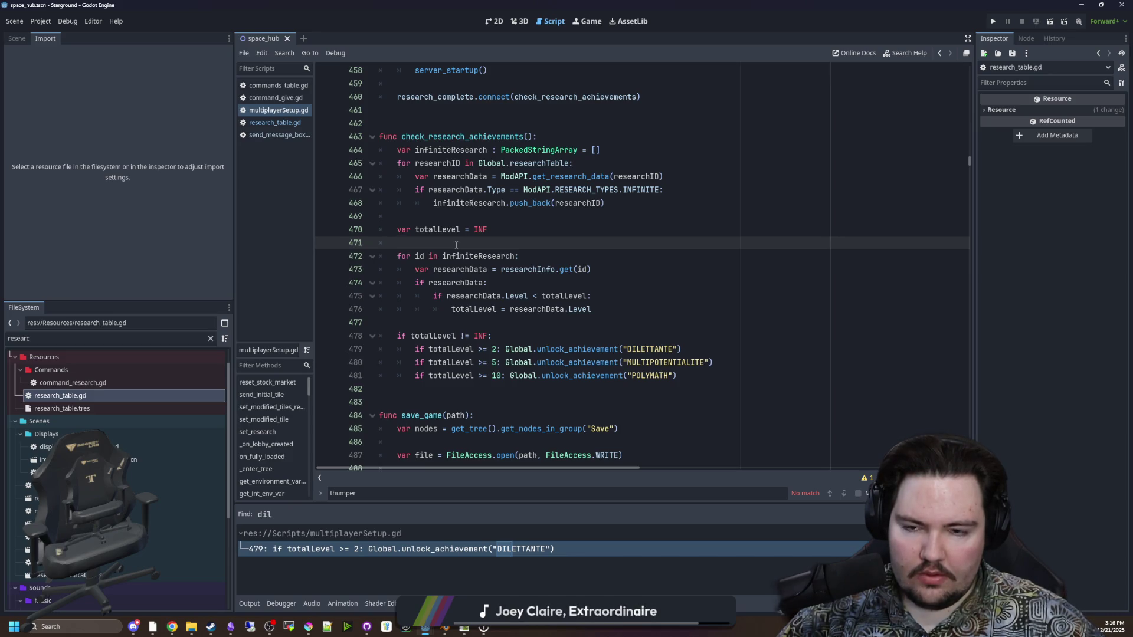
scroll(456, 244, "up", 1)
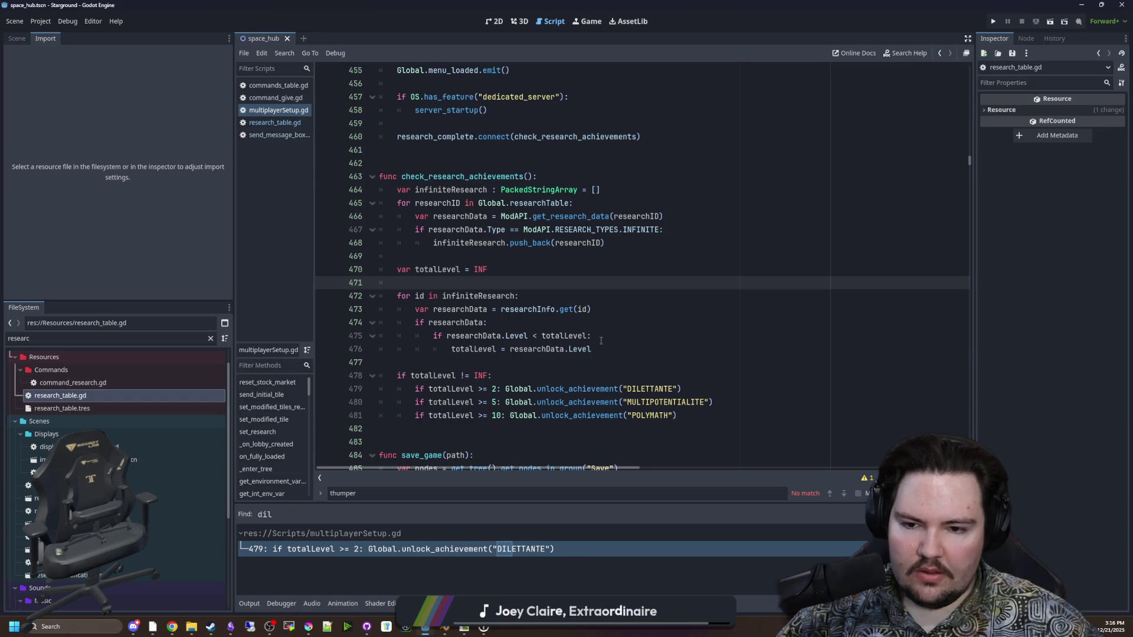
left_click_drag(601, 341, 434, 336)
left_click(499, 322)
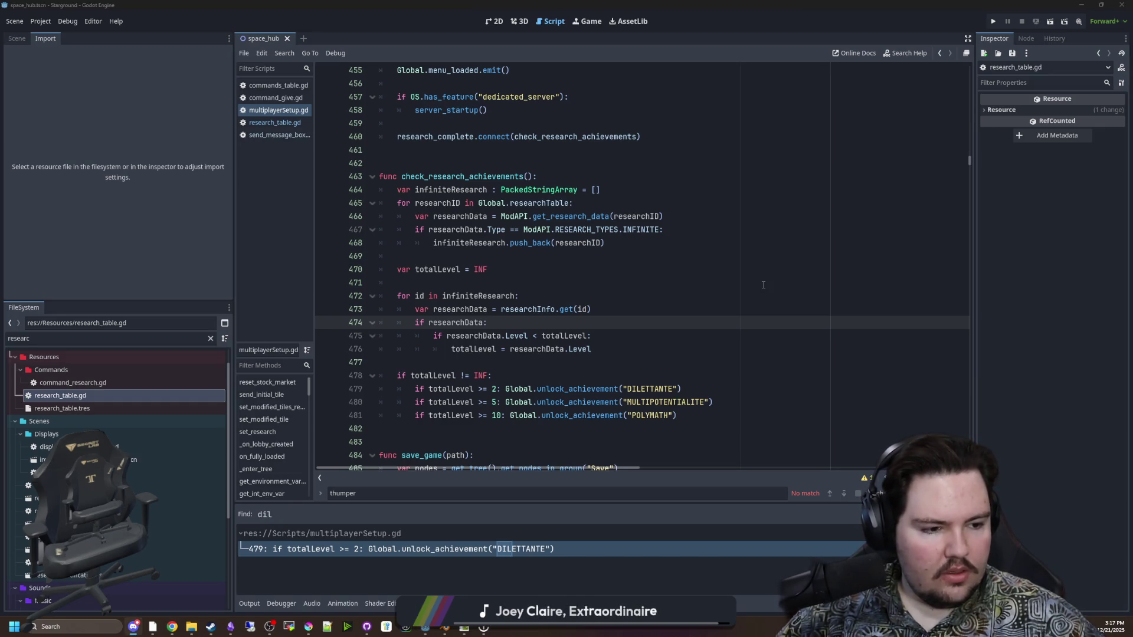
left_click(596, 284)
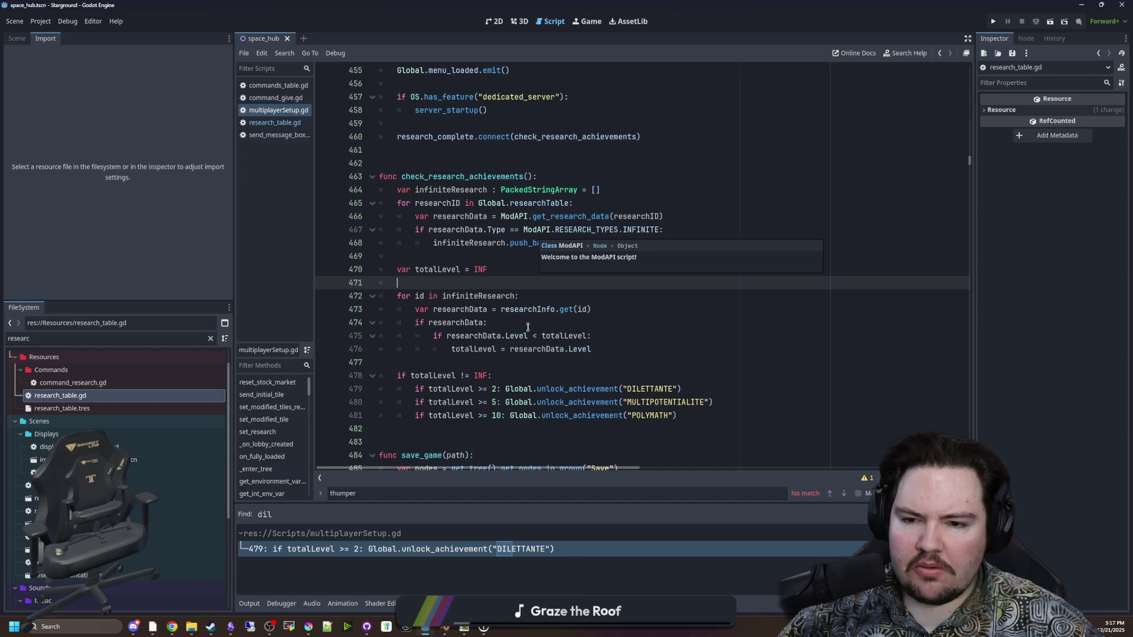
scroll(513, 349, "down", 1)
Add an else branch after line 476 setting totalLevel = 0, and save the script
double_click(507, 282)
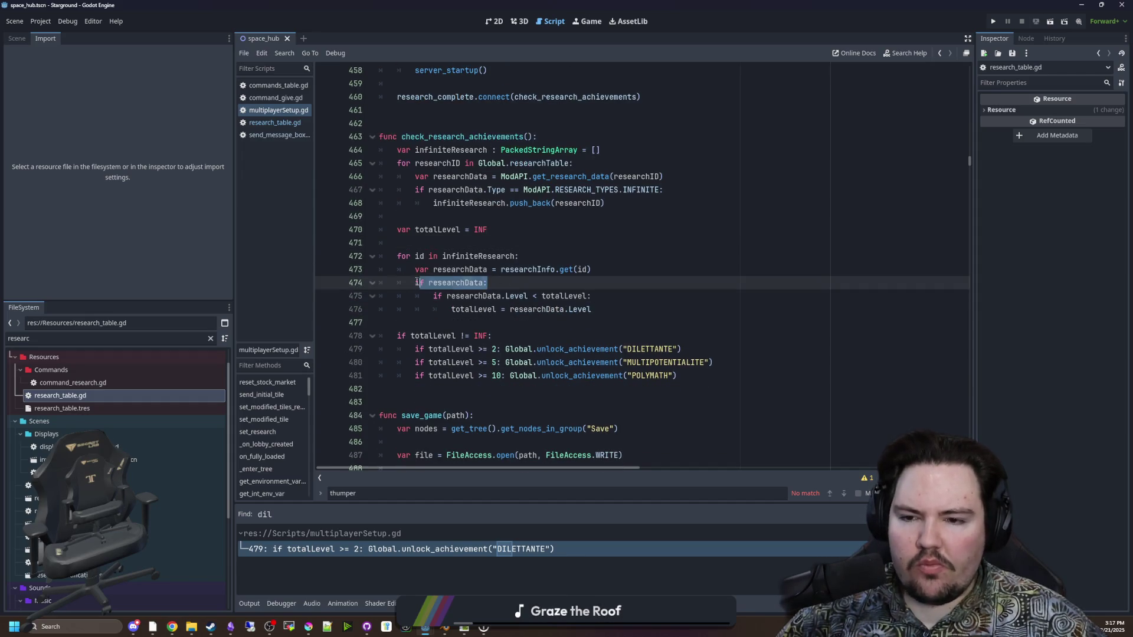
left_click(633, 312)
key("Return")
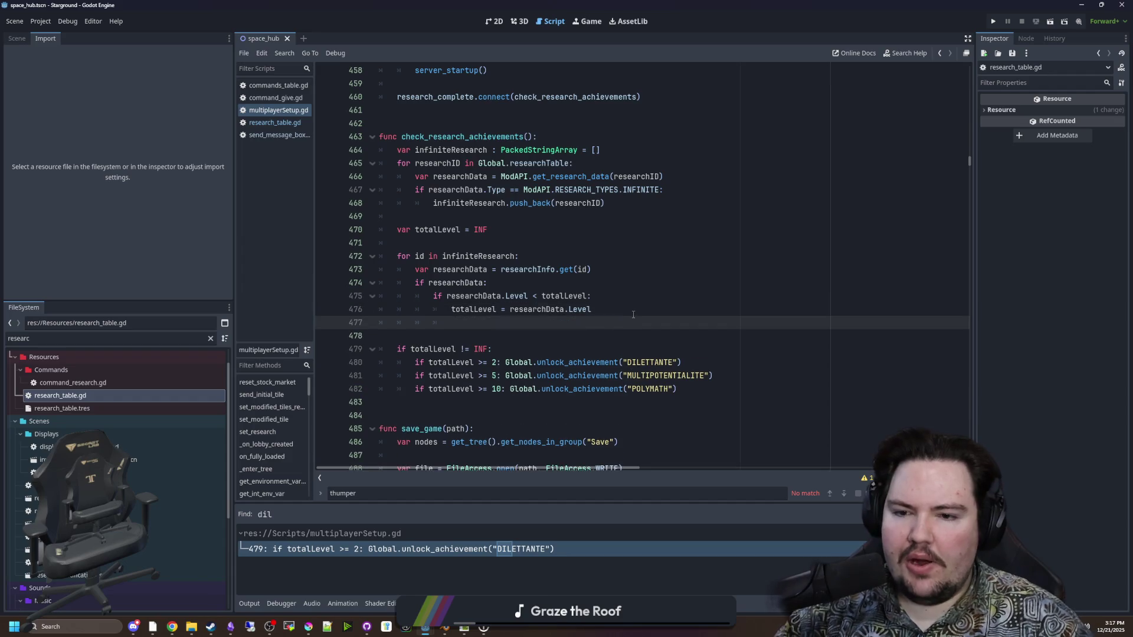
type("else:")
key("Return")
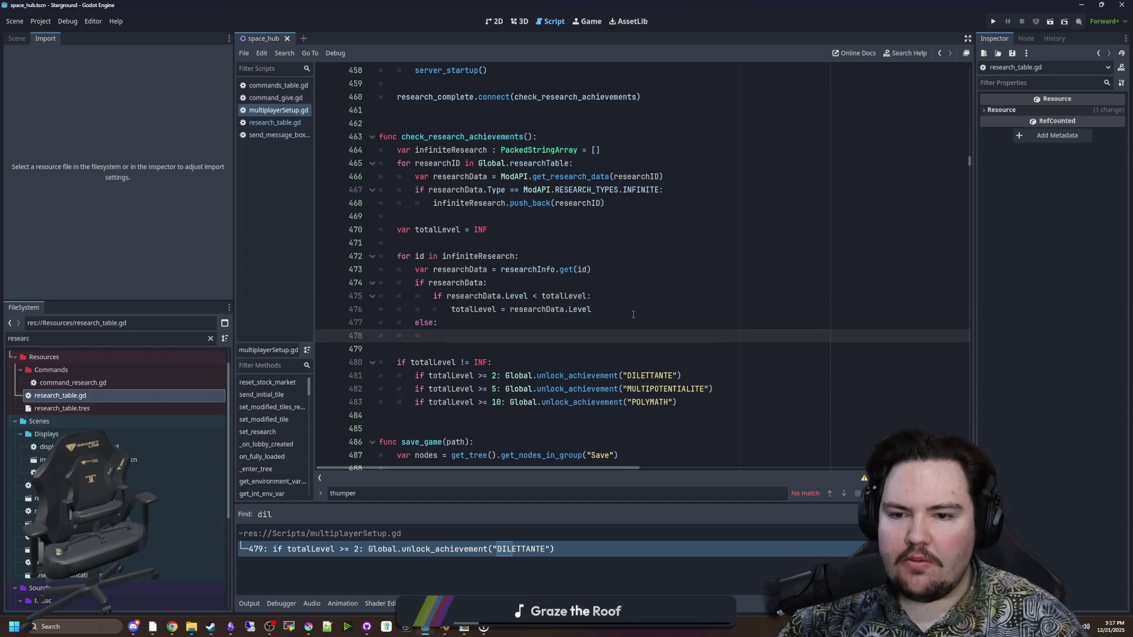
type("totalLevel = 0")
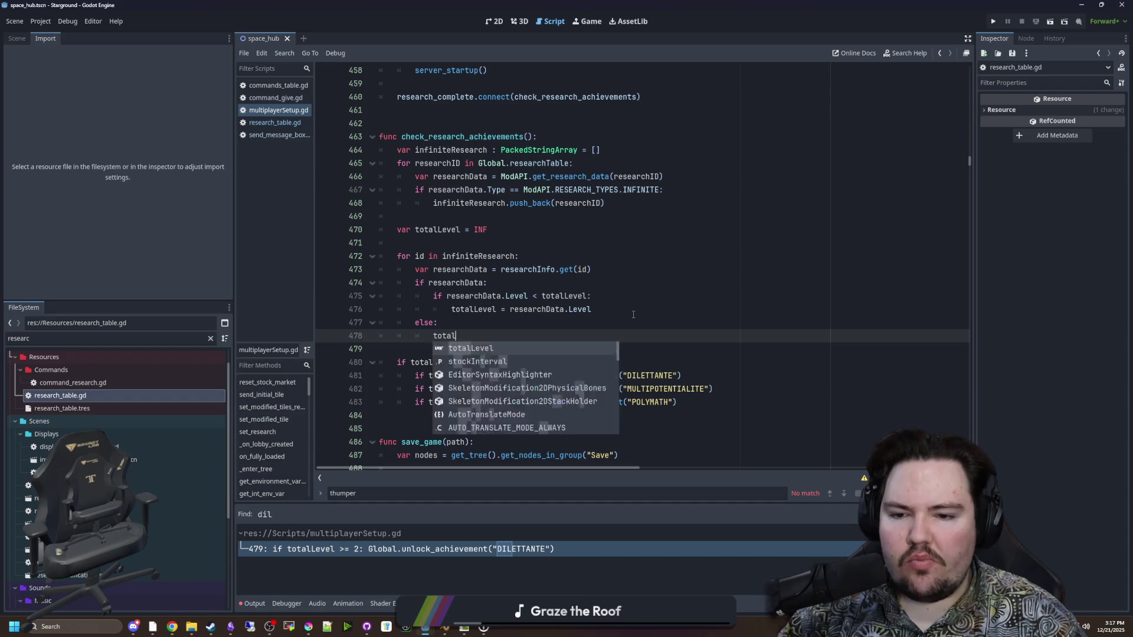
scroll(633, 314, "right", 3)
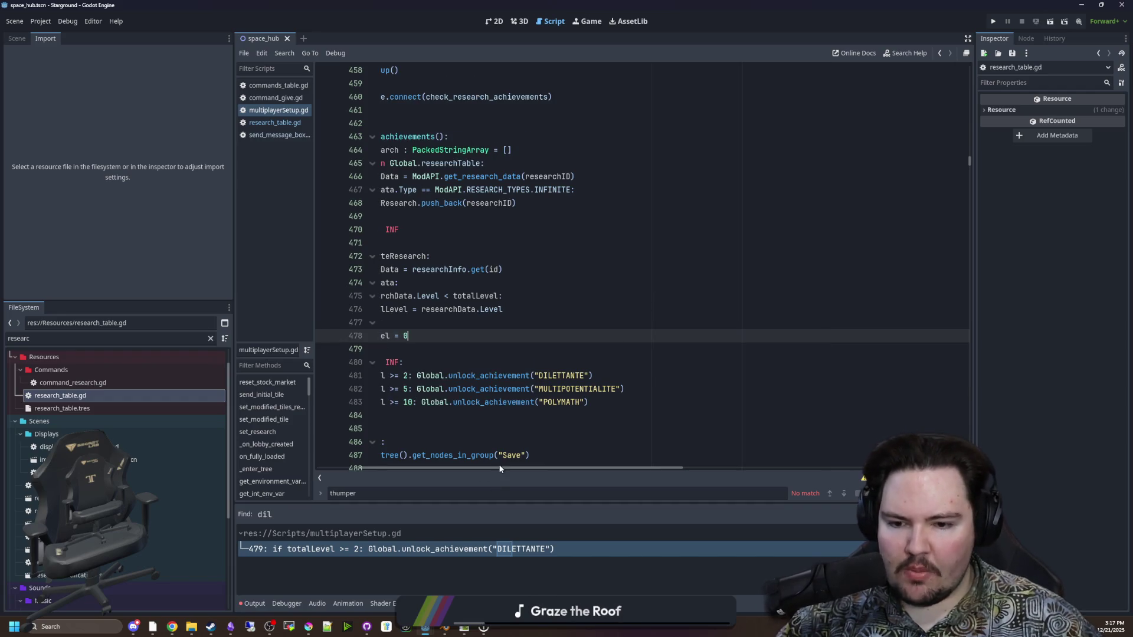
scroll(505, 469, "left", 3)
left_click(461, 323)
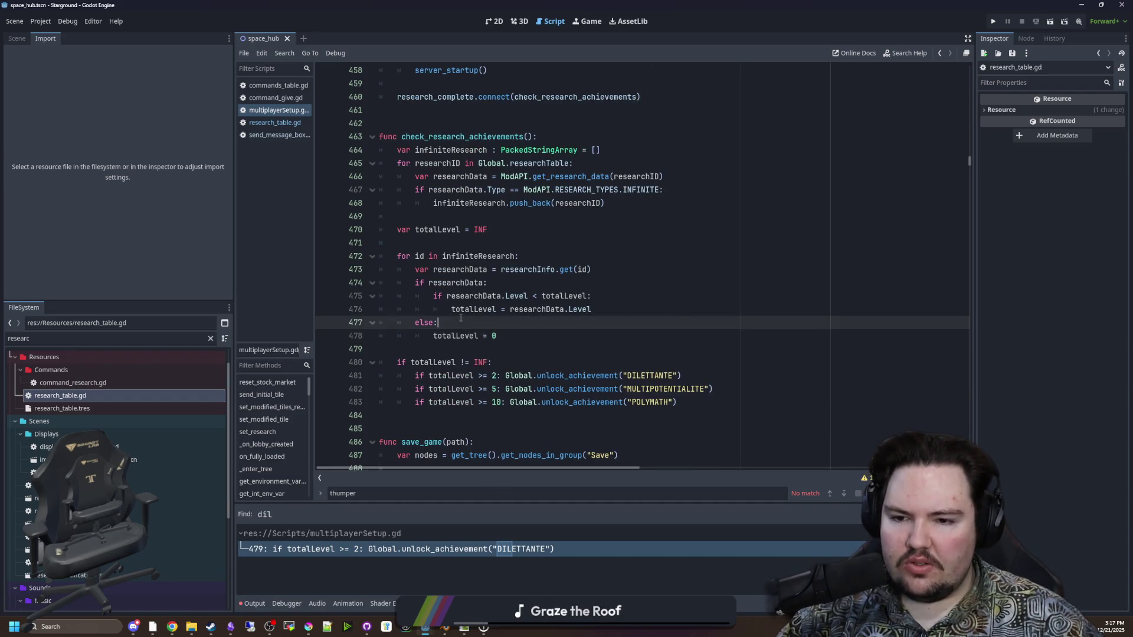
key("ctrl+s")
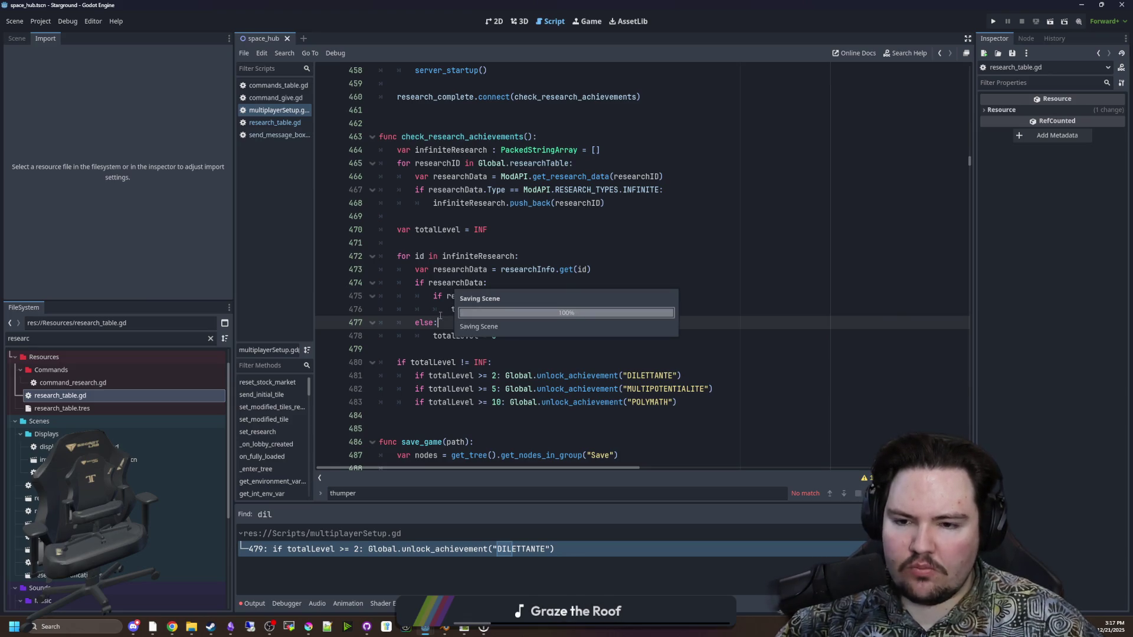
Find _process, insert a check_research_achievements() call there, and jump to its definition
left_click(463, 111)
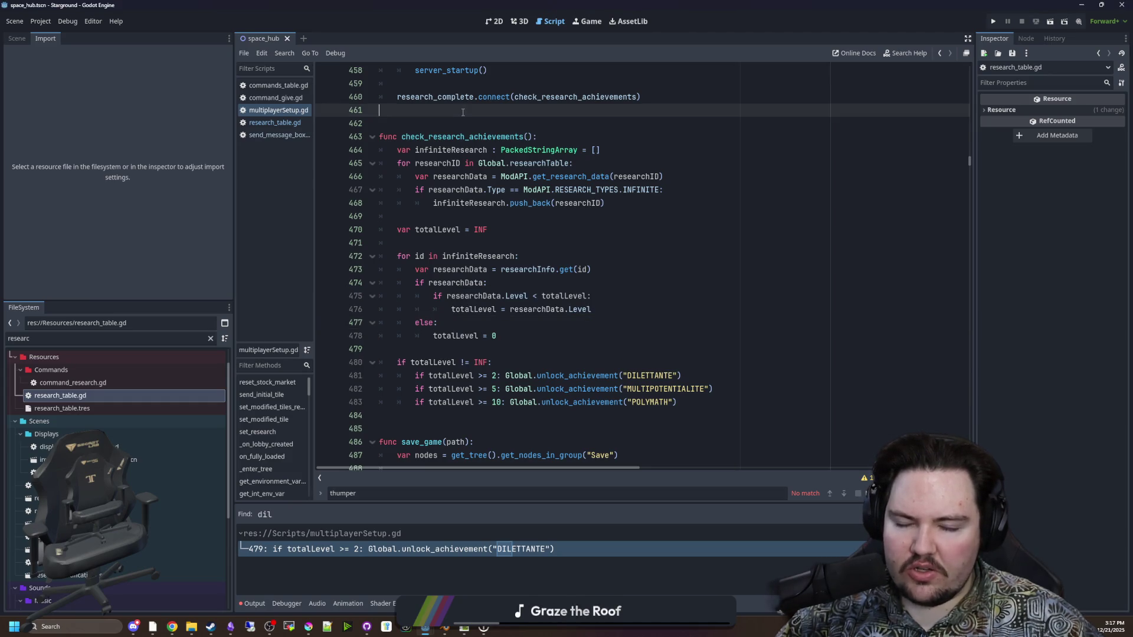
key("ctrl+f")
type("_process")
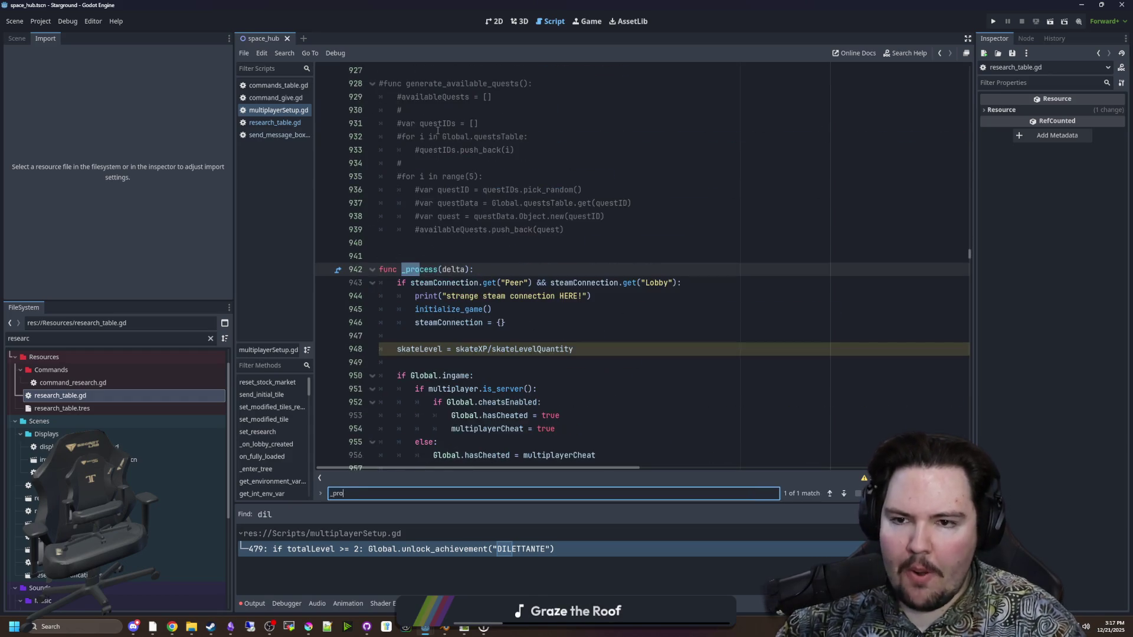
scroll(438, 129, "right", 2)
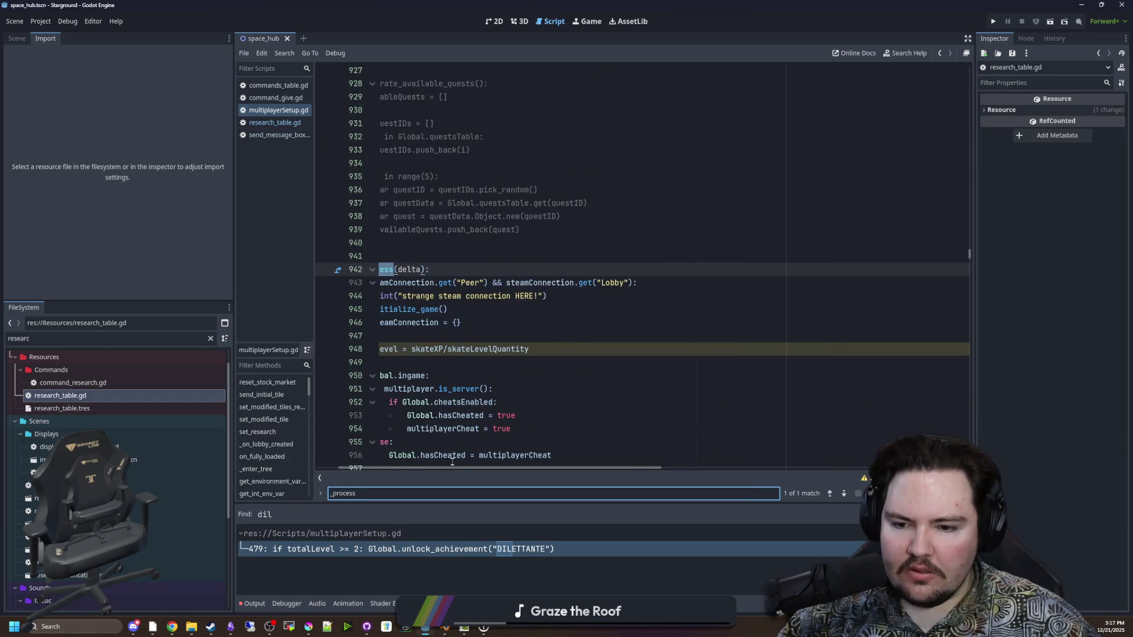
scroll(452, 461, "left", 2)
left_click(414, 337)
key("Return")
key("Return")
key("Up")
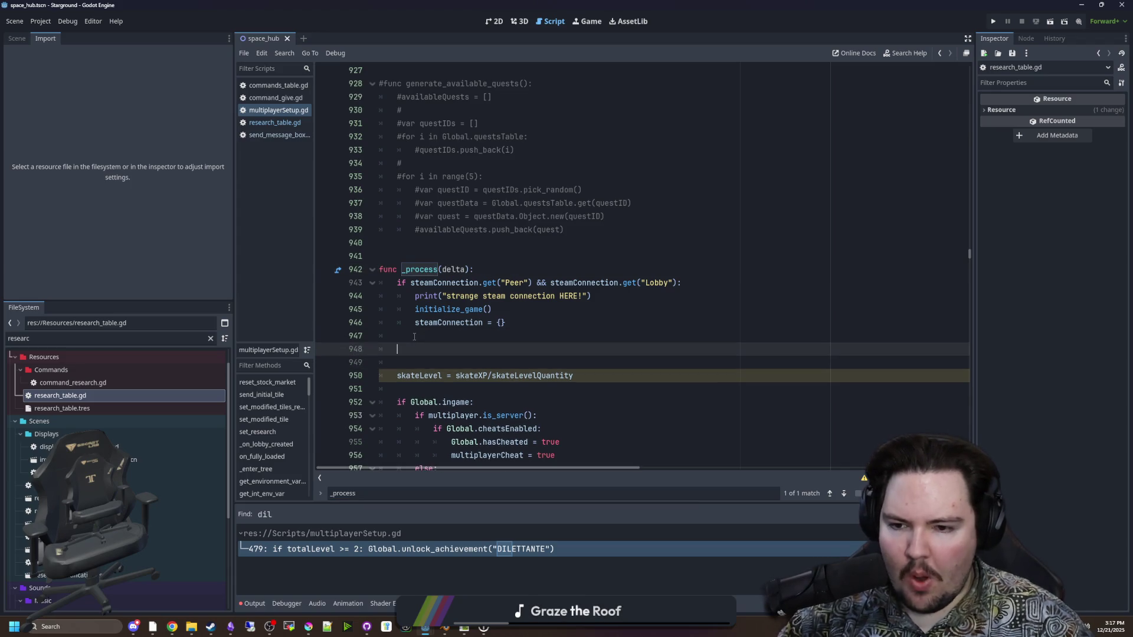
type("heck_r")
key("Return")
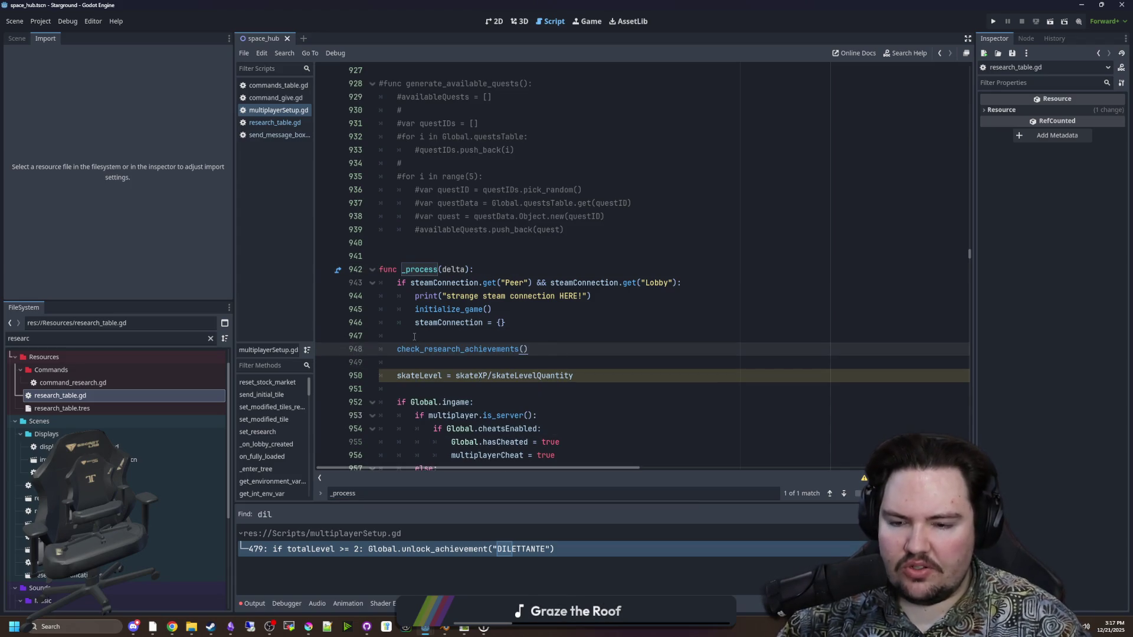
left_click(446, 349, "ctrl")
left_click(416, 376)
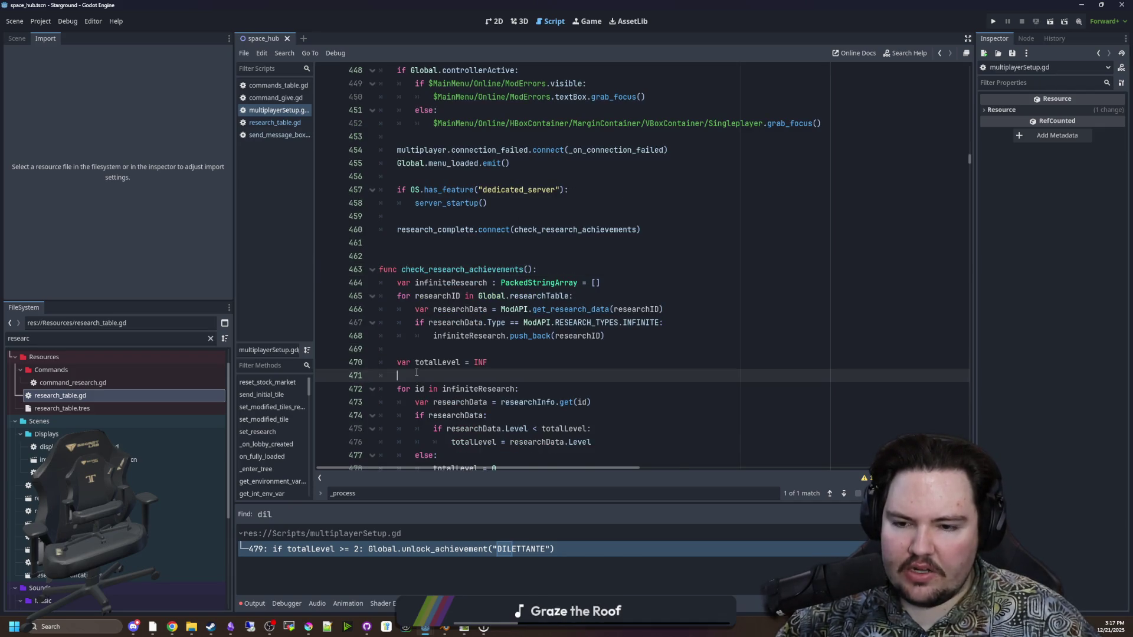
Add a print(totalLevel) line after the for loop
scroll(417, 376, "down", 3)
left_click(419, 363)
key("Return")
type("p")
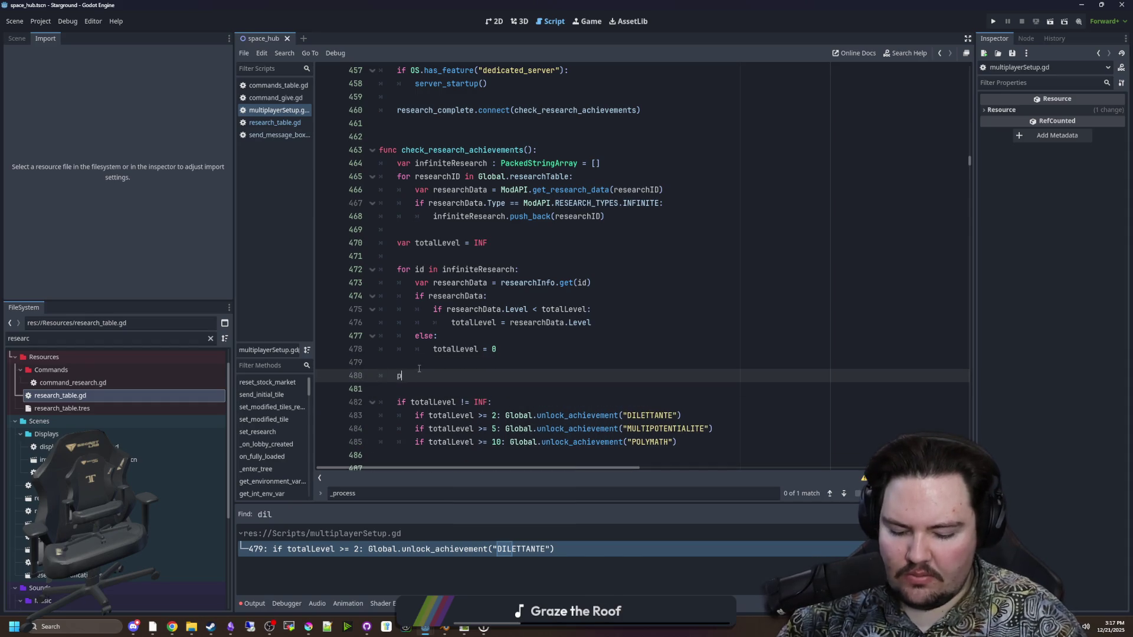
type("rint(totalLevel")
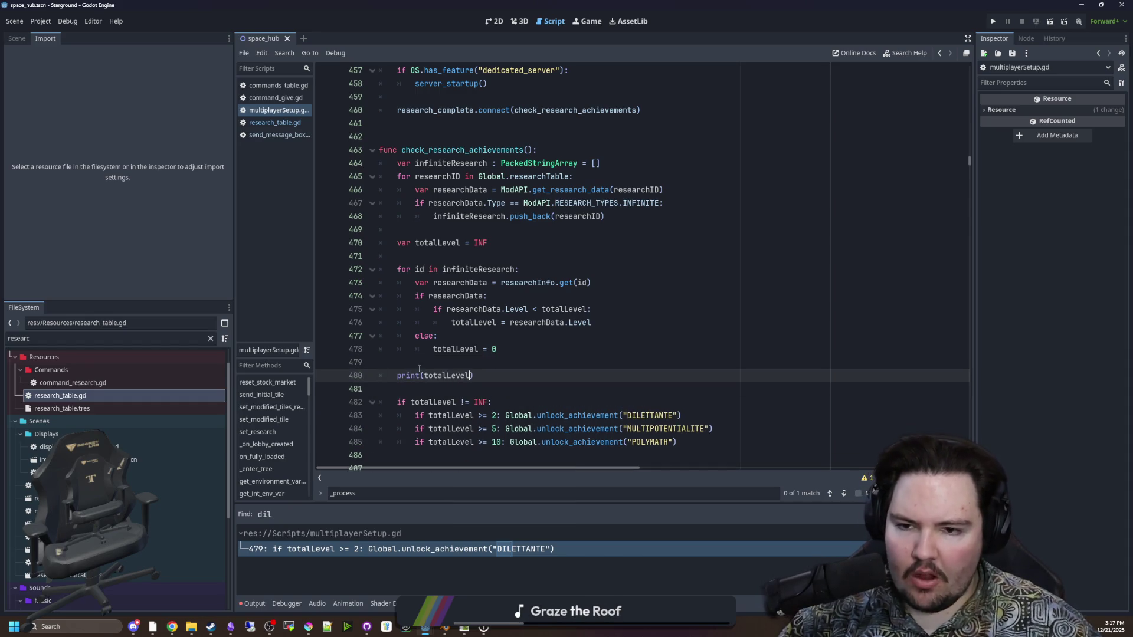
key("Up")
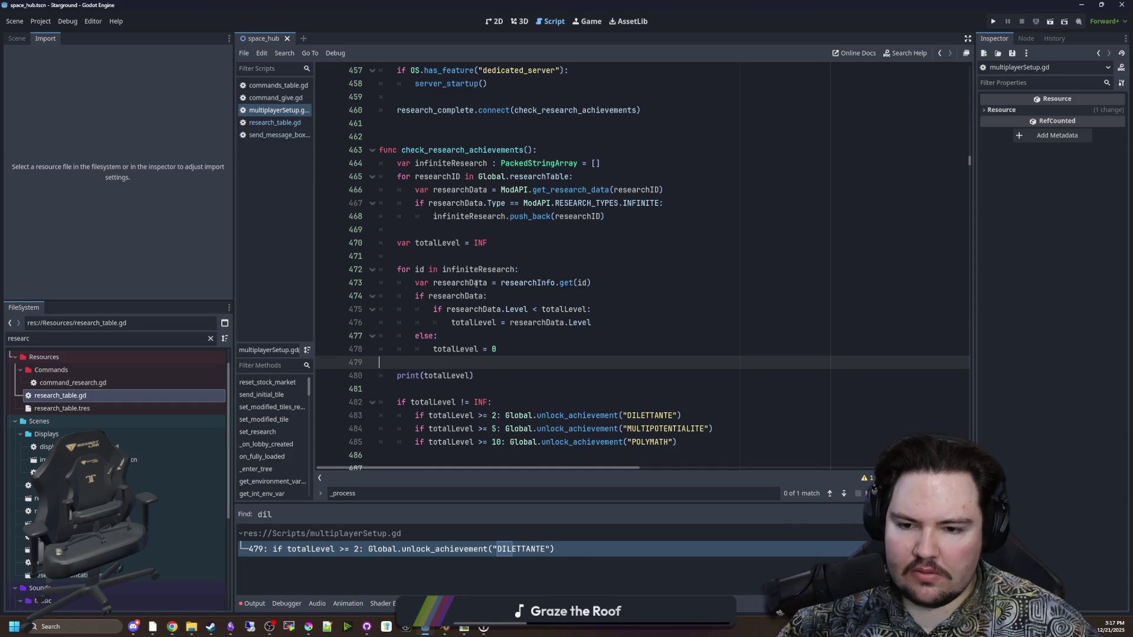
Check the indentation of the three achievement unlock lines, leaving it unchanged
scroll(475, 289, "down", 1)
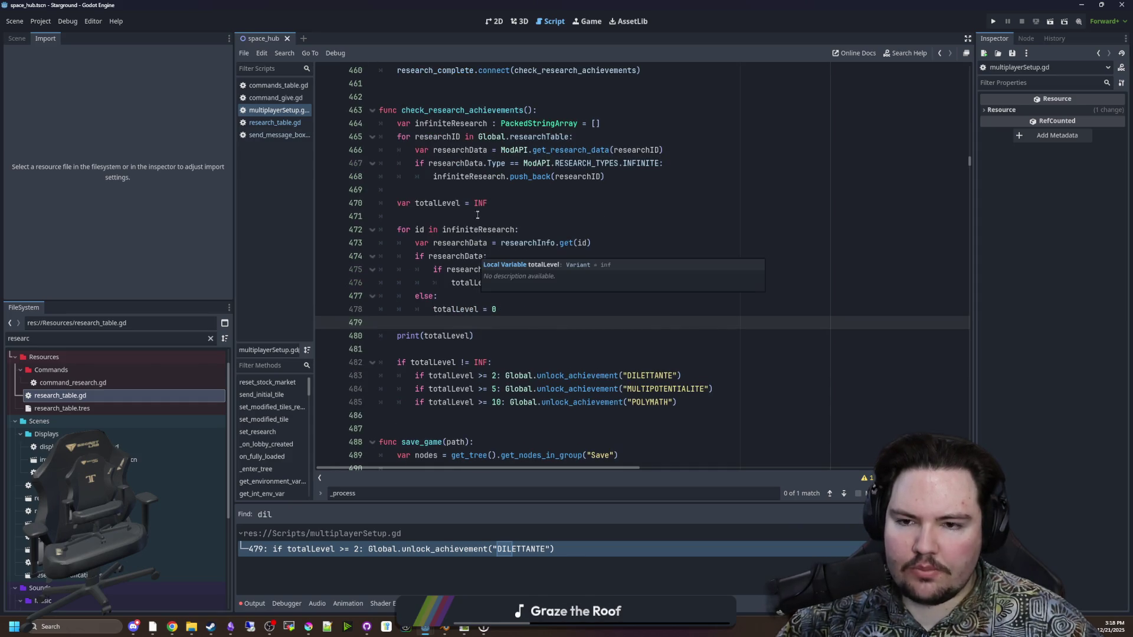
mouse_move(476, 207)
left_click(438, 216)
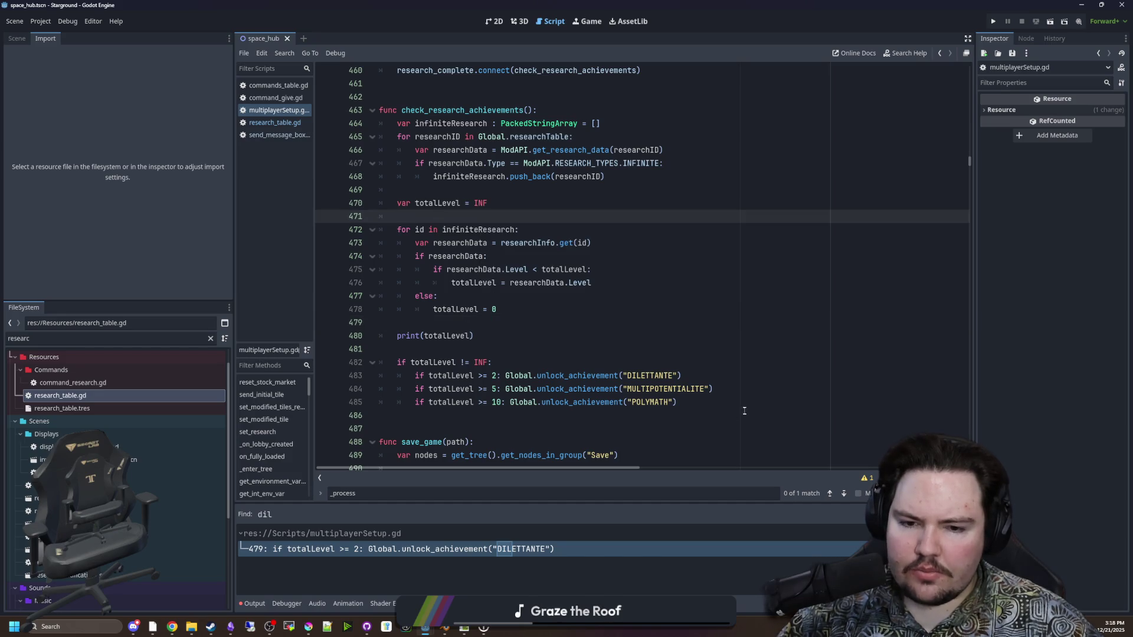
mouse_move(744, 411)
left_mouse_down()
mouse_move(438, 402)
mouse_move(381, 375)
left_mouse_up()
key("shift+Tab")
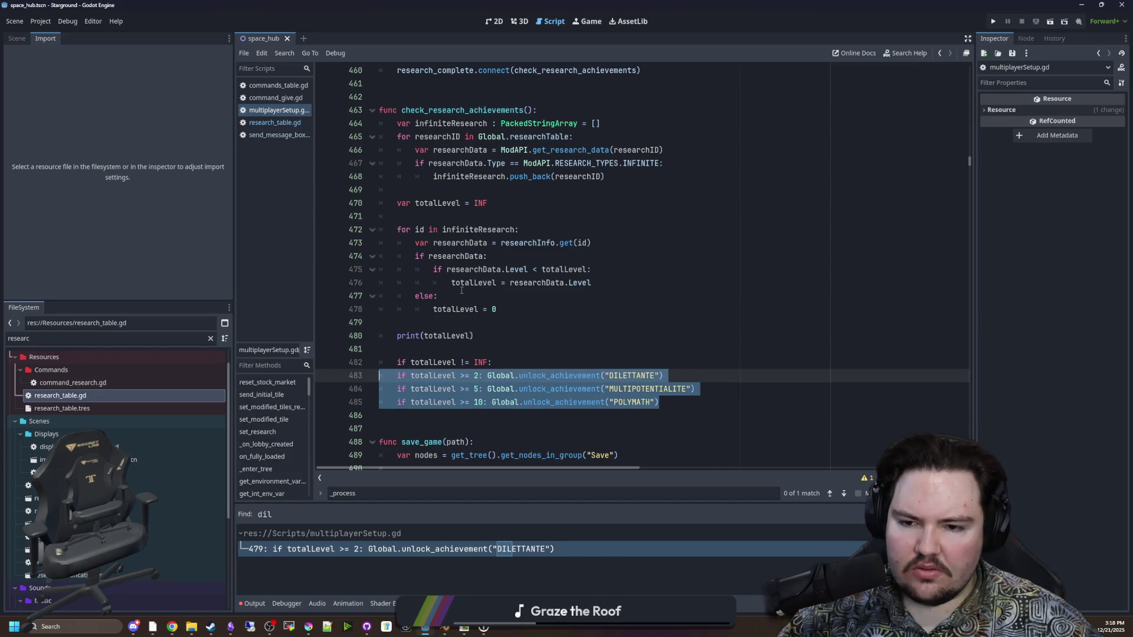
key("Tab")
left_click(494, 336)
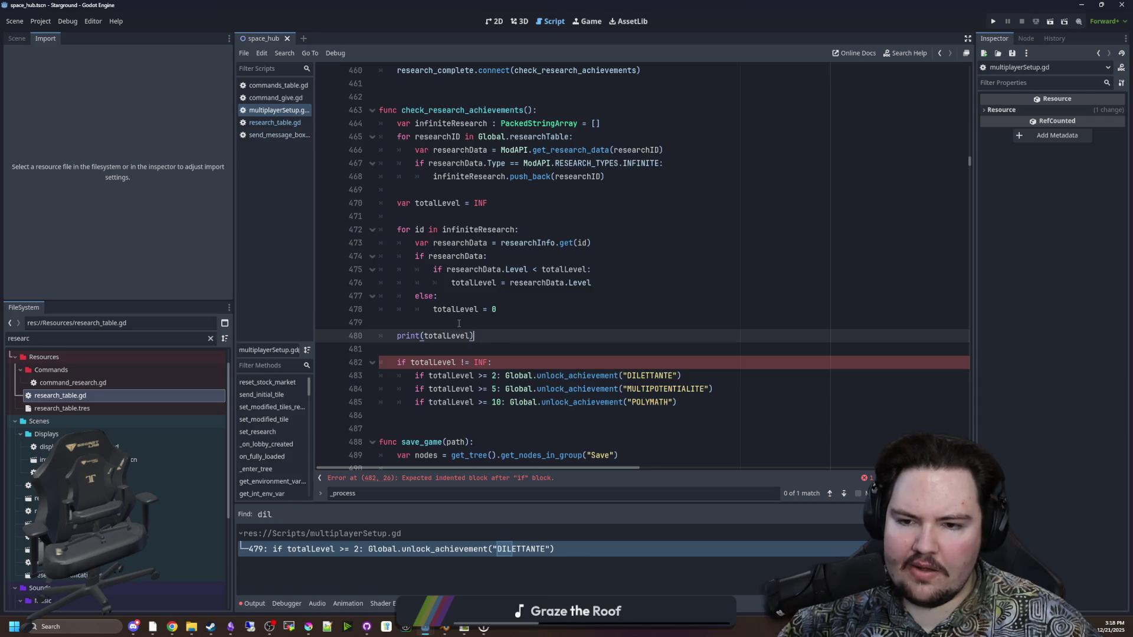
left_click(459, 323)
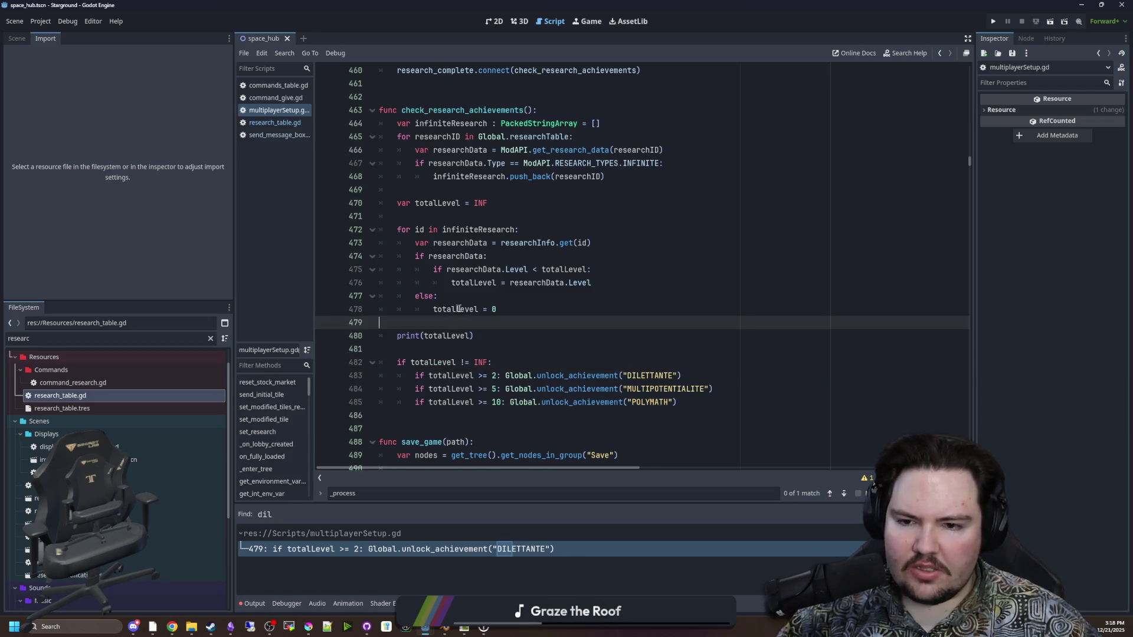
Add break under totalLevel = 0 in the else branch, save, and run the game
left_click(531, 310)
key("Return")
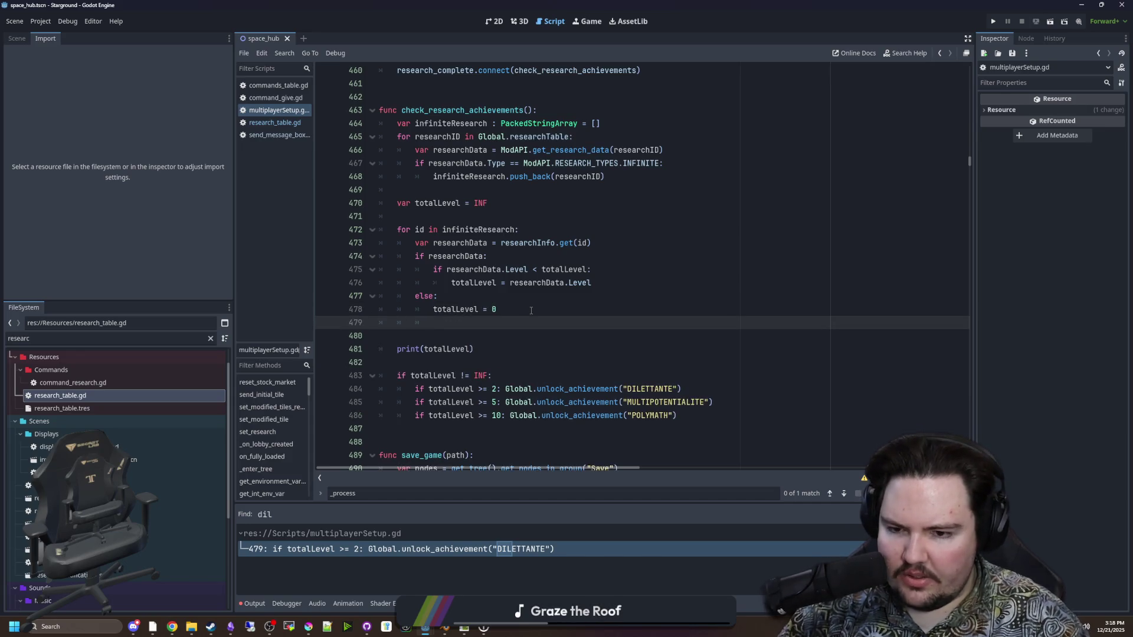
type("break;")
left_click(531, 311)
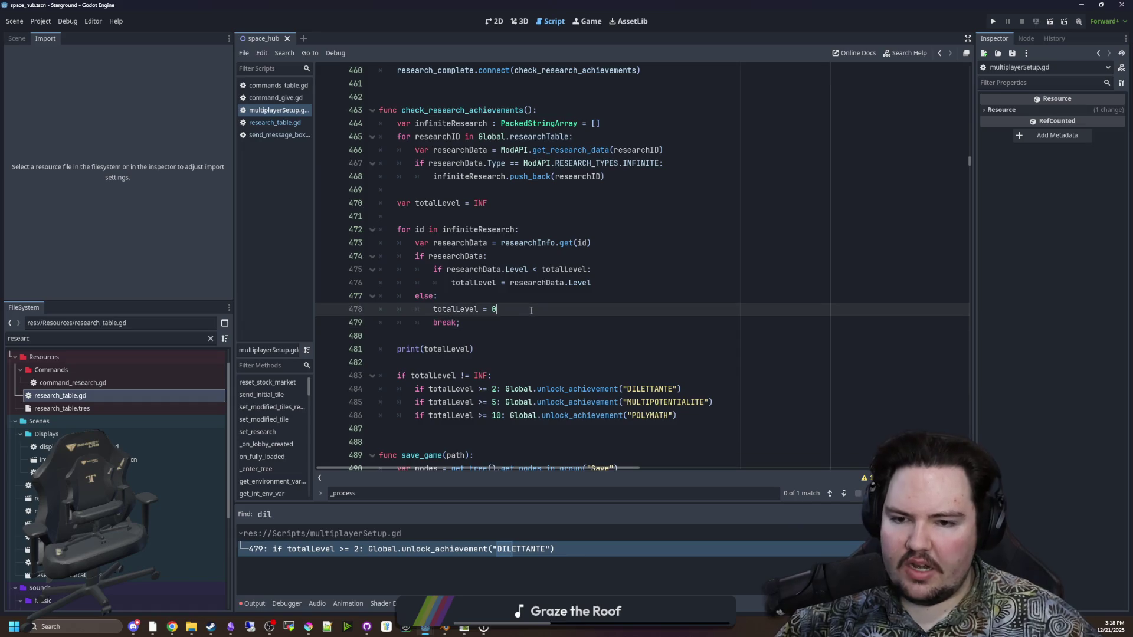
key("ctrl+s")
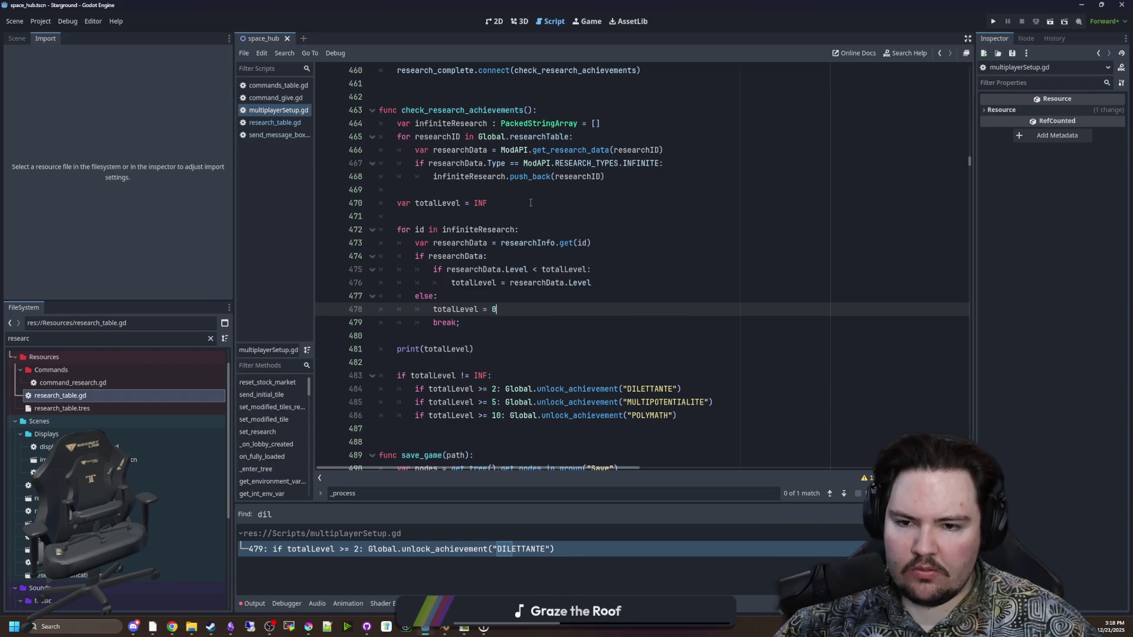
left_click(524, 299)
key("ctrl+s")
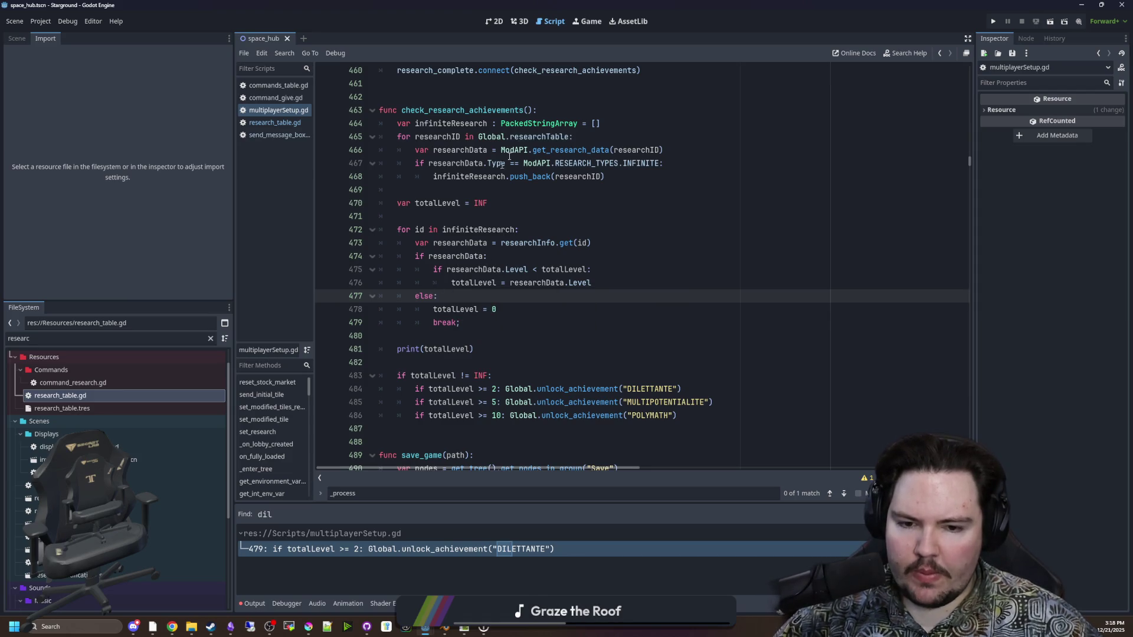
left_click(993, 22)
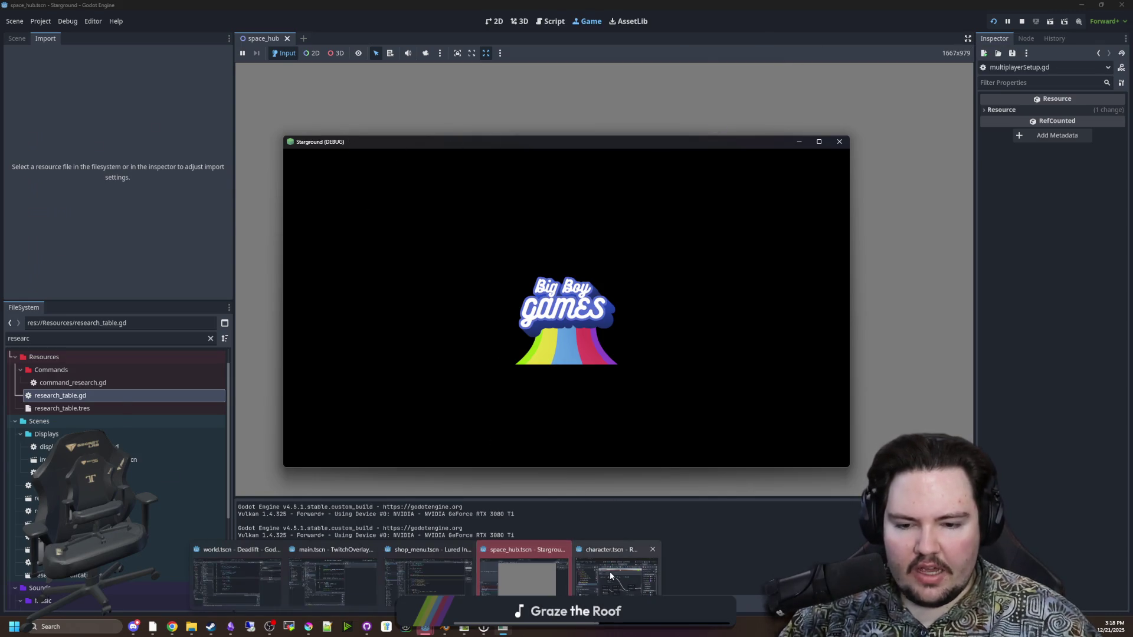
Peek at the Runfall character editor, then return to the Starground editor
key("alt+Tab")
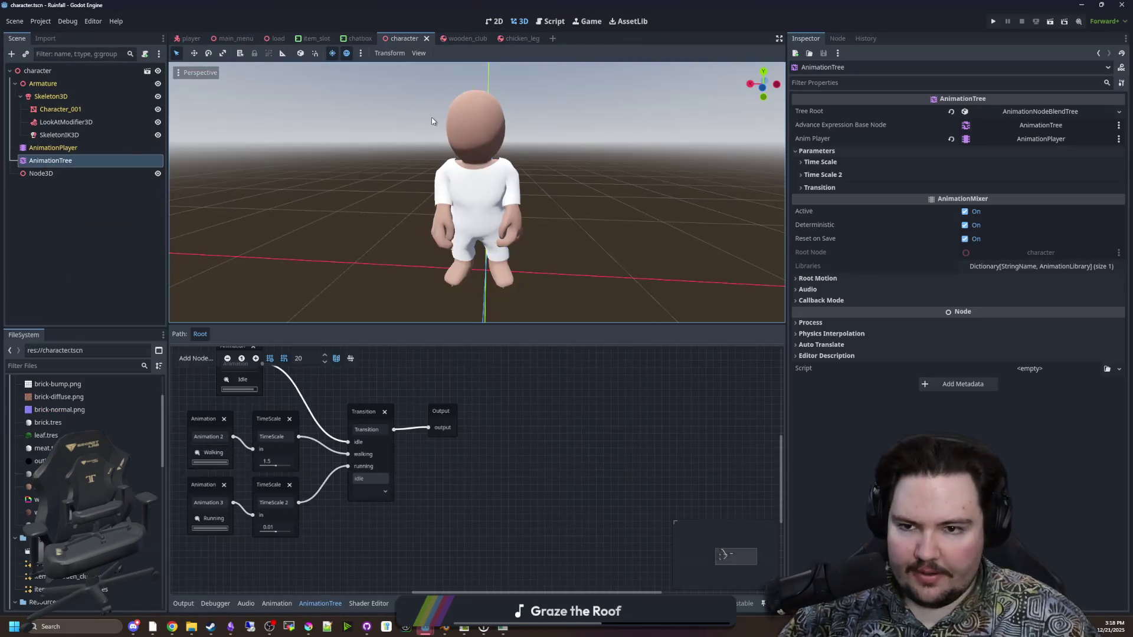
key("alt+Tab")
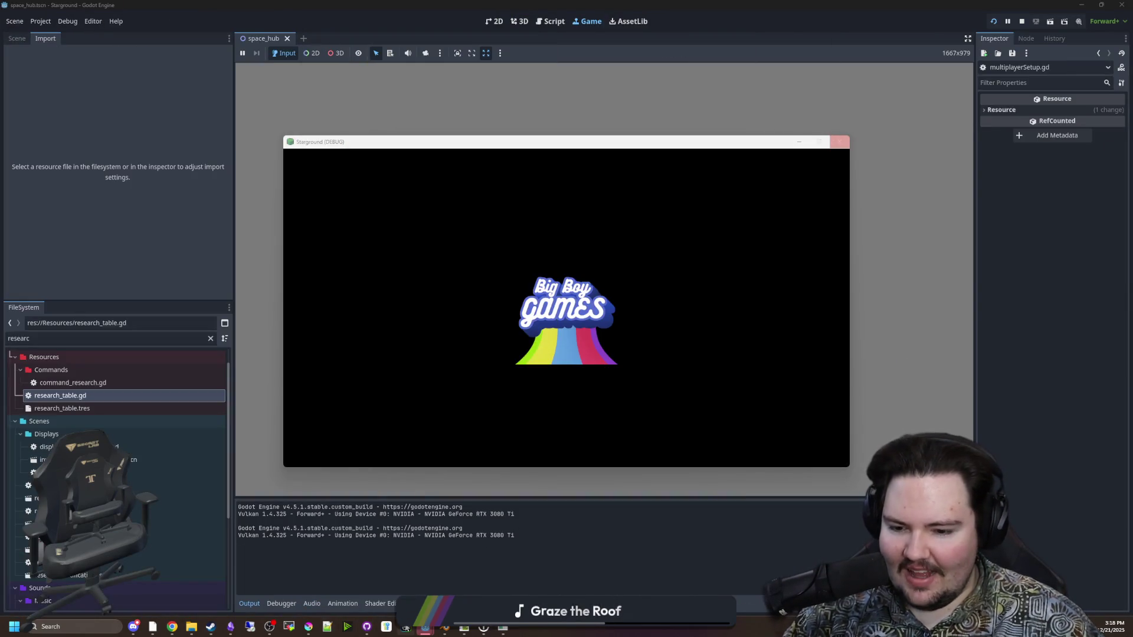
Switch to the Deadlift project's editor and browse the world script around line 235
mouse_move(419, 630)
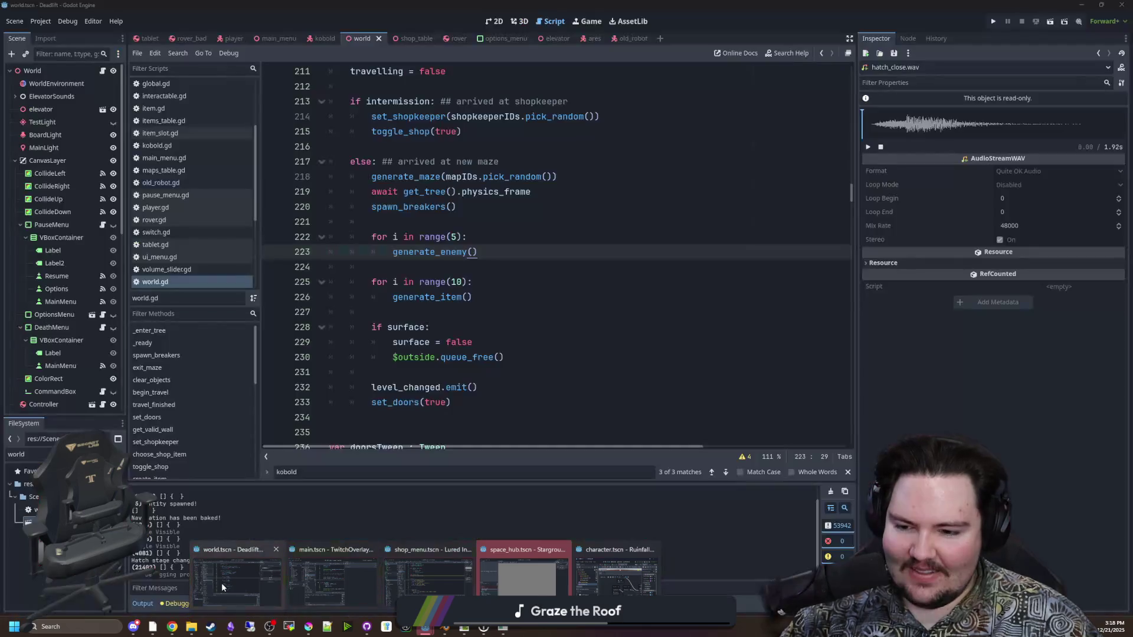
left_click(221, 583)
left_click(535, 312)
scroll(531, 265, "down", 3)
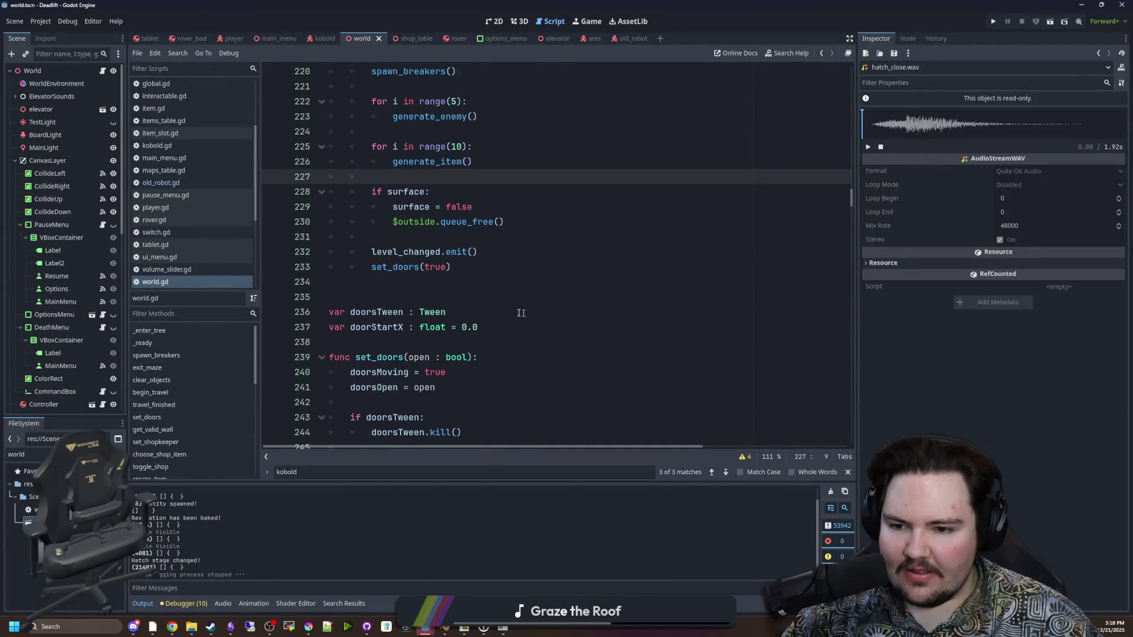
left_click(389, 298)
scroll(388, 269, "up", 4)
scroll(387, 269, "up", 5)
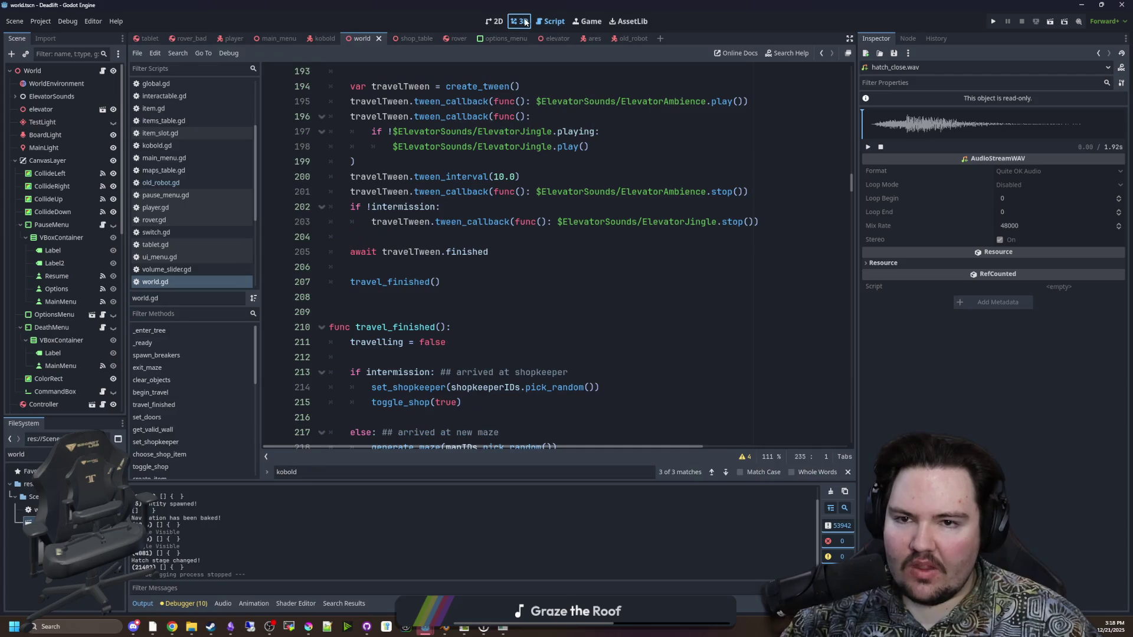
Show the world scene in 3D, stop the audio preview, fly into the room, and open old_robot
left_click(519, 21)
scroll(511, 221, "down", 5)
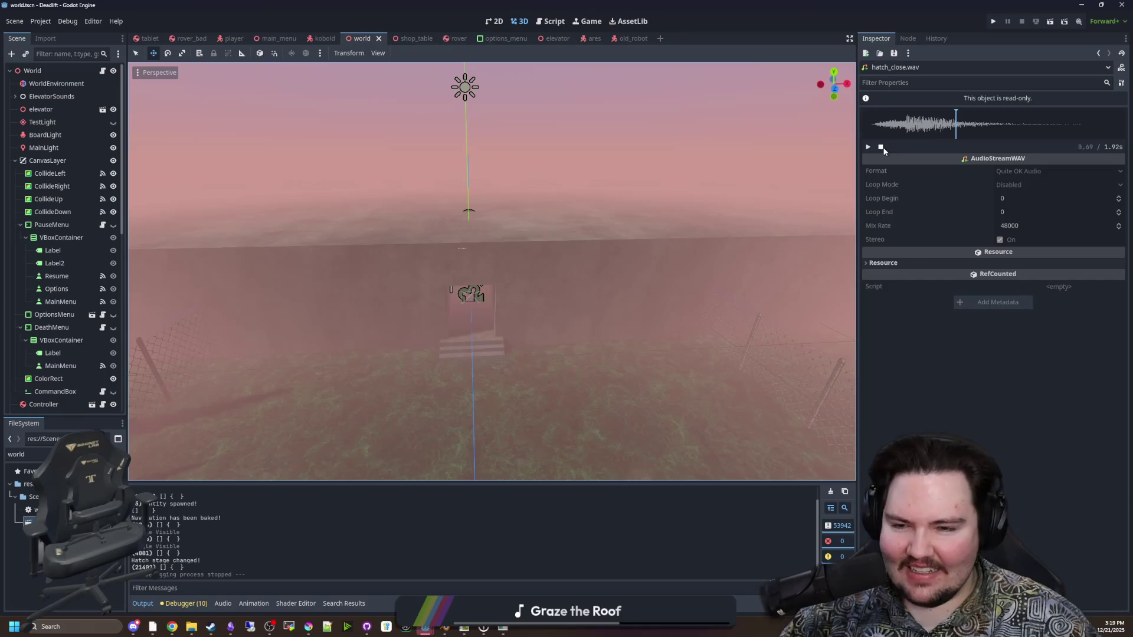
left_click(881, 146)
key("w")
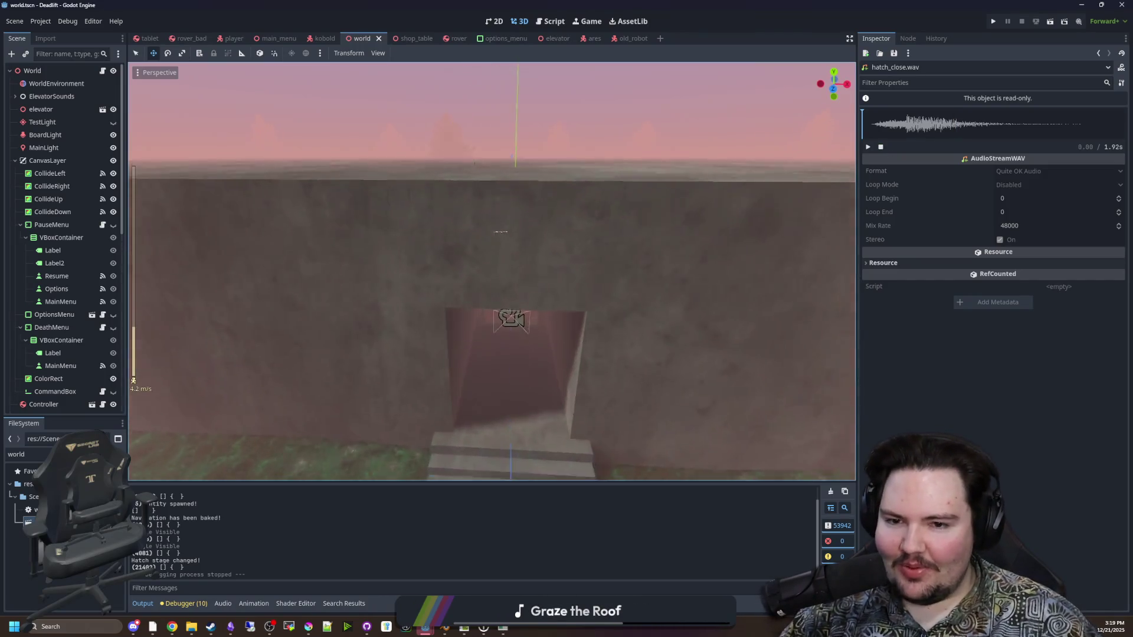
key("w")
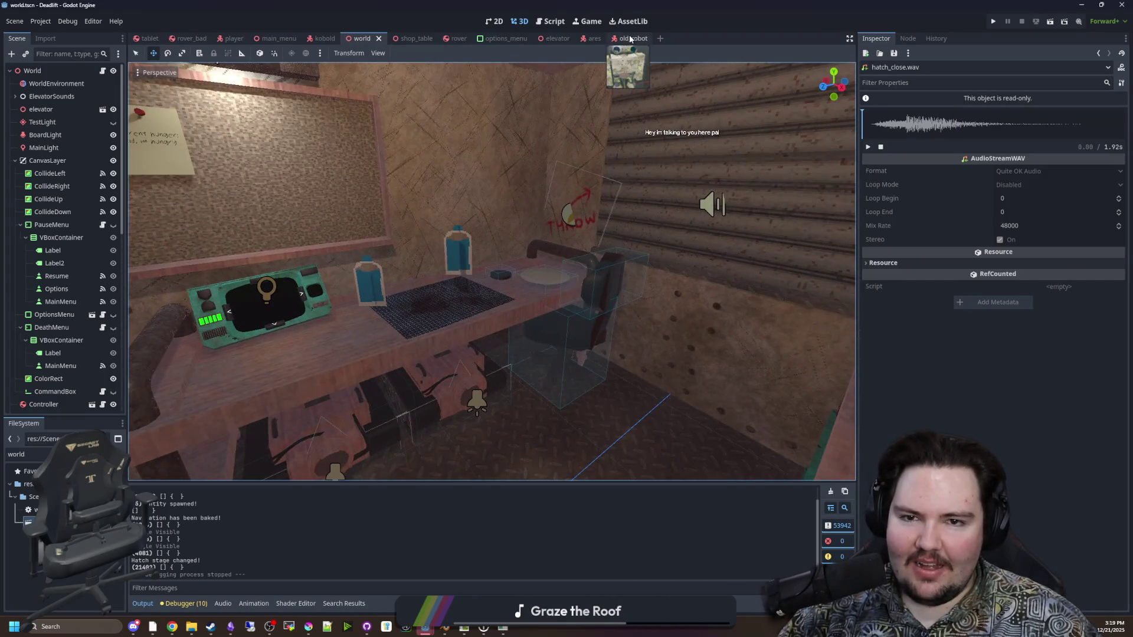
left_click(630, 39)
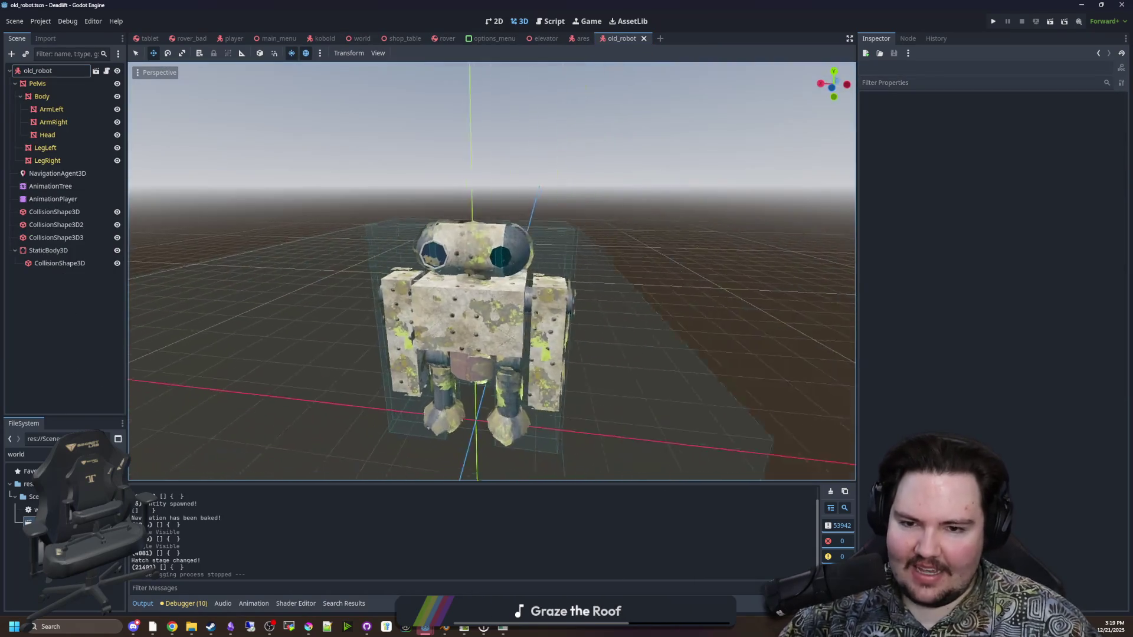
Frame the robot and select its Body mesh to show the leaf overlay material and shader code
key("s")
key("w")
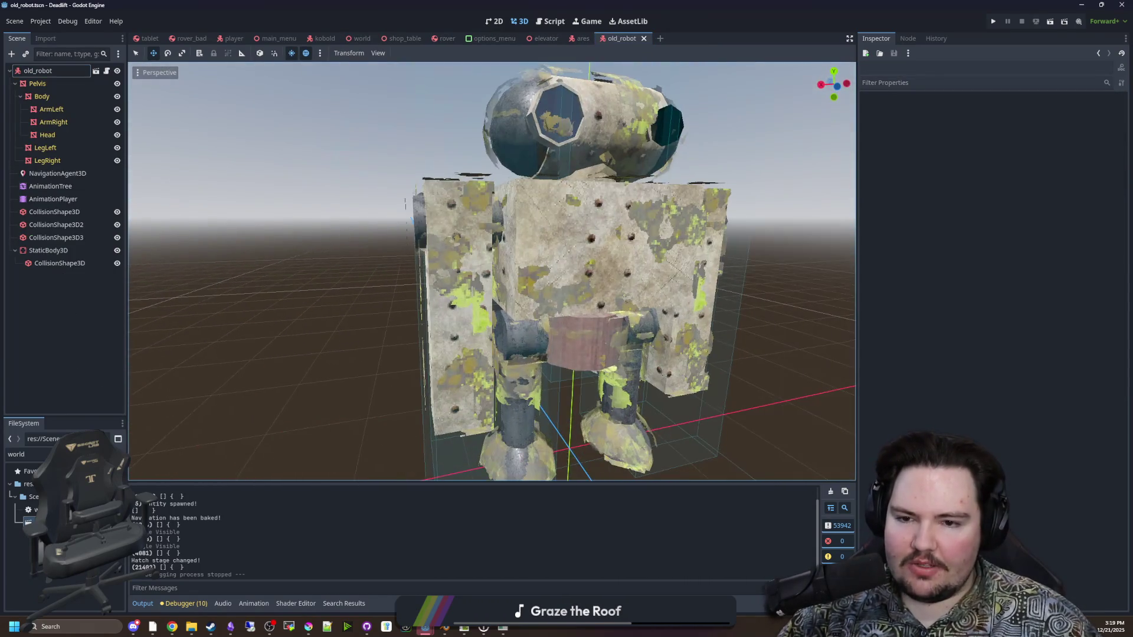
key("w")
key("s")
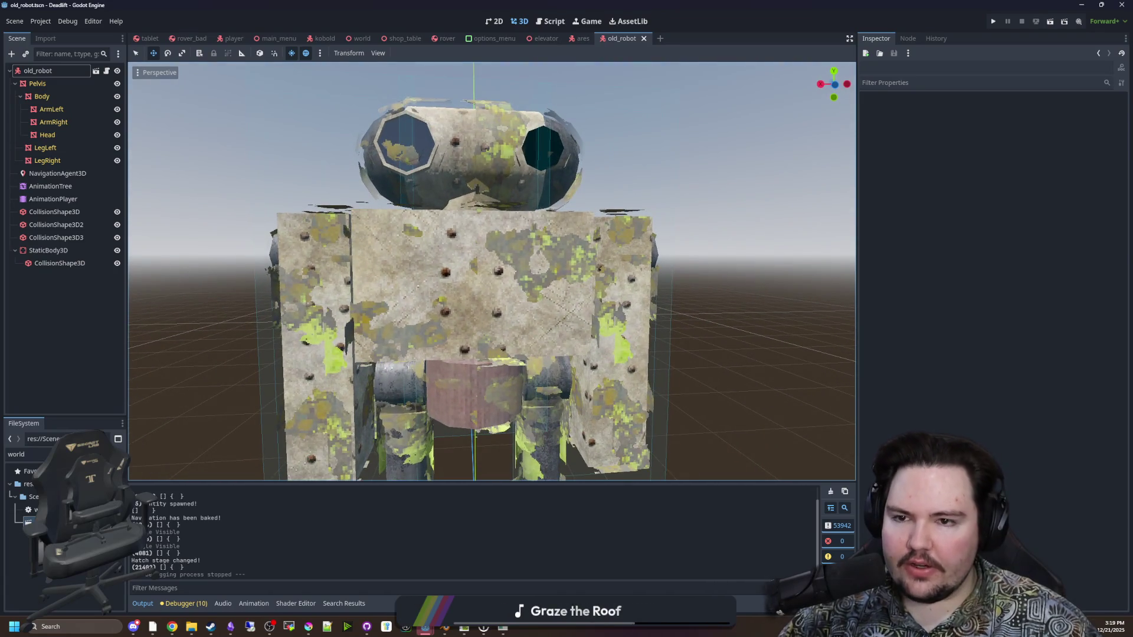
left_click(42, 97)
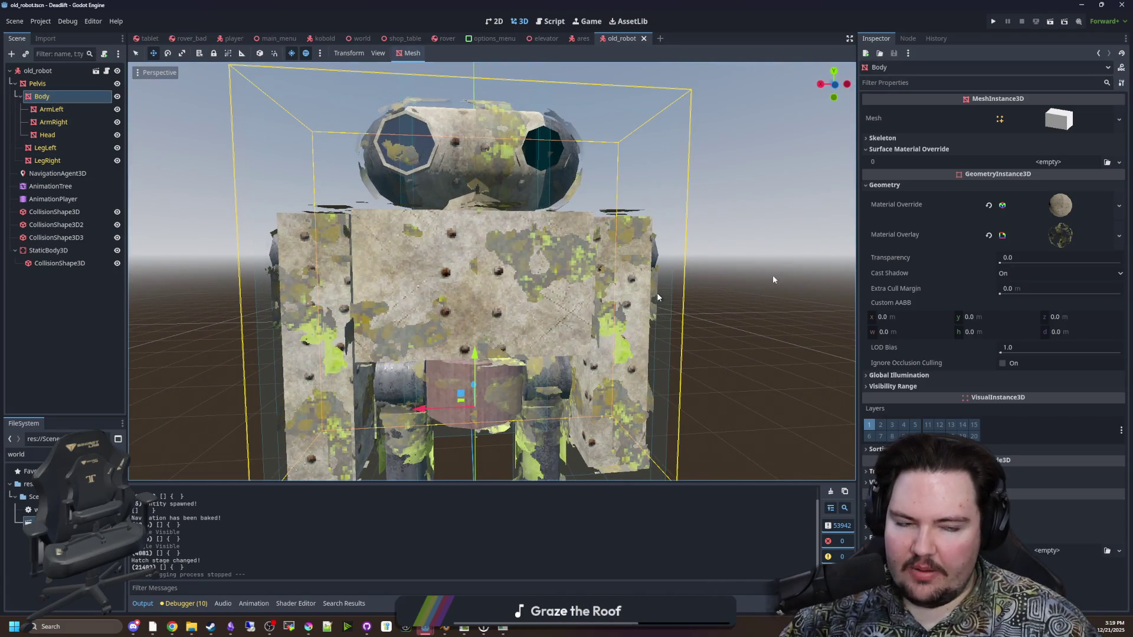
left_click(1060, 236)
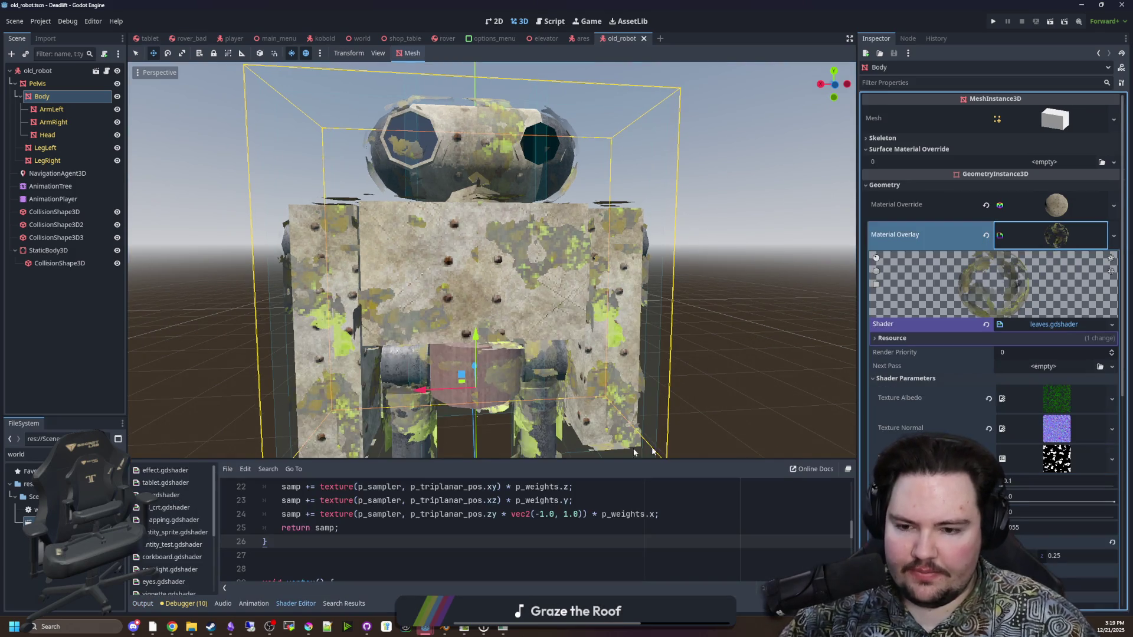
Enlarge the shader code panel and orbit around the robot, then reselect the Body mesh
key("d")
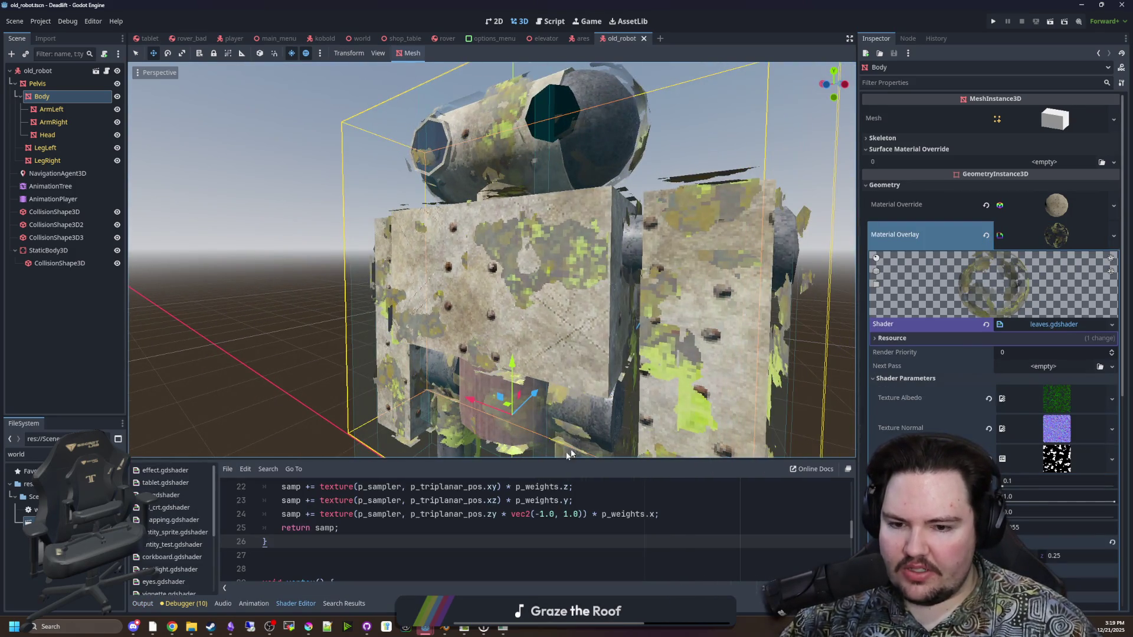
left_click_drag(547, 459, 547, 413)
key("f")
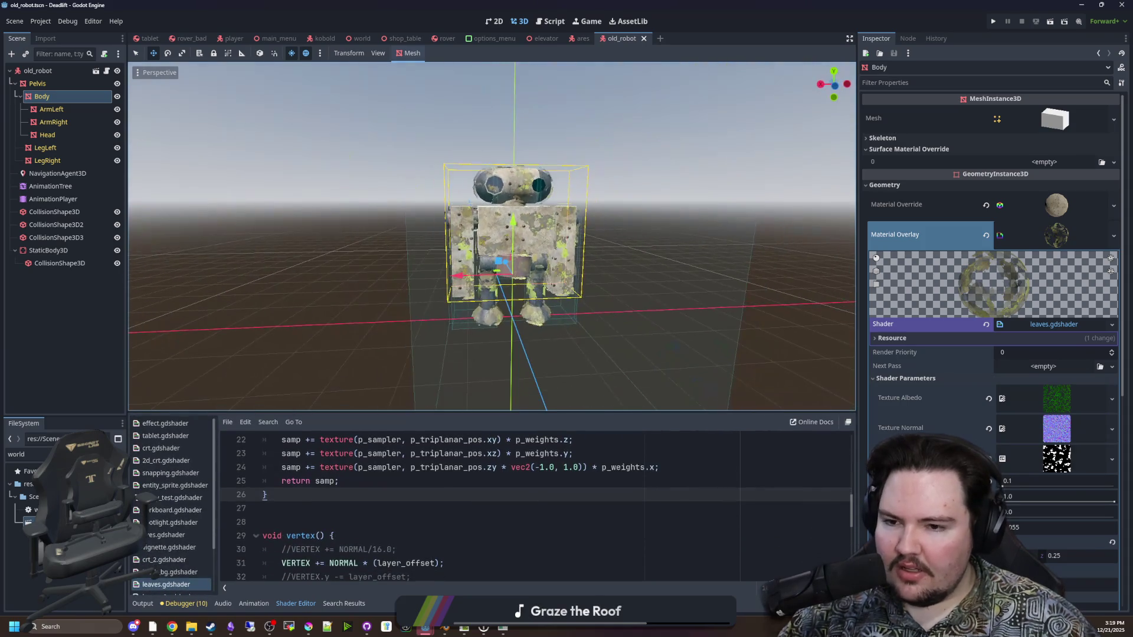
left_click(742, 287)
scroll(624, 277, "up", 2)
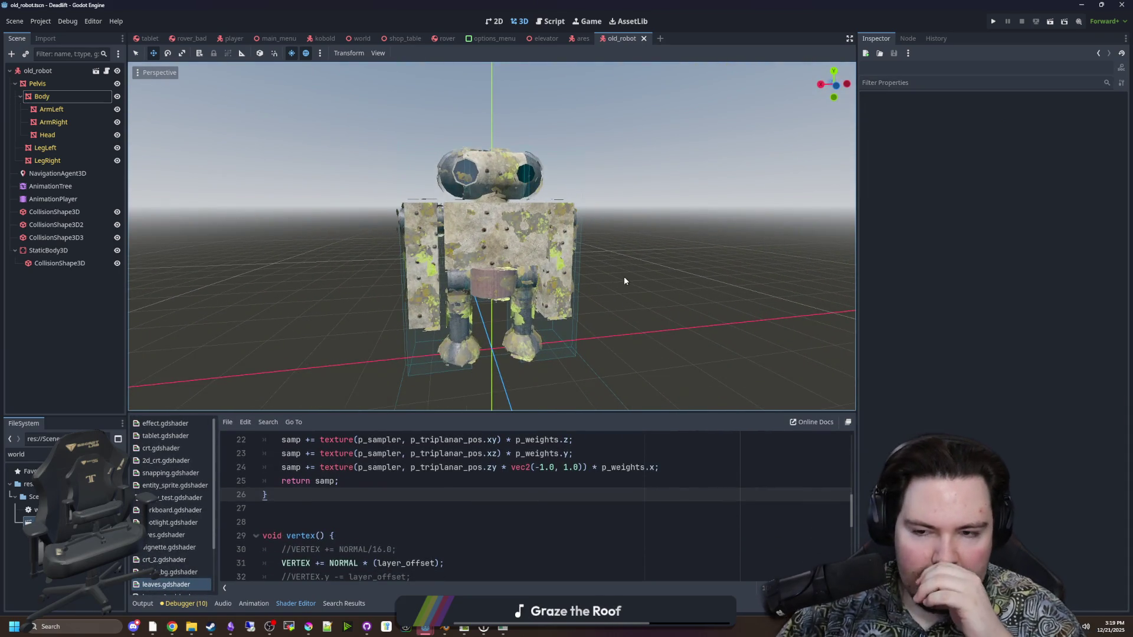
scroll(625, 276, "up", 6)
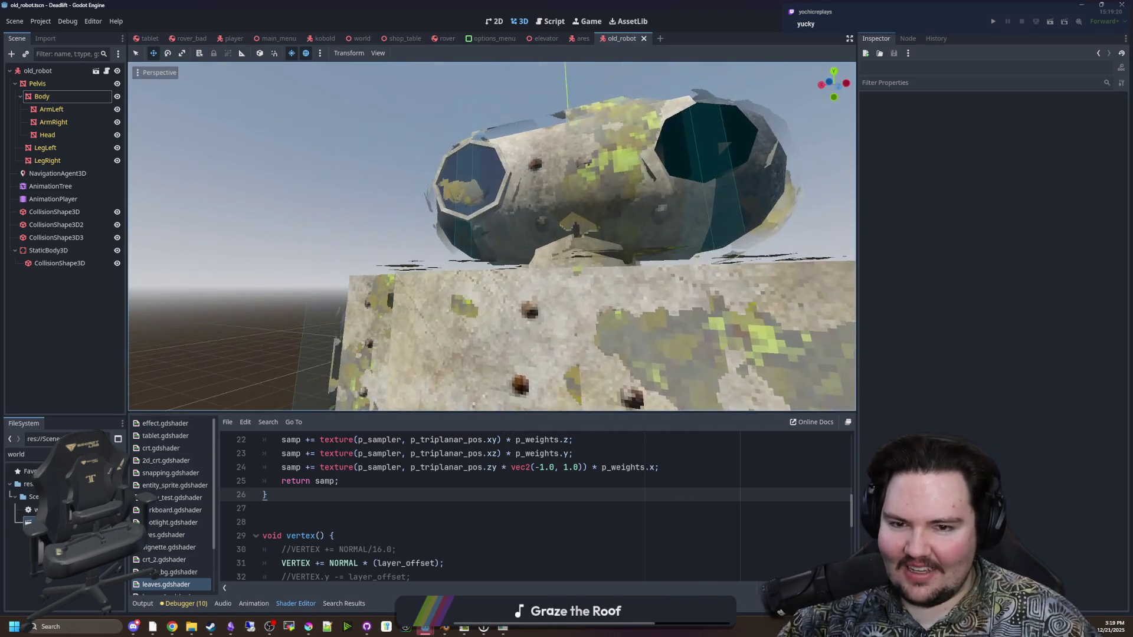
mouse_move(624, 276)
left_mouse_down()
mouse_move(543, 259)
mouse_move(508, 195)
mouse_move(136, 161)
left_mouse_up()
left_click(576, 379)
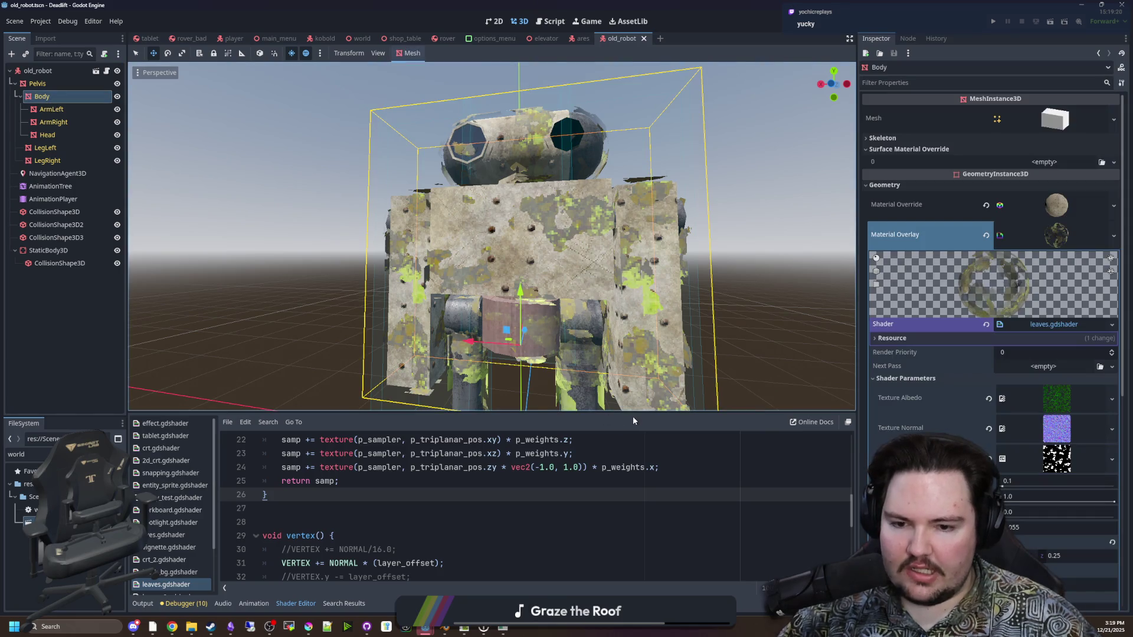
scroll(1085, 400, "down", 1)
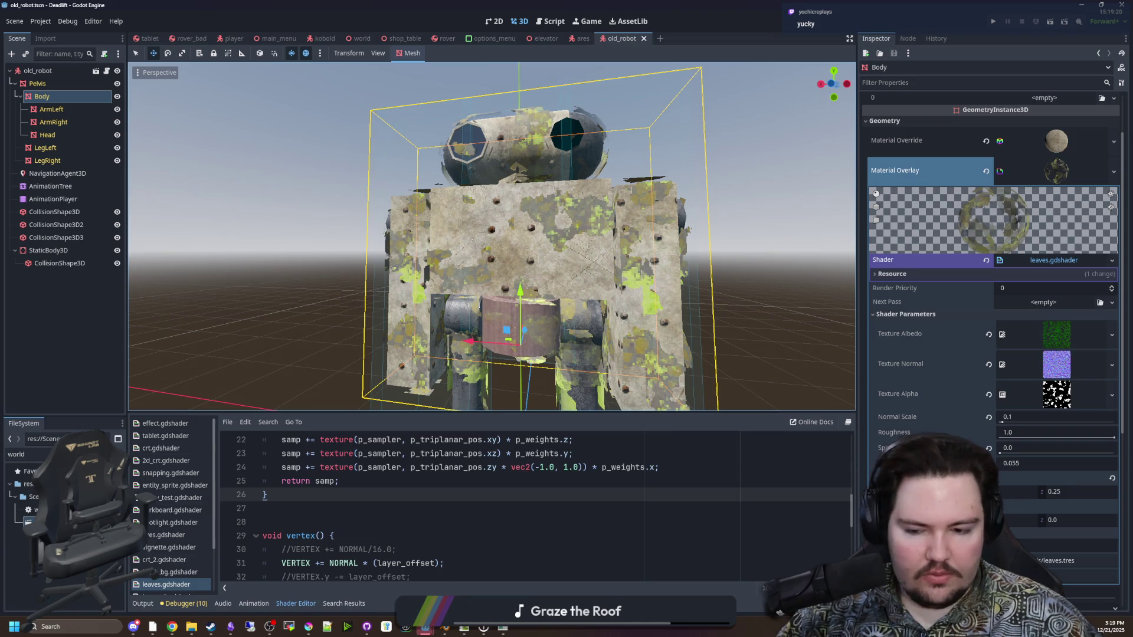
In the running Starground game, switch the language to English, view Audio options, then close the game
left_click(503, 629)
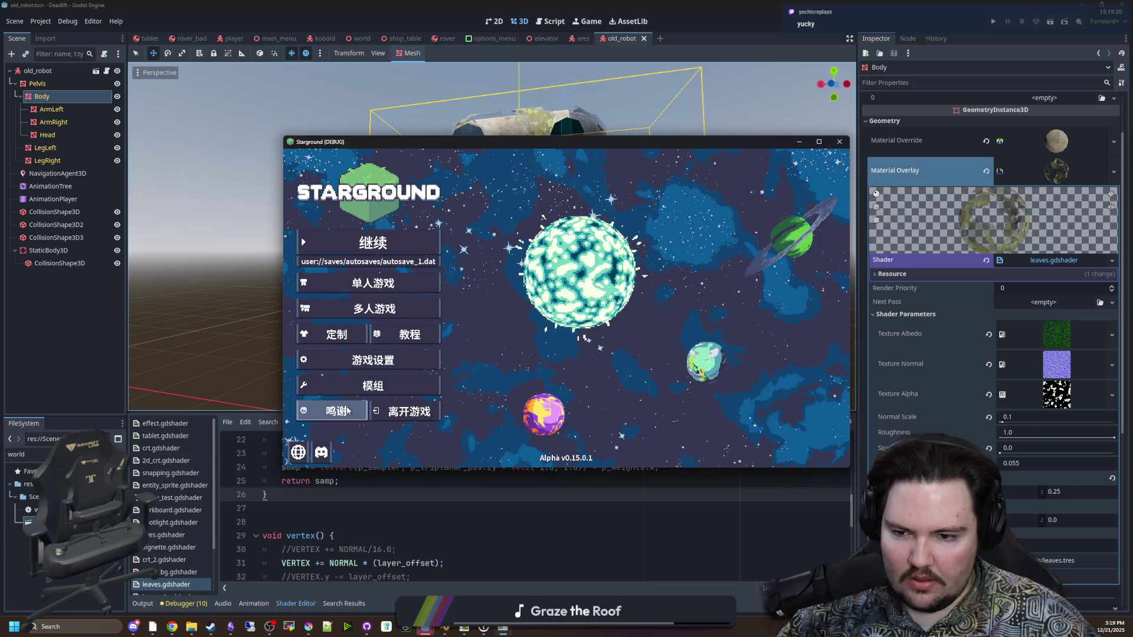
left_click(298, 452)
left_click(593, 276)
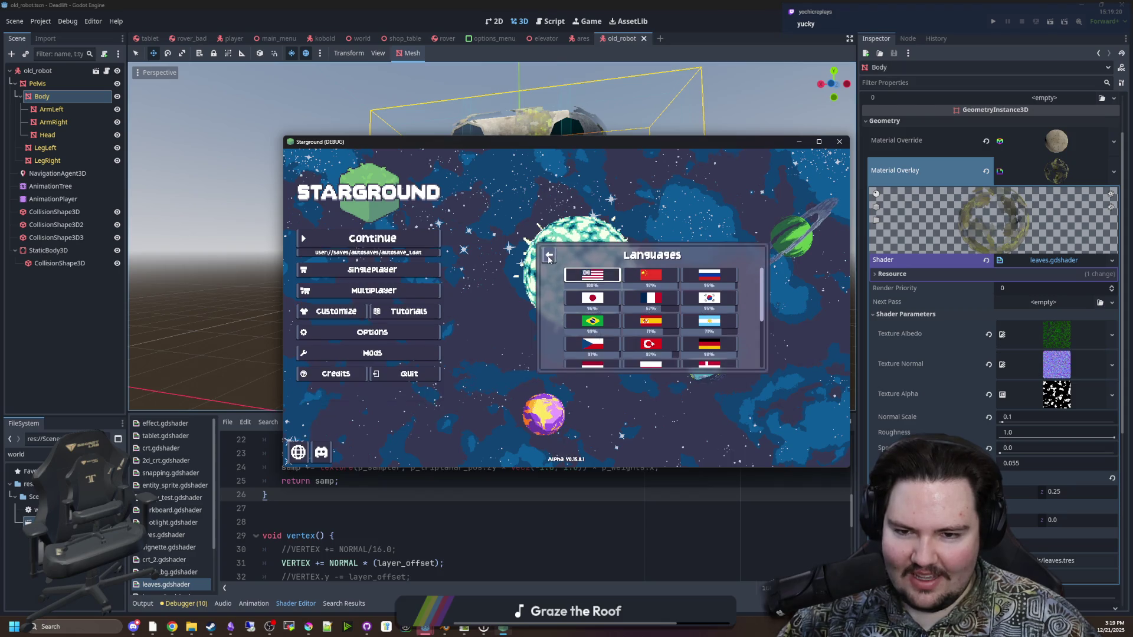
left_click(549, 256)
left_click(373, 332)
left_click(632, 251)
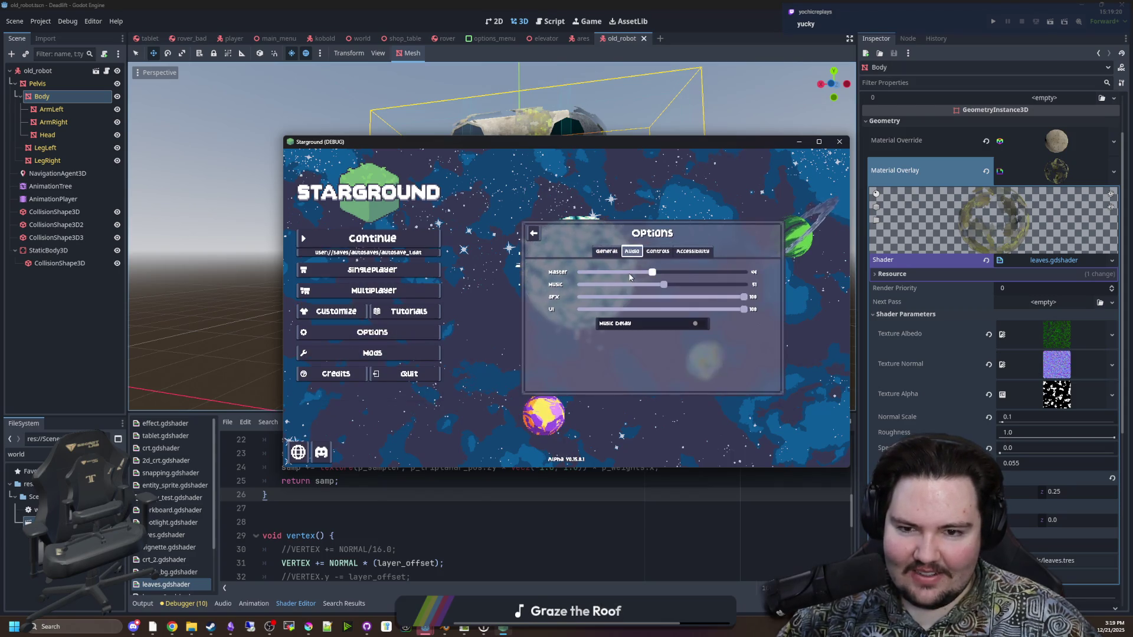
key("F8")
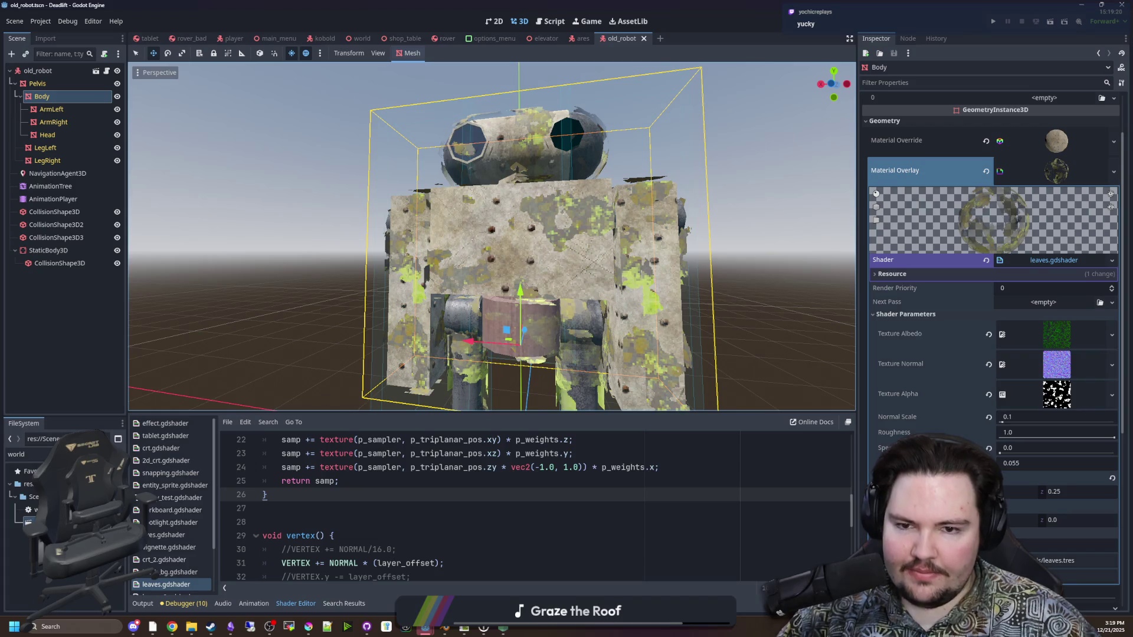
Reselect the robot's Body mesh and expand its Texture Alpha noise settings in the Inspector
left_click(767, 274)
scroll(617, 288, "up", 3)
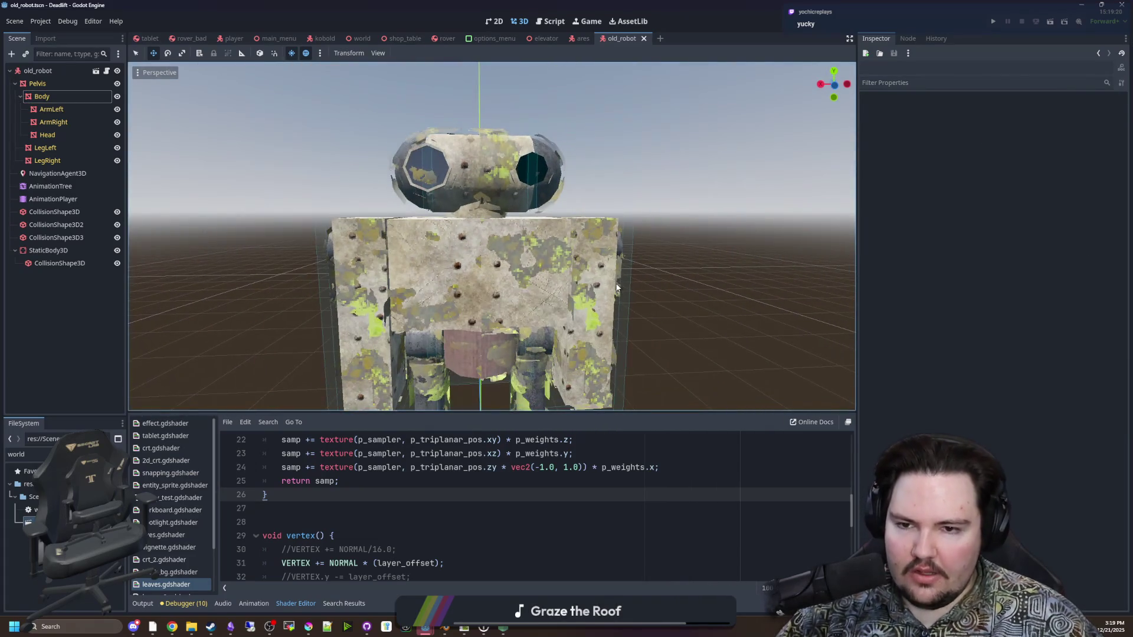
left_click(617, 287)
left_click(366, 171)
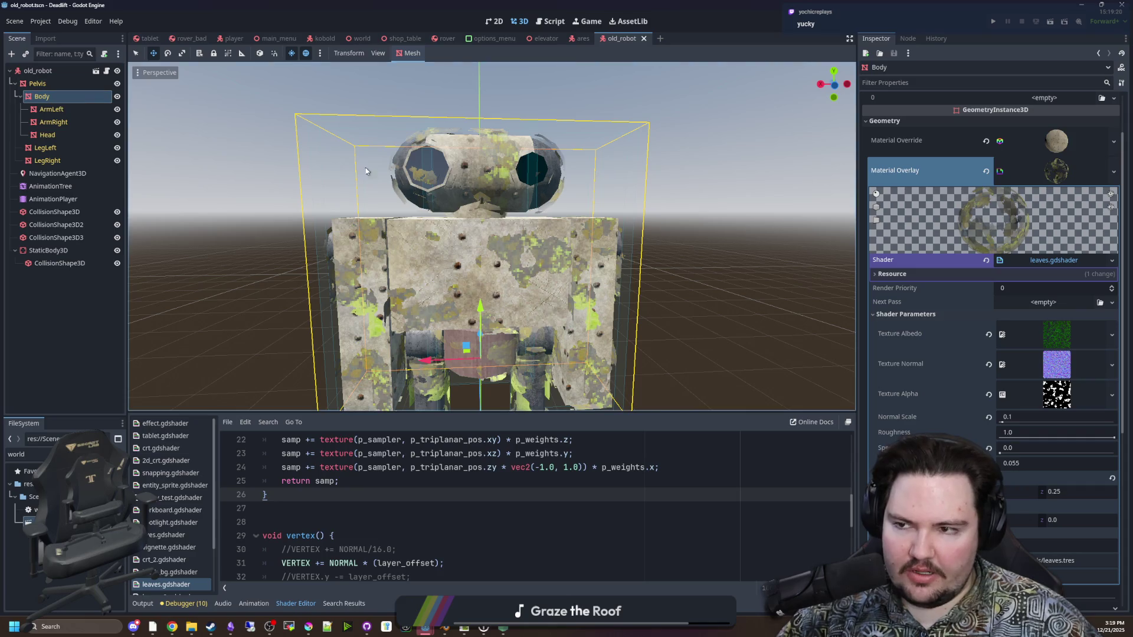
scroll(1028, 363, "down", 2)
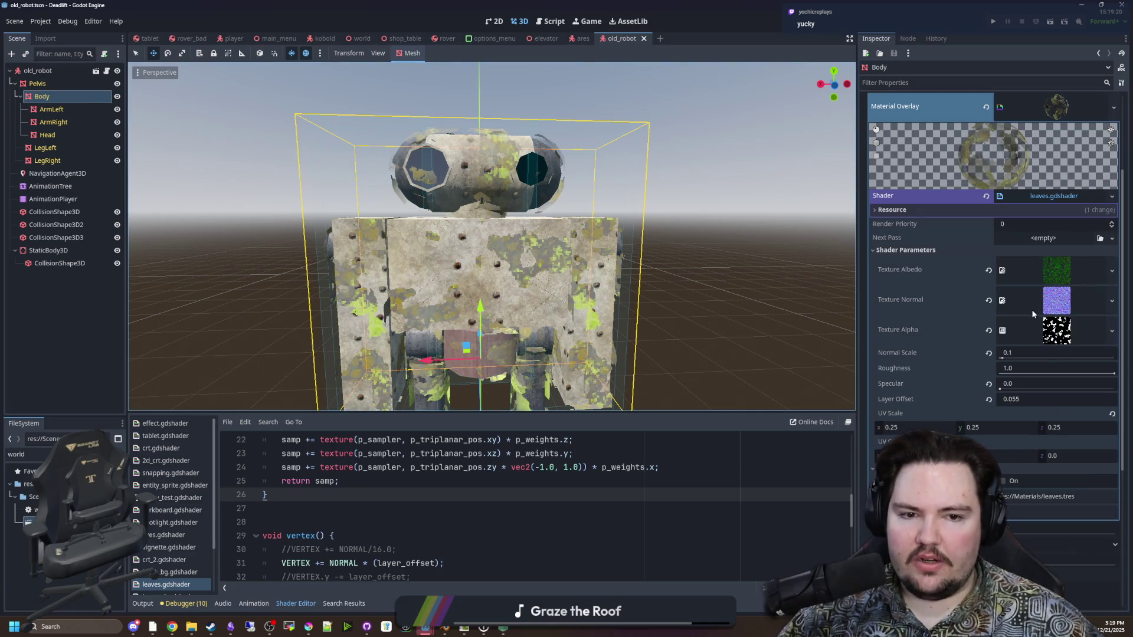
left_click(1073, 275)
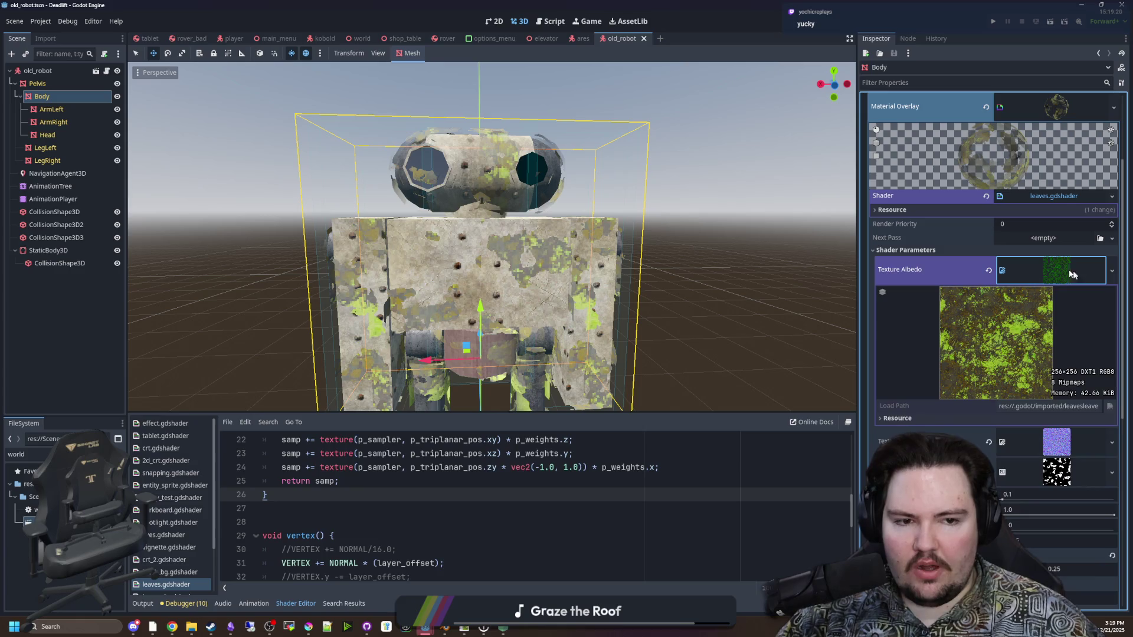
left_click(1073, 274)
left_click(1062, 300)
left_click(1062, 330)
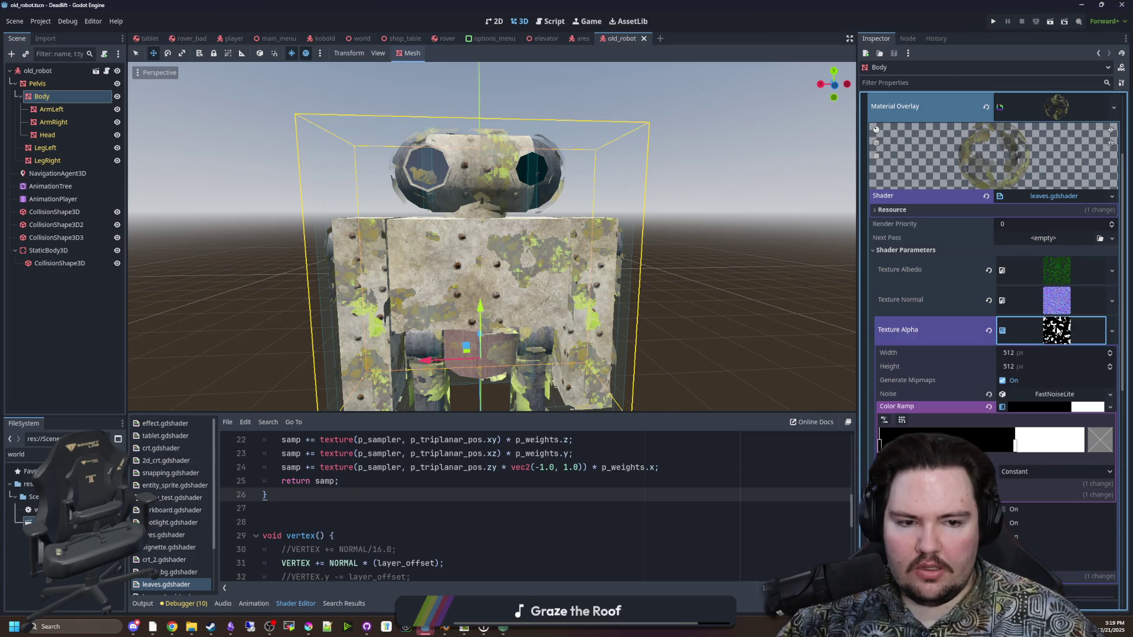
left_click(1056, 332)
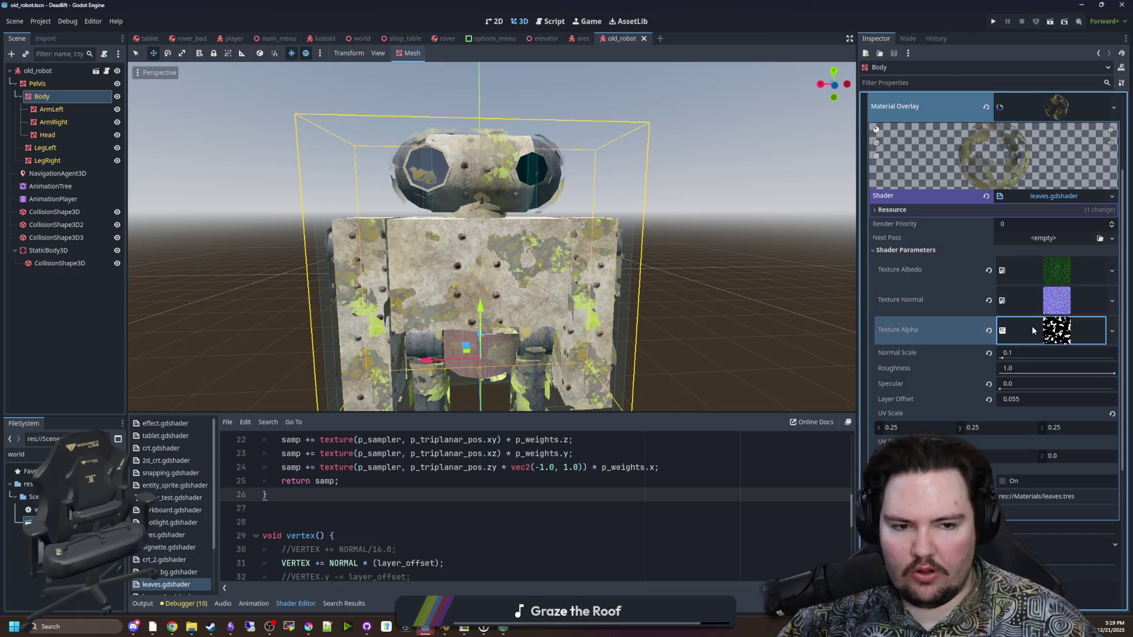
left_click(1033, 330)
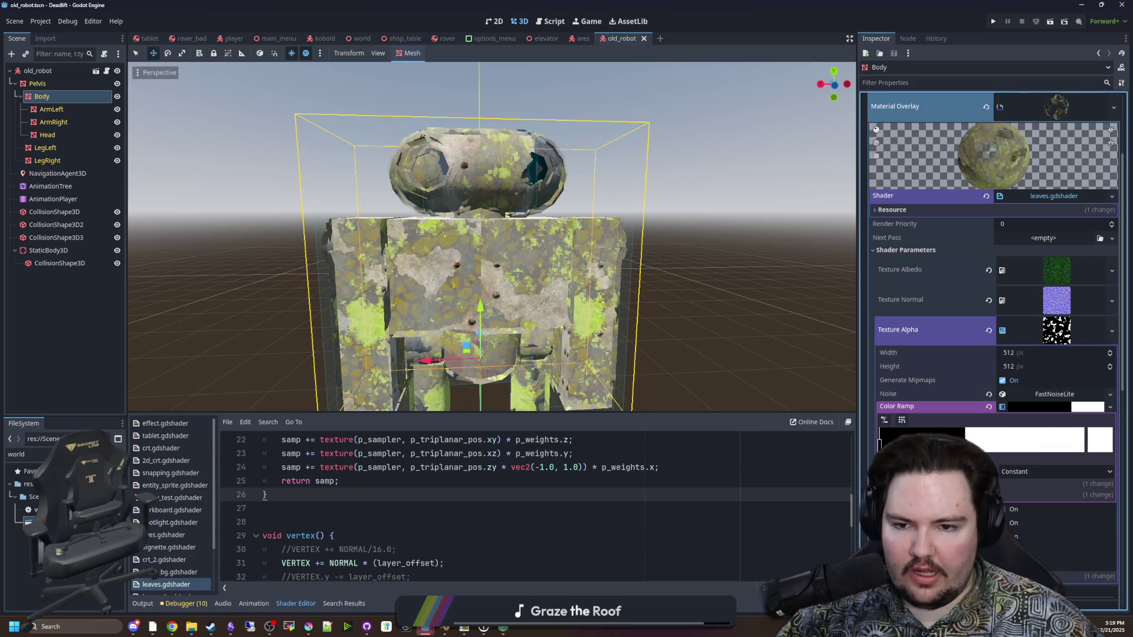
Nudge the alpha colour ramp and tick Seamless on the alpha FastNoiseLite texture
left_click_drag(965, 448, 958, 449)
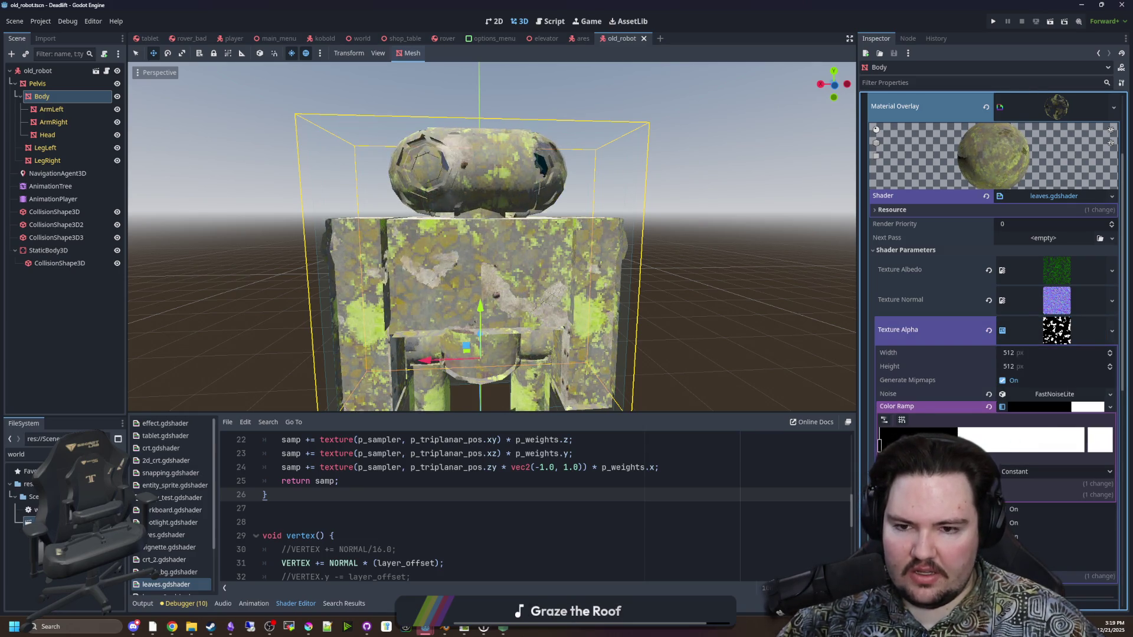
left_click(1061, 394)
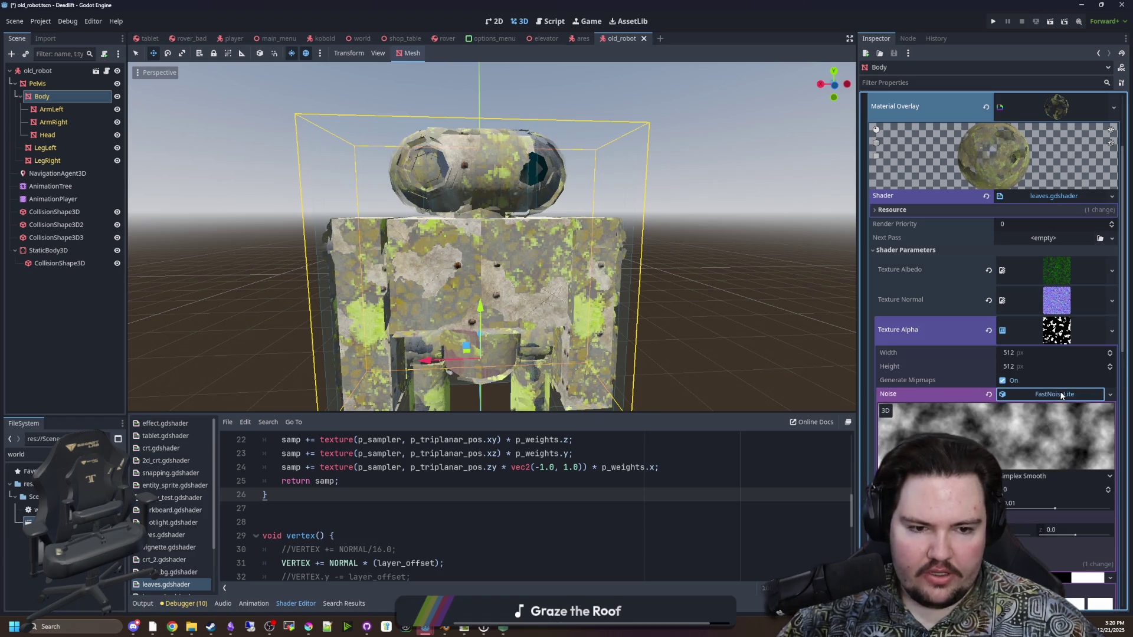
scroll(986, 426, "down", 2)
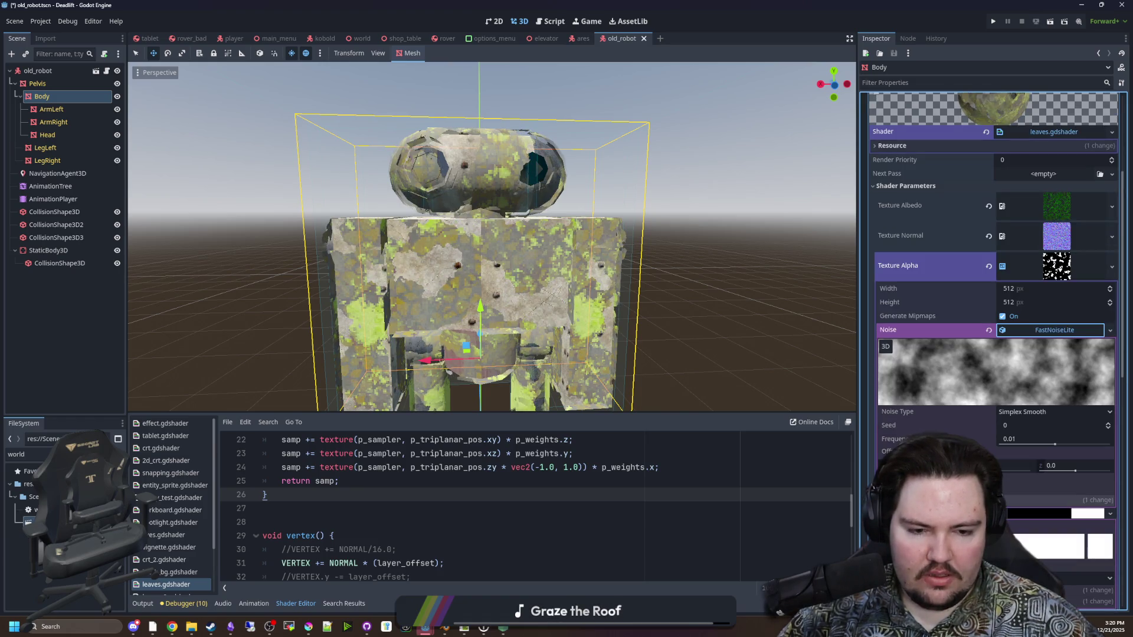
scroll(995, 275, "down", 4)
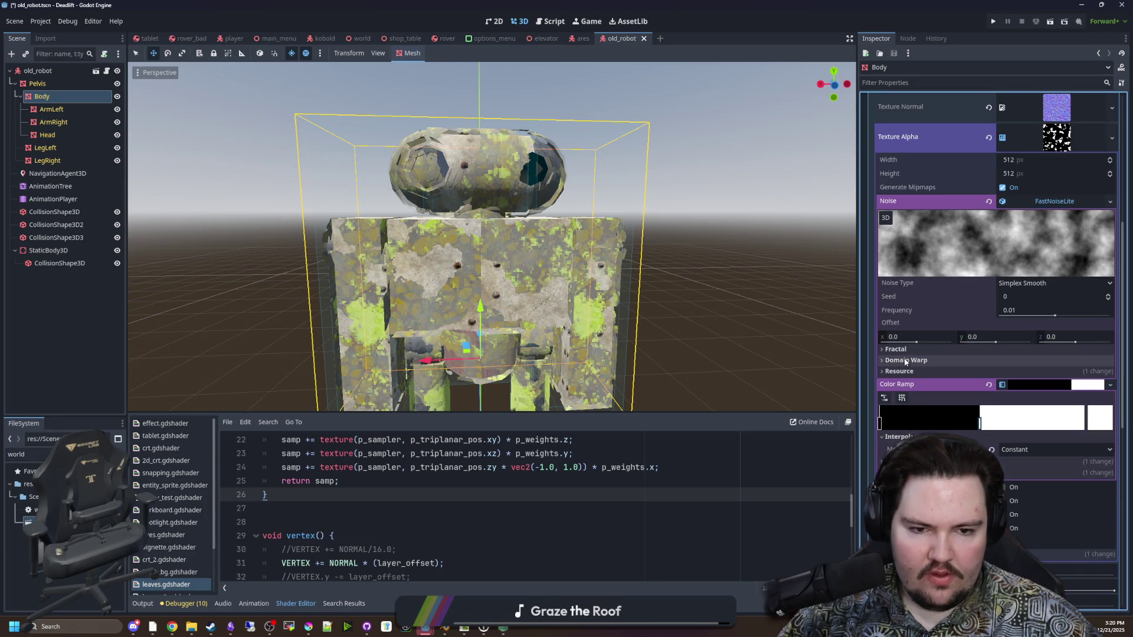
scroll(911, 347, "down", 2)
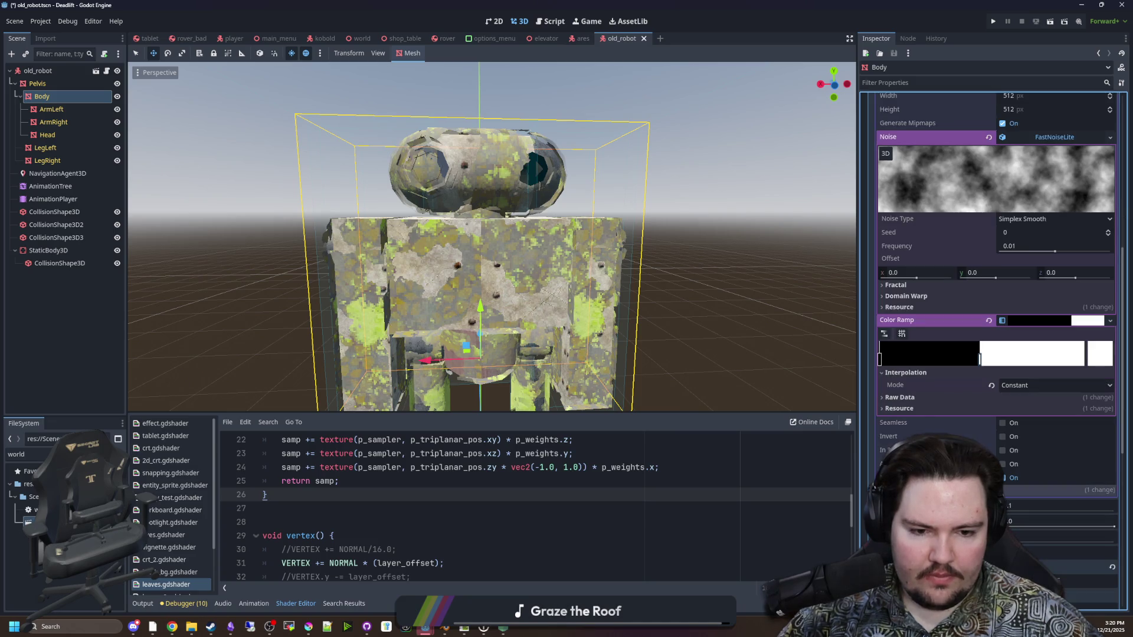
left_click(1002, 423)
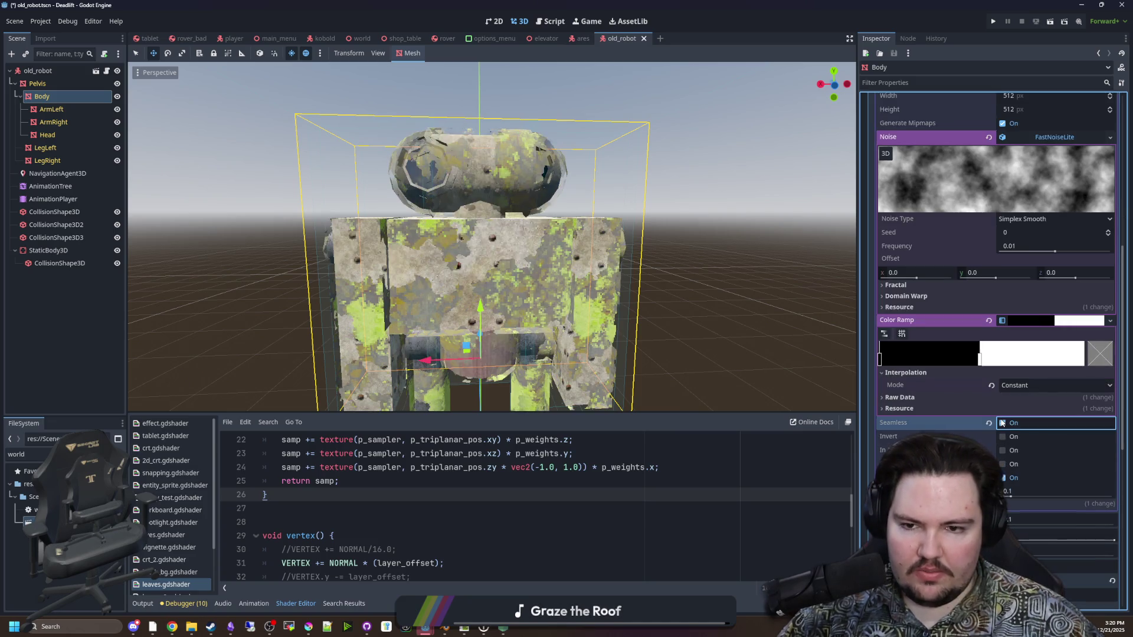
scroll(1053, 217, "up", 2)
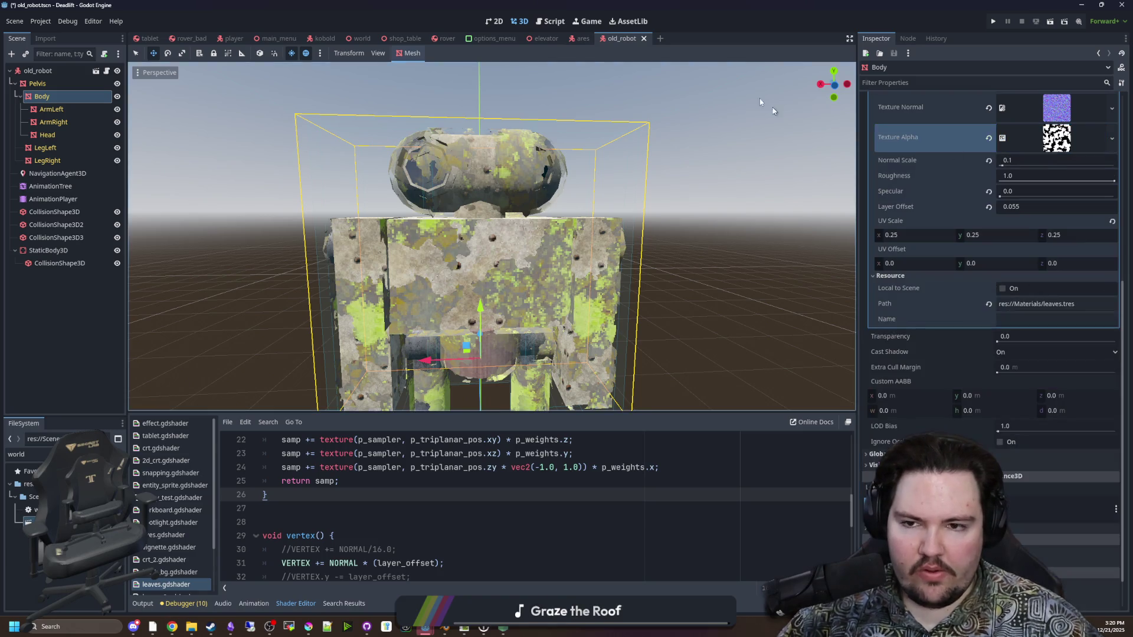
key("super+Down")
key("super+Down")
Switch the game's language to English and drag the Music volume slider down to 0
left_click(255, 475)
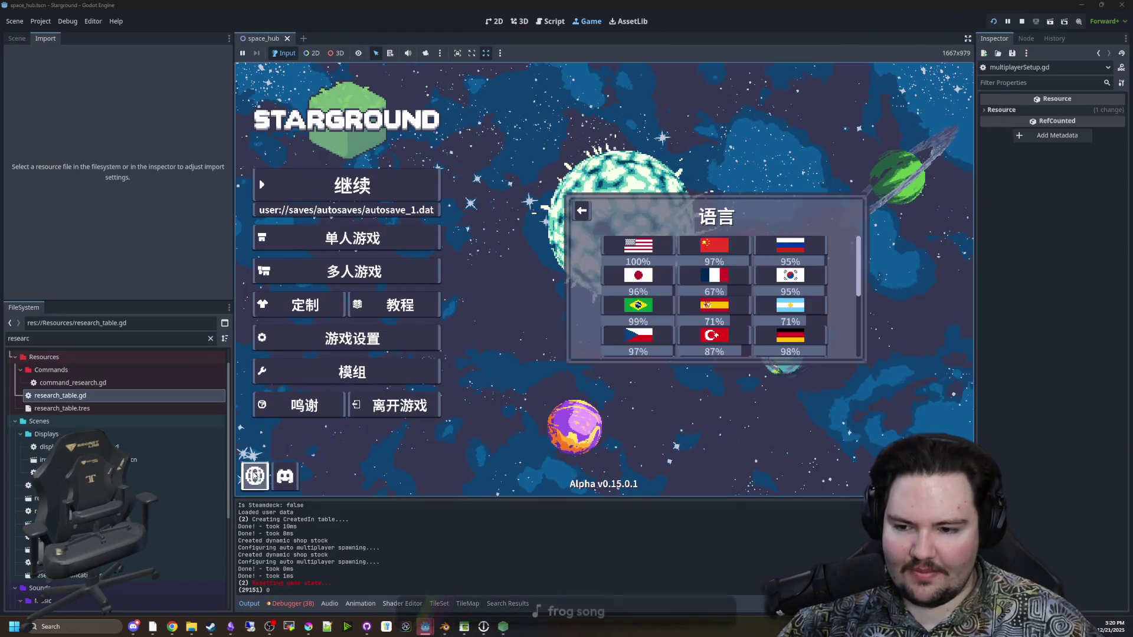
left_click(580, 211)
left_click(351, 301)
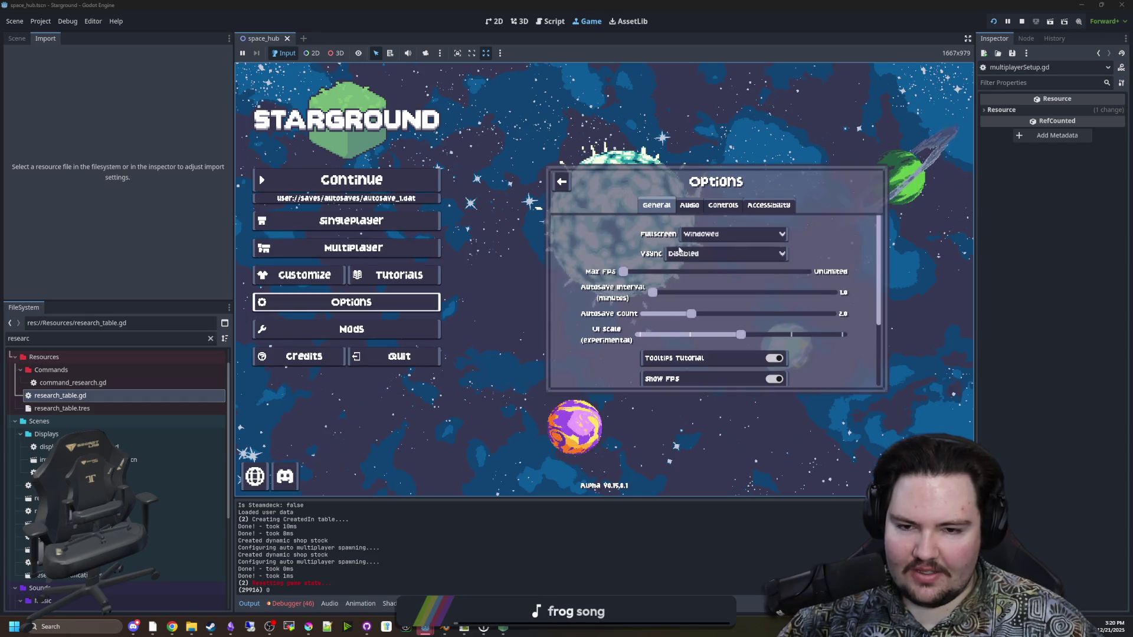
left_click(689, 205)
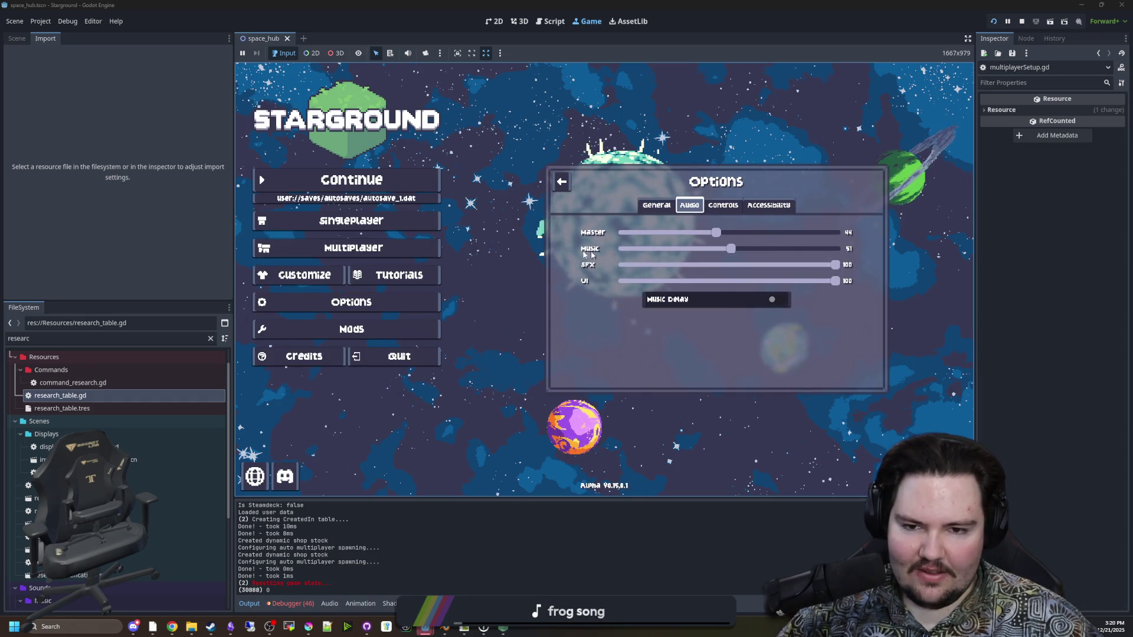
left_click_drag(730, 248, 532, 241)
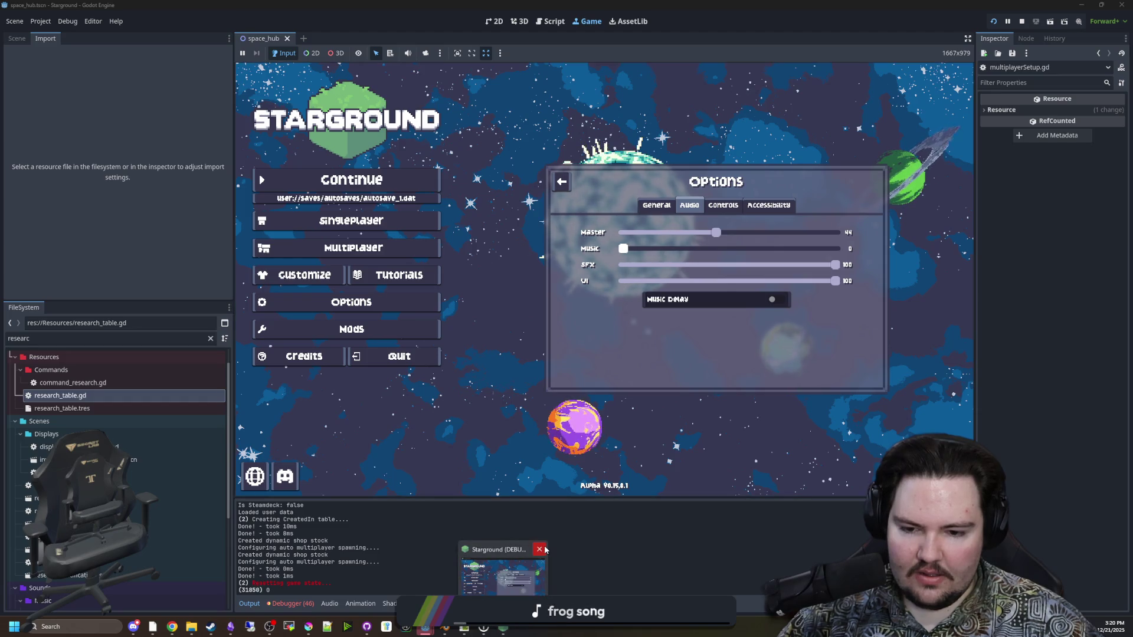
View the Debug menu's multiple-instance run settings, close the game's options, and return to Deadlift
left_click(69, 21)
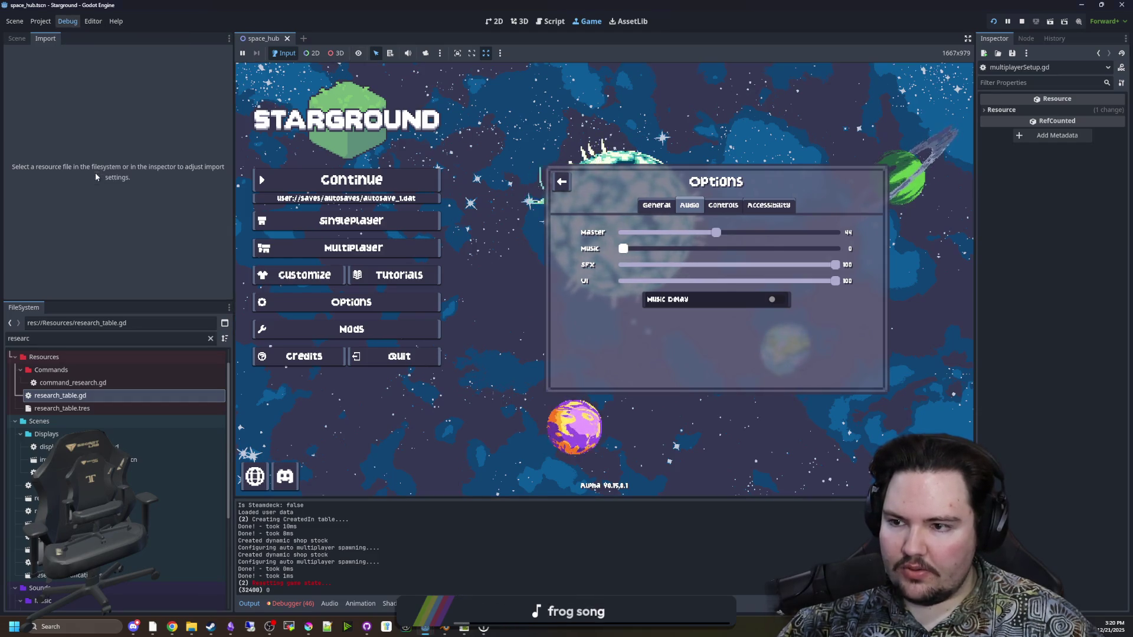
left_click(95, 176)
left_click(566, 440)
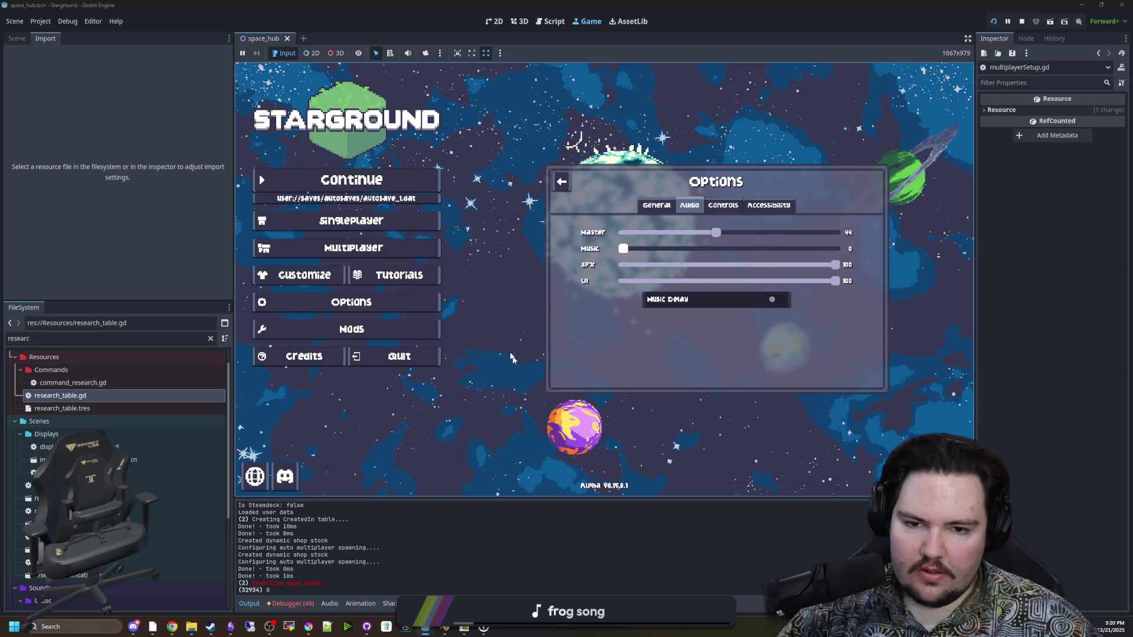
left_click(562, 183)
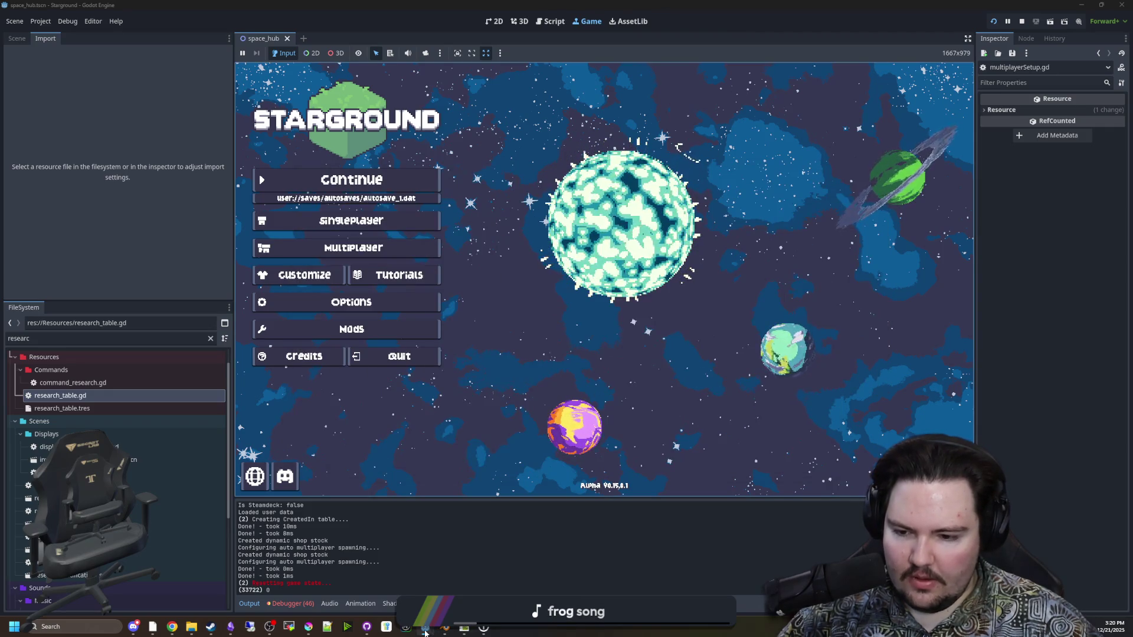
mouse_move(425, 626)
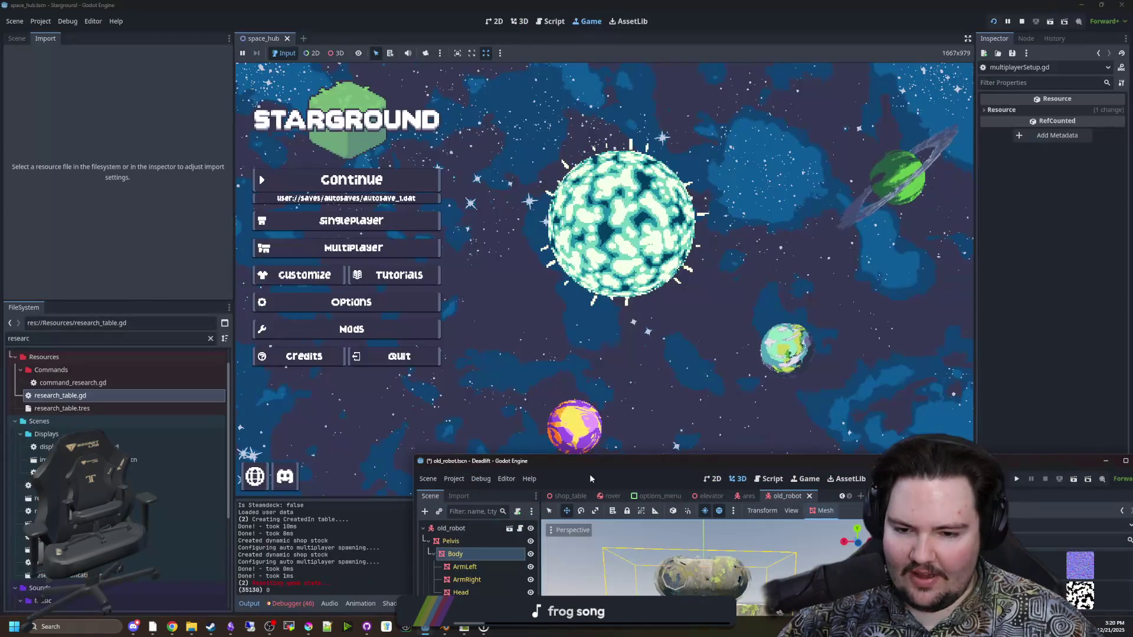
left_click(236, 582)
Maximize the Deadlift editor, move the alpha colour ramp split left, and view the robot from the front
key("super+Up")
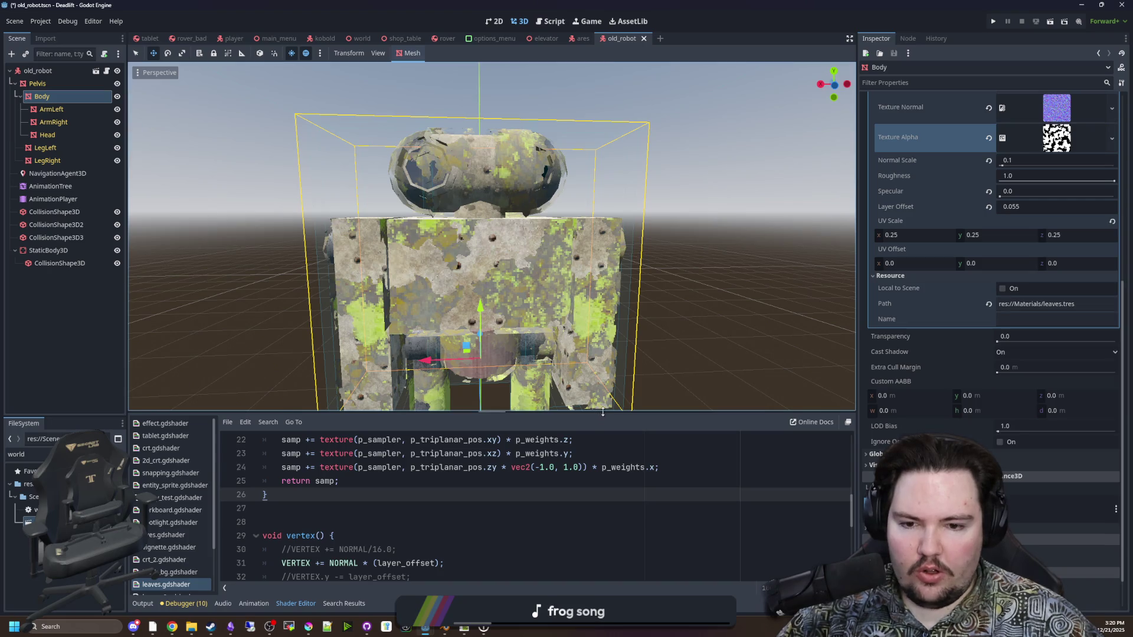
left_click_drag(596, 414, 604, 473)
scroll(649, 354, "down", 4)
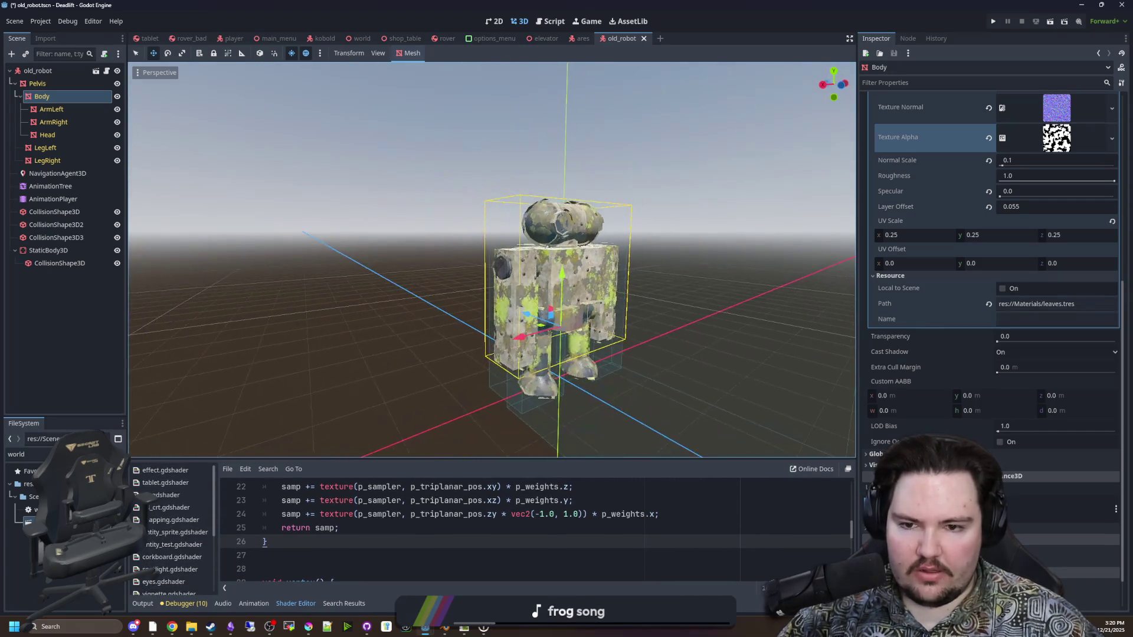
scroll(689, 351, "up", 5)
left_click(1054, 138)
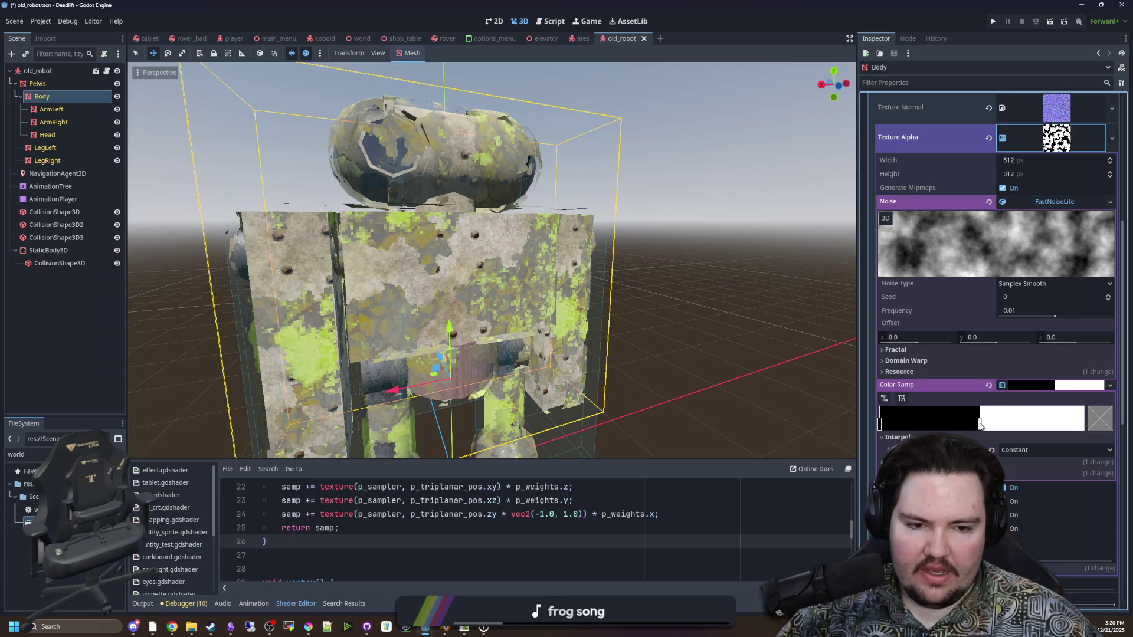
mouse_move(980, 424)
left_mouse_down()
mouse_move(1030, 425)
mouse_move(930, 423)
left_mouse_up()
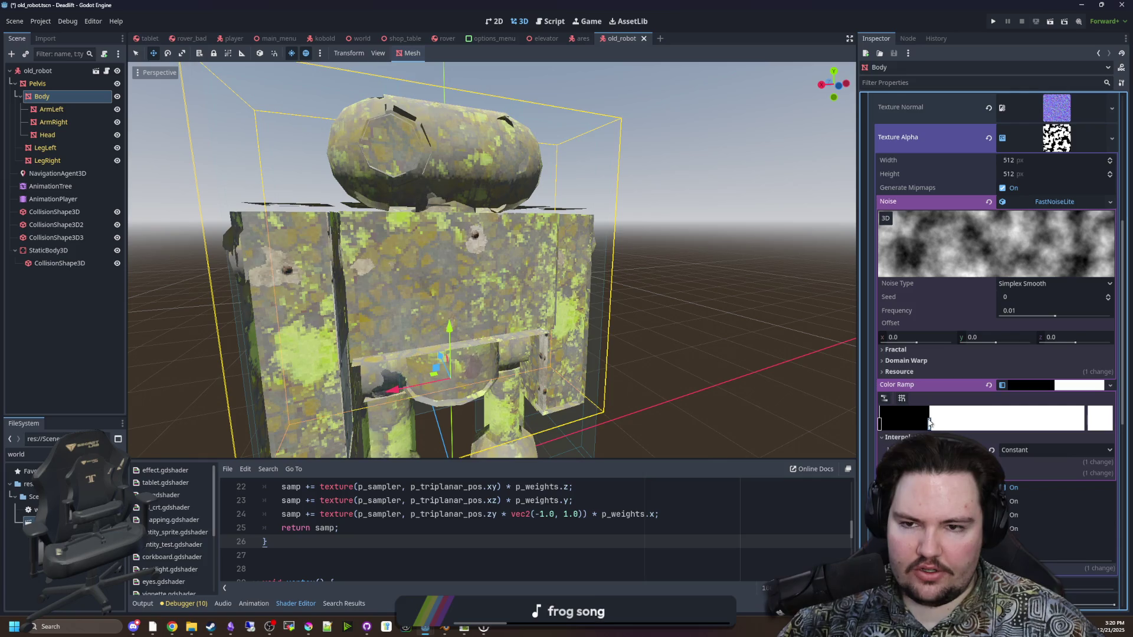
key("f")
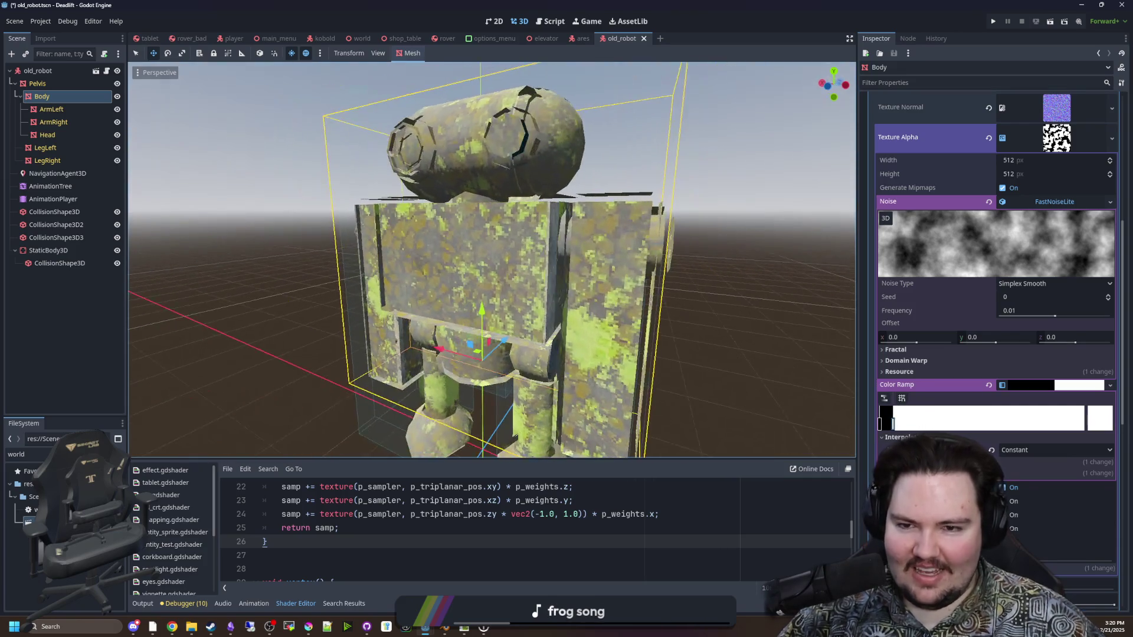
key("KP_1")
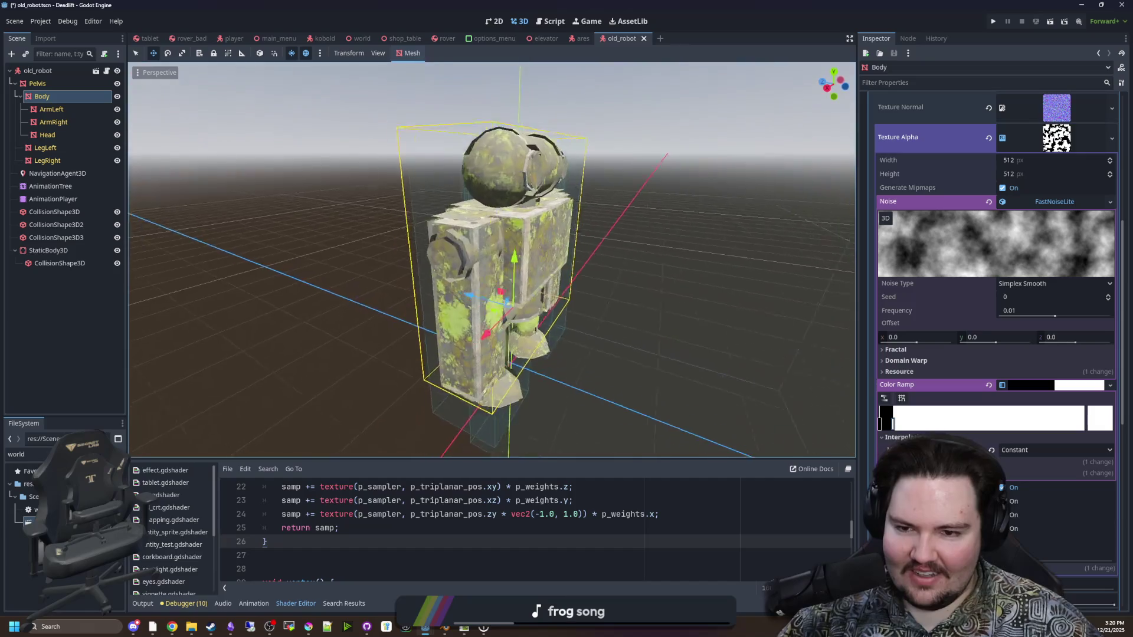
scroll(707, 337, "up", 3)
Drag the colour ramp's black/white stop right to reduce moss, orbiting to inspect the robot
left_click(895, 424)
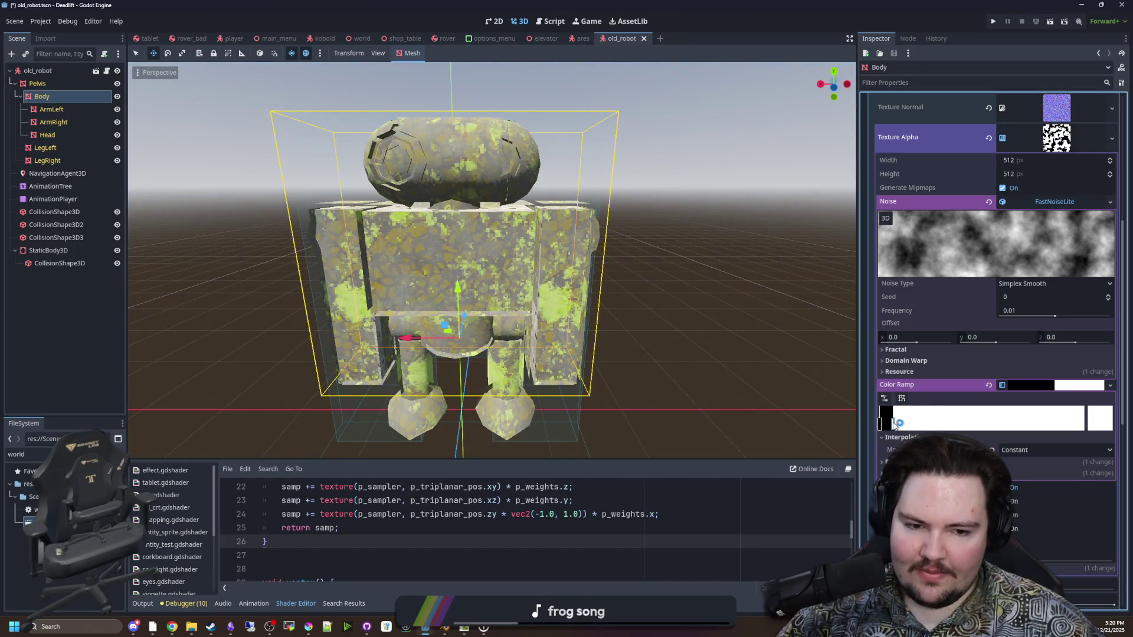
left_click_drag(975, 418, 1012, 413)
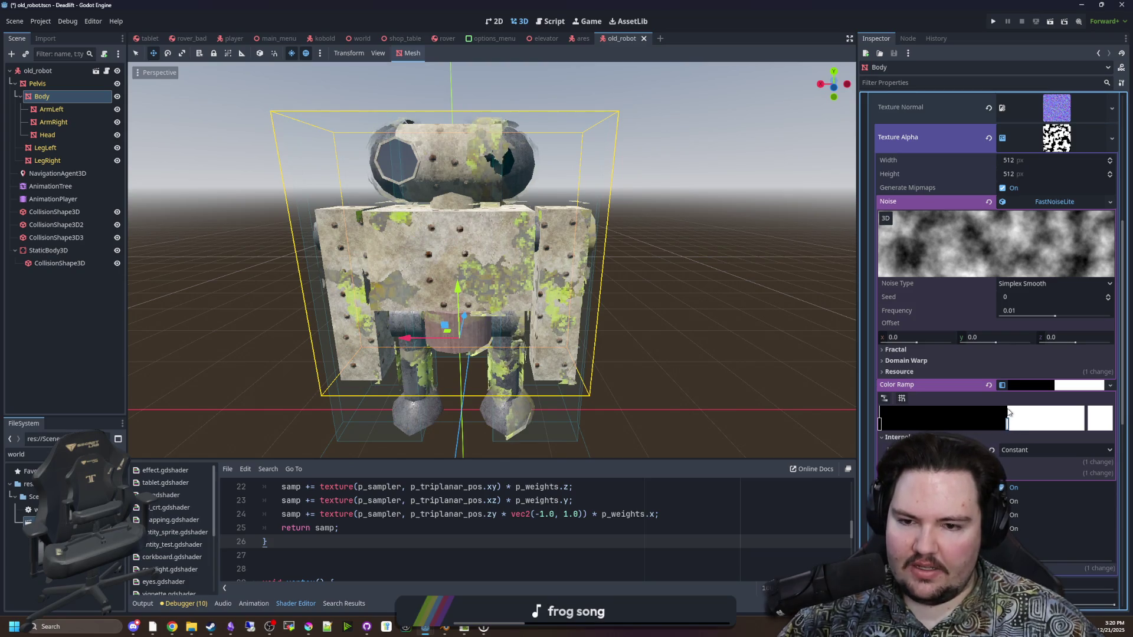
mouse_move(753, 346)
left_mouse_down()
mouse_move(726, 330)
mouse_move(638, 390)
left_mouse_up()
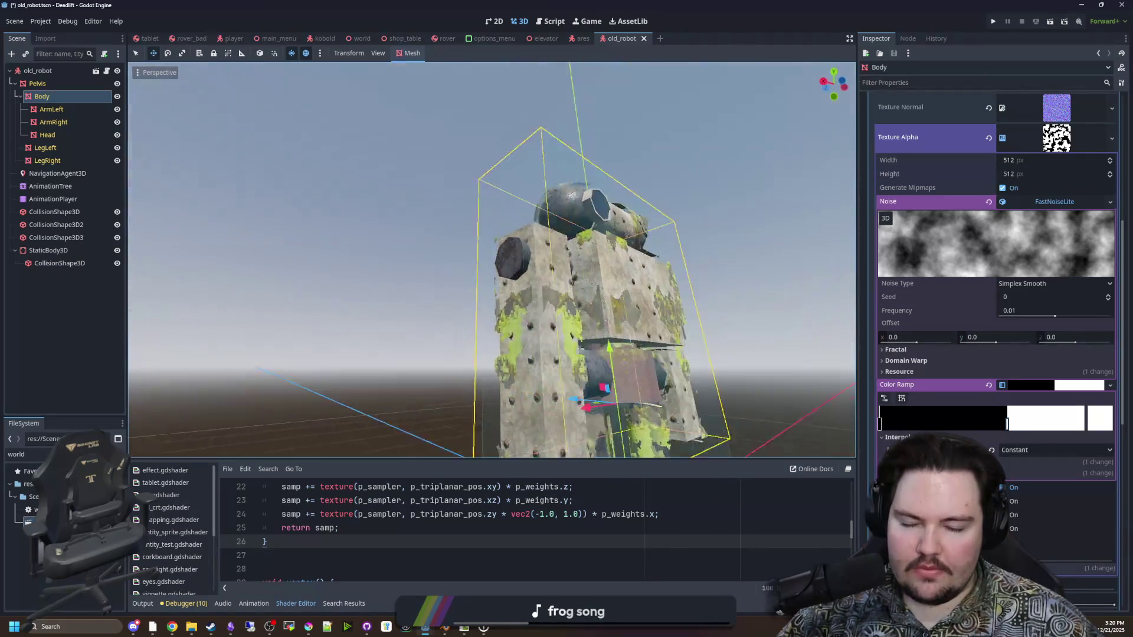
left_click(739, 324)
scroll(738, 324, "up", 10)
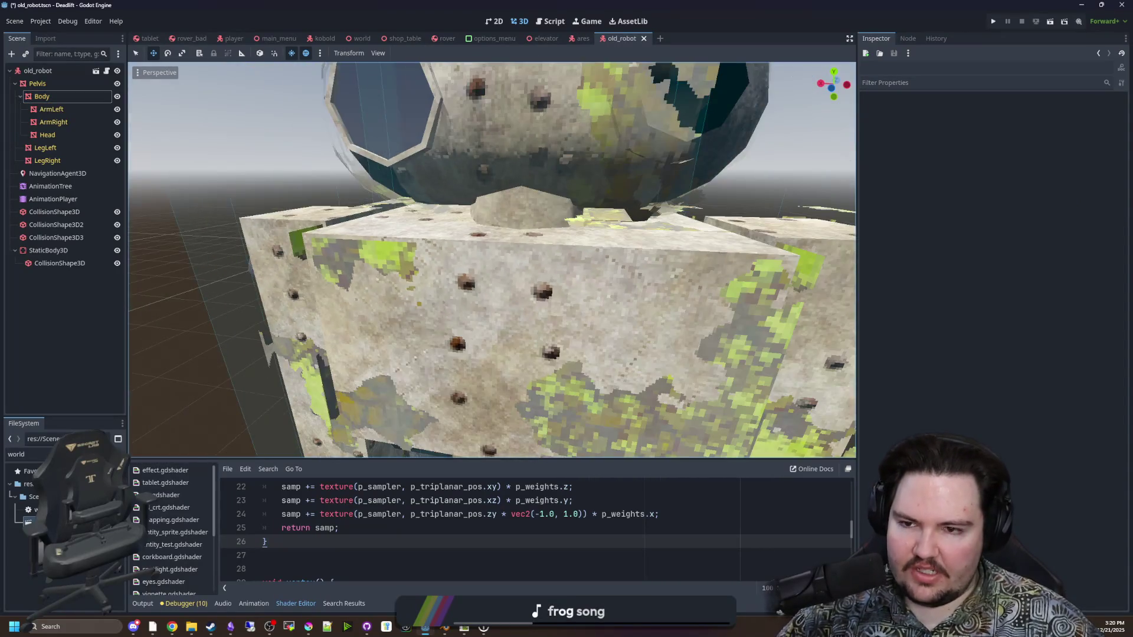
scroll(493, 260, "down", 5)
left_click_drag(492, 260, 566, 236)
scroll(492, 260, "up", 8)
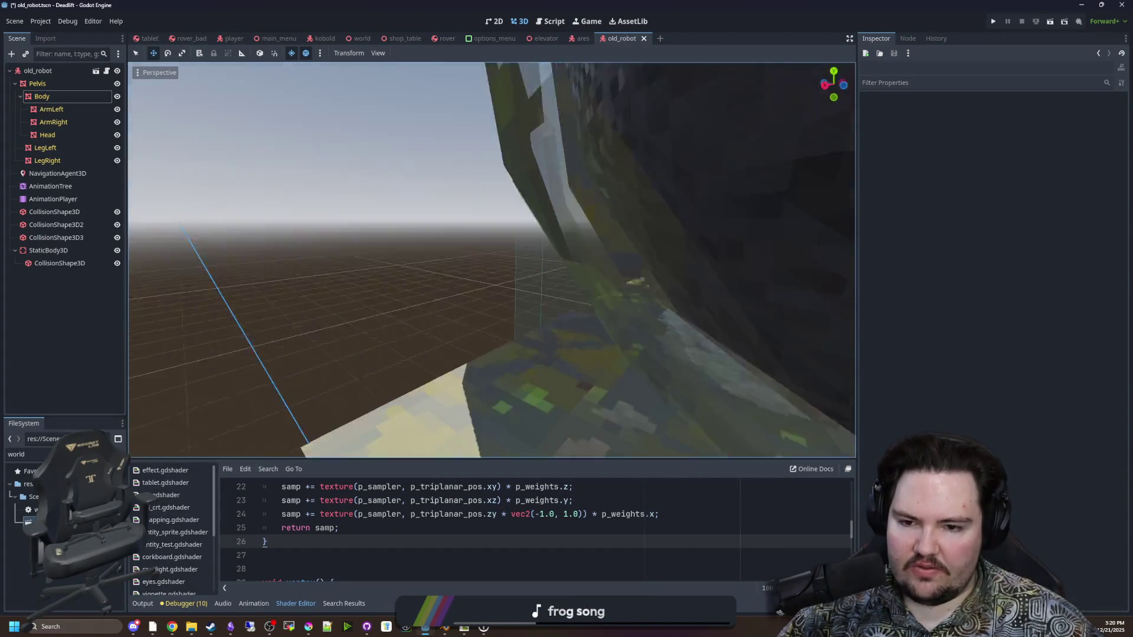
mouse_move(492, 260)
left_mouse_down()
mouse_move(531, 253)
mouse_move(492, 260)
left_mouse_up()
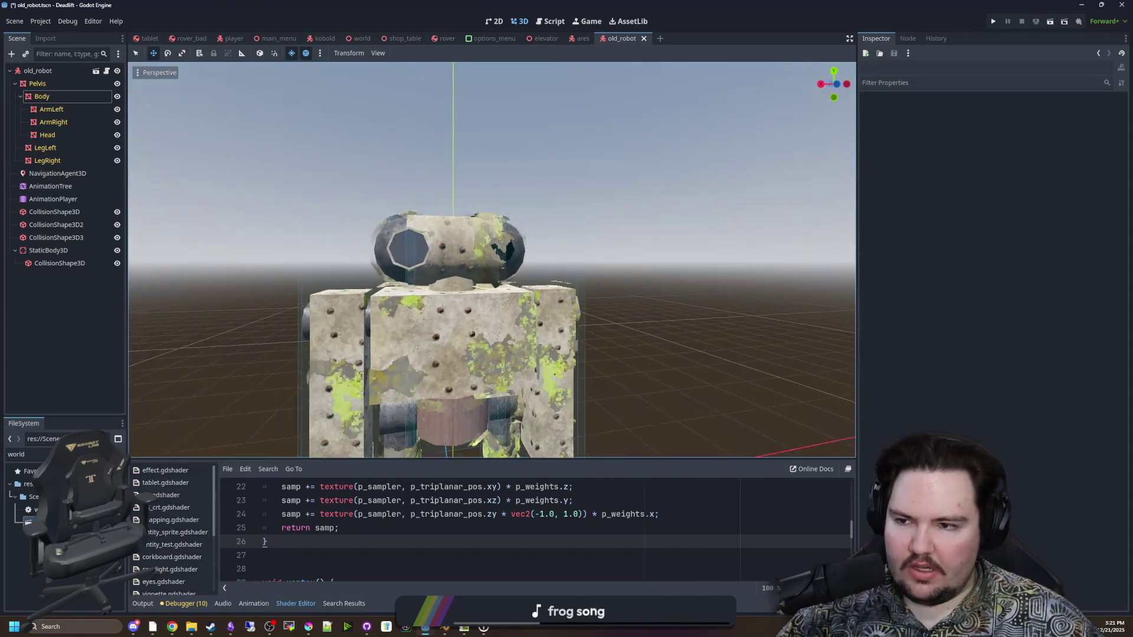
left_click(419, 366)
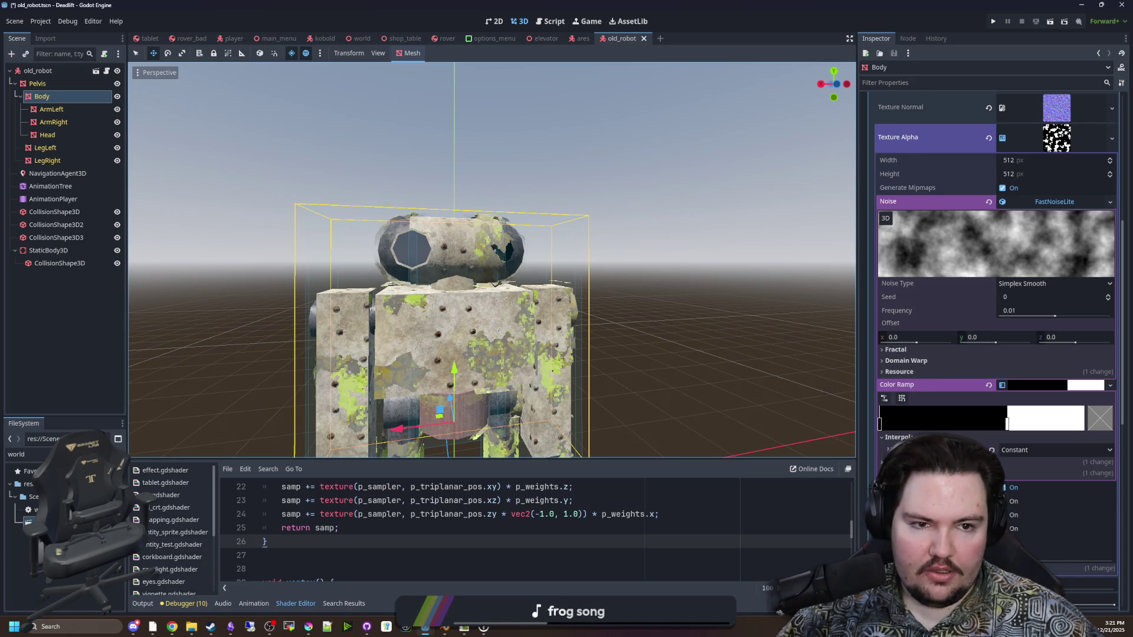
left_click(1036, 137)
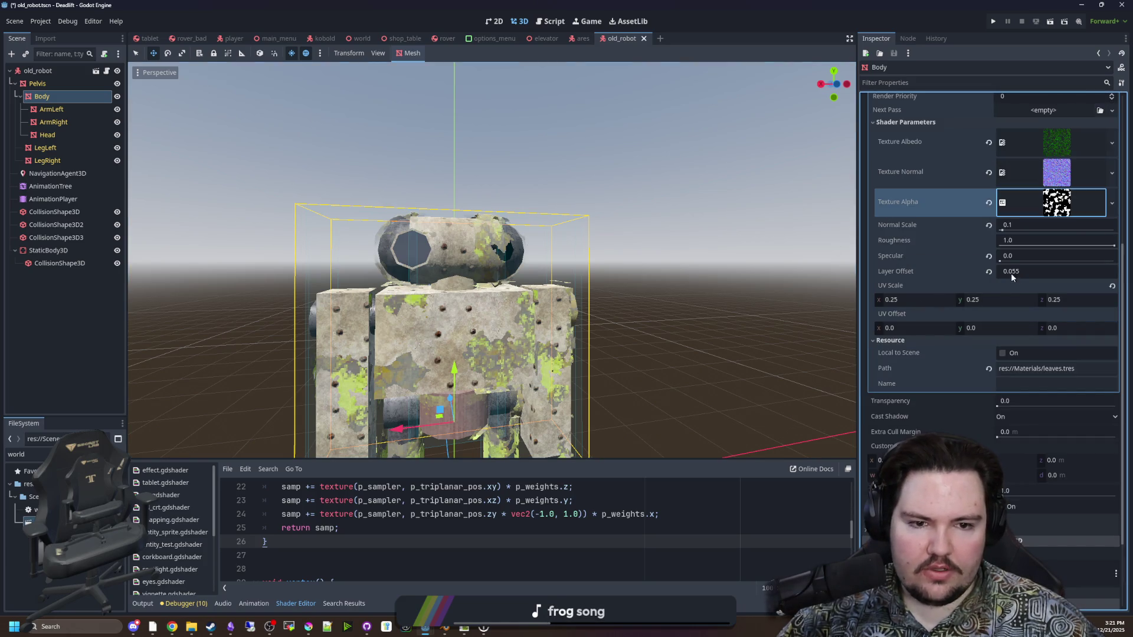
Set the moss shader's Layer Offset to 0.05 after trying 0.0 and 0.055
mouse_move(1018, 271)
left_mouse_down()
mouse_move(1116, 271)
mouse_move(1040, 275)
left_mouse_up()
scroll(492, 259, "down", 3)
scroll(491, 260, "up", 3)
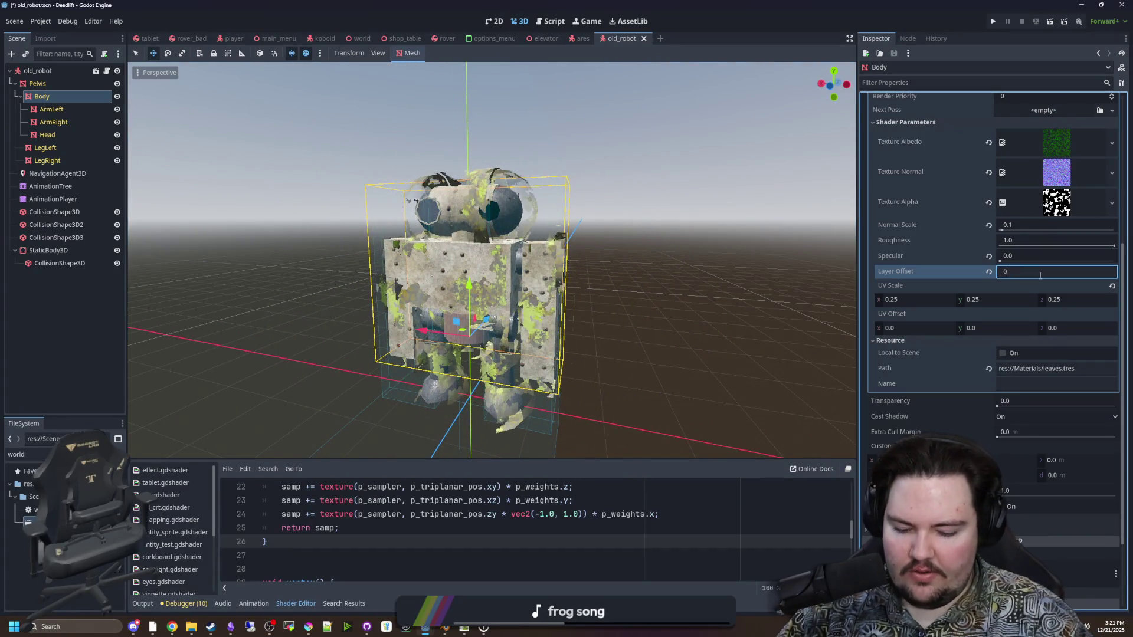
key("Return")
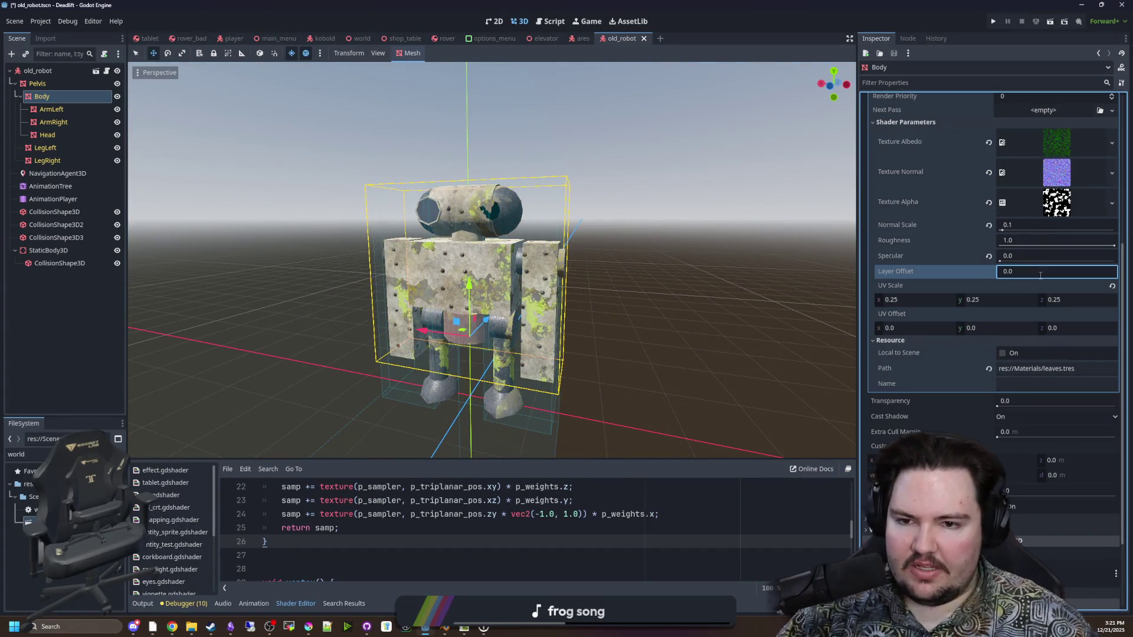
scroll(491, 260, "up", 10)
scroll(491, 259, "down", 10)
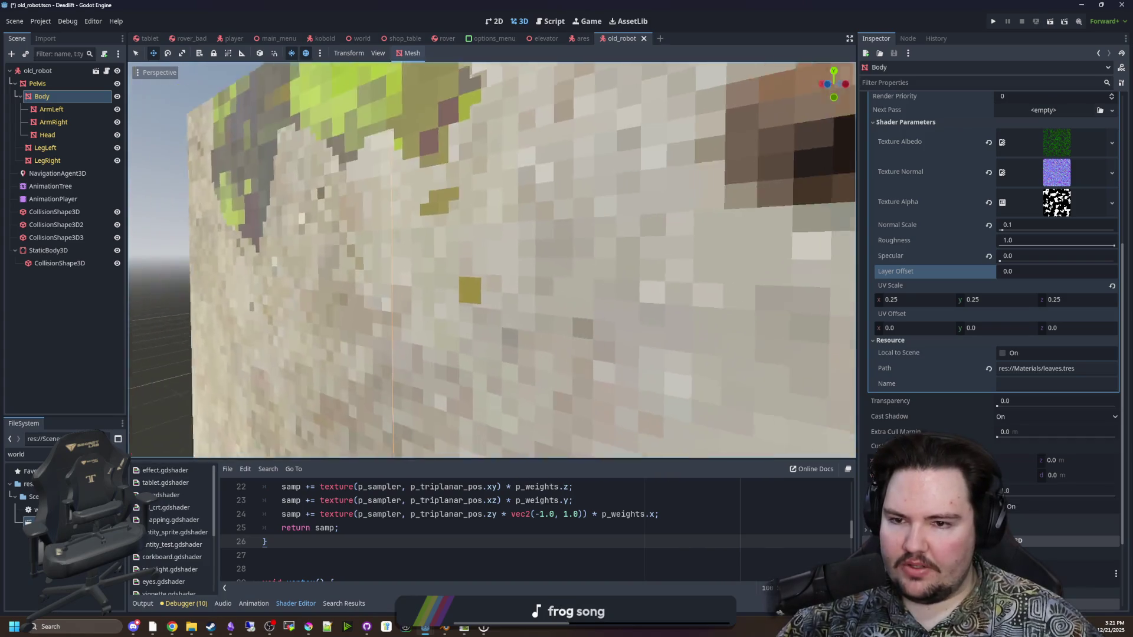
scroll(693, 304, "down", 3)
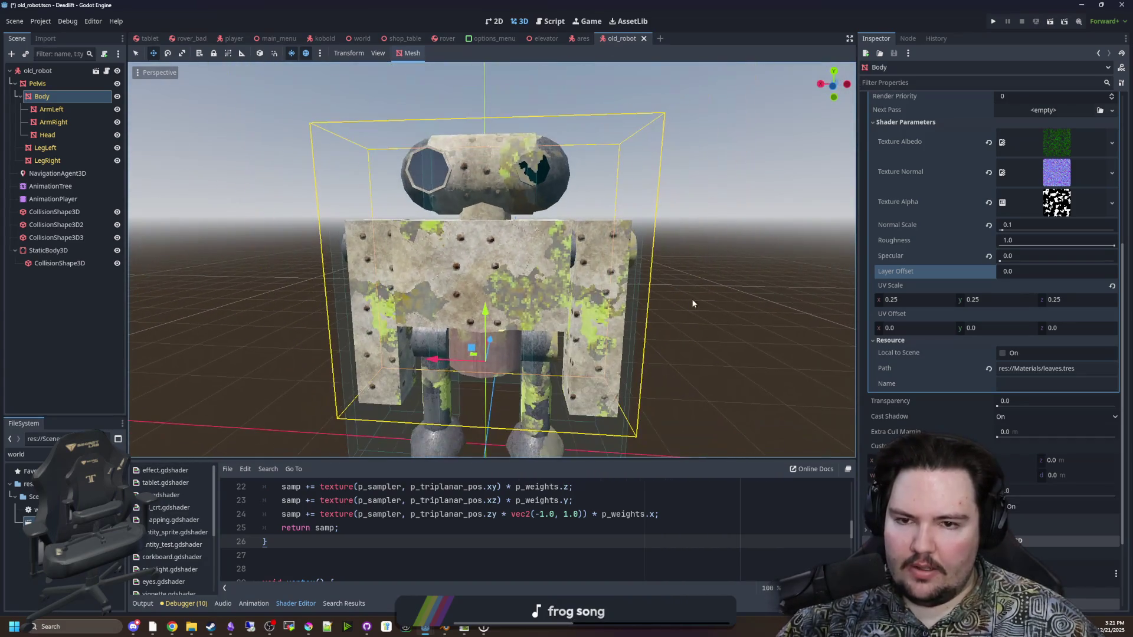
left_click_drag(1022, 273, 1039, 274)
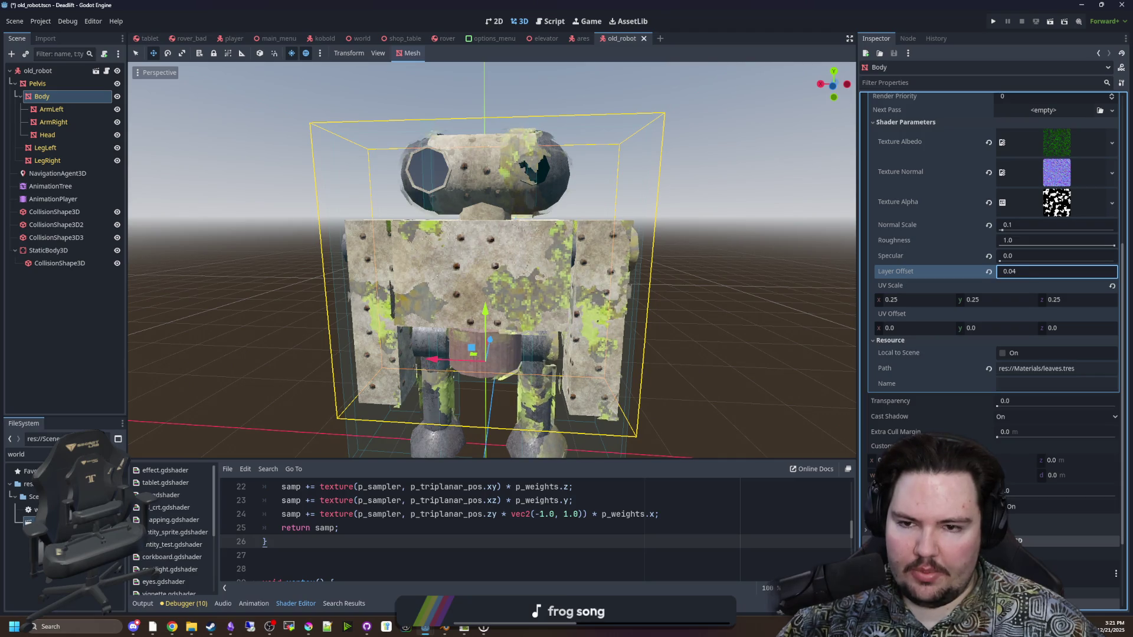
left_click(1043, 276)
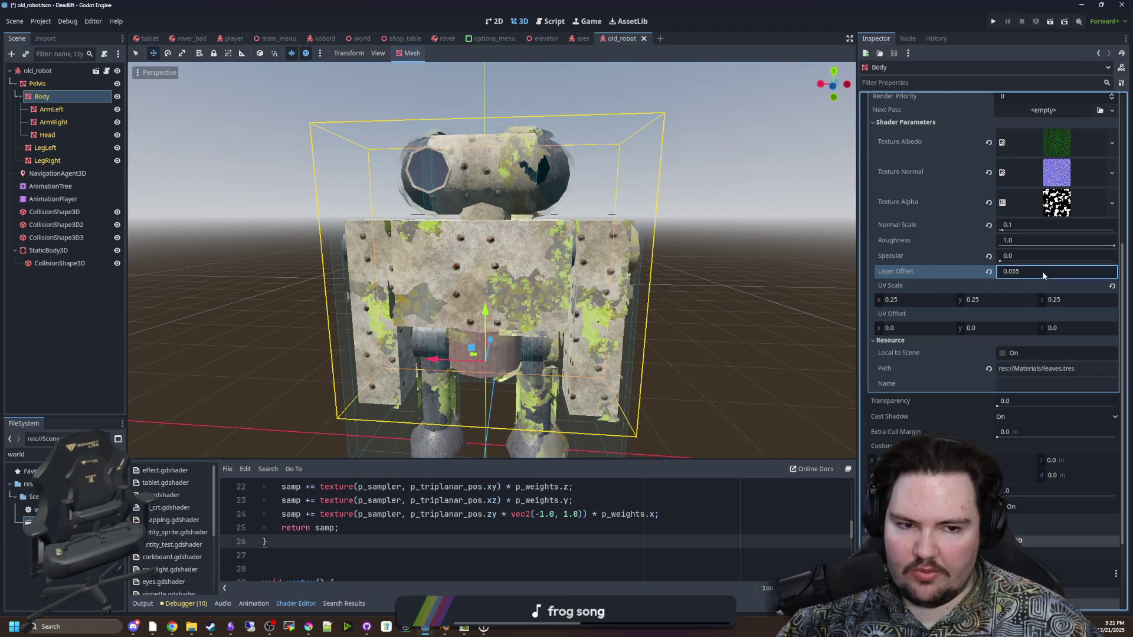
type("05")
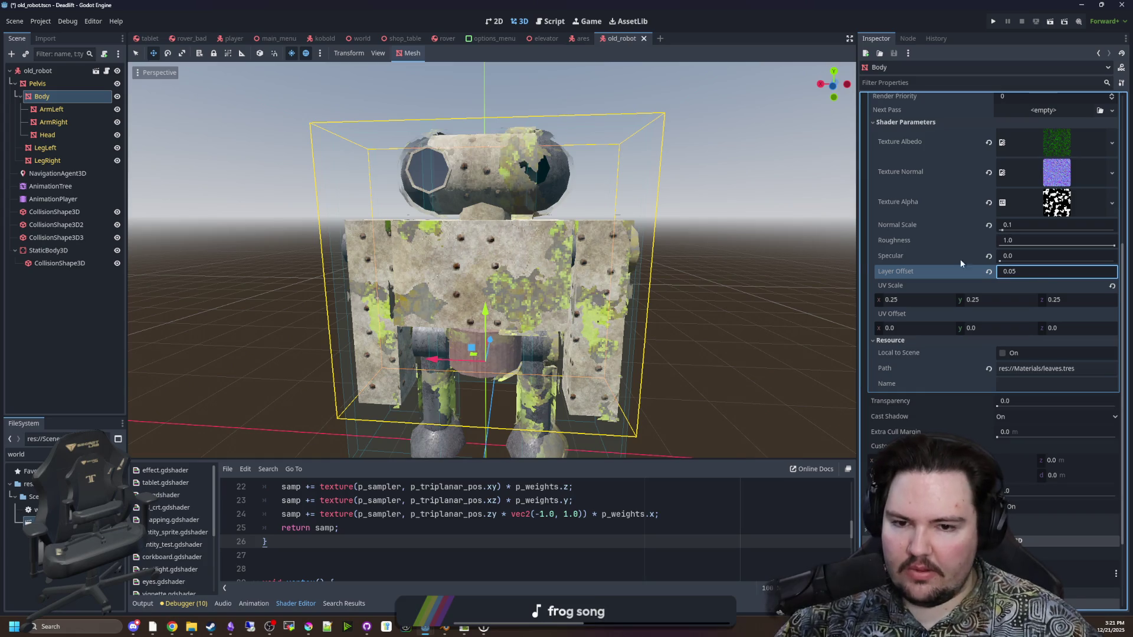
key("Return")
Adjust the Specular and Roughness parameters, bringing Roughness to about 0.421
scroll(492, 259, "up", 5)
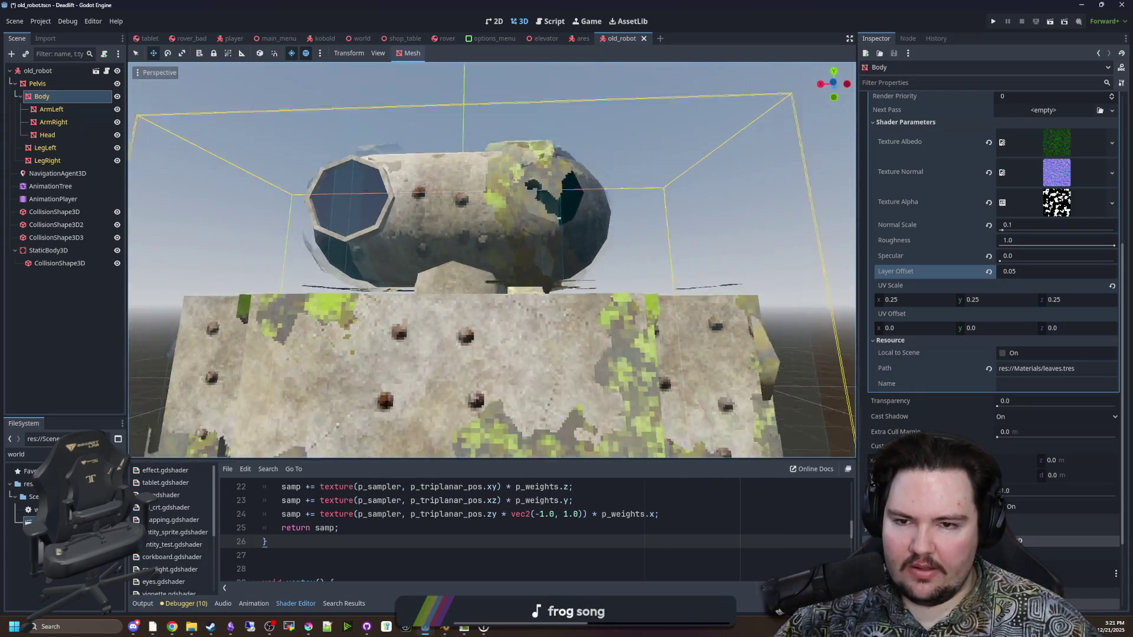
scroll(492, 260, "down", 5)
scroll(493, 260, "up", 4)
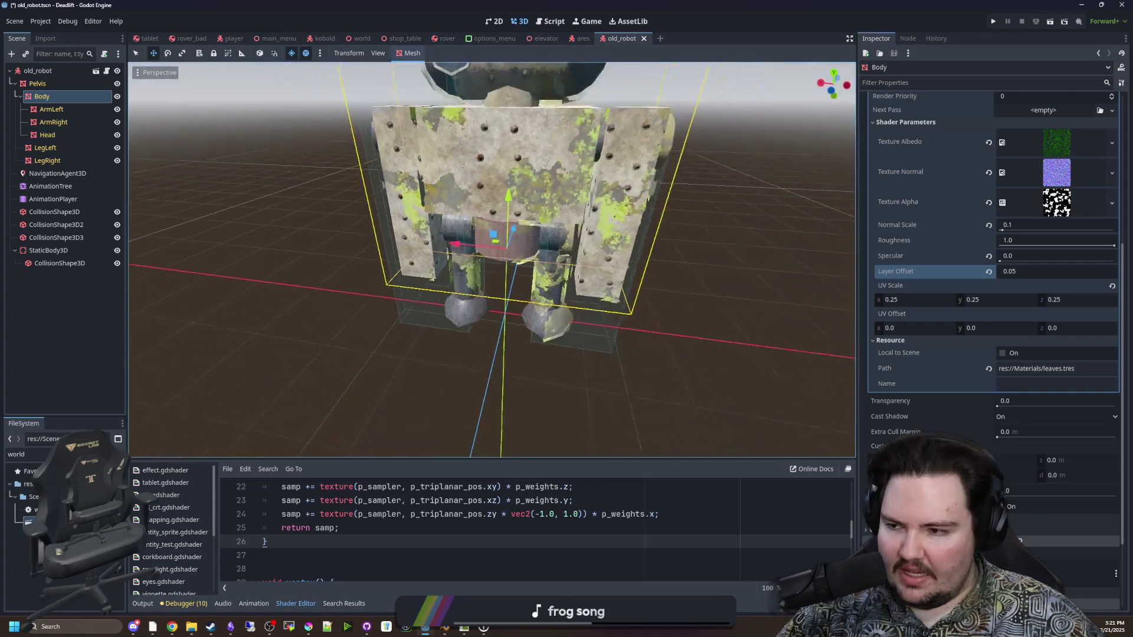
scroll(493, 259, "down", 3)
scroll(492, 260, "up", 2)
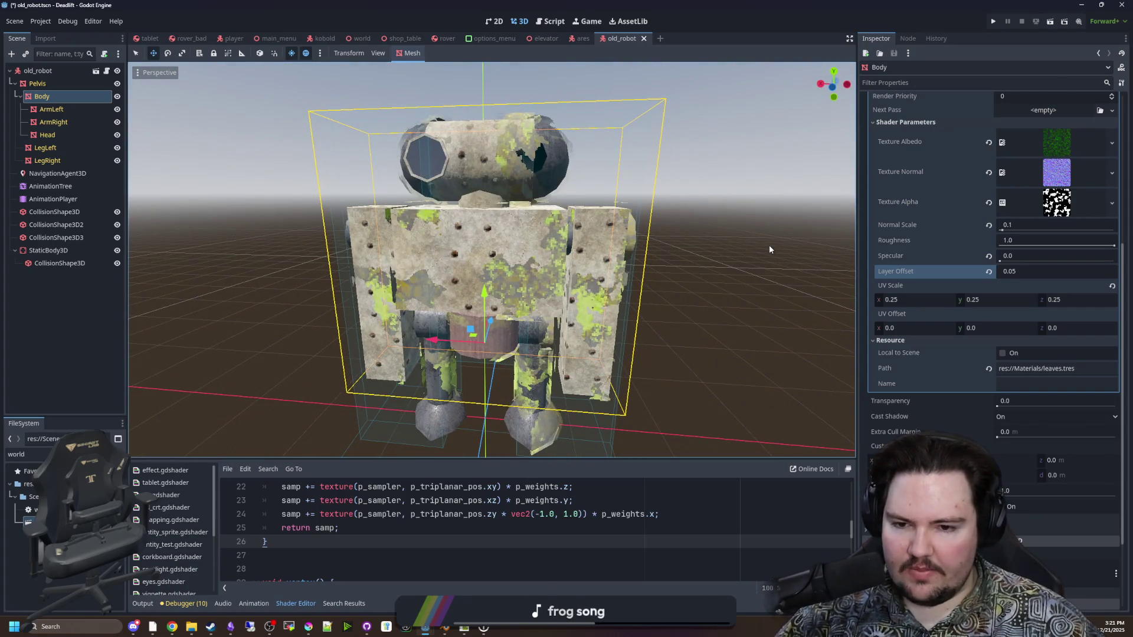
scroll(930, 285, "up", 3)
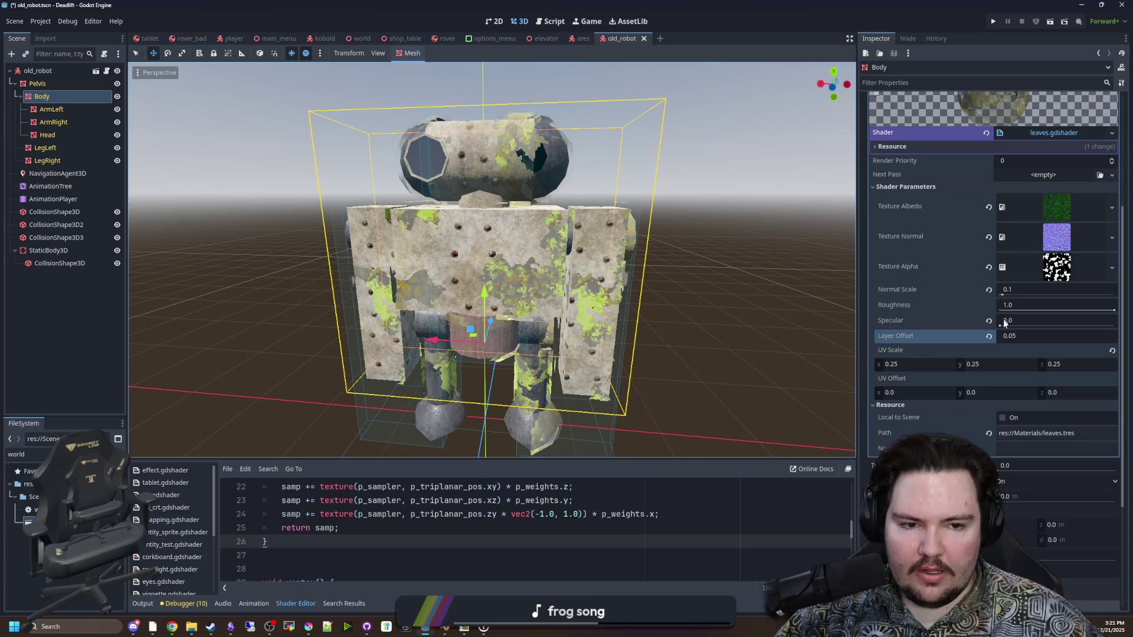
left_click(998, 324)
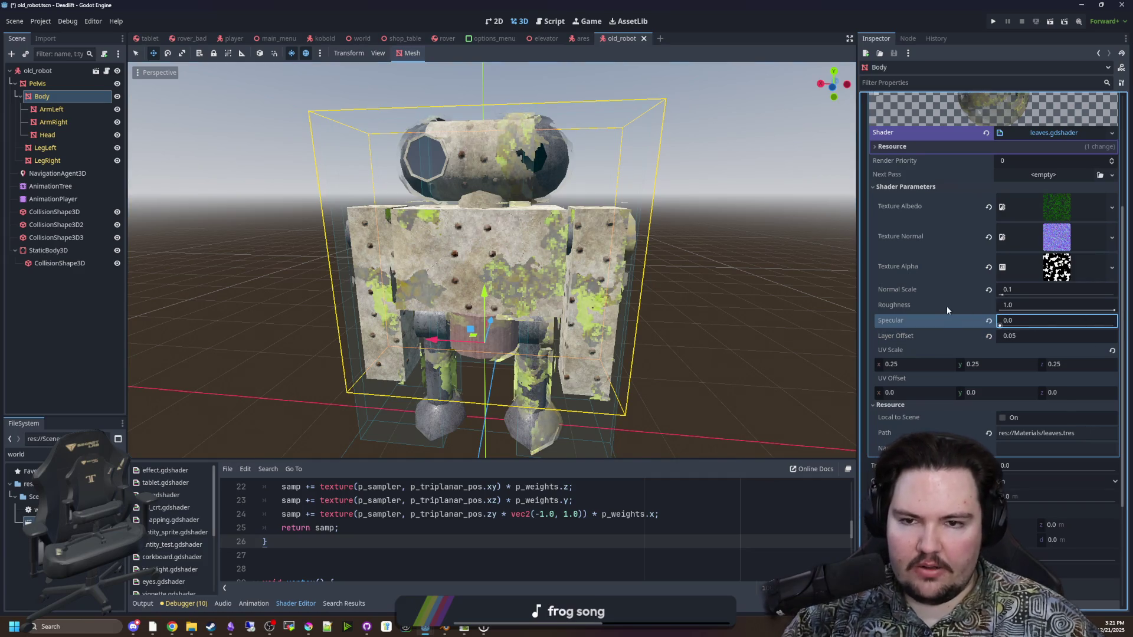
left_click(1114, 311)
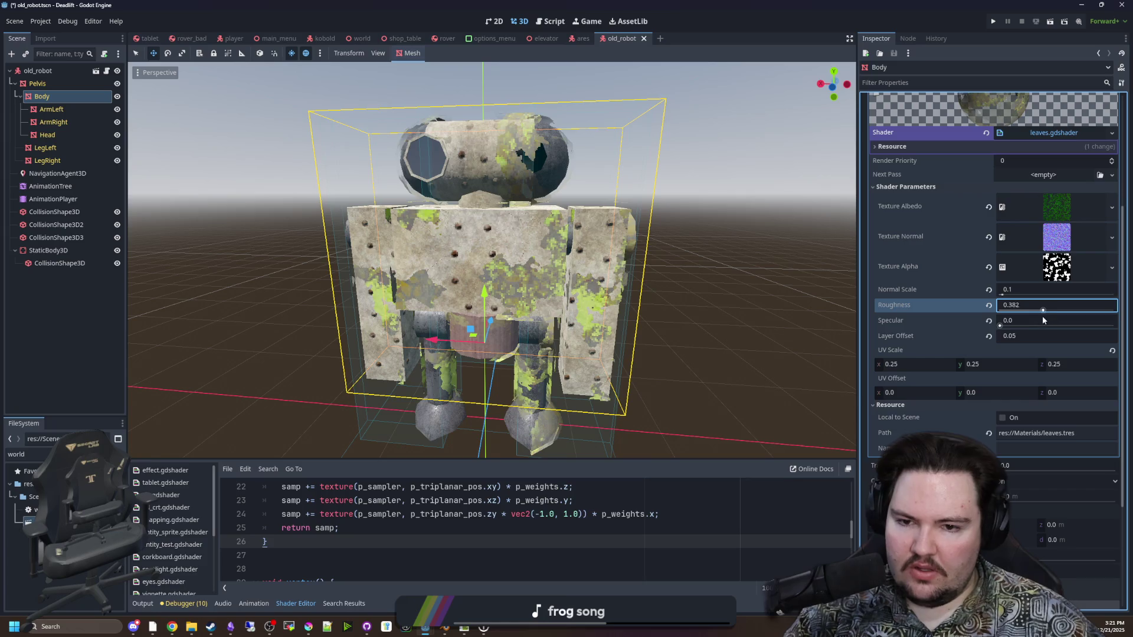
scroll(1007, 313, "down", 7)
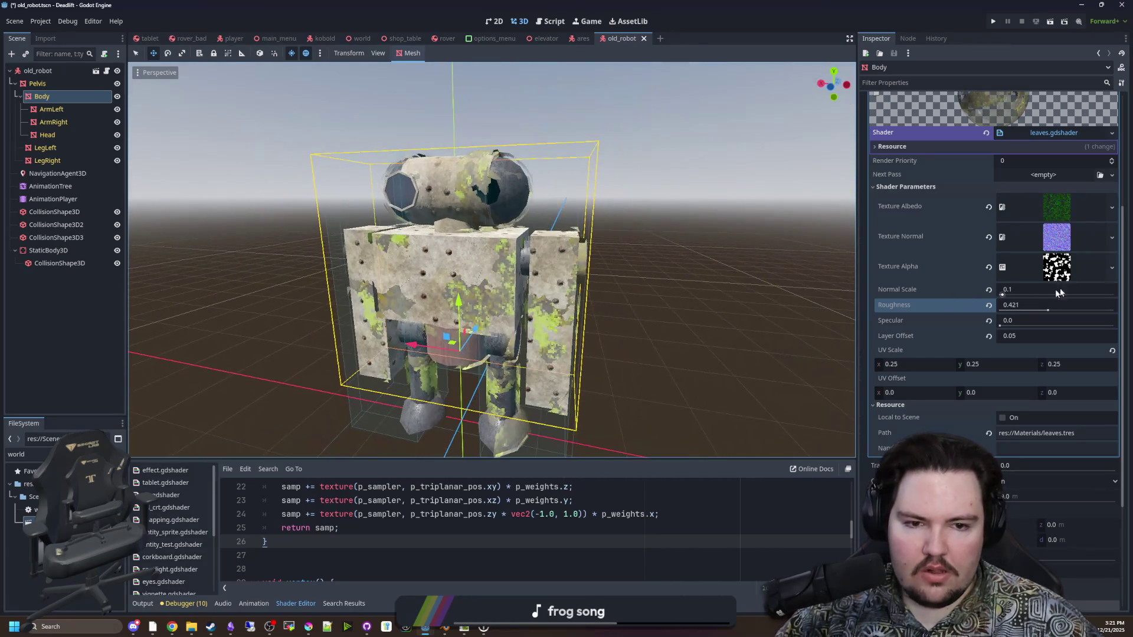
Try a much stronger Normal Scale on the moss, then reset it to 0.1
mouse_move(1003, 295)
left_mouse_down()
mouse_move(1090, 301)
mouse_move(983, 302)
left_mouse_up()
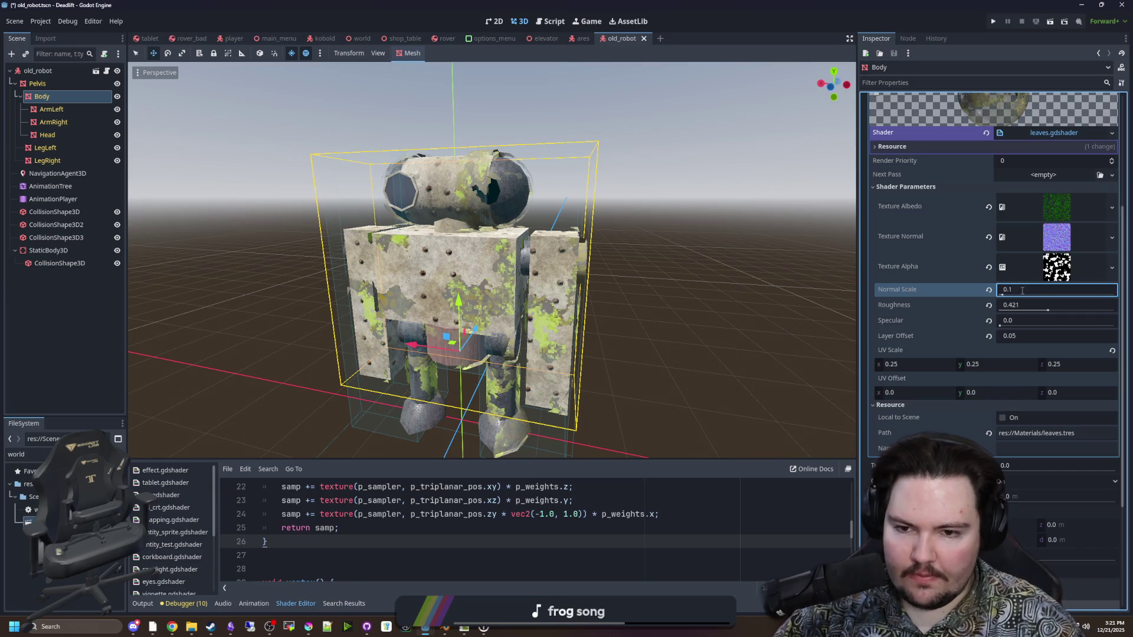
type(".1")
key("Return")
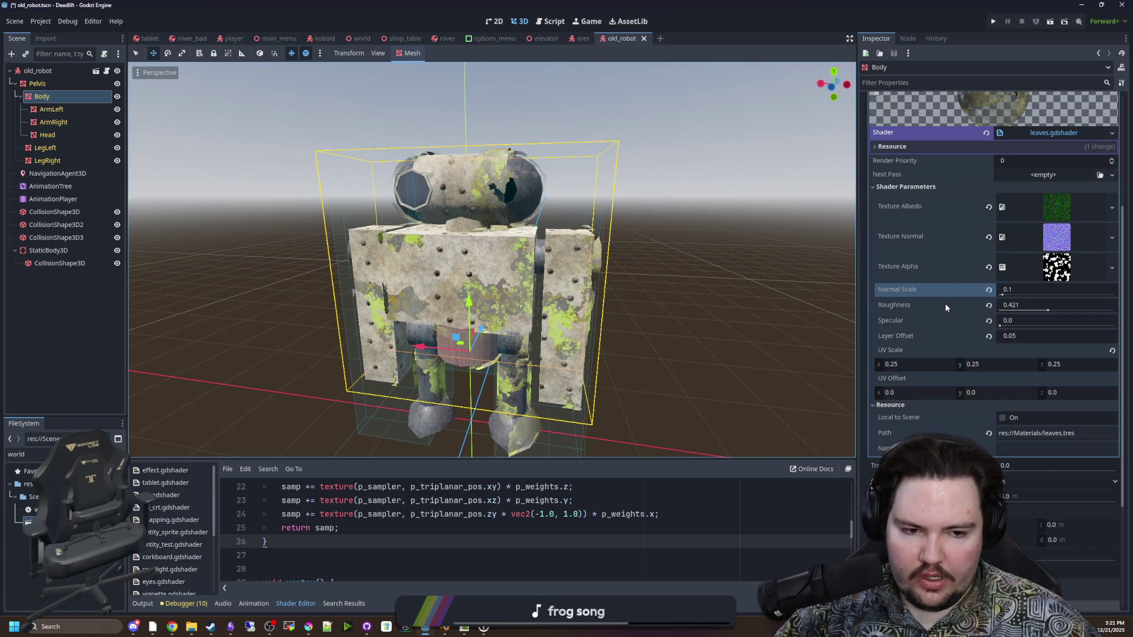
scroll(941, 335, "down", 5)
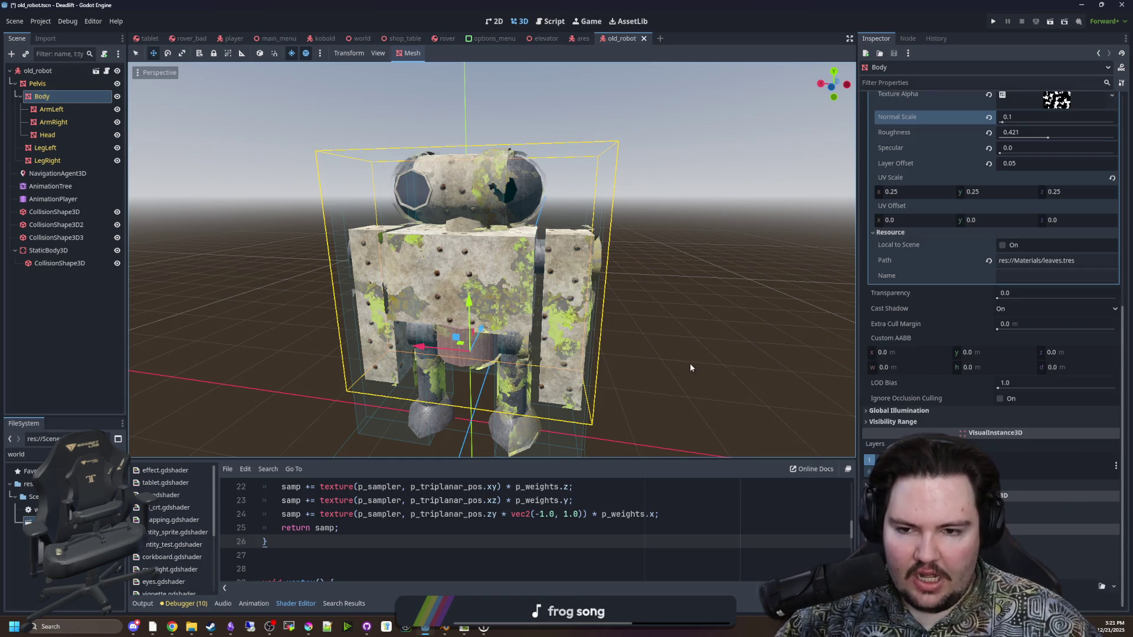
left_click(690, 367)
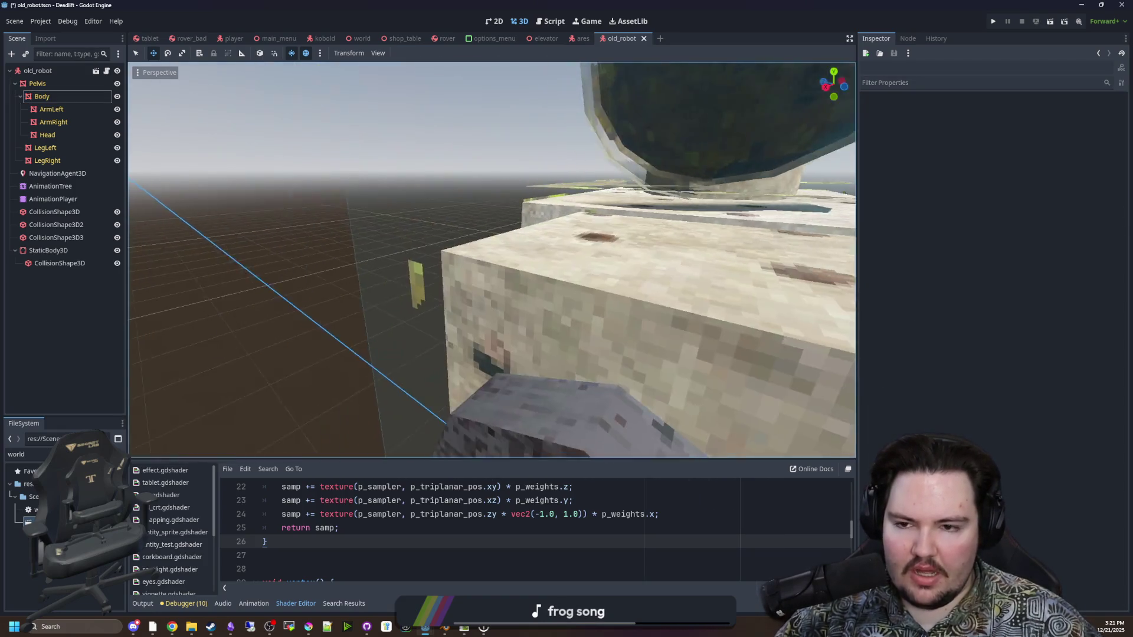
key("s")
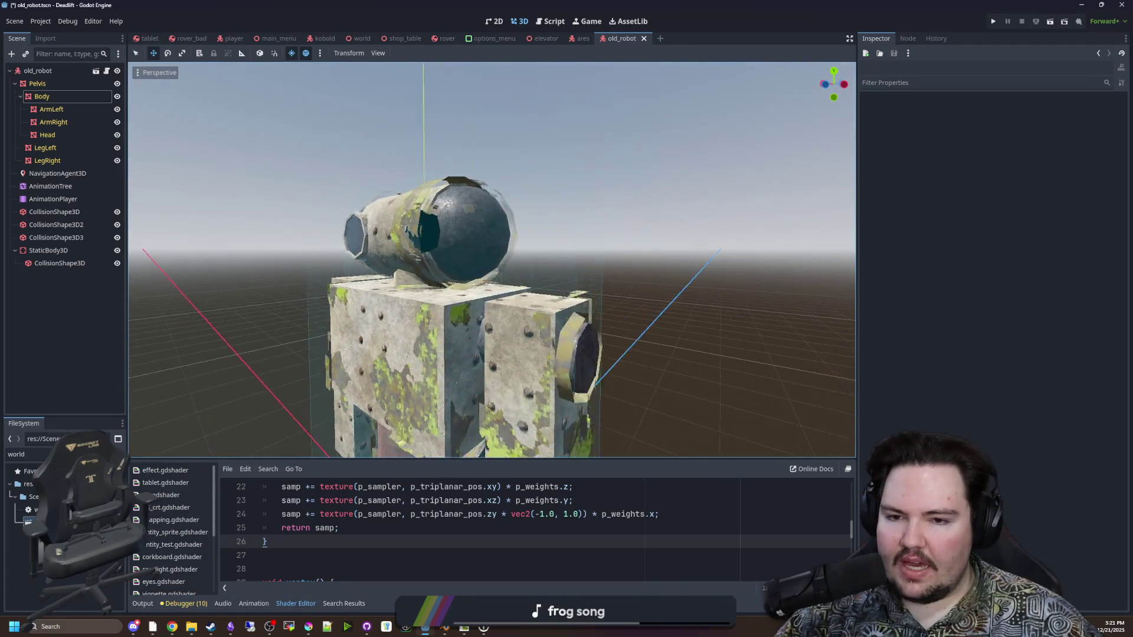
key("a")
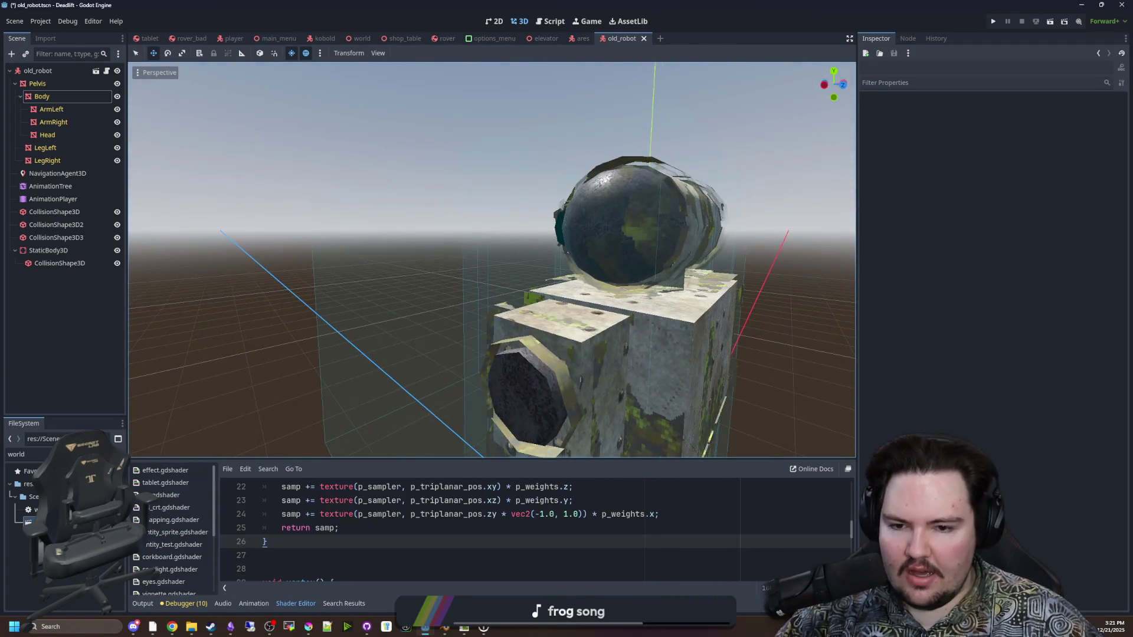
key("w")
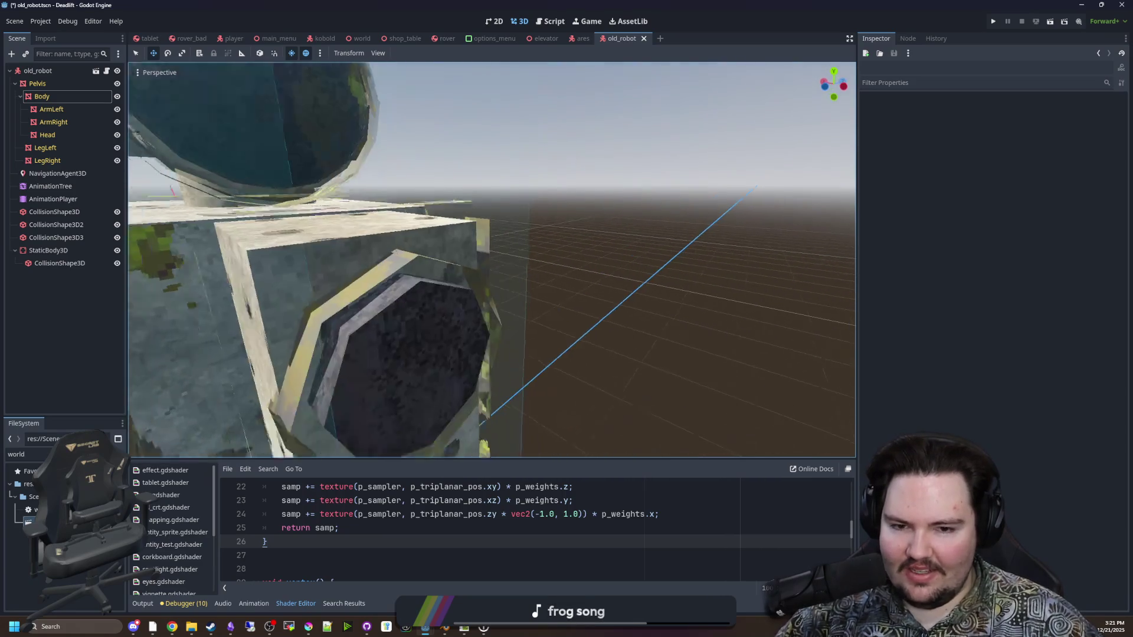
key("s")
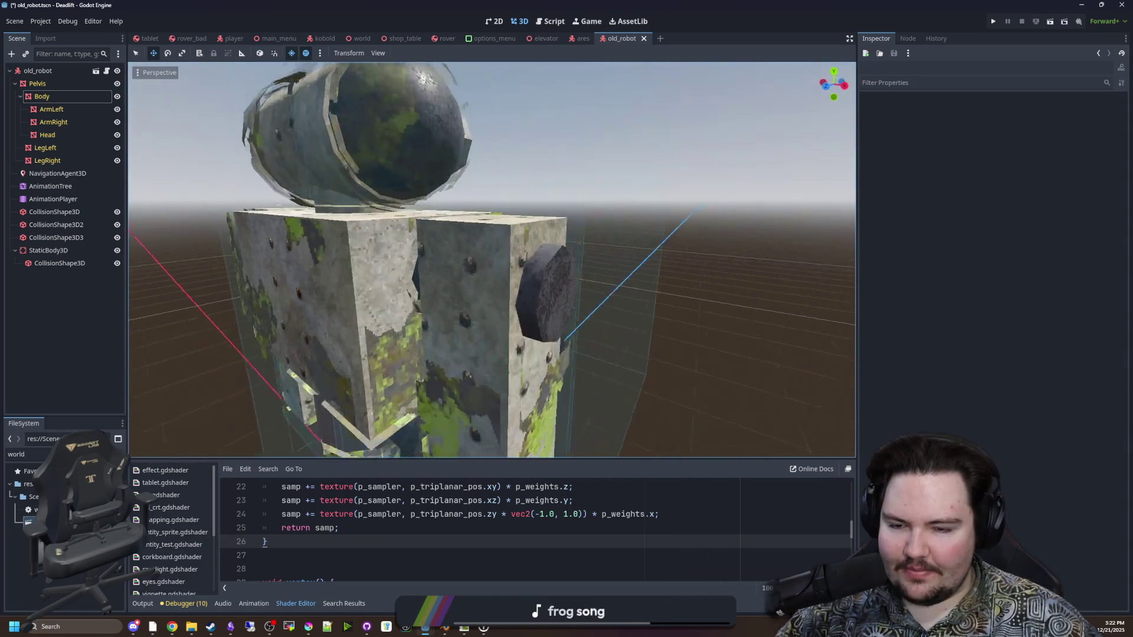
key("s")
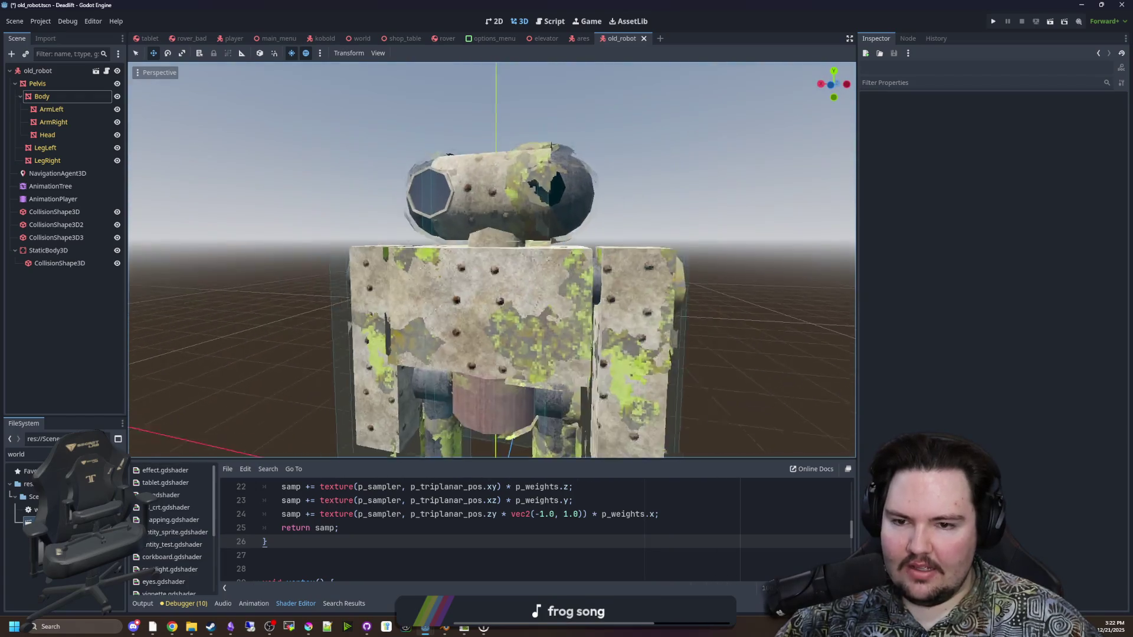
key("s")
left_click(454, 291)
left_click(665, 286)
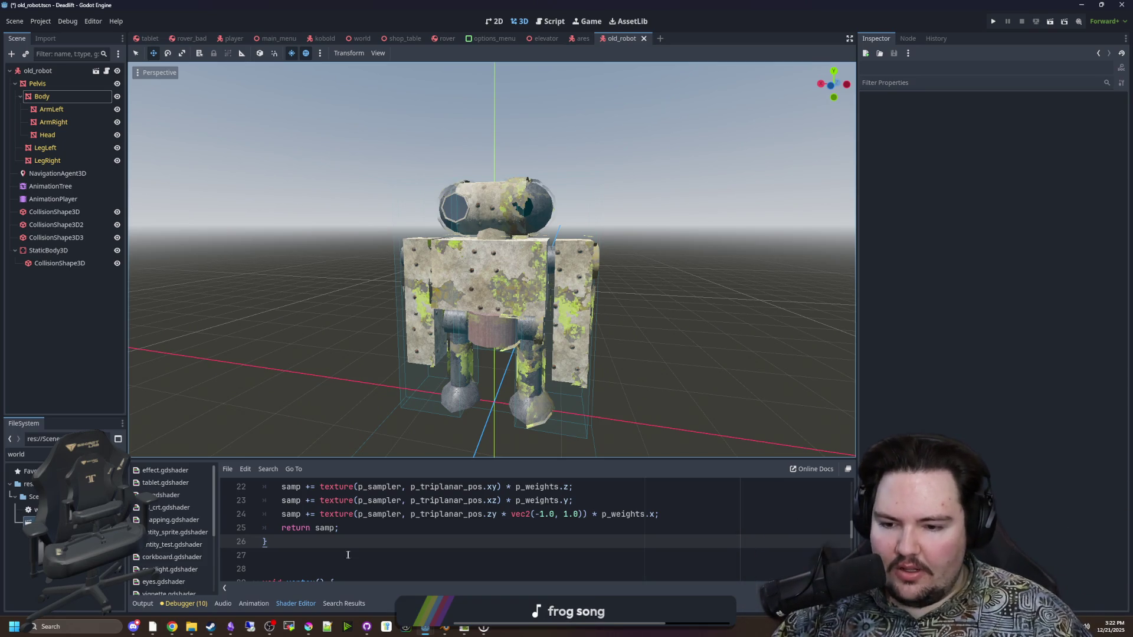
scroll(349, 555, "down", 5)
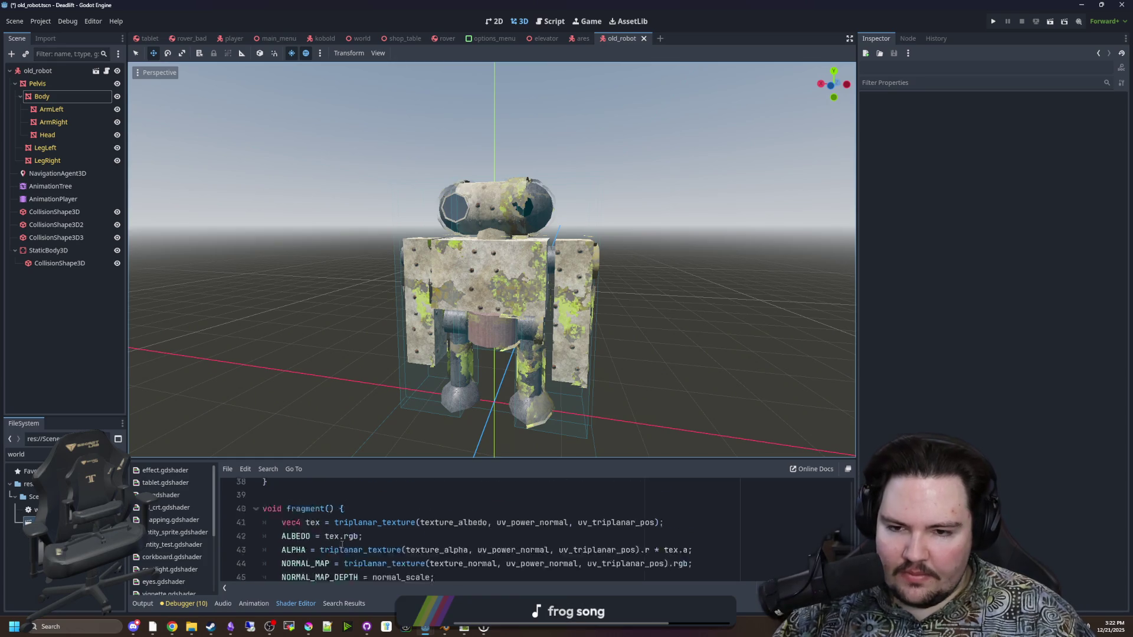
scroll(342, 544, "up", 12)
scroll(492, 260, "up", 10)
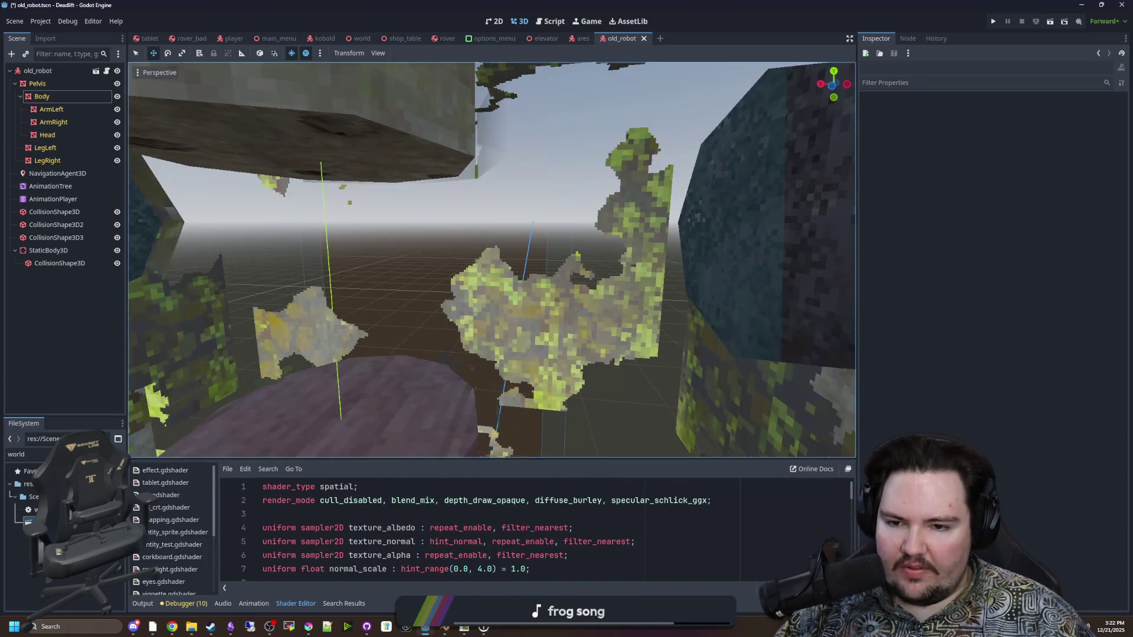
scroll(493, 259, "down", 10)
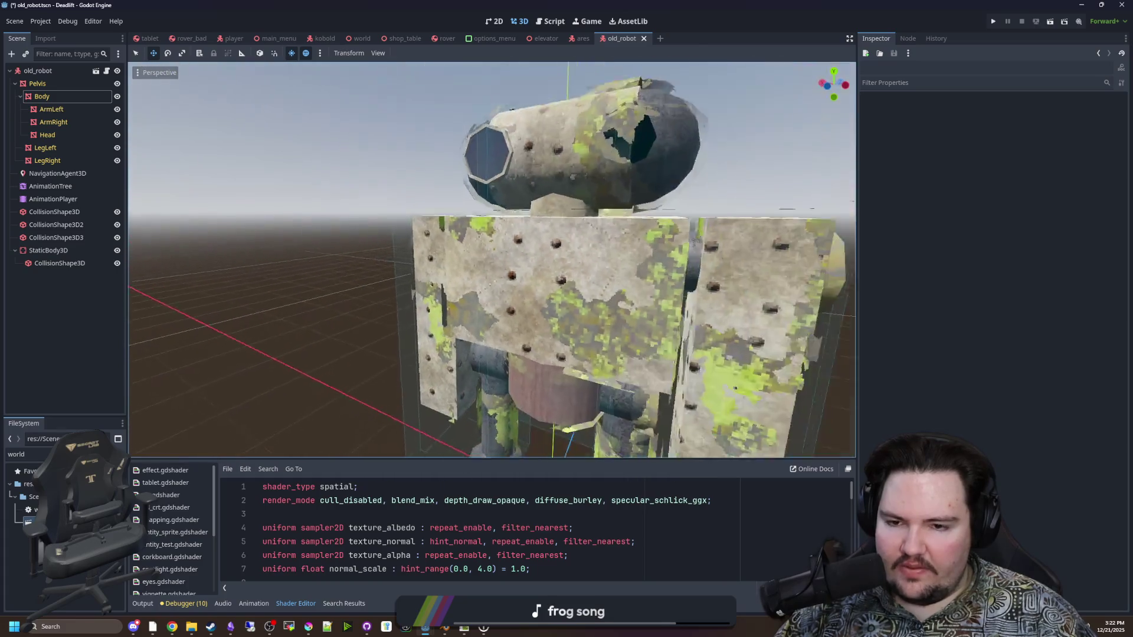
left_click(62, 97)
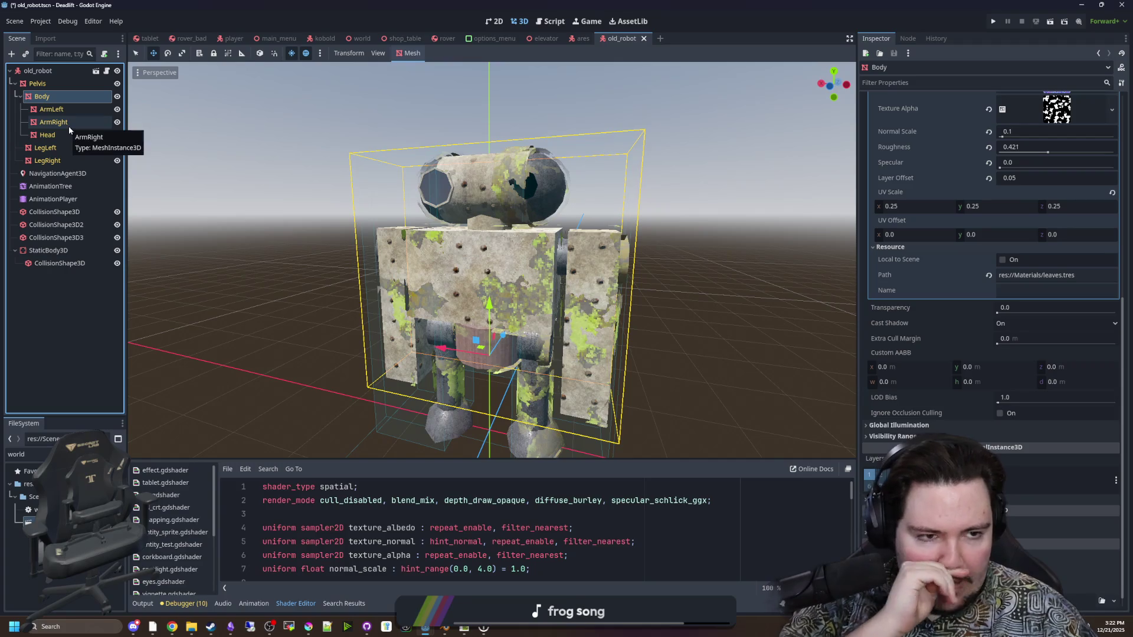
left_click(297, 200)
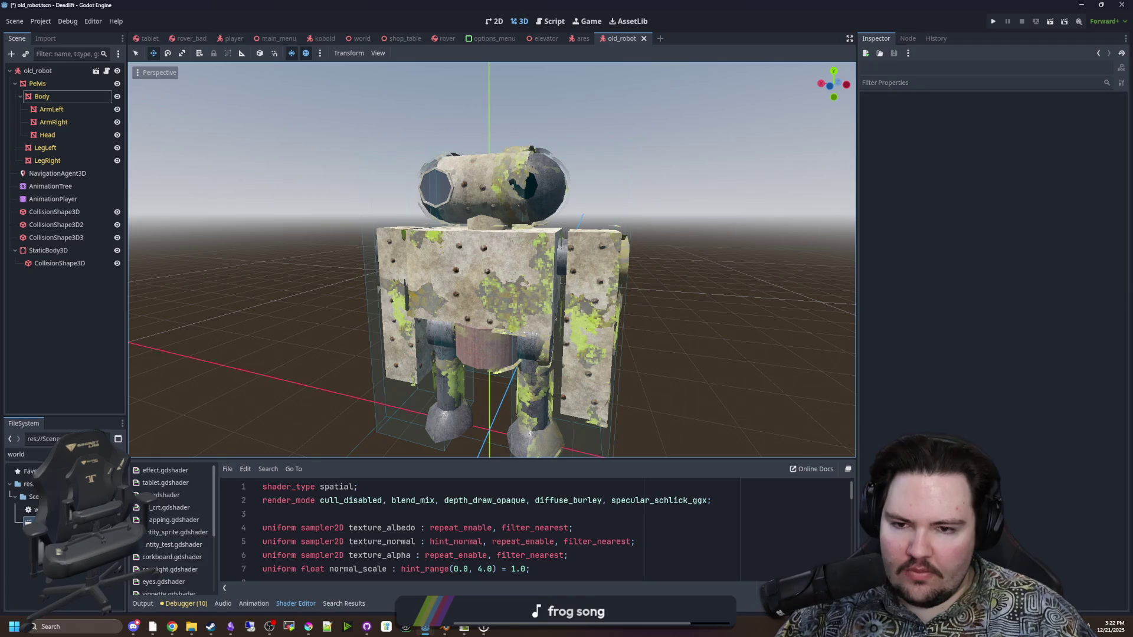
scroll(492, 259, "up", 10)
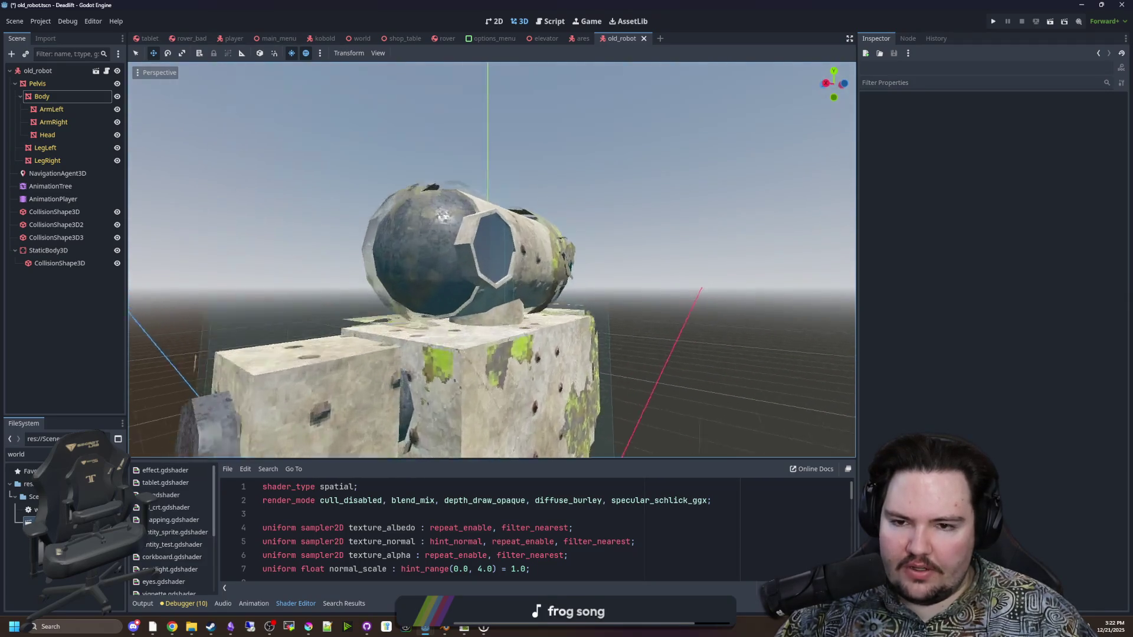
scroll(492, 260, "down", 10)
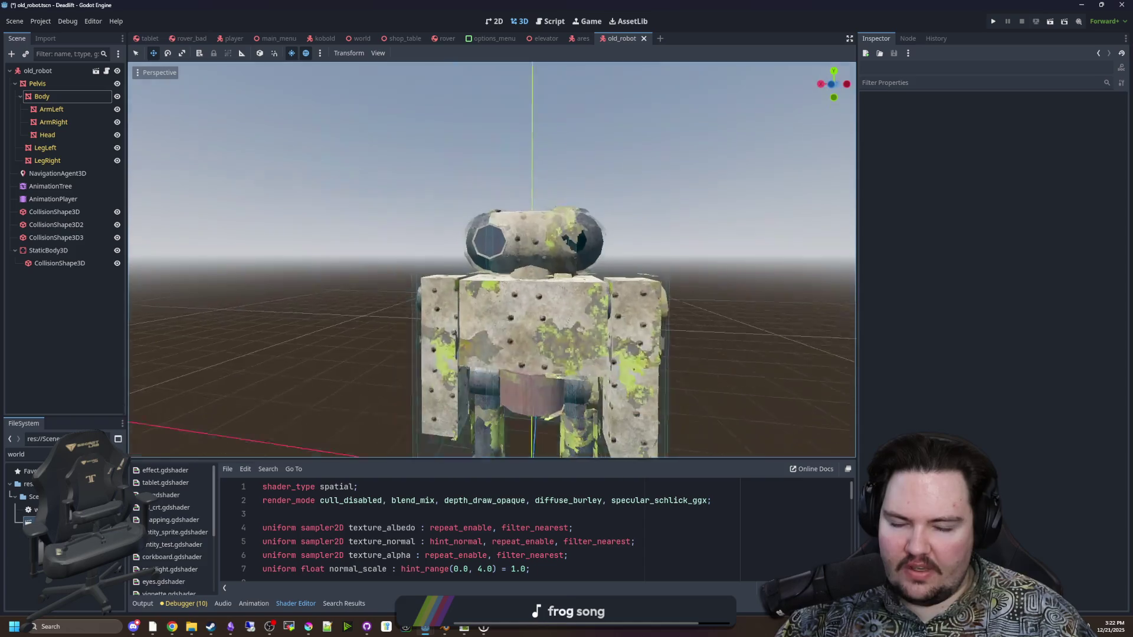
scroll(492, 259, "up", 8)
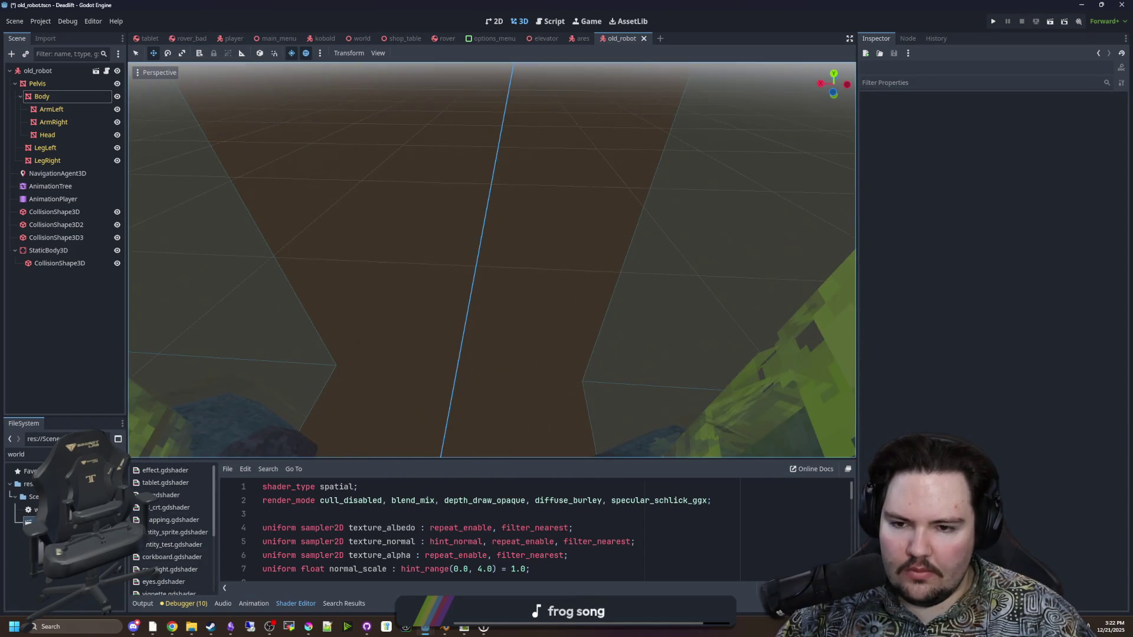
scroll(492, 260, "down", 5)
scroll(492, 259, "down", 8)
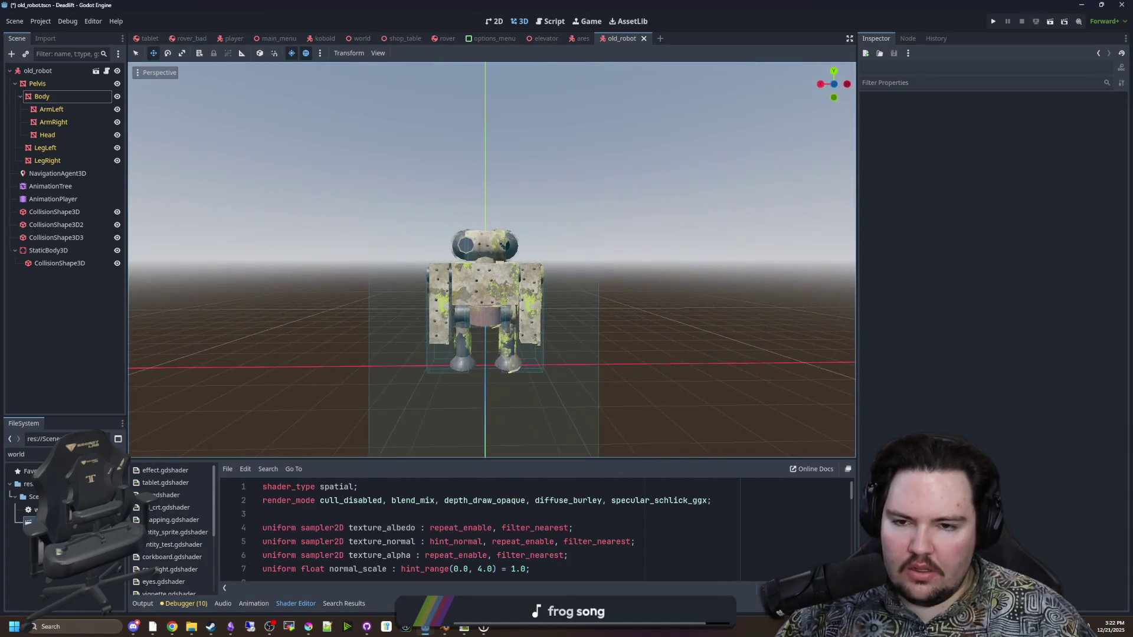
scroll(492, 260, "up", 5)
mouse_move(492, 259)
left_mouse_down()
mouse_move(448, 236)
mouse_move(449, 260)
left_mouse_up()
scroll(493, 259, "down", 5)
scroll(492, 260, "up", 5)
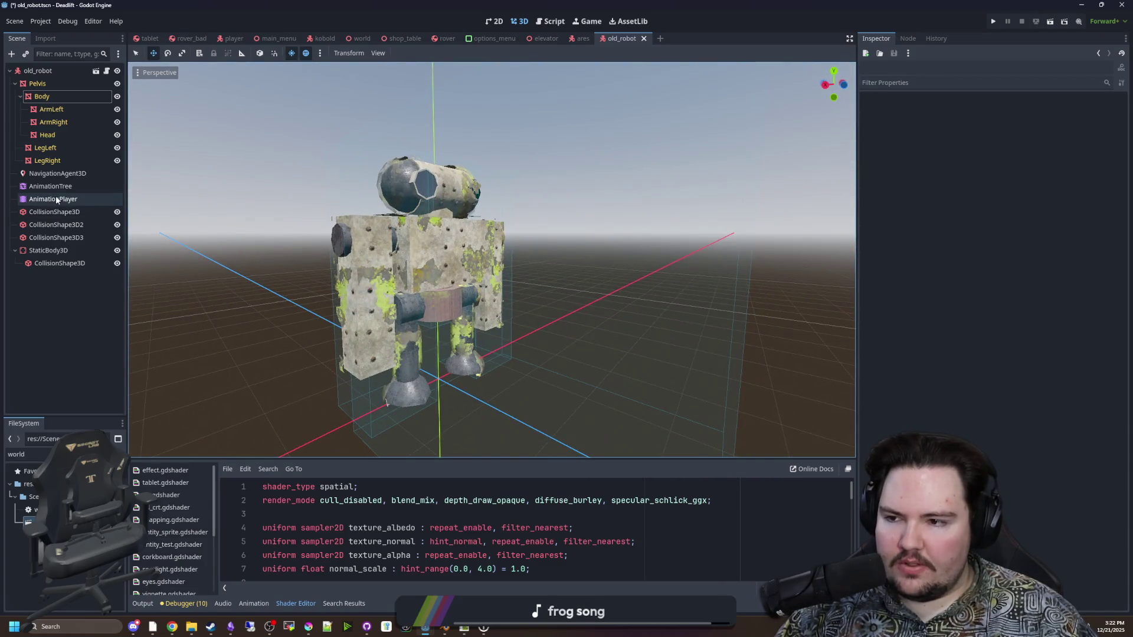
Select the AnimationTree, enlarge the graph panel, and request the idle then walk state
left_click(50, 186)
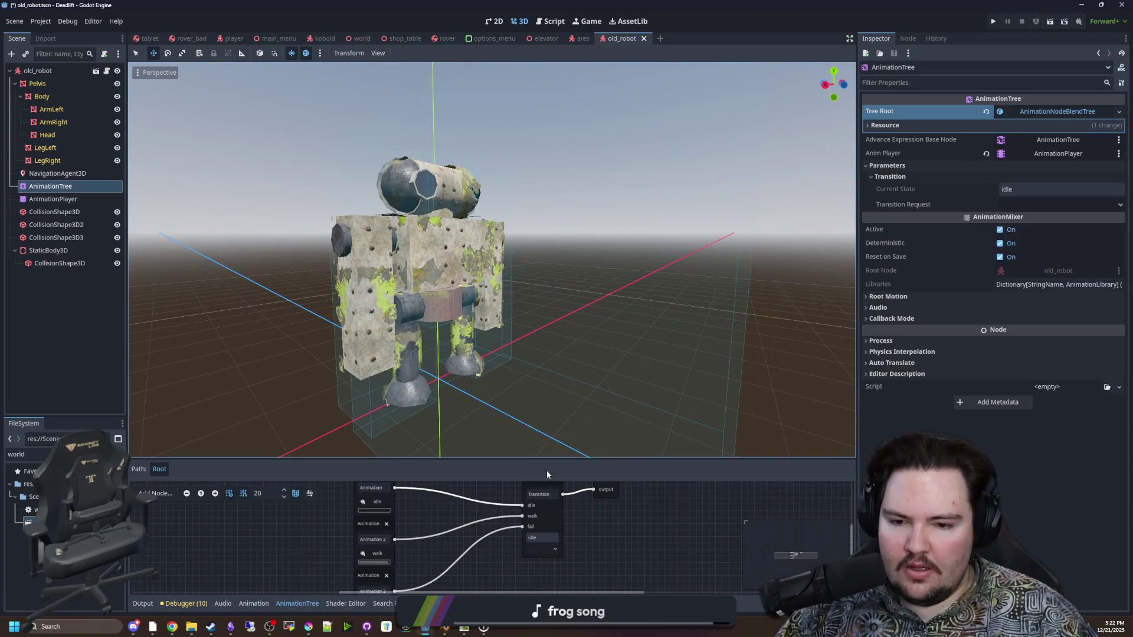
left_click_drag(585, 458, 582, 405)
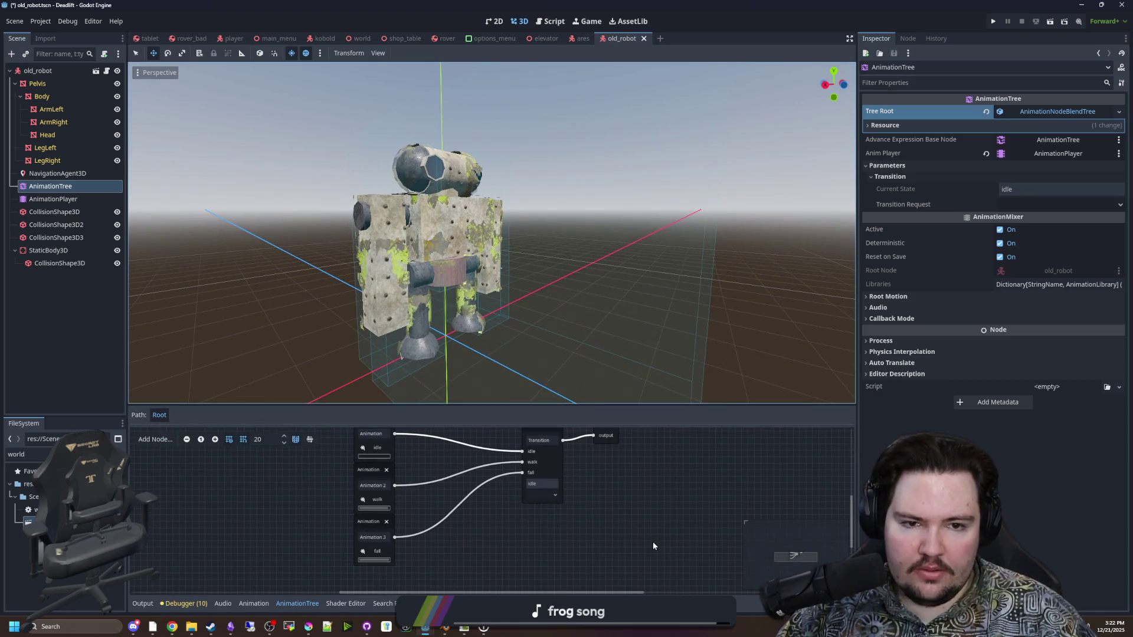
scroll(653, 546, "up", 2)
left_click(1023, 203)
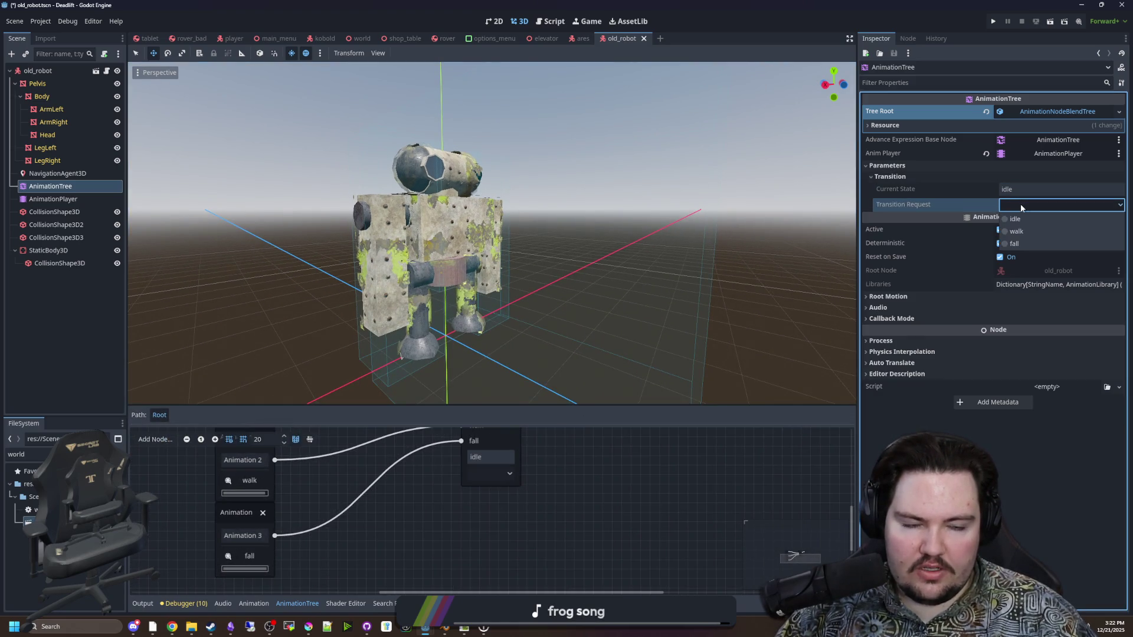
left_click(1018, 219)
left_click(1024, 204)
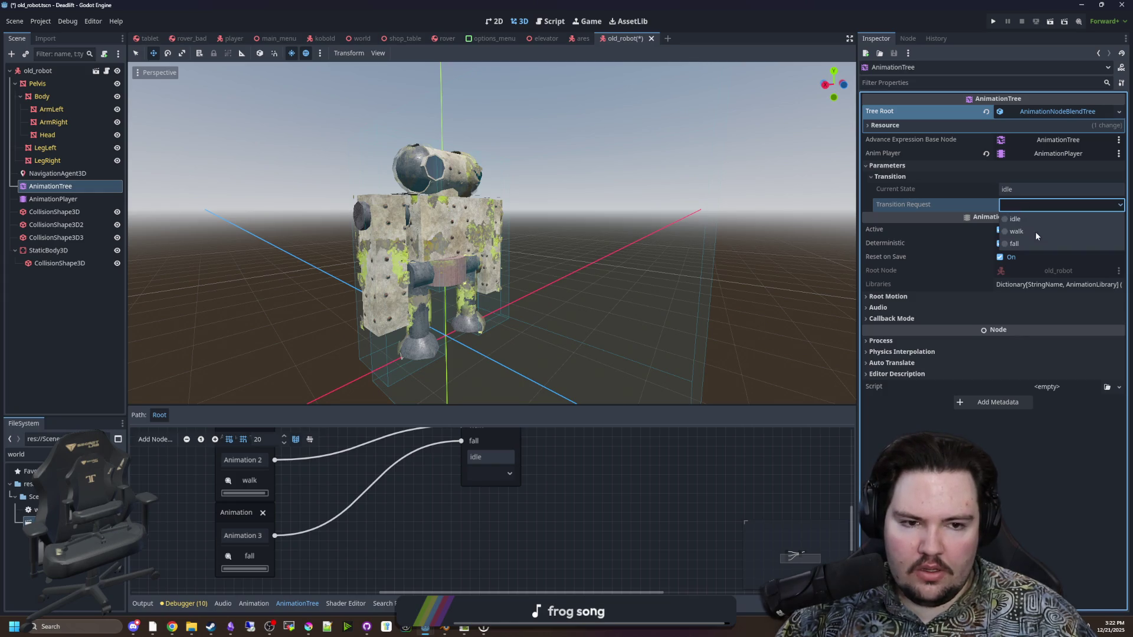
left_click(1018, 231)
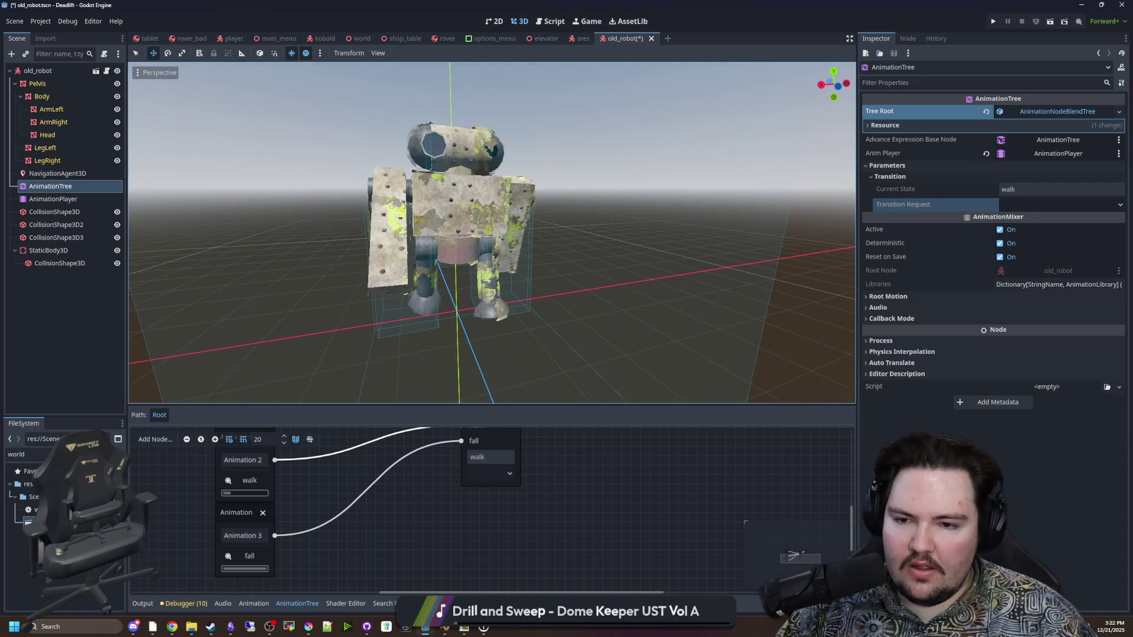
Orbit around the walking robot and bring up the Transition Request state list
key("KP_4")
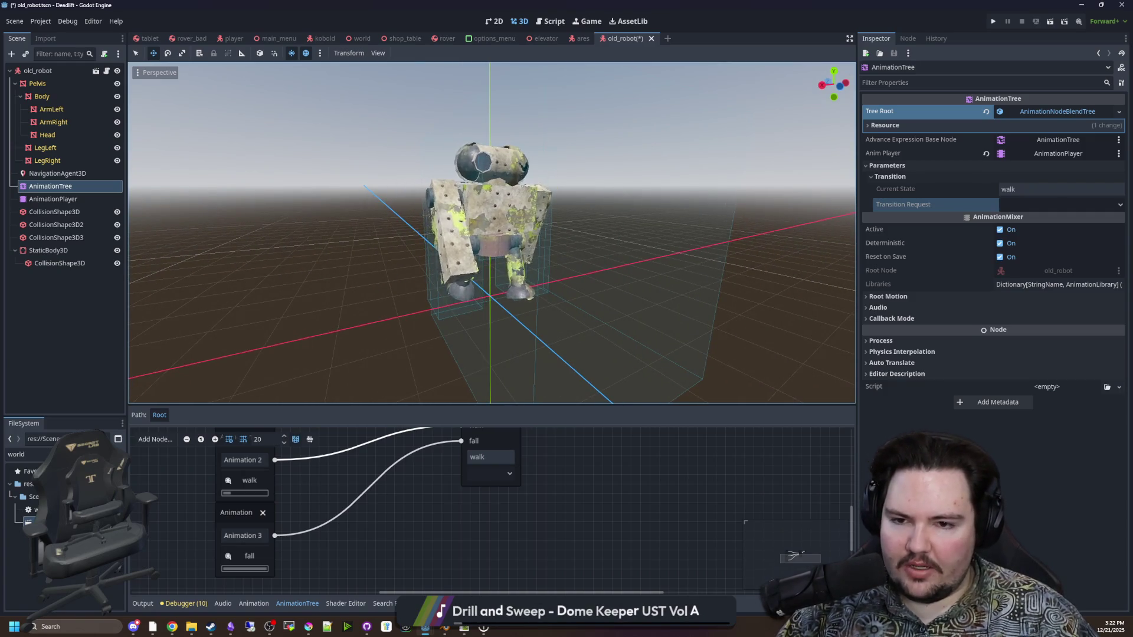
key("KP_4")
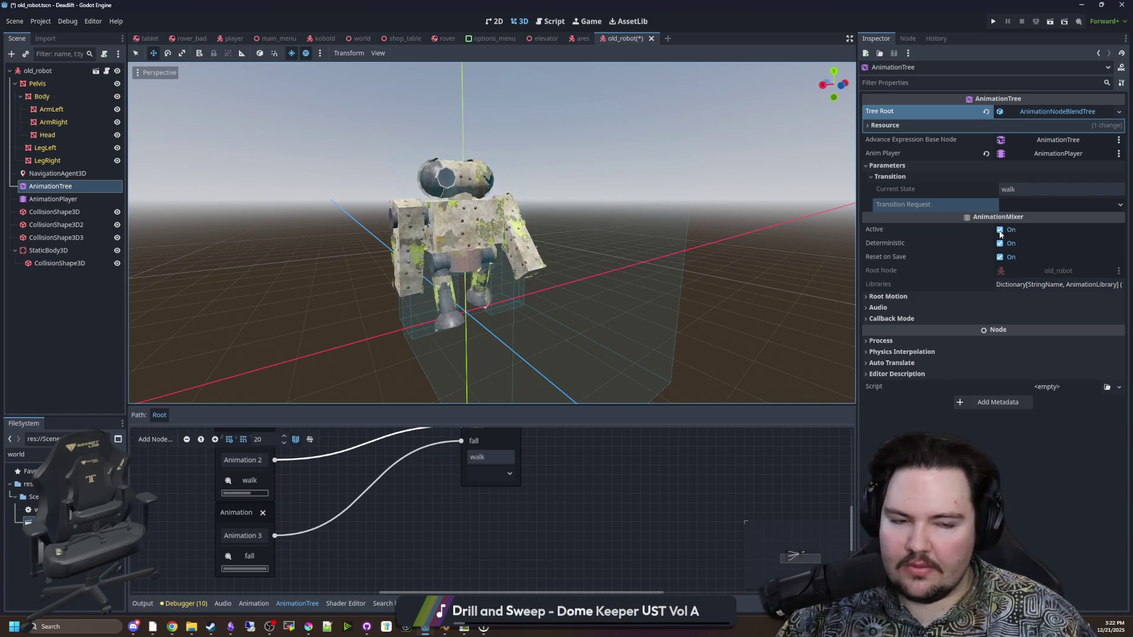
left_click(1046, 205)
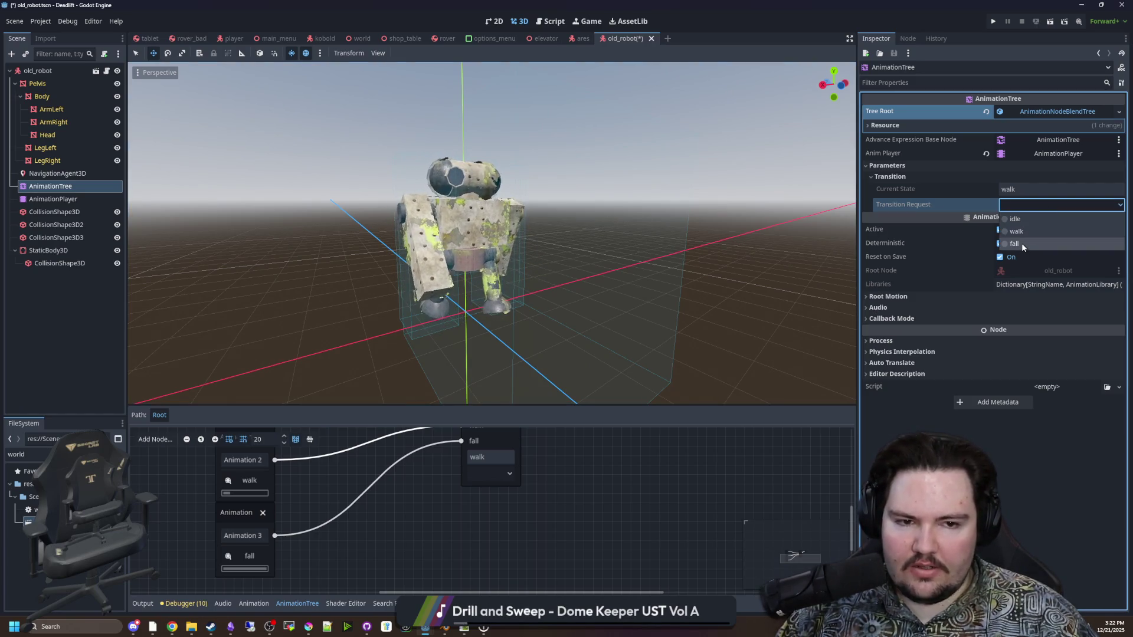
Switch the robot to the fall state and orbit close around it from several angles
left_click(1021, 242)
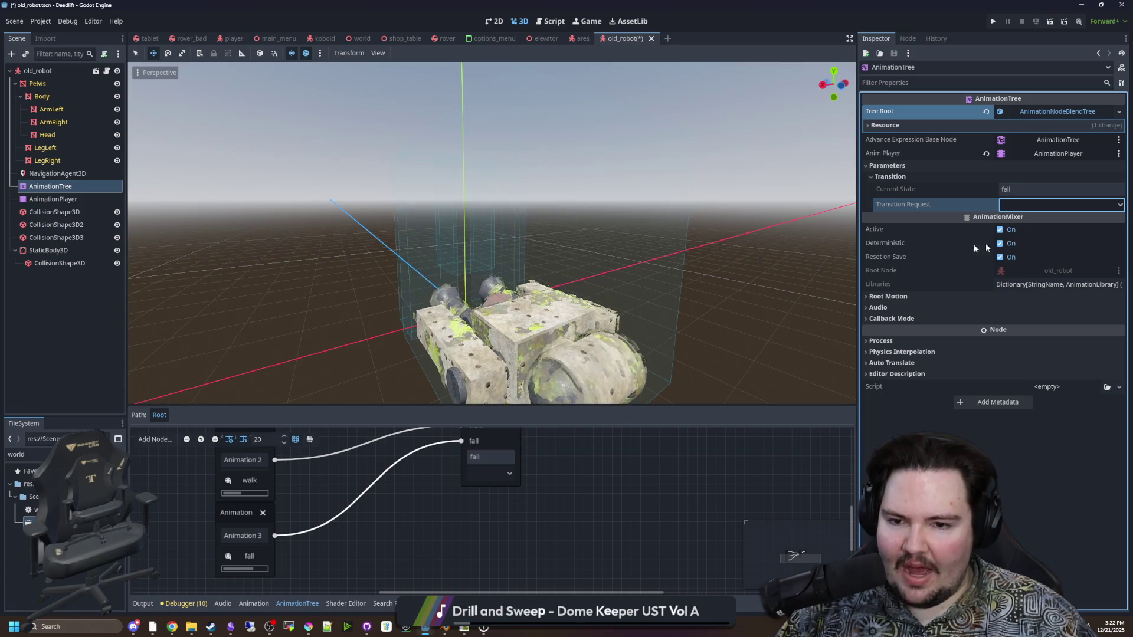
key("KP_4")
key("KP_4")
key("KP_4")
key("KP_4")
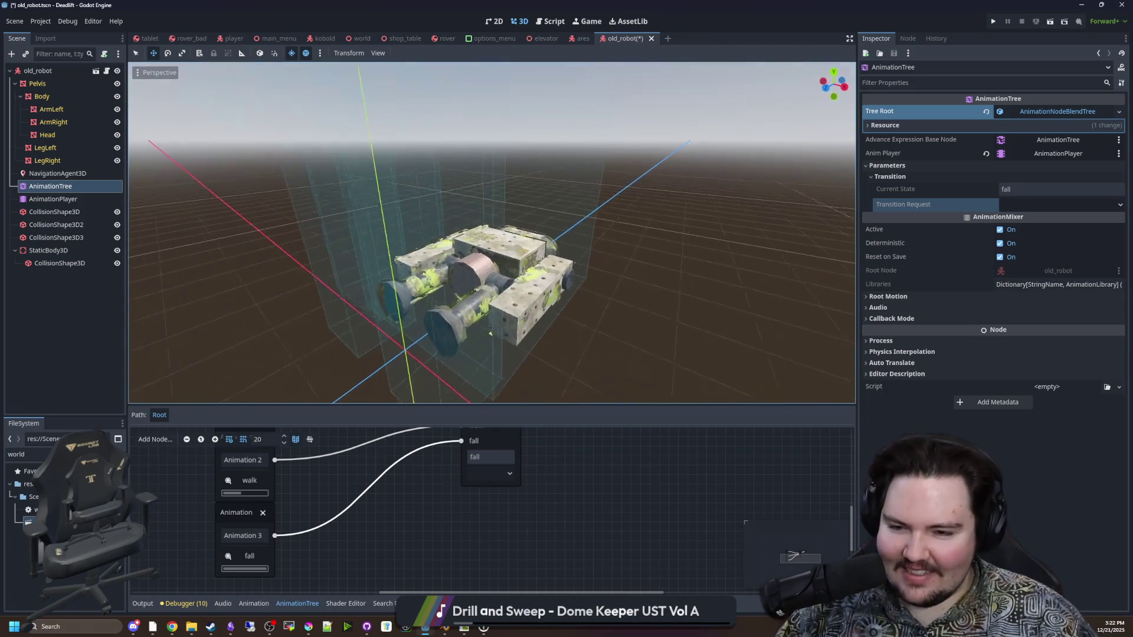
key("KP_8")
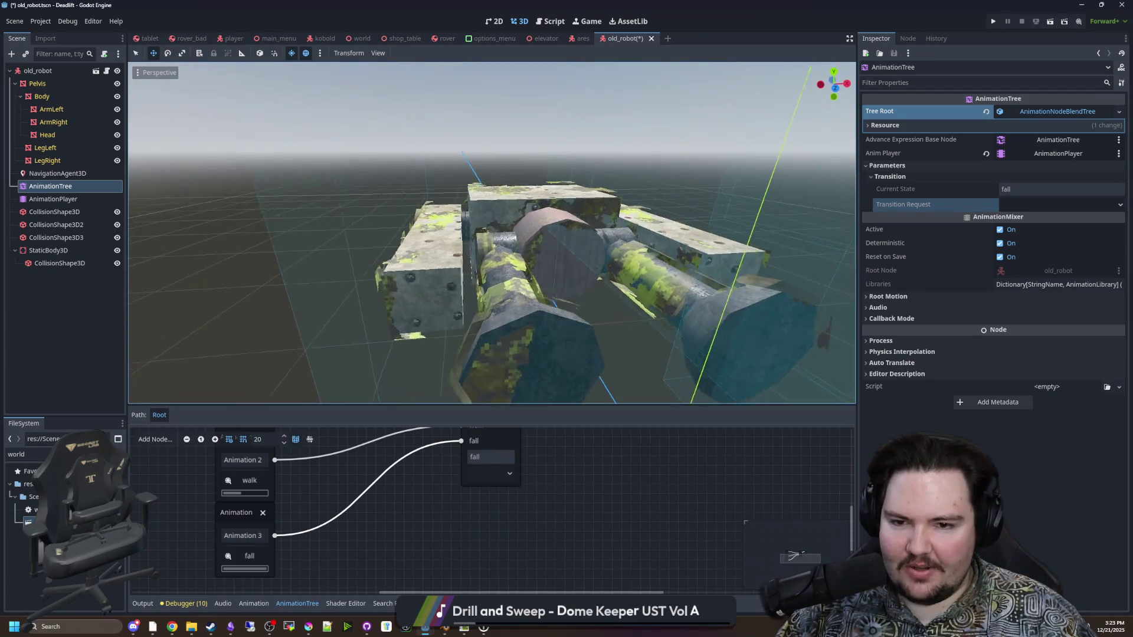
key("KP_6")
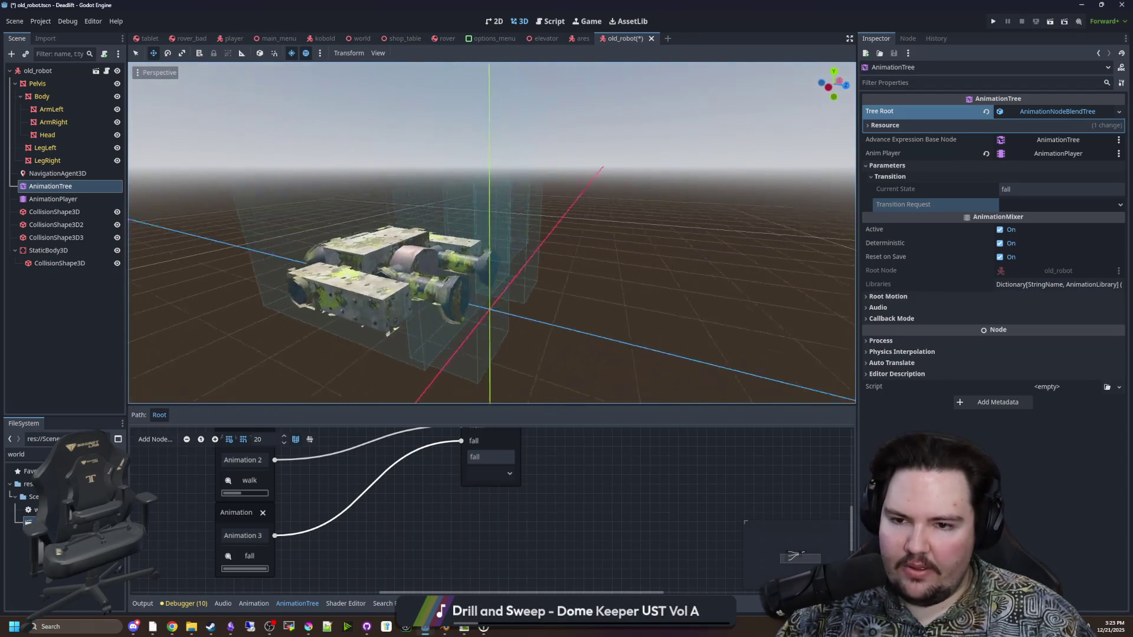
key("KP_4")
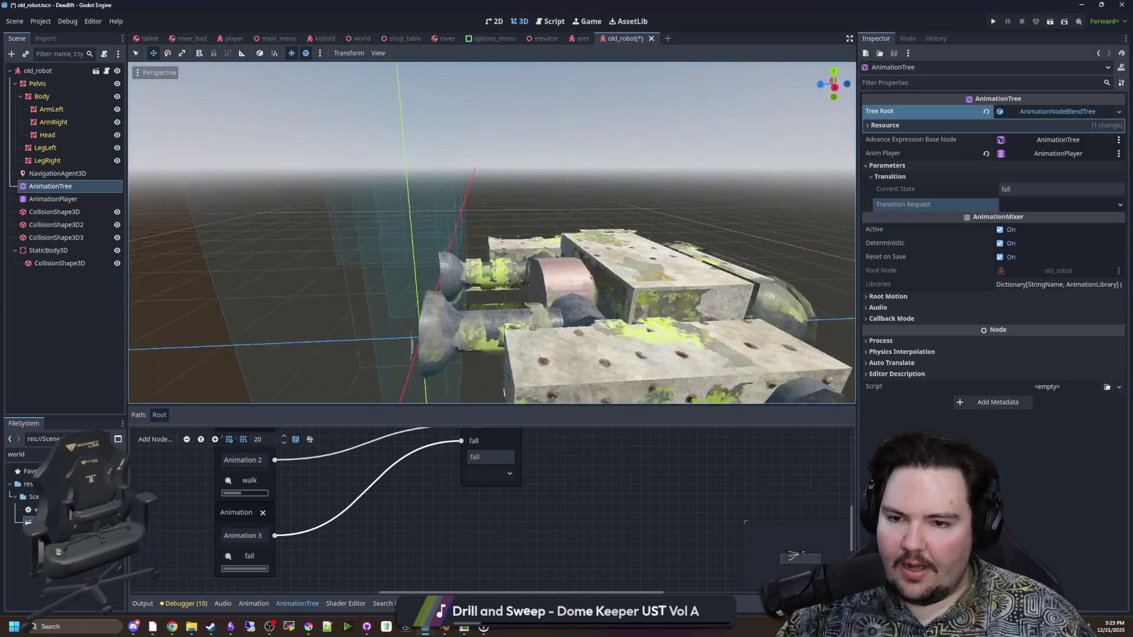
key("KP_4")
key("KP_4")
key("KP_4")
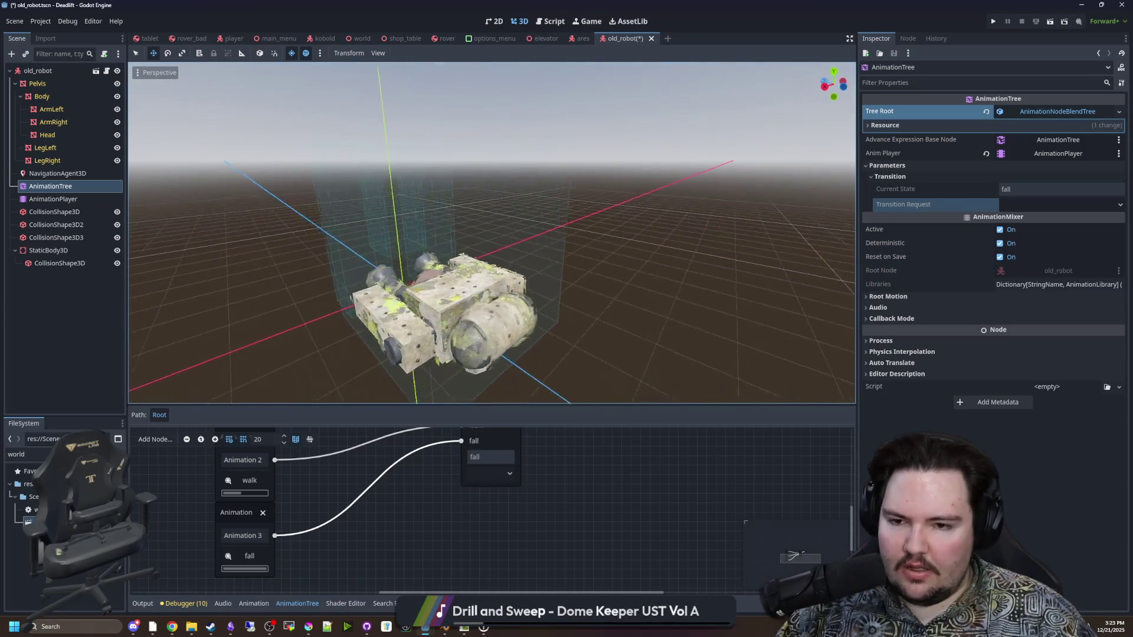
key("o")
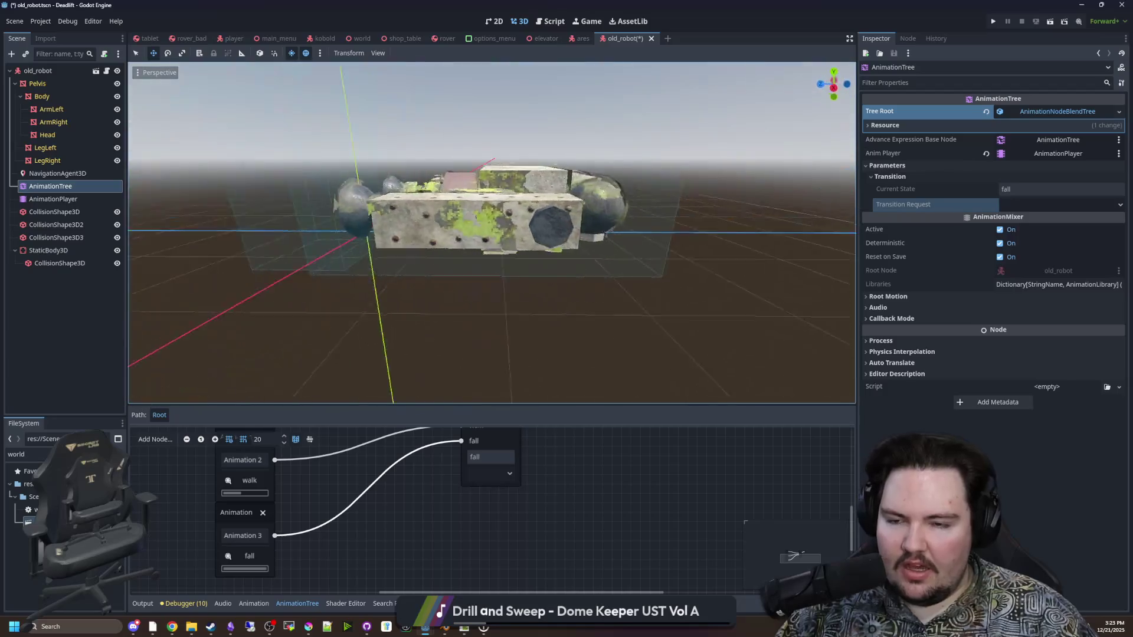
key("KP_4")
key("KP_4")
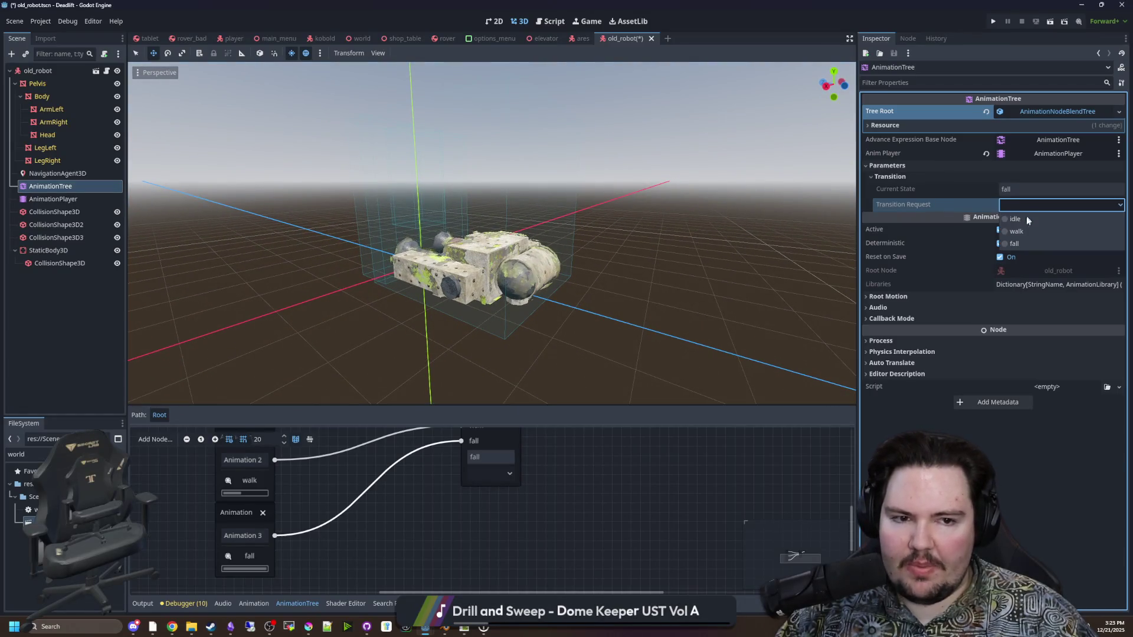
Switch the robot to idle, then walk, then open old_robot.gd at empty line 4
left_click(1024, 220)
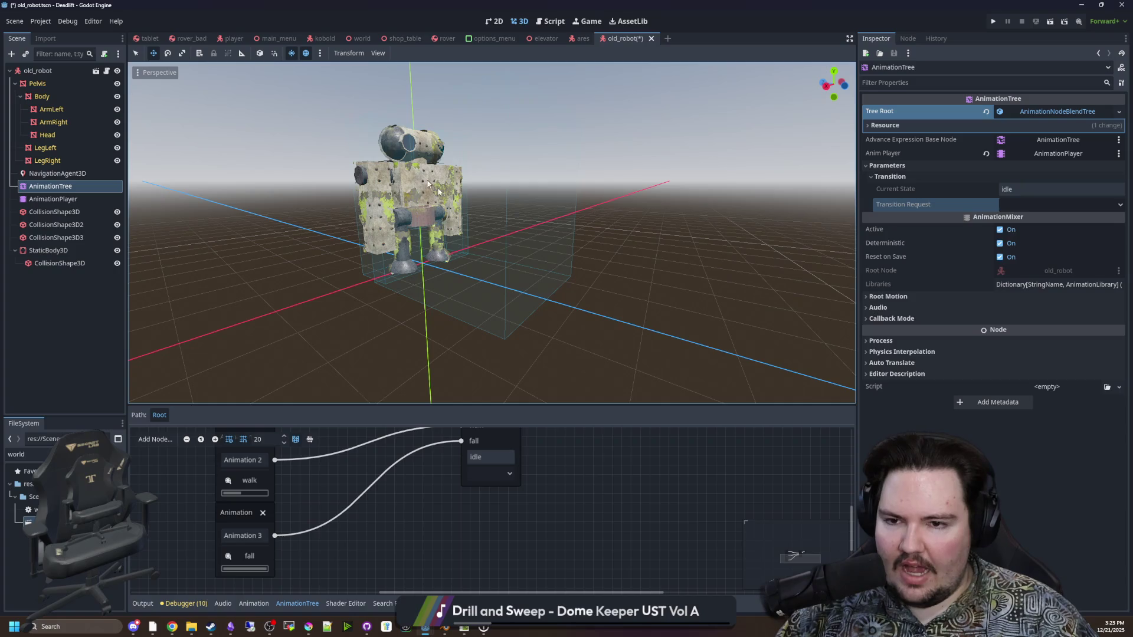
left_click(492, 245)
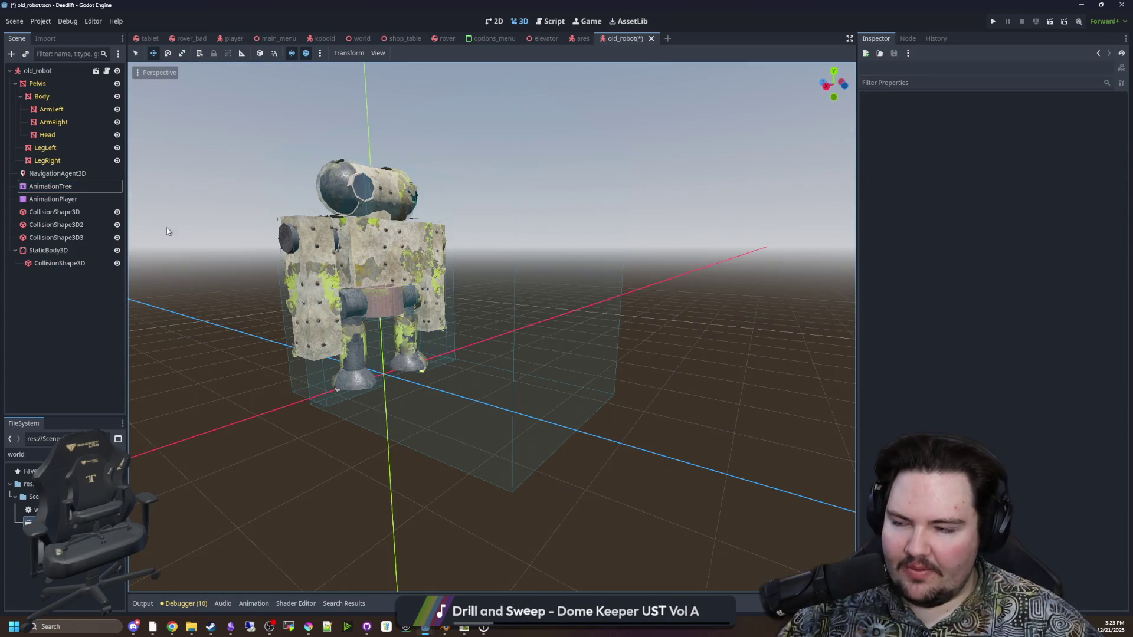
left_click(62, 190)
left_click(1021, 205)
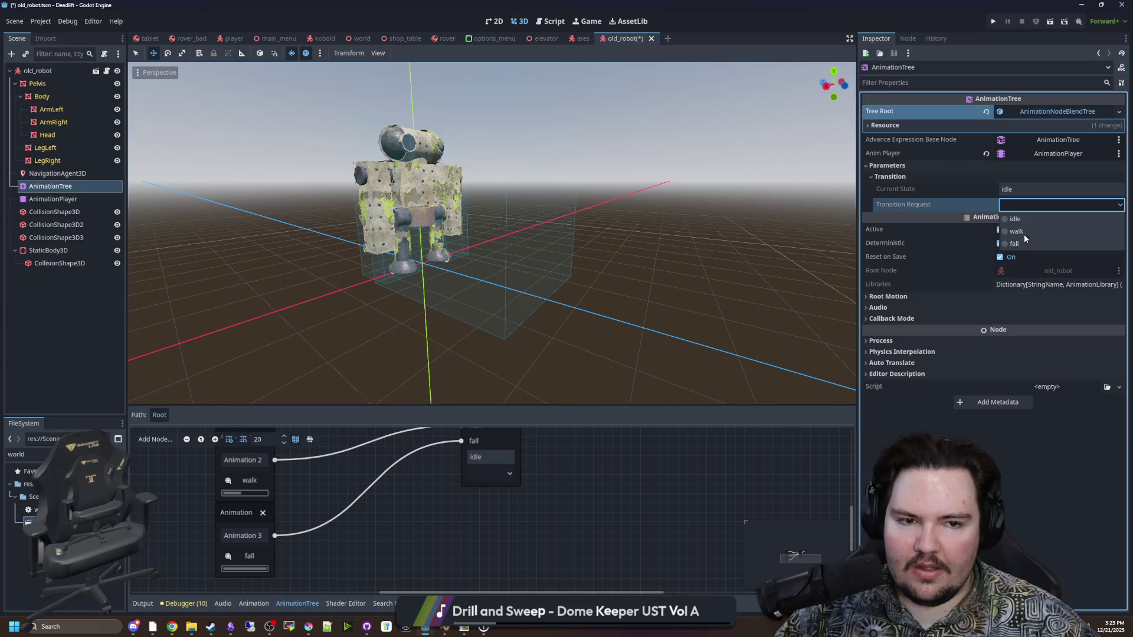
left_click(1025, 236)
left_click_drag(834, 252, 61, 171)
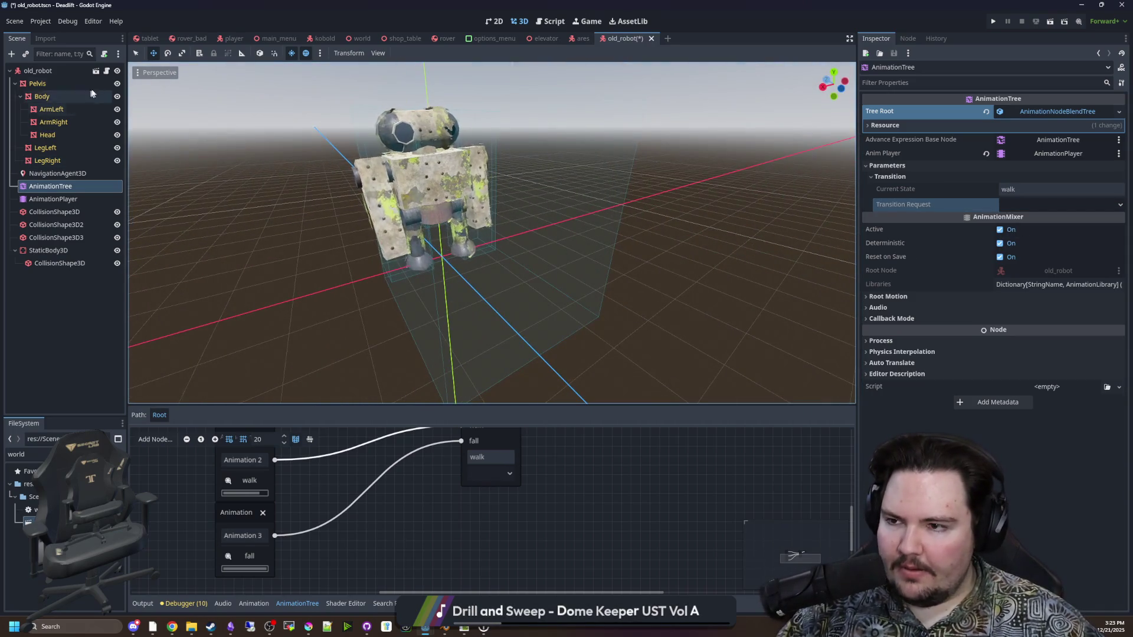
left_click(95, 70)
left_click(359, 112)
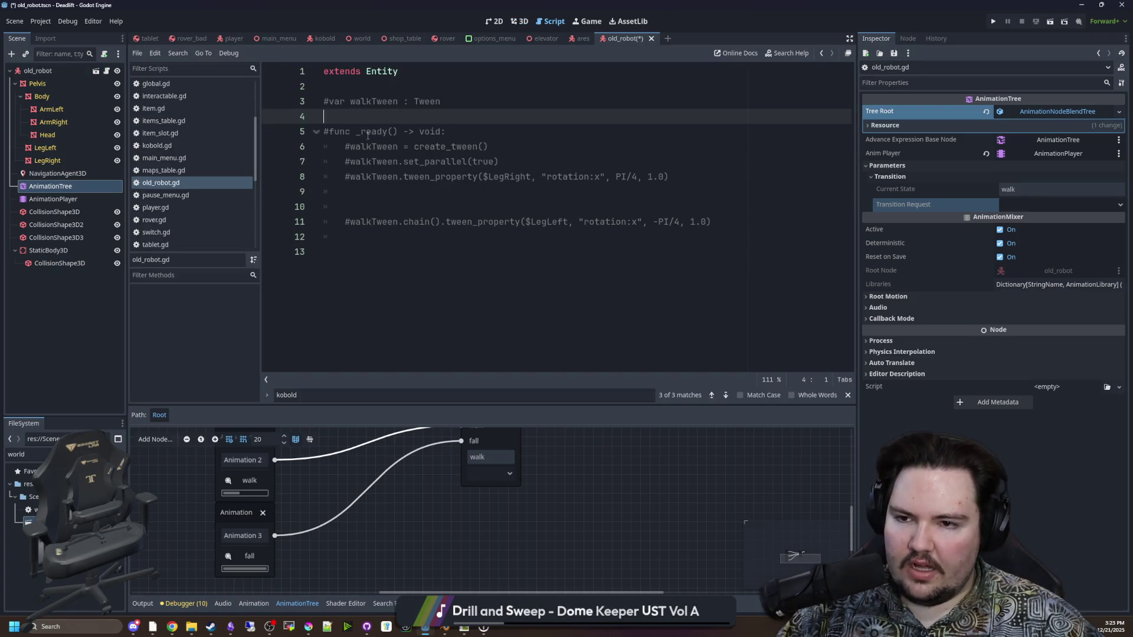
Write func _process setting rotation.y = Vector2(velocity.x, velocity.z).angle()
key("Return")
key("Return")
key("Return")
key("Up")
key("Up")
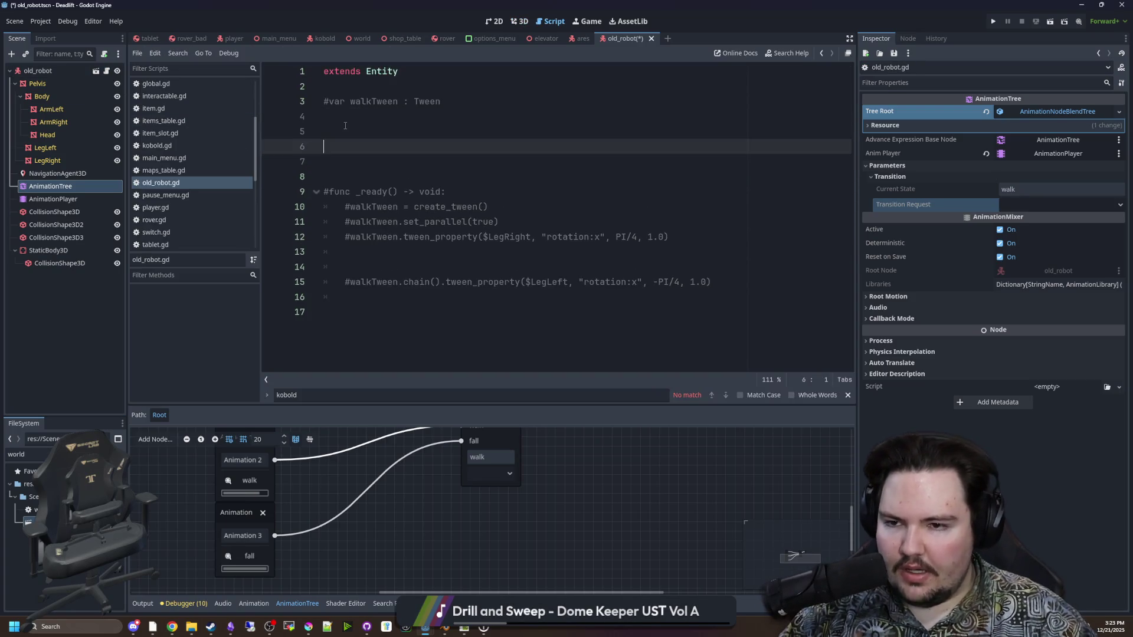
type("_proce")
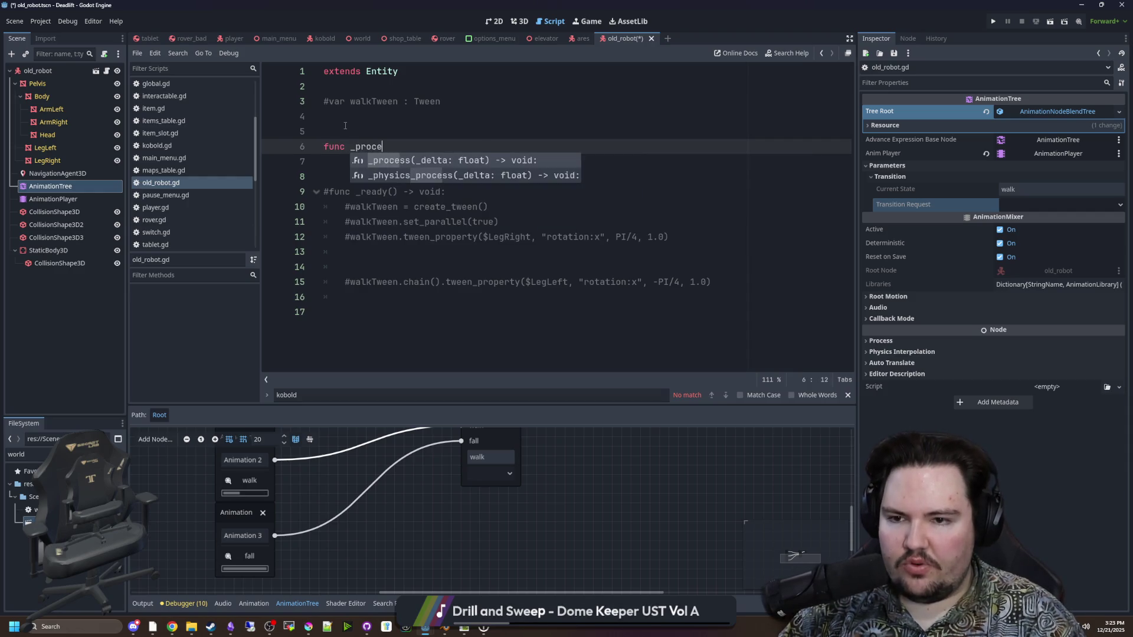
key("Return")
key("Return")
type("rotation.y =")
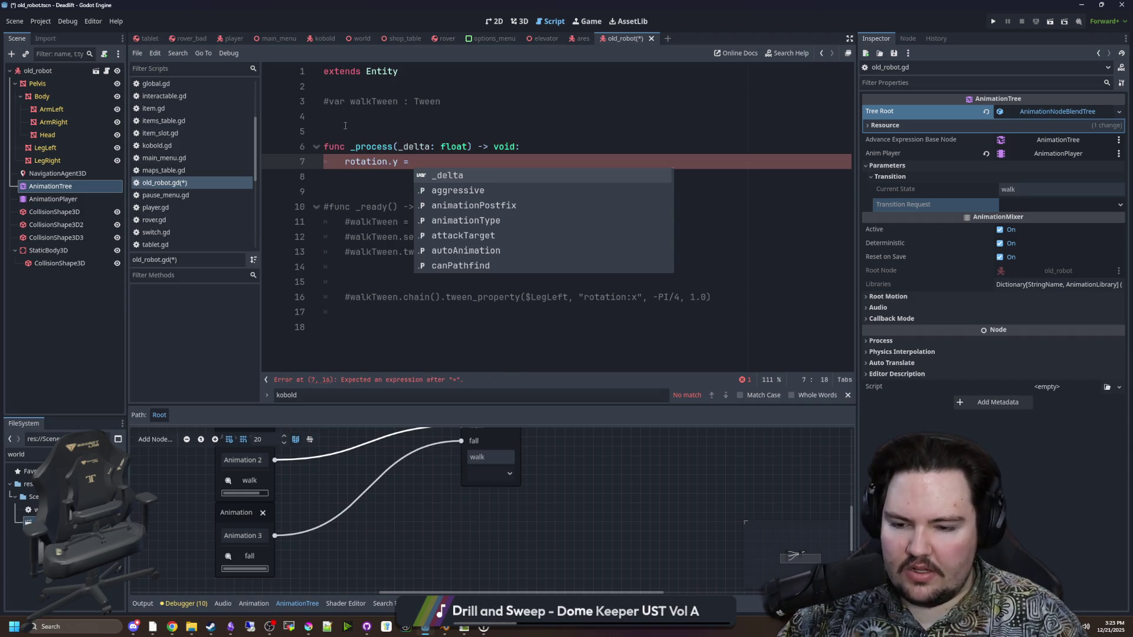
type("Vector2(veloxity.")
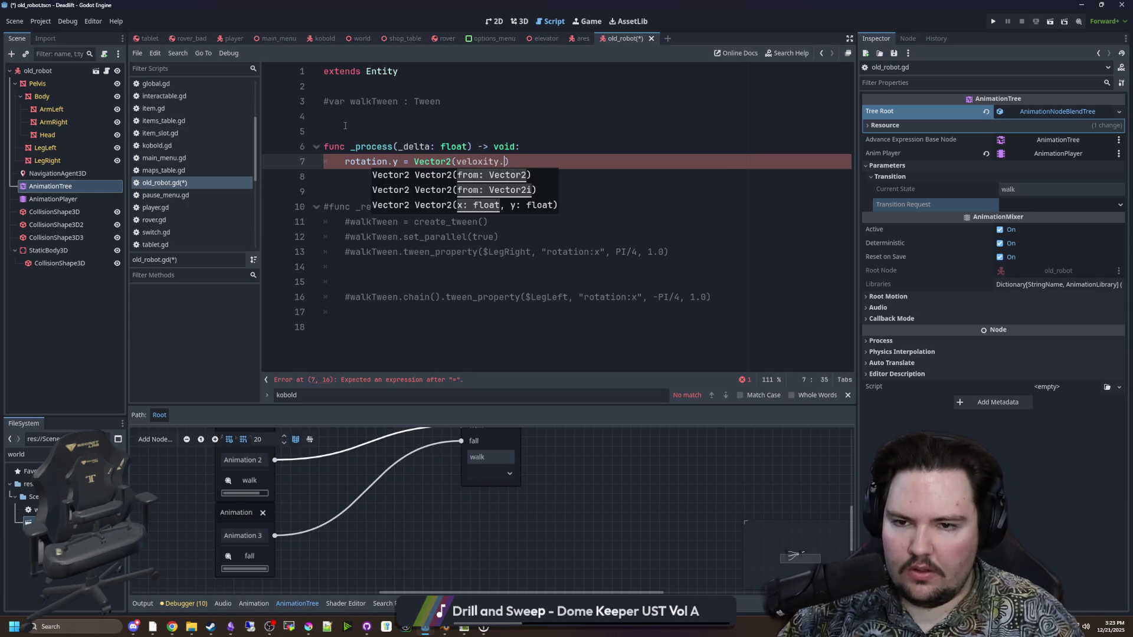
key("BackSpace")
key("BackSpace")
key("BackSpace")
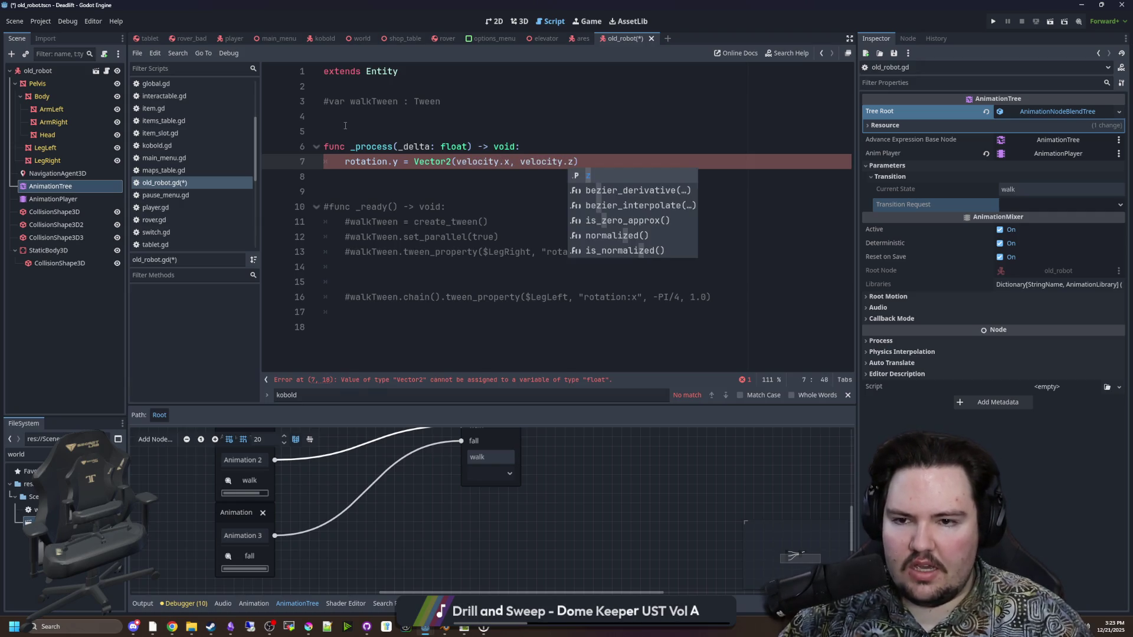
type(").")
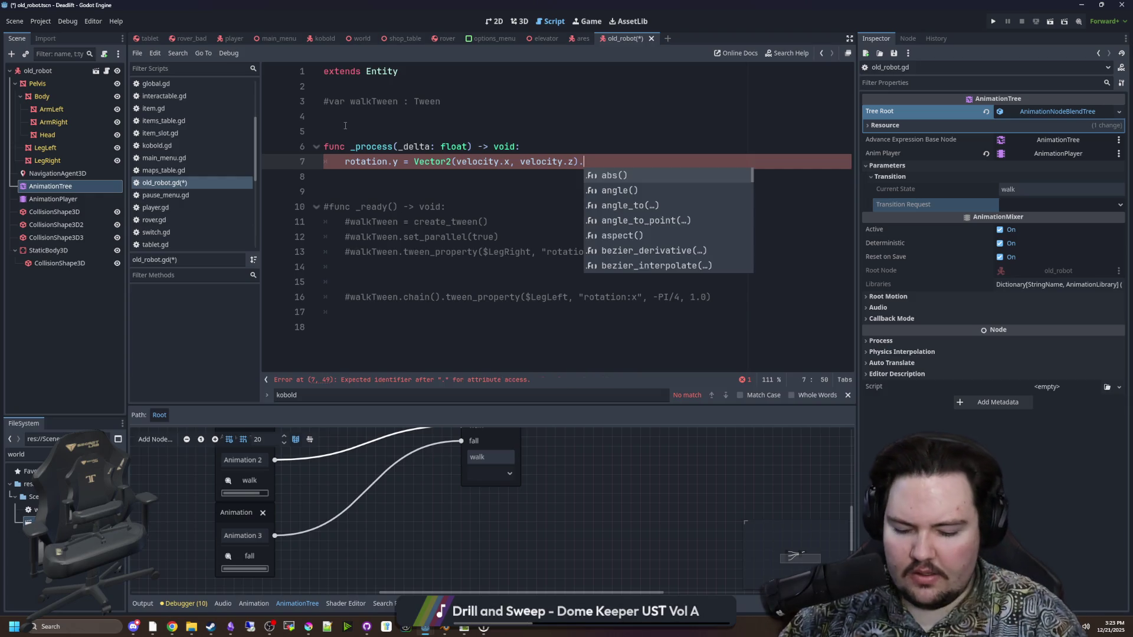
type("ang")
key("Return")
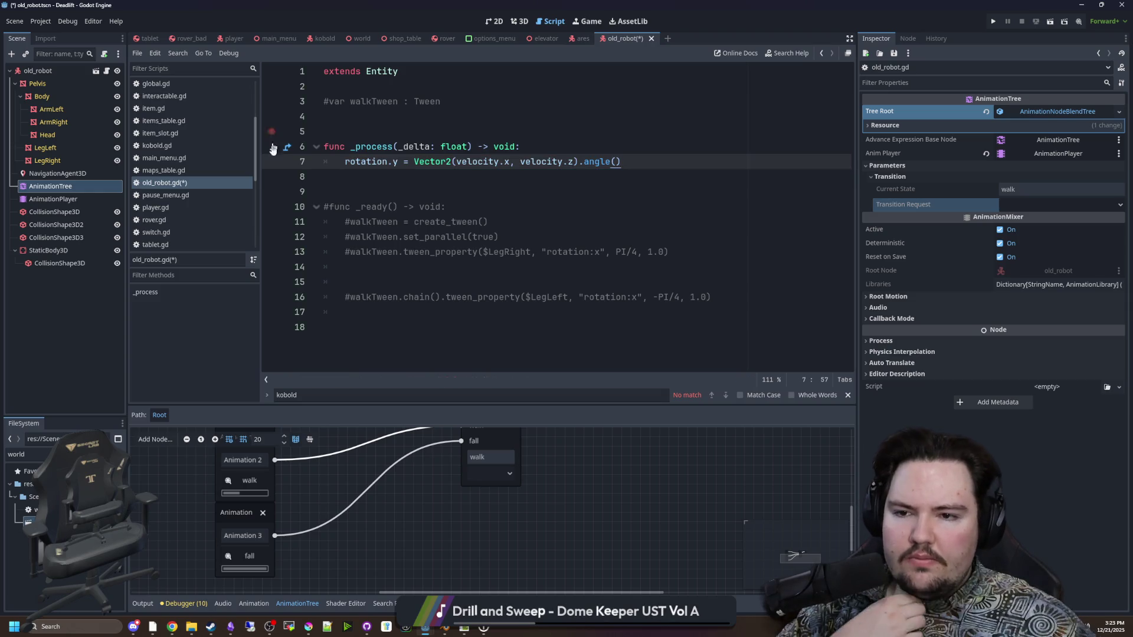
Drag the AnimationTree node into _process to insert a $AnimationTree reference below the rotation line
left_click(444, 188)
left_click(484, 175)
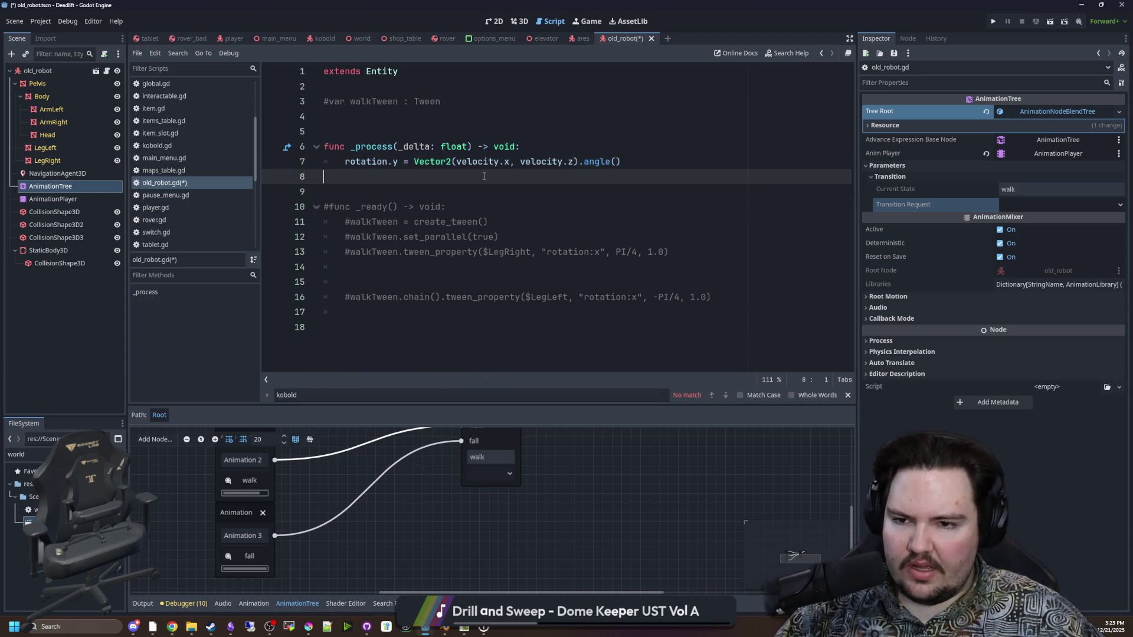
left_click(630, 168)
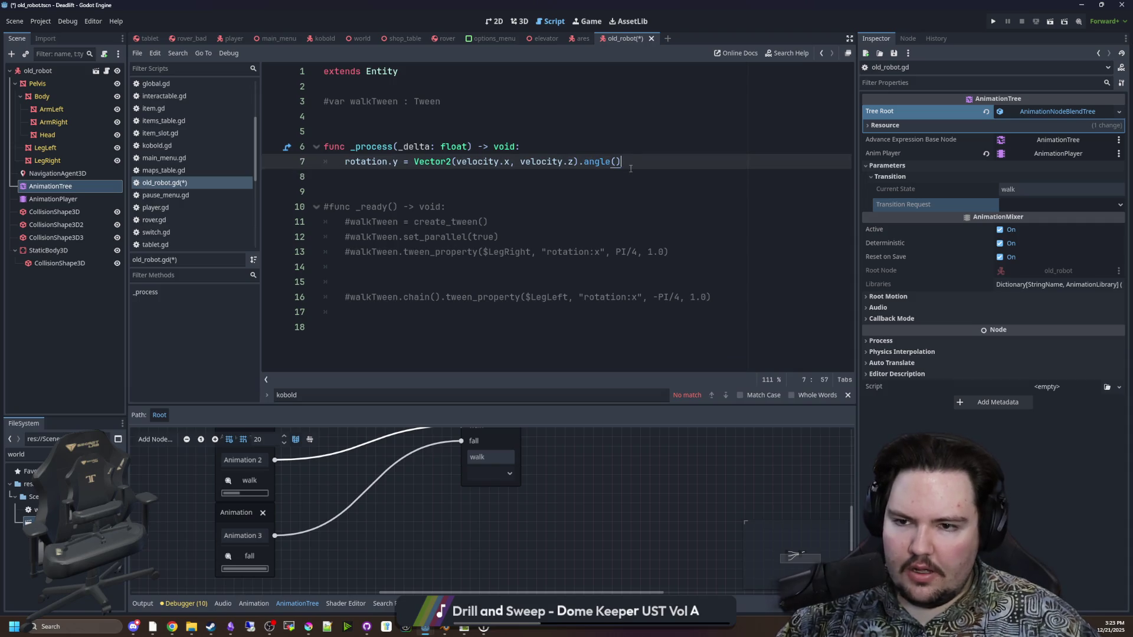
key("Return")
key("Return")
left_click_drag(51, 186, 401, 193)
left_click(385, 179)
key("Return")
key("Return")
key("Up")
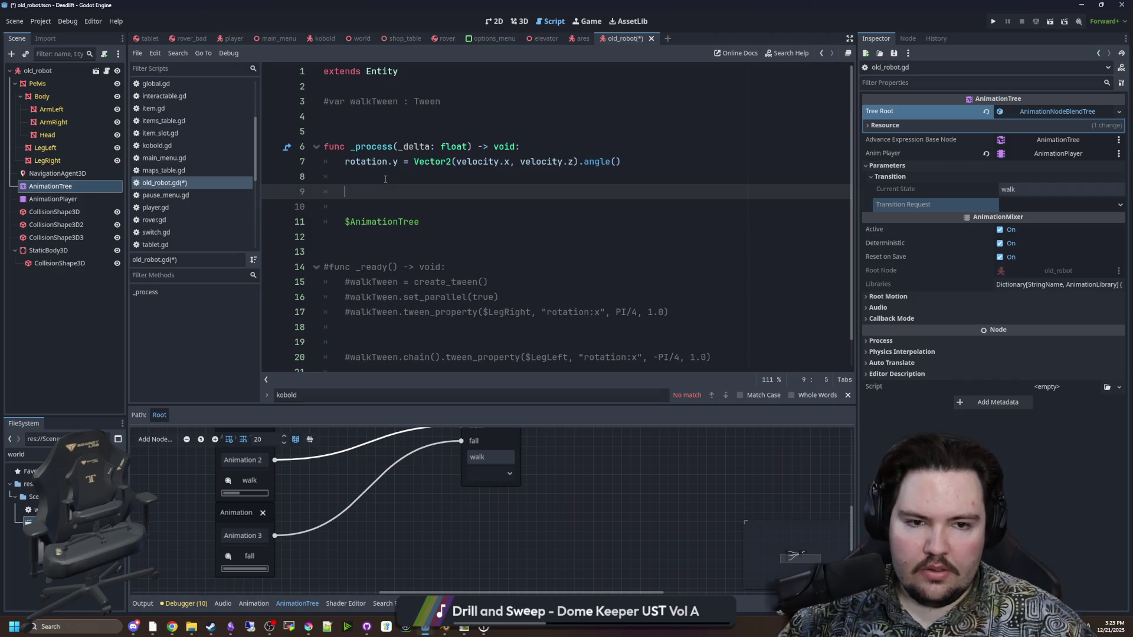
Add an if velocity.length > 0.0: check with a nested if $AnimationTree line
mouse_move(100, 187)
left_mouse_down()
mouse_move(367, 185)
mouse_move(377, 239)
left_mouse_up()
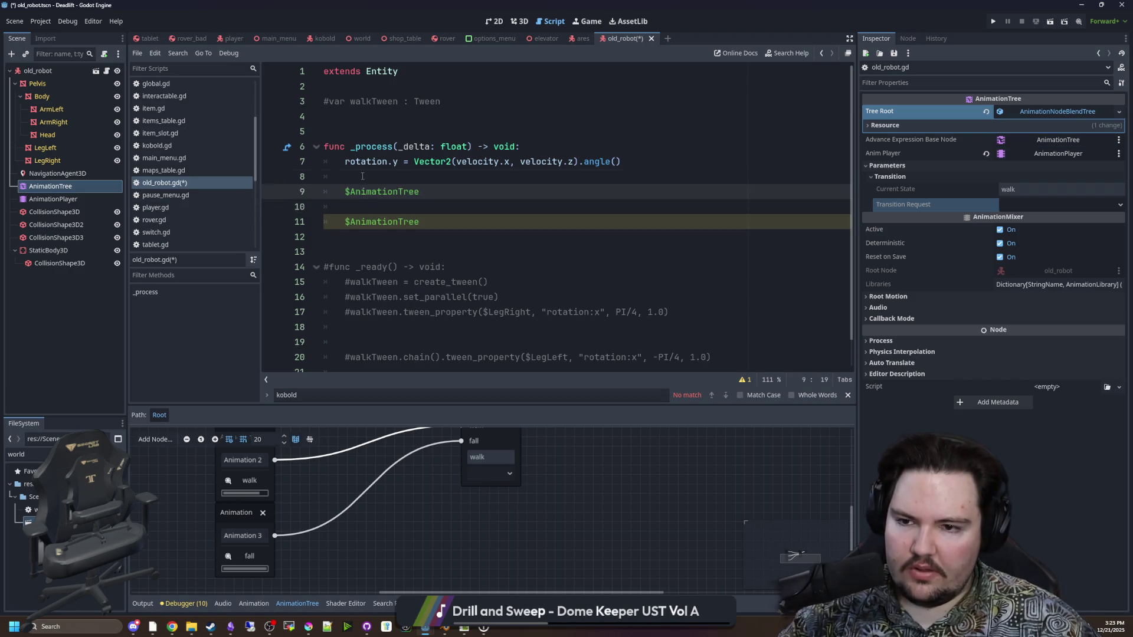
key("Return")
left_click(406, 190)
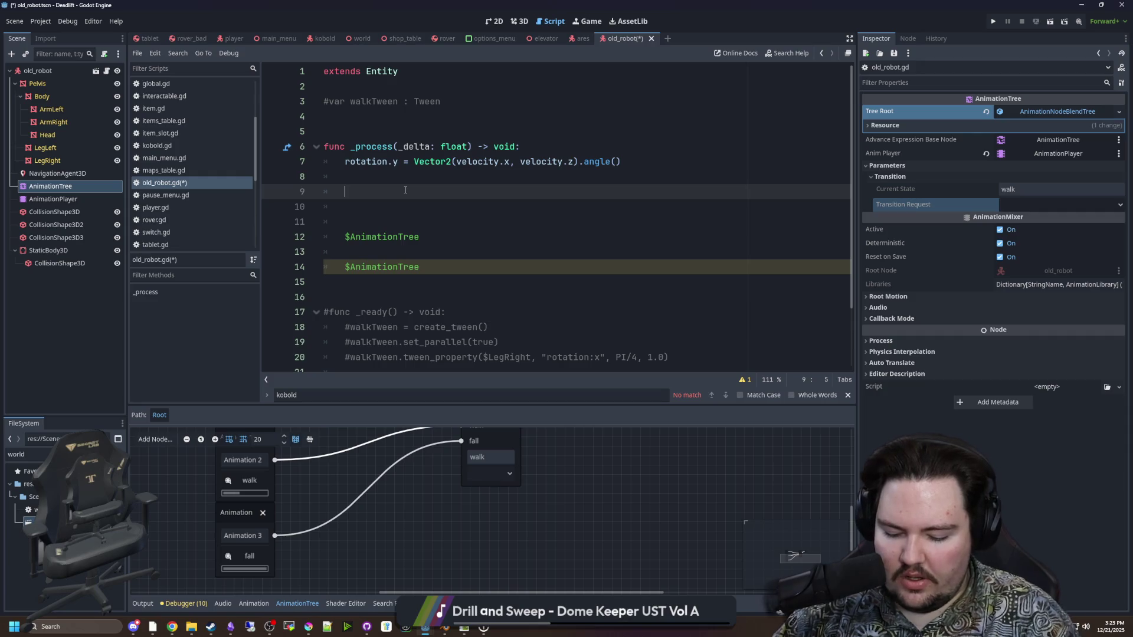
type("if velocity")
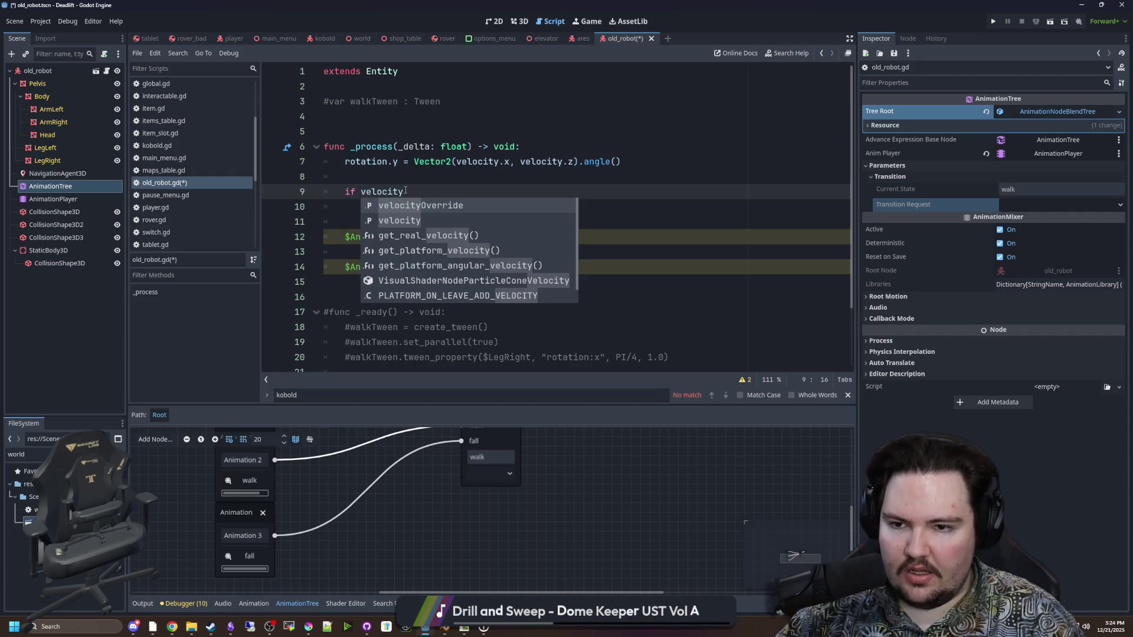
type(">")
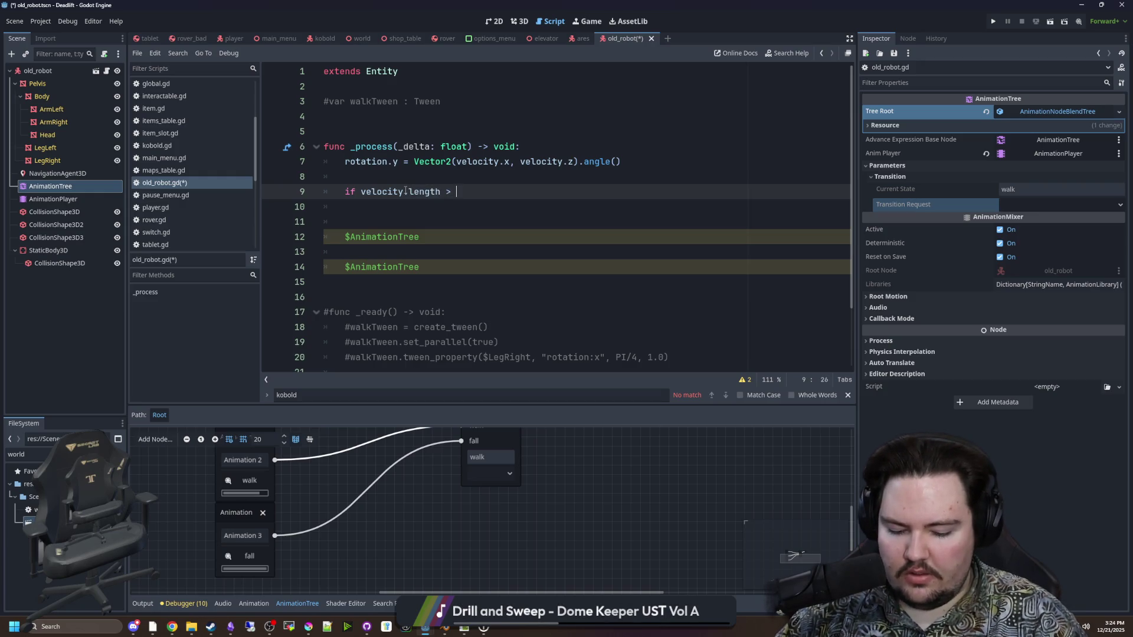
key("Return")
key("Return")
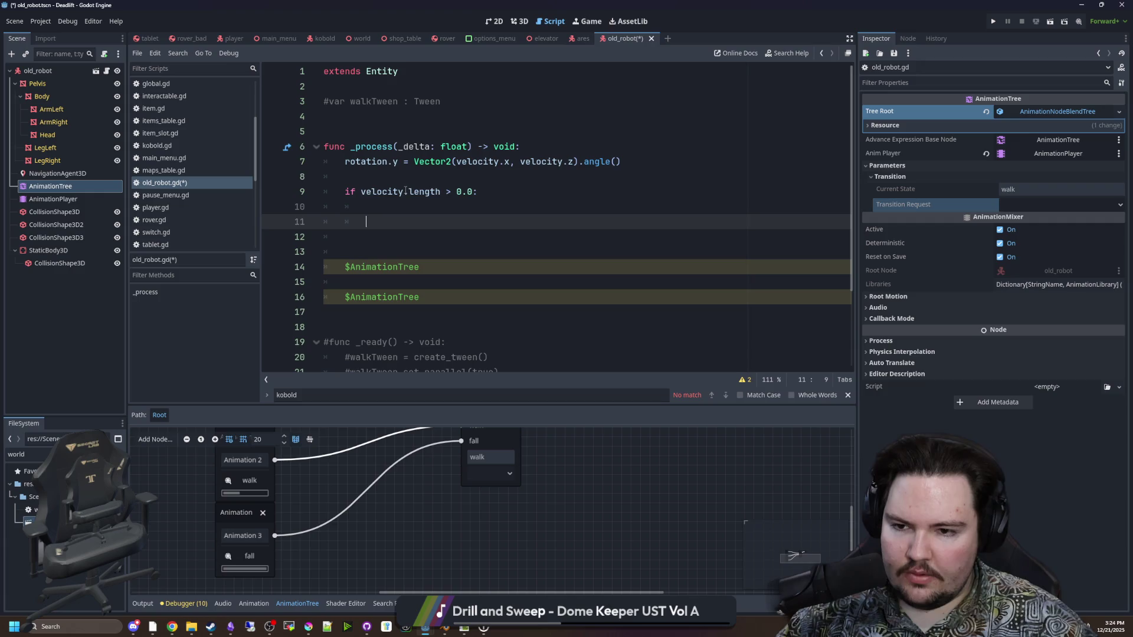
key("ctrl+z")
key("ctrl+z")
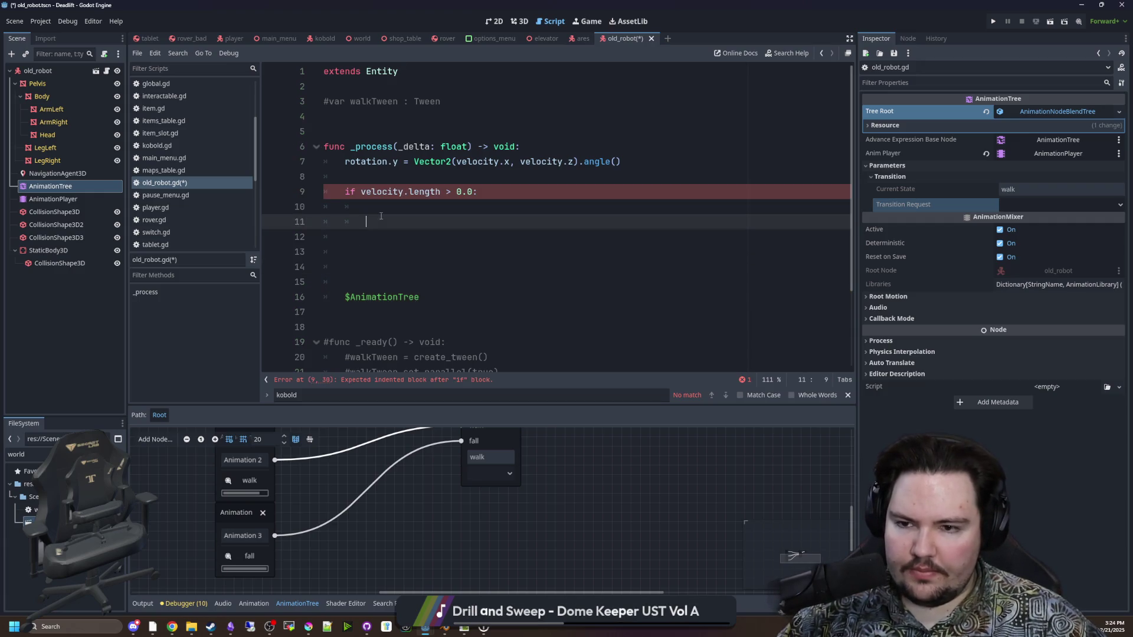
type("if $AnimationTree")
Tidy the blank lines and extend the condition to 'if $AnimationTree.get_' using autocomplete
key("Up")
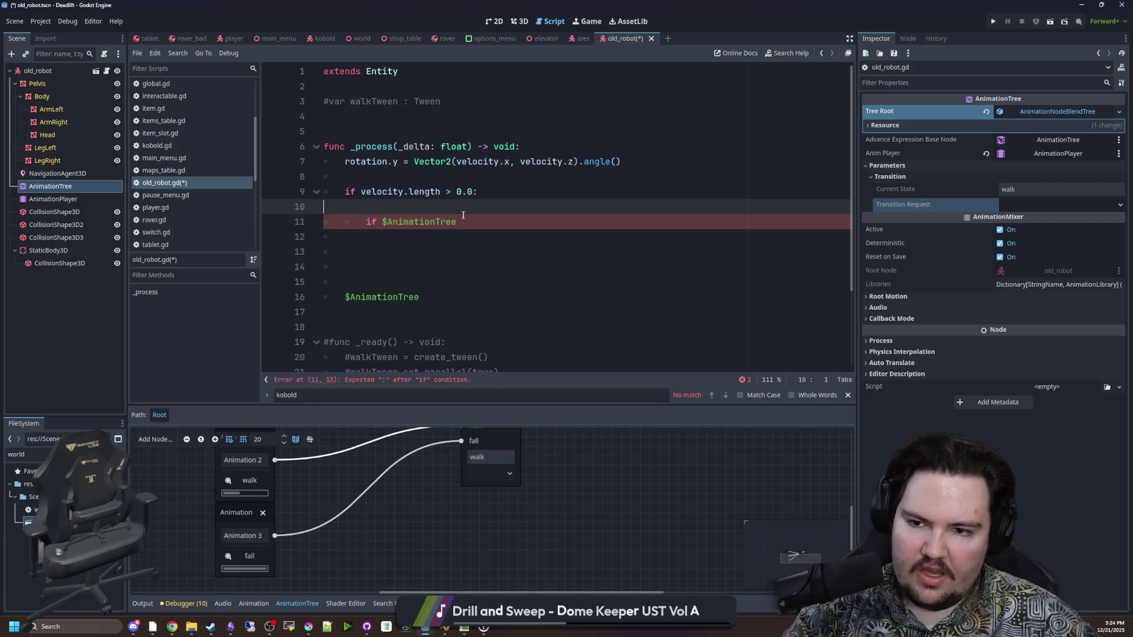
key("ctrl+shift+k")
key("Down")
left_click(484, 206)
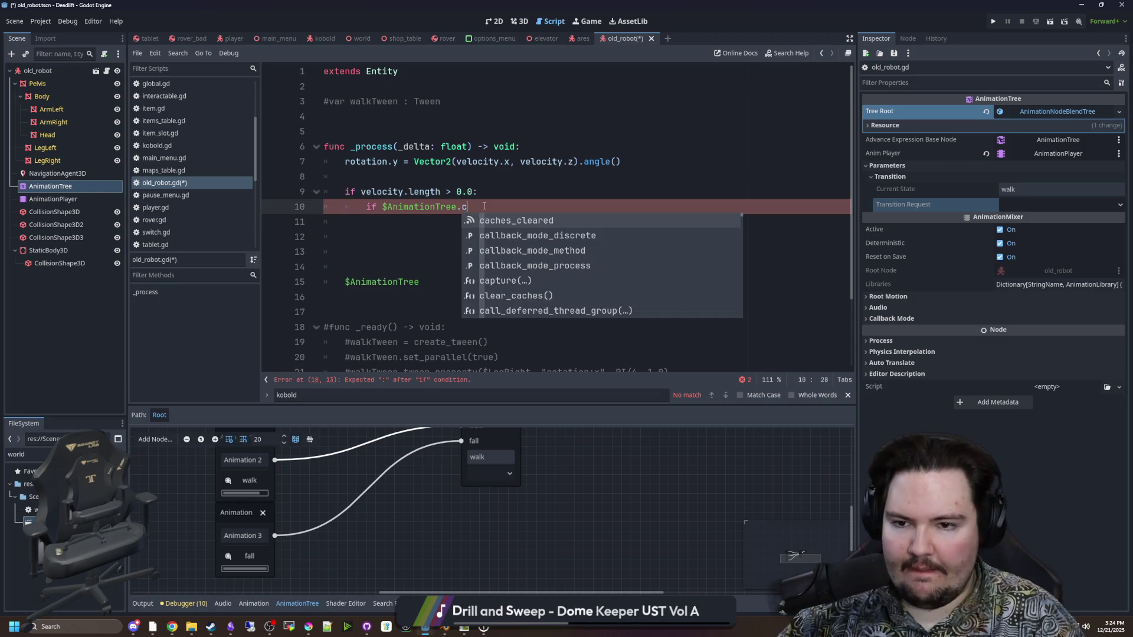
type("curre")
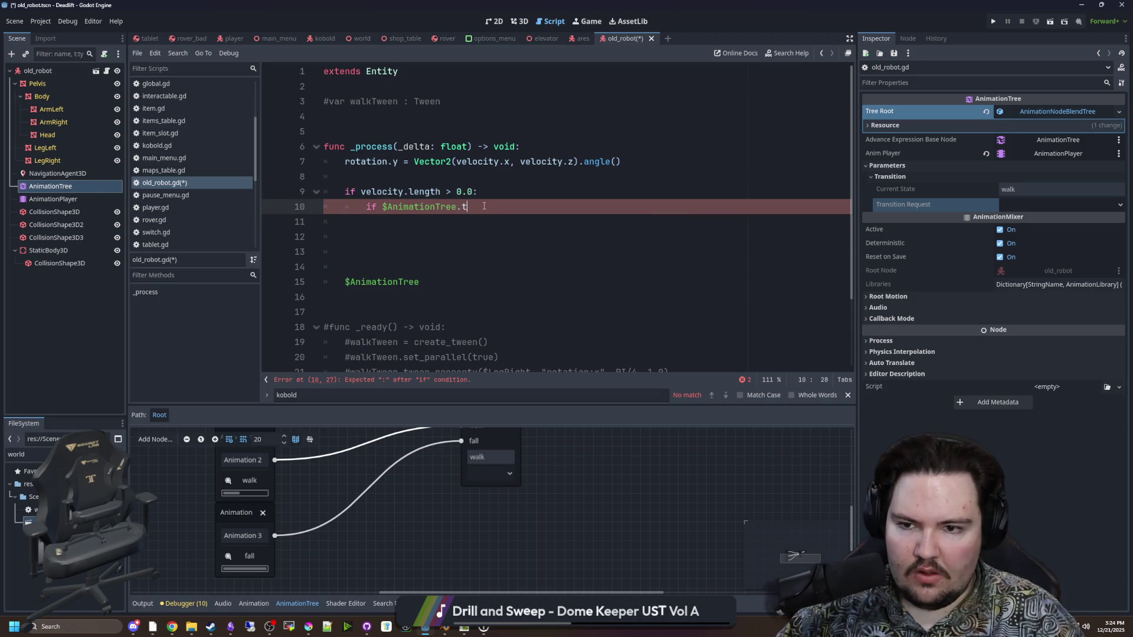
type("ra")
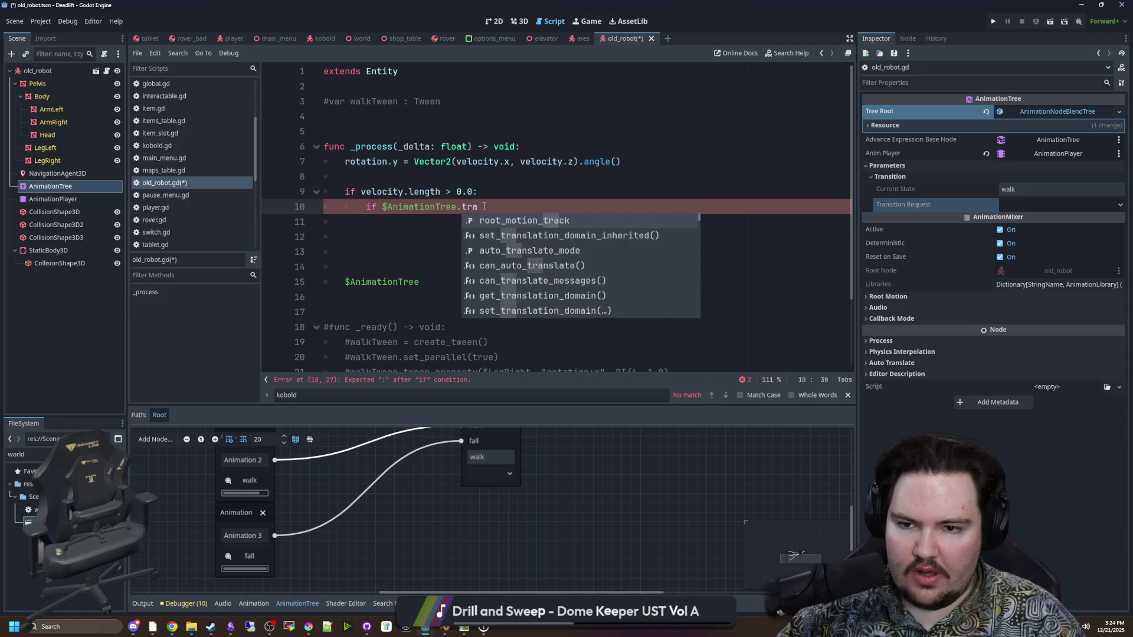
key("BackSpace")
key("BackSpace")
key("BackSpace")
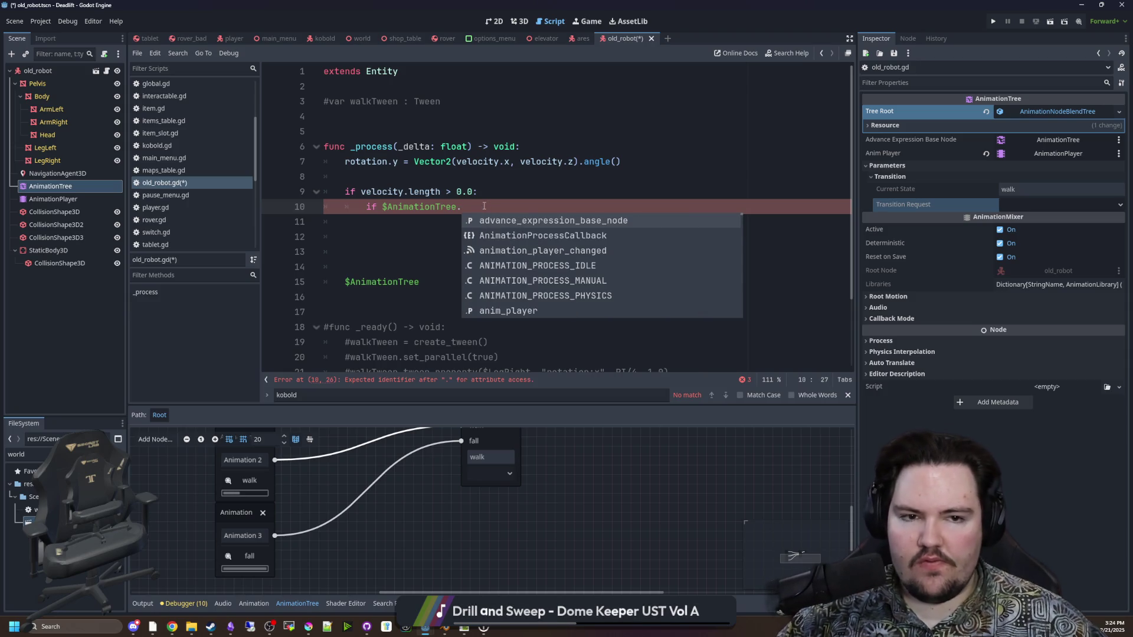
left_click(577, 199)
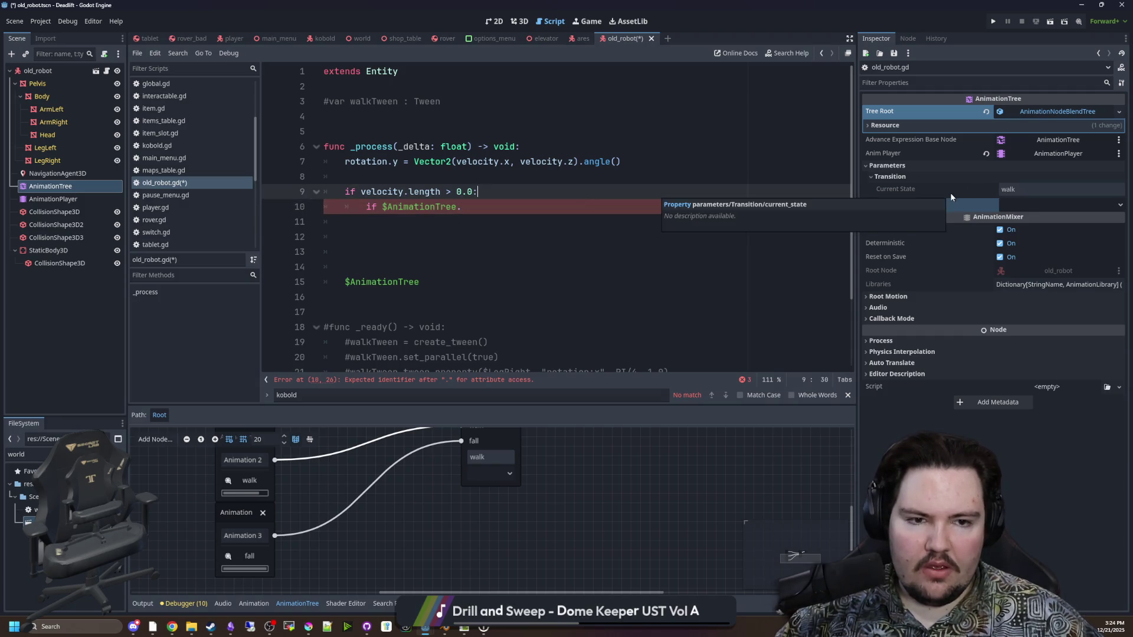
left_click(569, 206)
type("s")
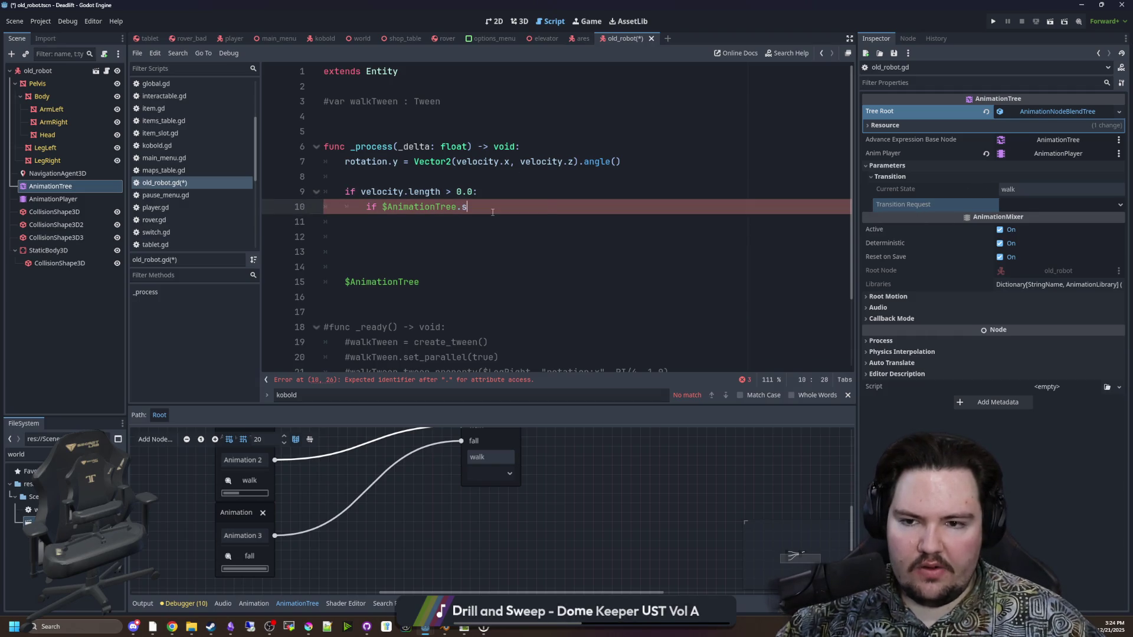
key("BackSpace")
type("get_")
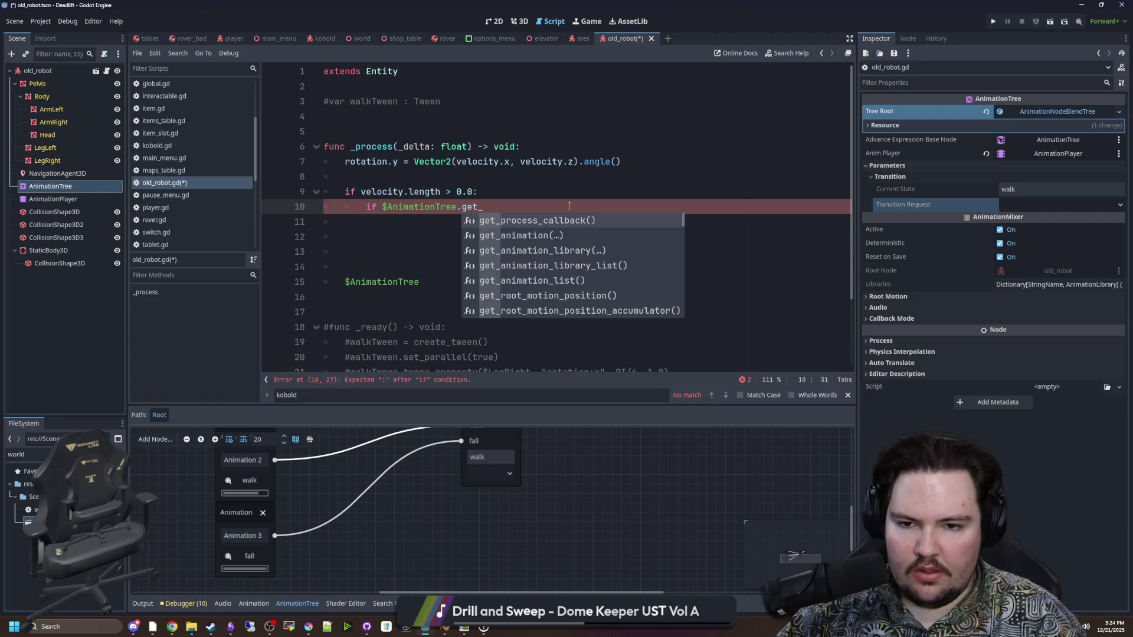
type("pa")
key("BackSpace")
key("BackSpace")
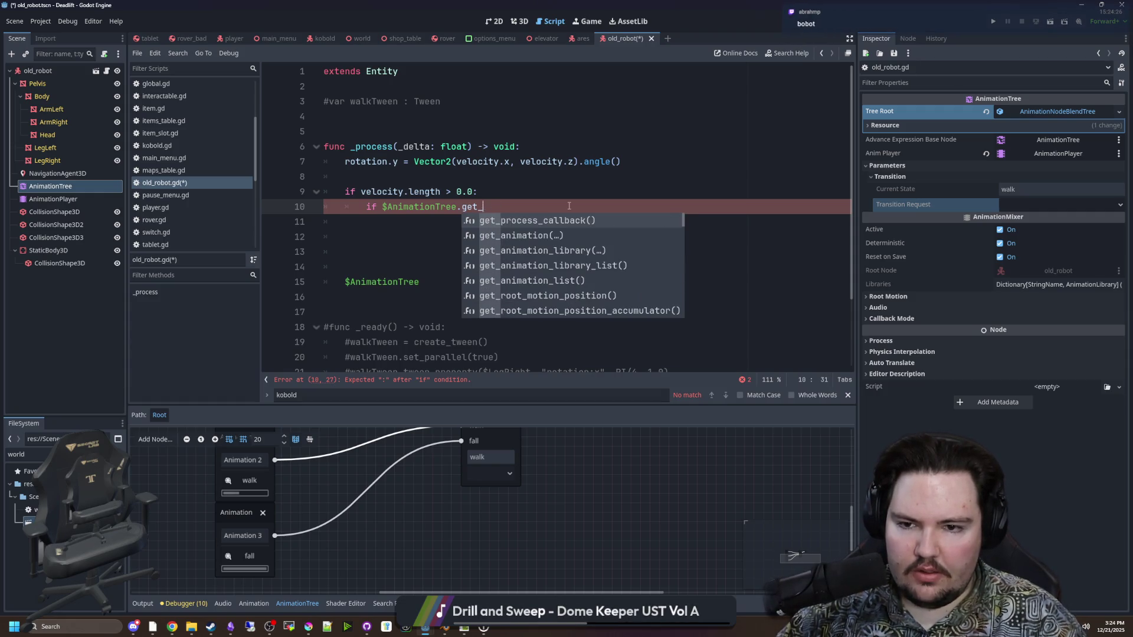
left_click(602, 171)
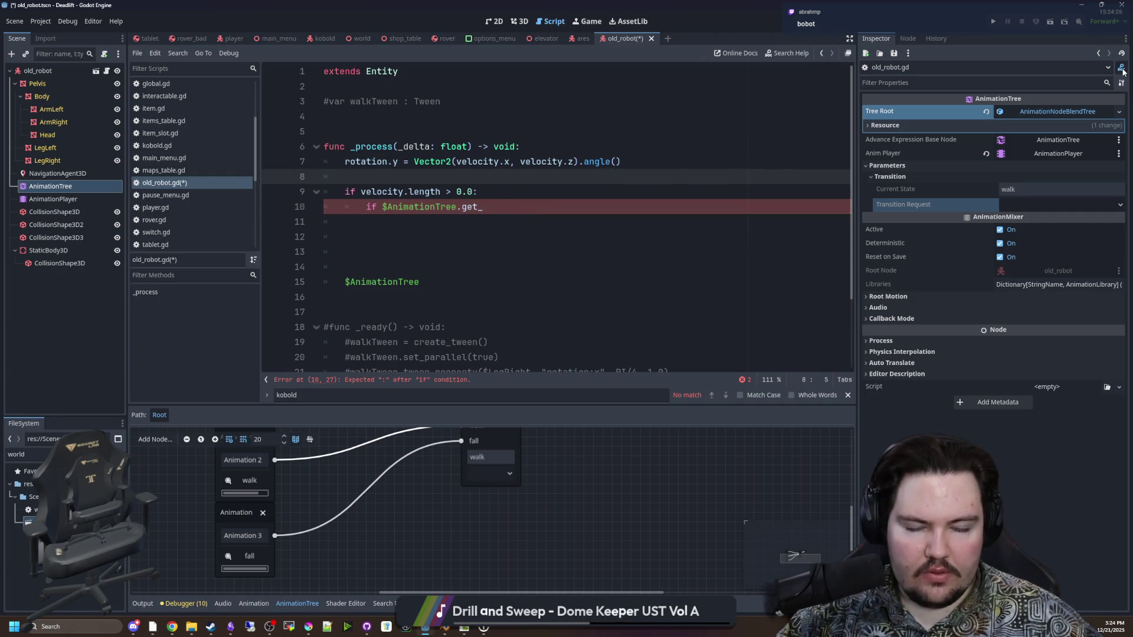
left_click(1122, 69)
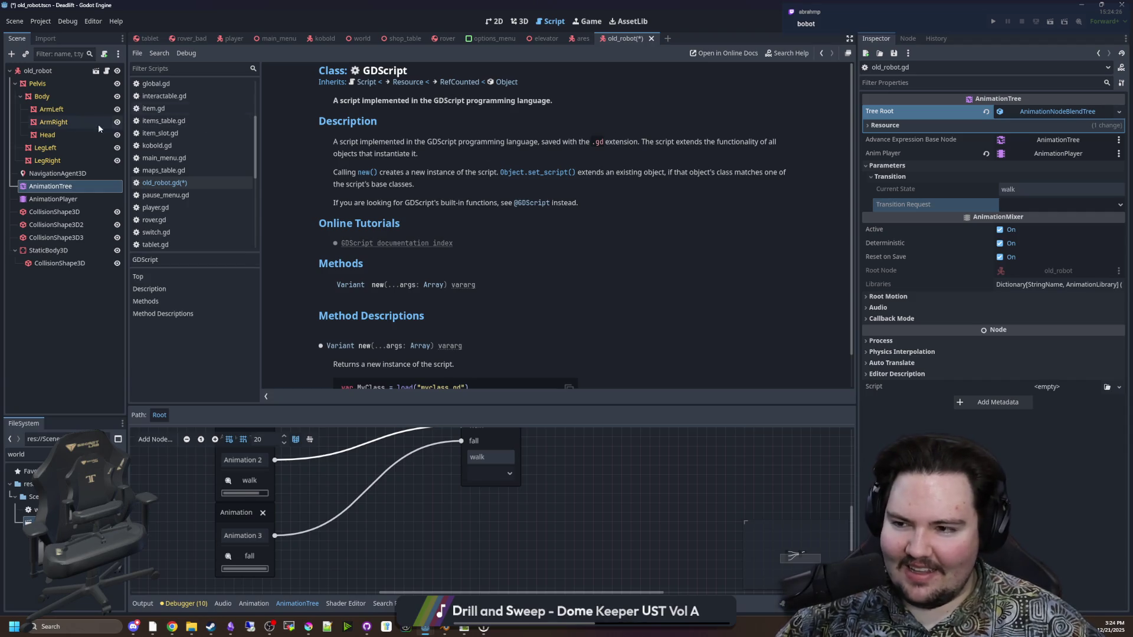
left_click(57, 173)
left_click(50, 185)
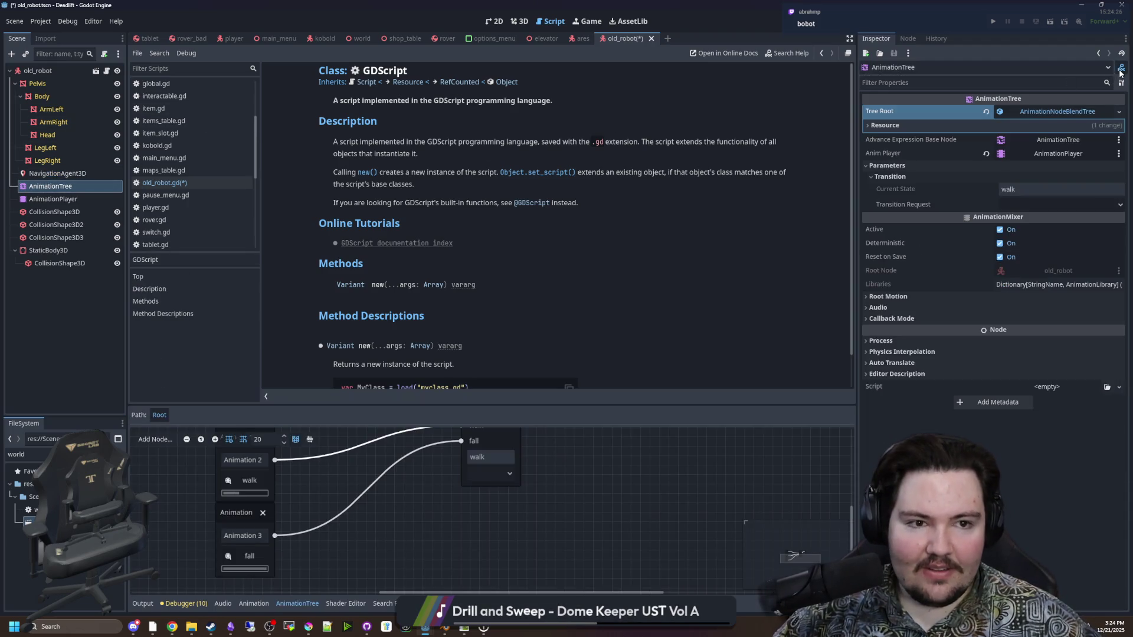
left_click(1121, 69)
scroll(479, 264, "down", 3)
scroll(489, 260, "down", 6)
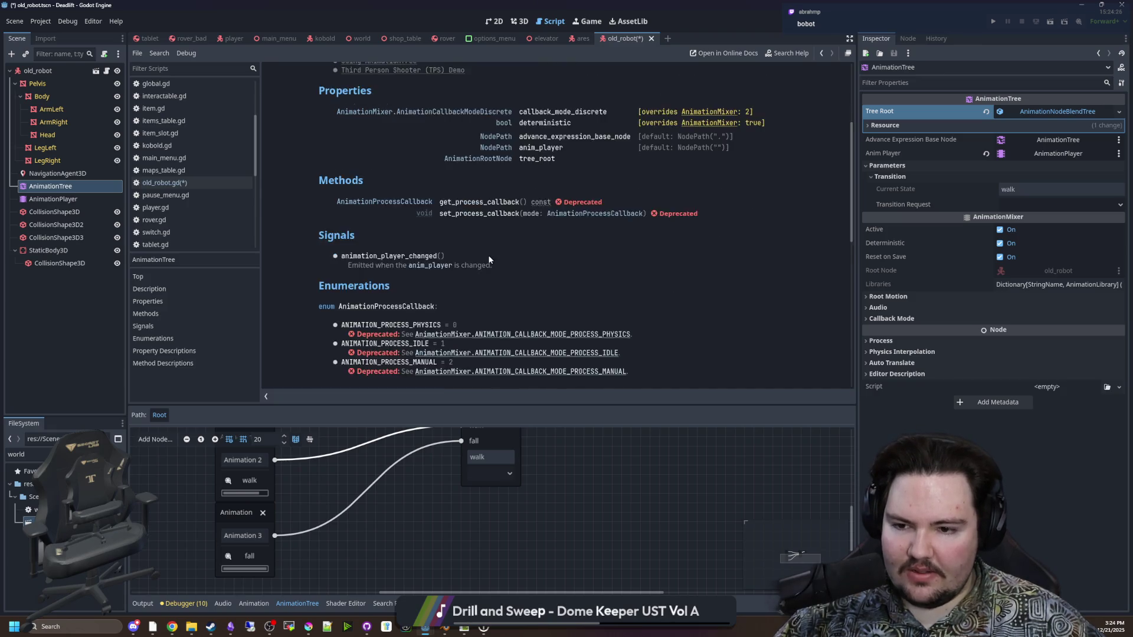
scroll(488, 260, "down", 3)
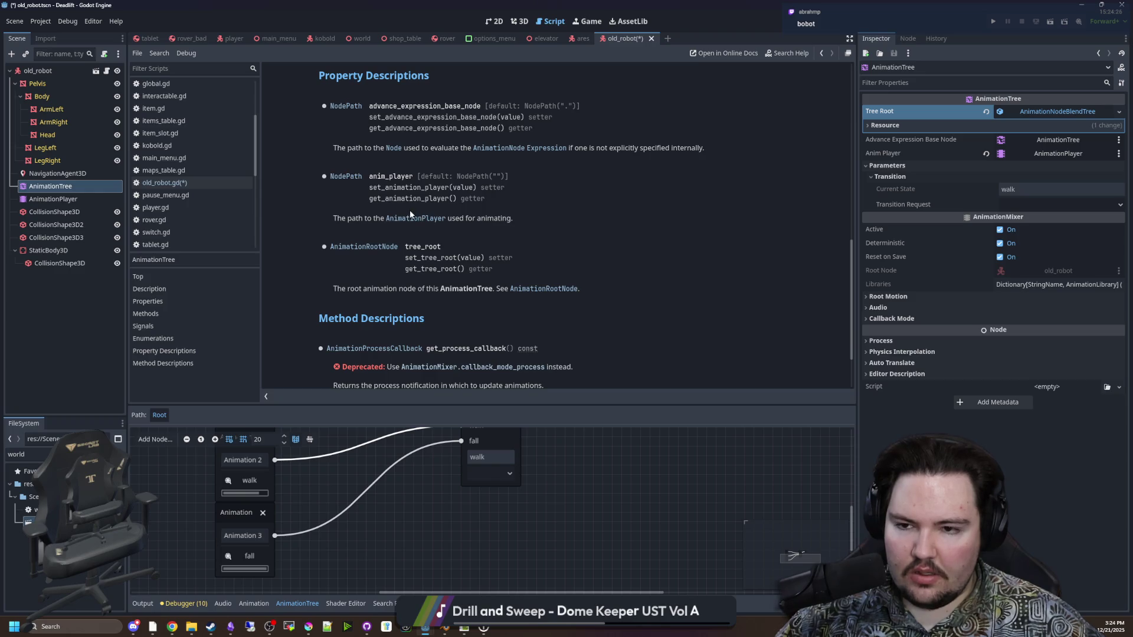
left_click(379, 255)
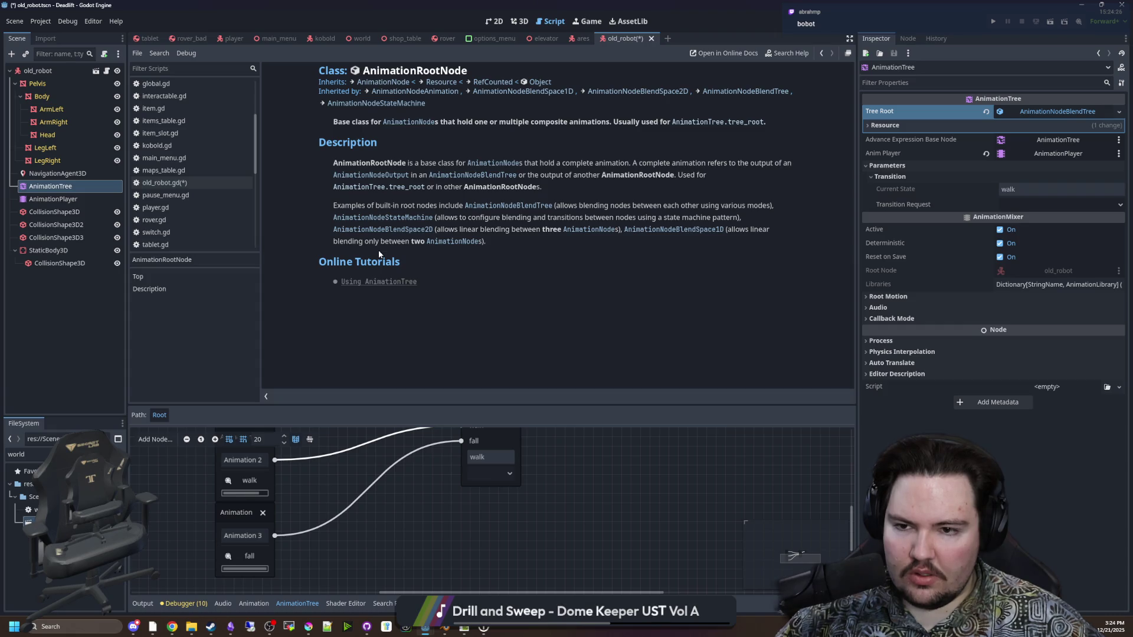
key("alt+Left")
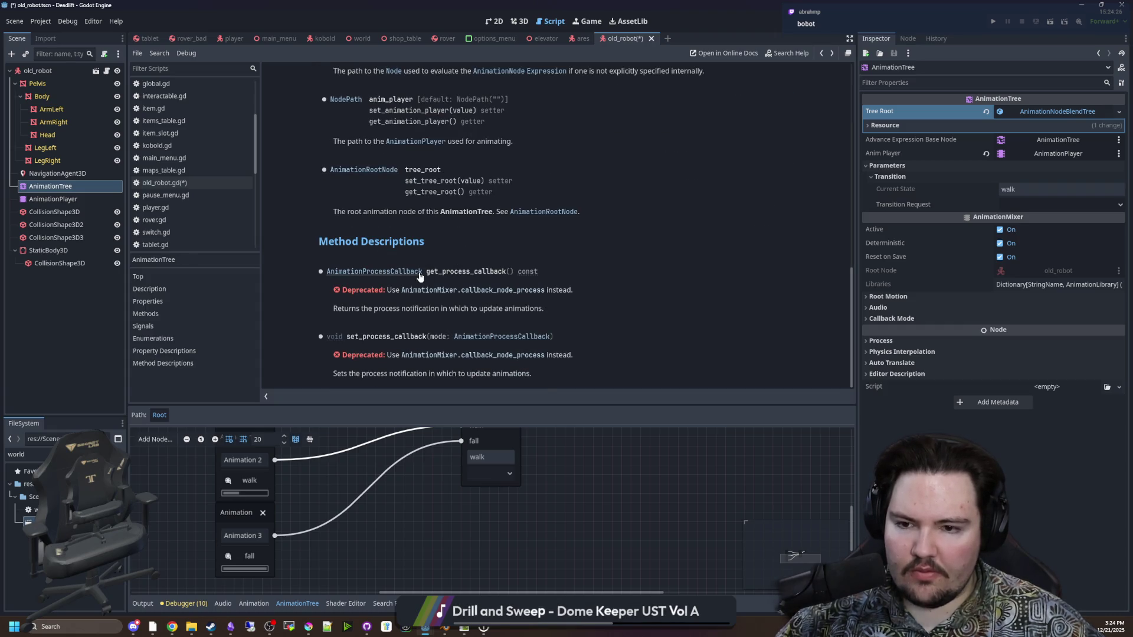
scroll(455, 283, "up", 15)
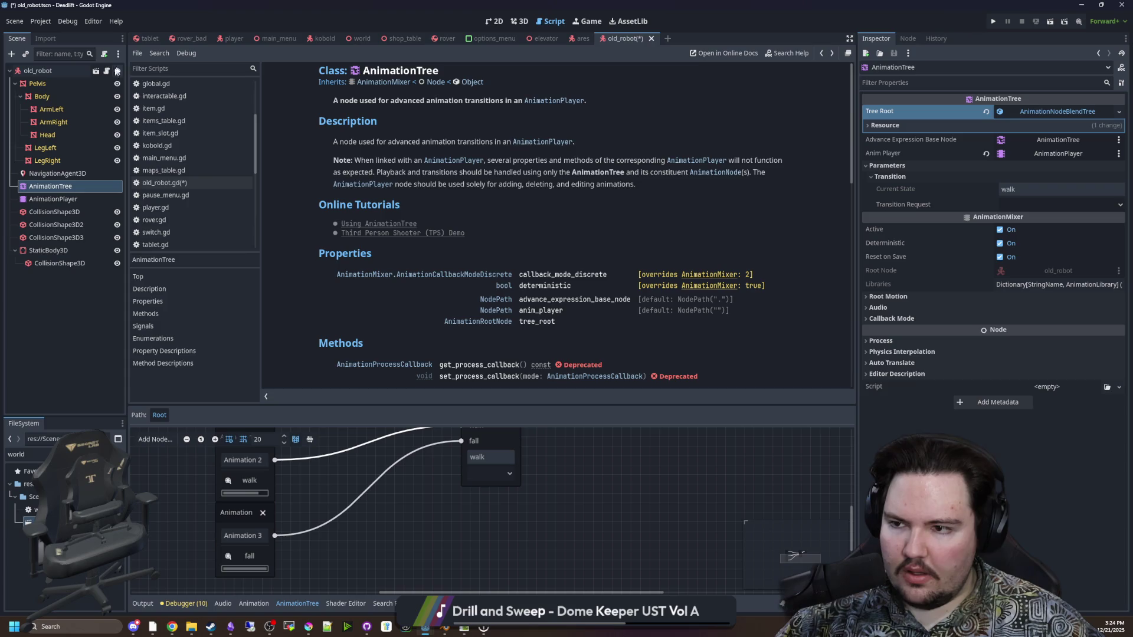
left_click(108, 70)
left_click(449, 233)
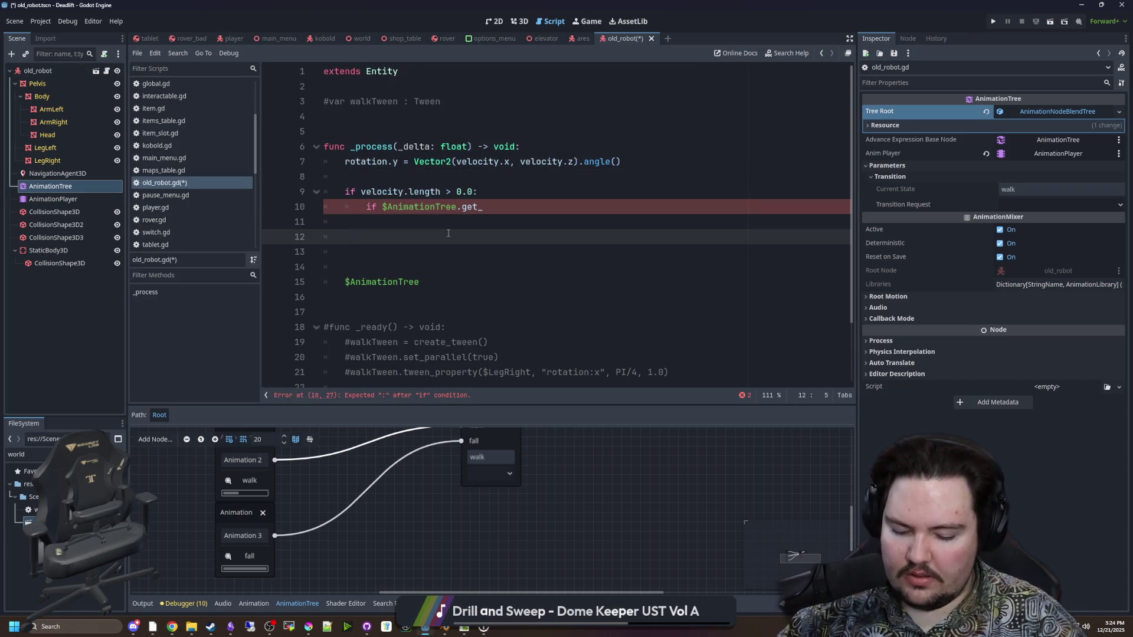
Autocomplete AnimationNodeBlendTree on line 12 and browse its class reference Methods
type("AnimationNodeBle")
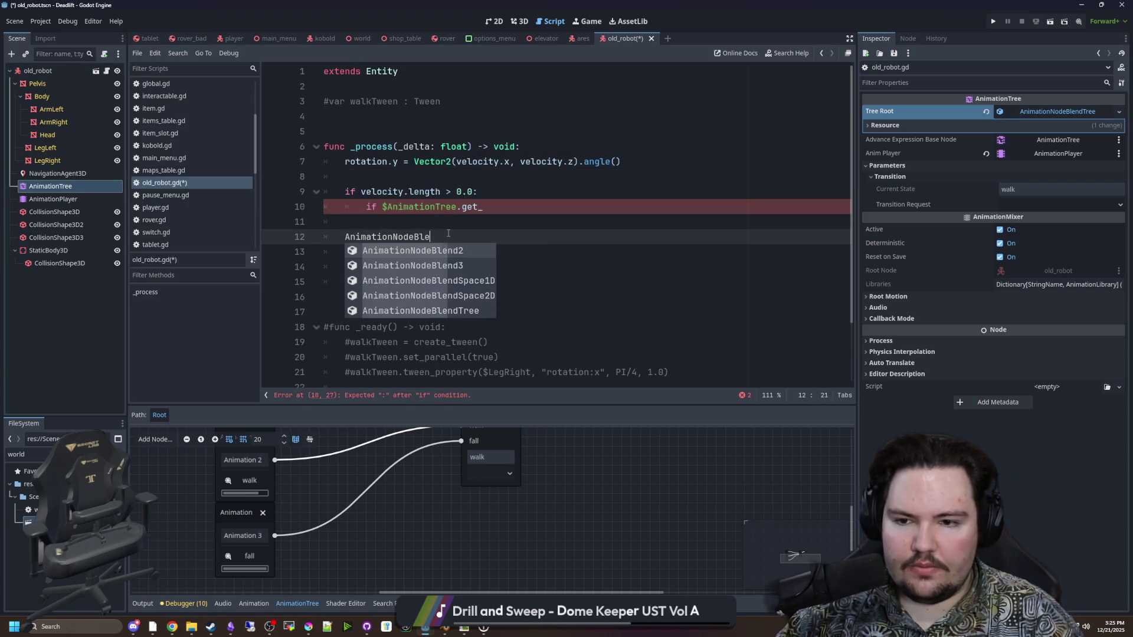
left_click(413, 311)
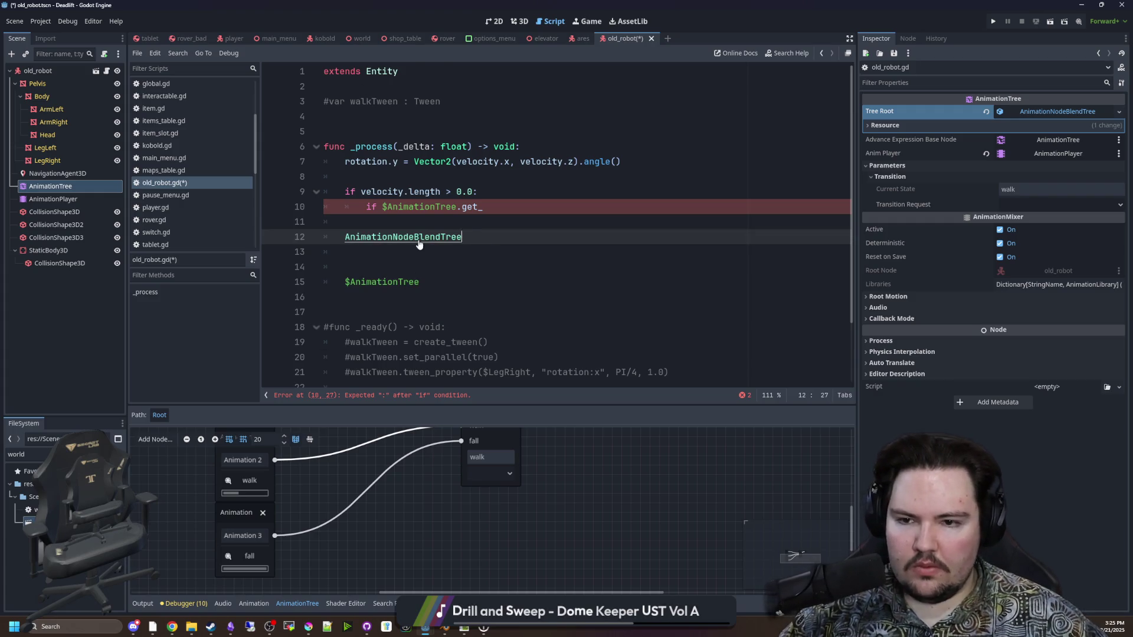
left_click(418, 237, "ctrl")
scroll(346, 297, "down", 2)
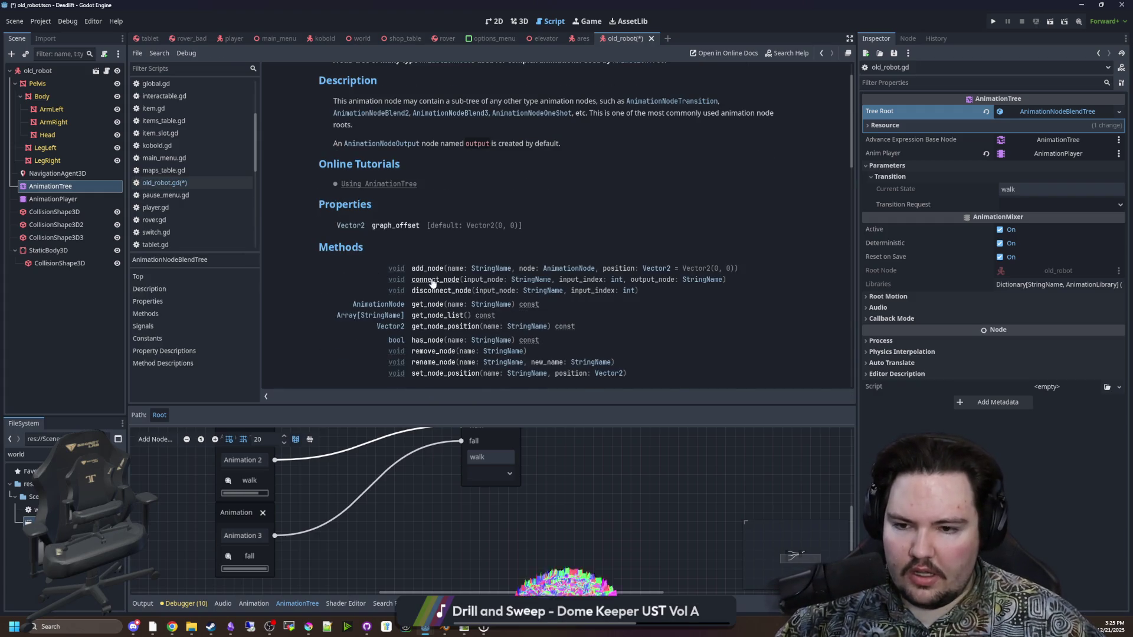
scroll(432, 283, "down", 2)
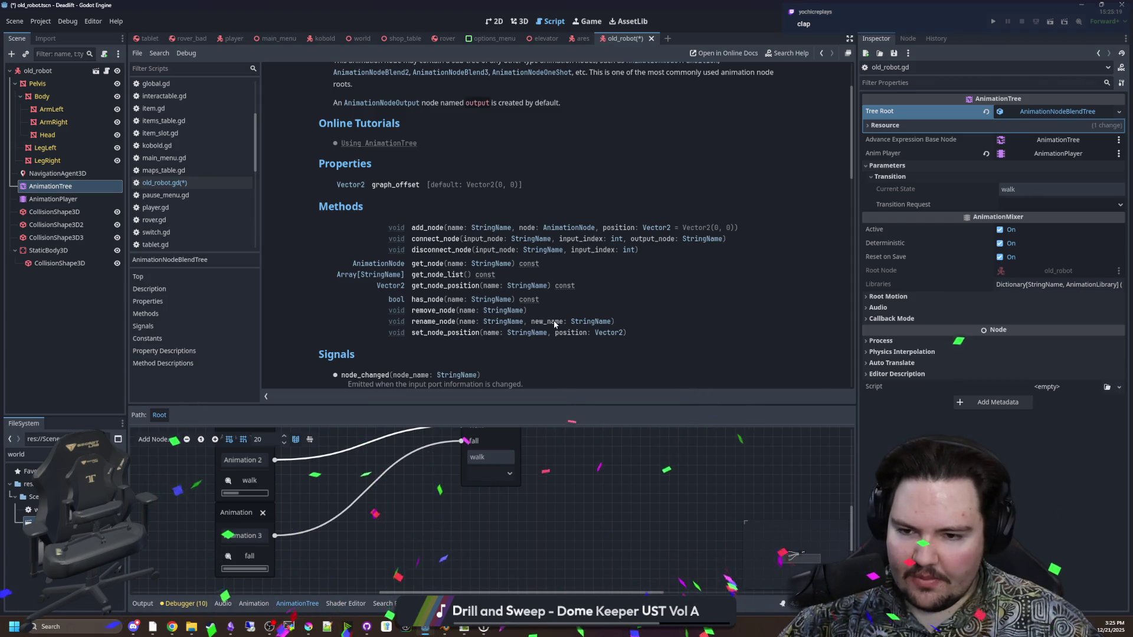
scroll(397, 342, "down", 6)
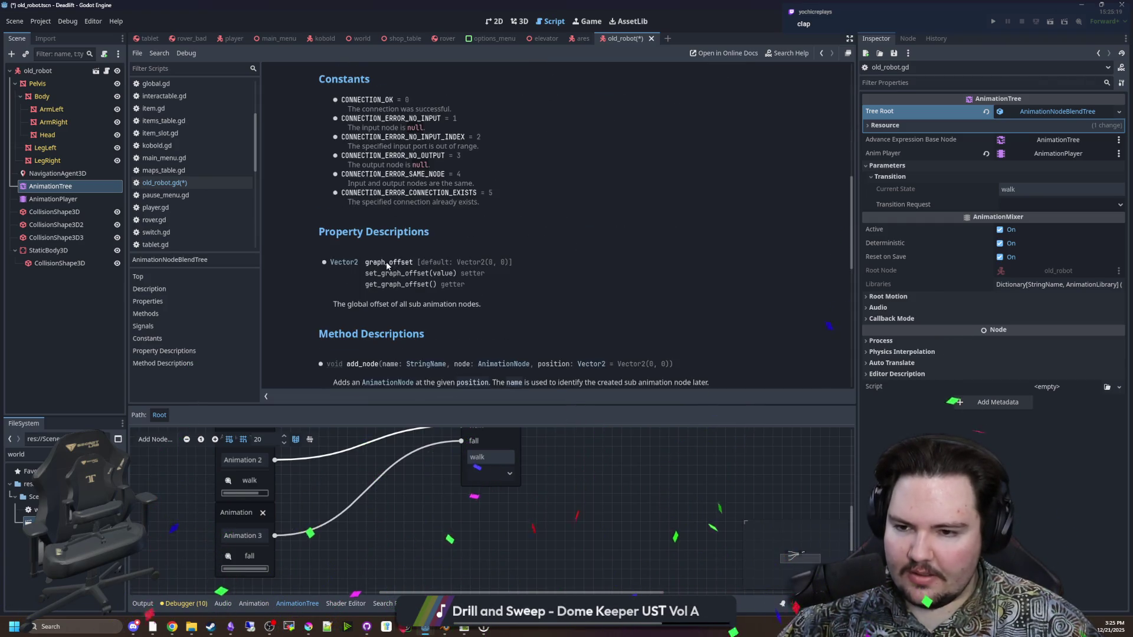
scroll(412, 312, "up", 3)
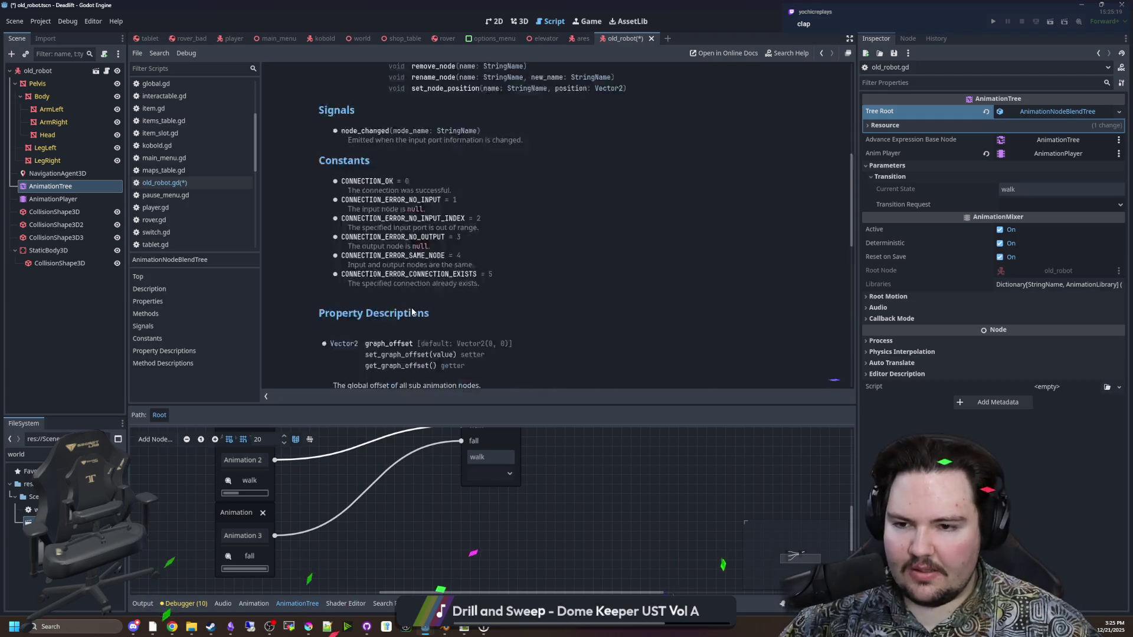
scroll(412, 311, "up", 9)
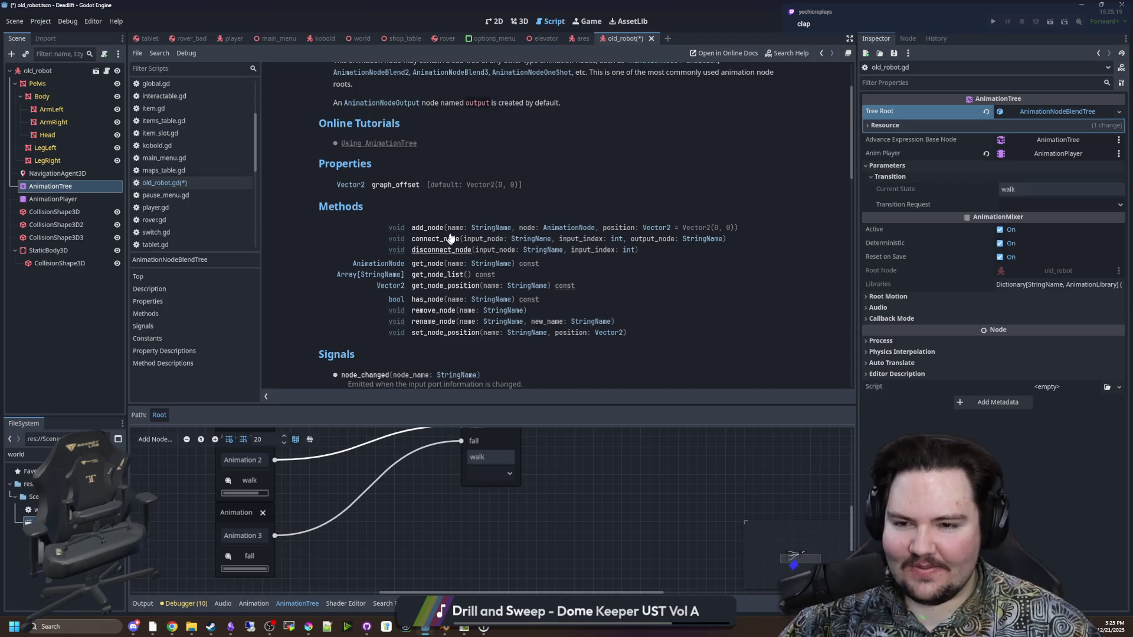
scroll(533, 253, "down", 6)
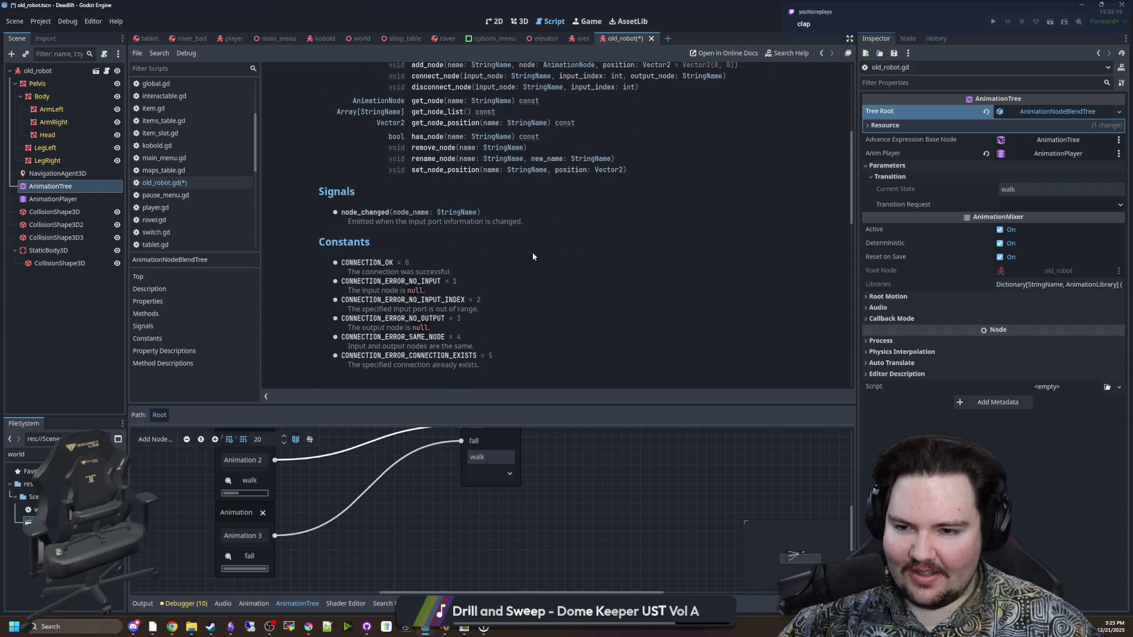
scroll(533, 253, "down", 2)
scroll(532, 252, "down", 3)
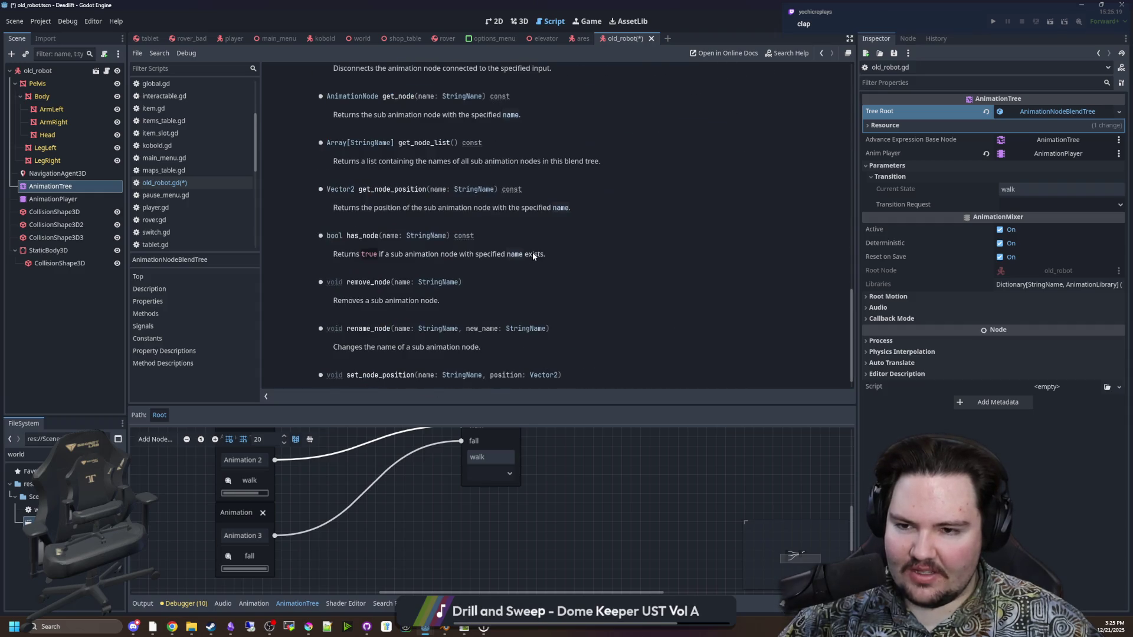
scroll(536, 257, "up", 15)
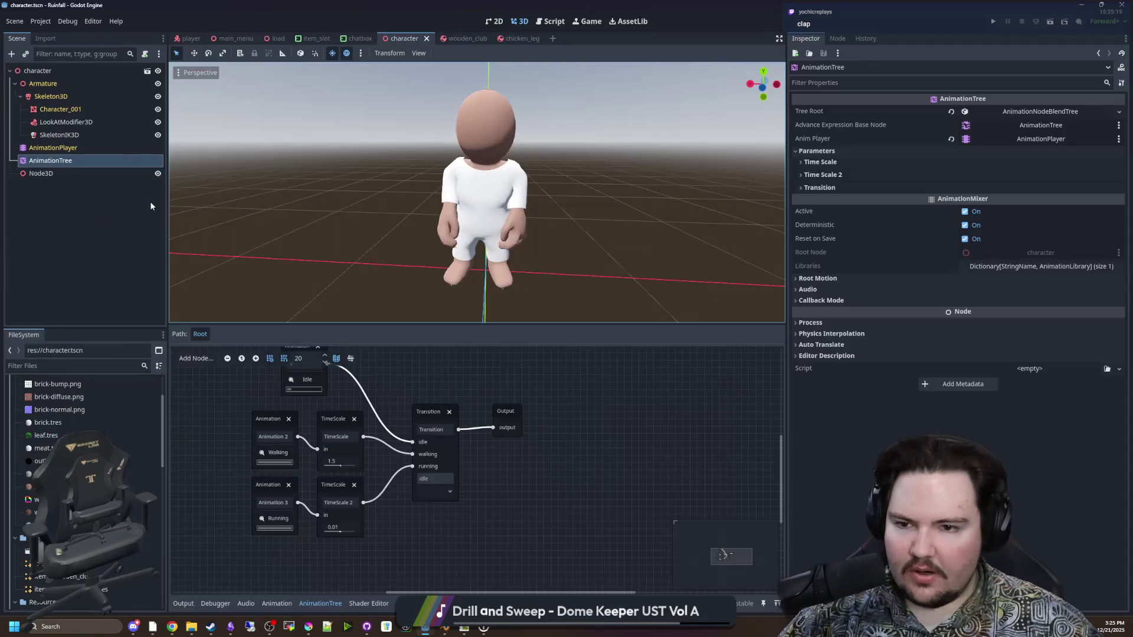
Review the Rainfall character's AnimationPlayer and AnimationTree blend tree, then open player.gd
left_click(93, 150)
left_click(95, 158)
scroll(95, 423, "up", 3)
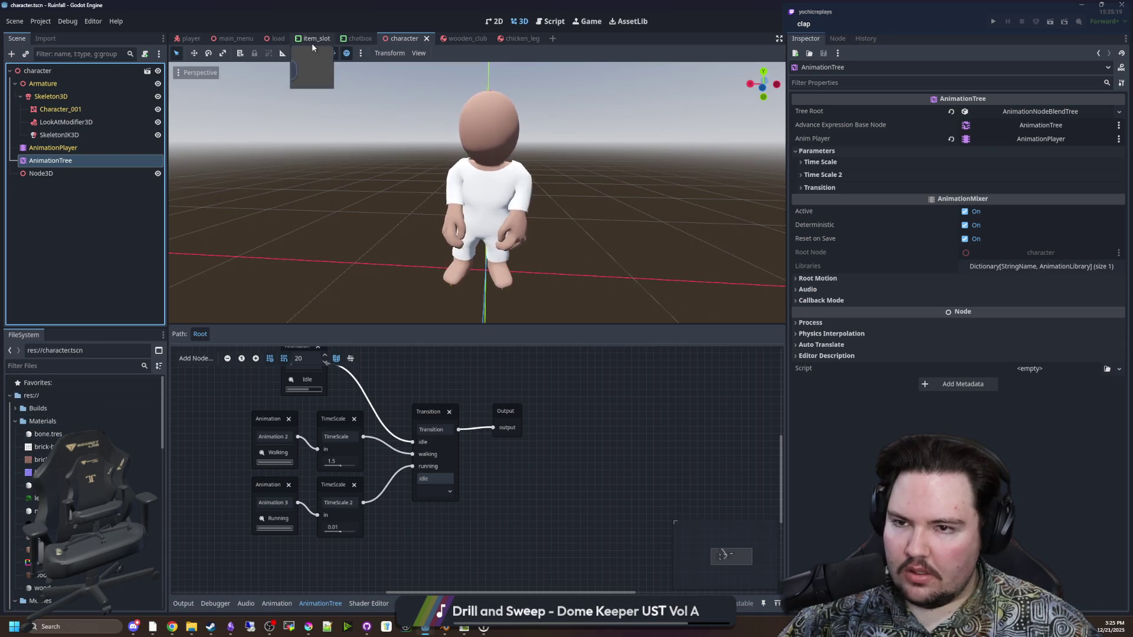
left_click(187, 38)
key("ctrl+F3")
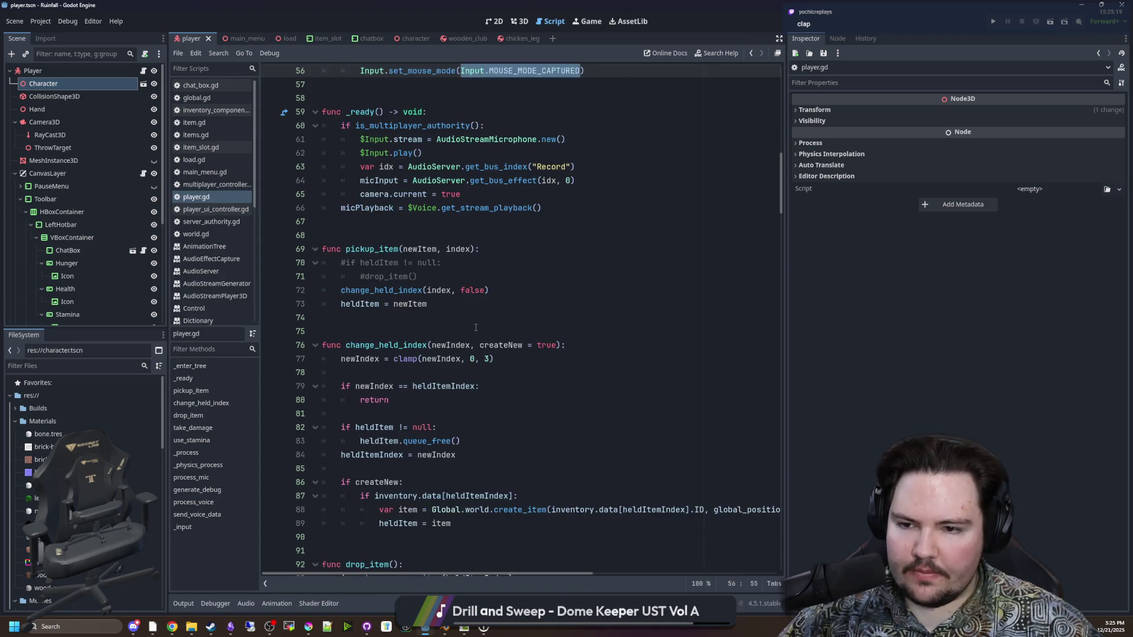
left_click(476, 327)
Select player.gd's line 249 AnimationTree transition_request line and switch to the Deadlift window
scroll(475, 327, "down", 15)
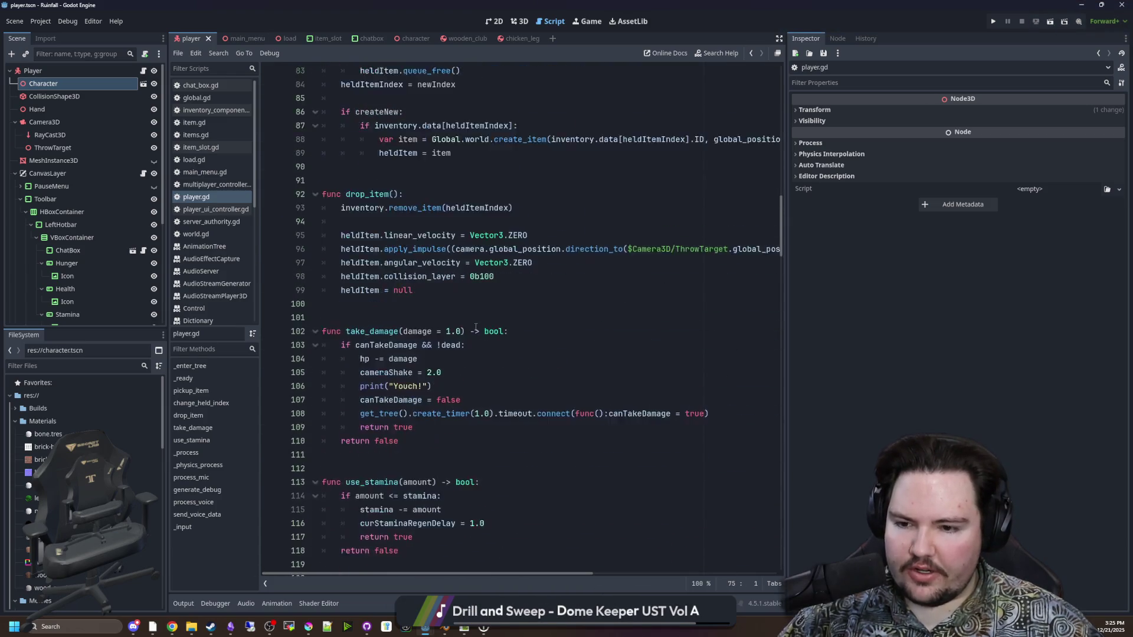
scroll(478, 317, "down", 5)
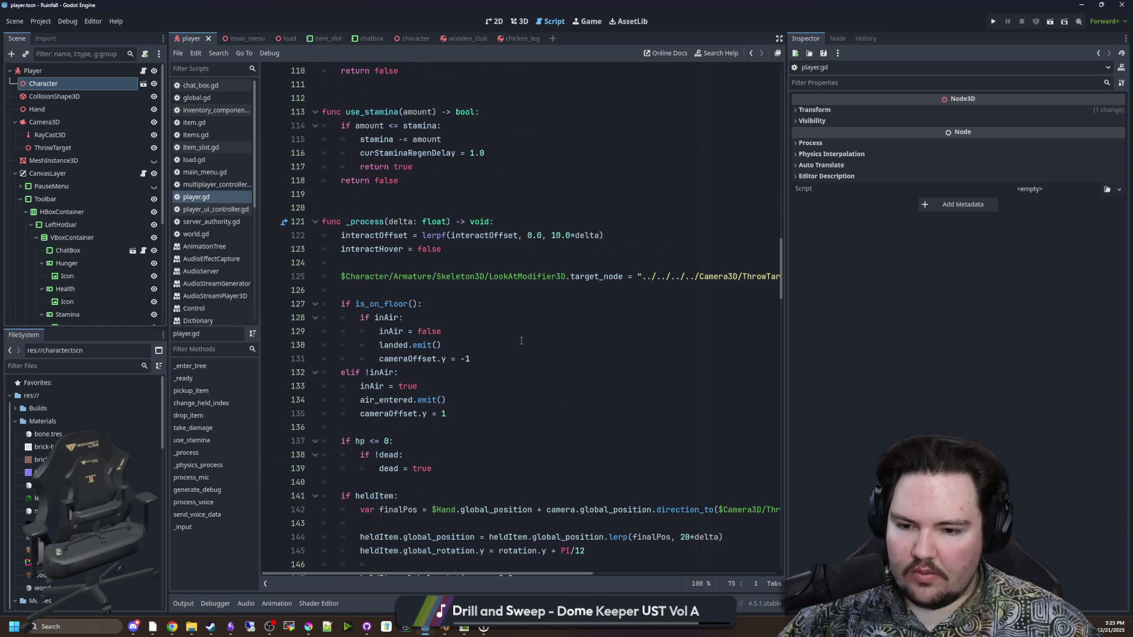
scroll(734, 425, "down", 2)
scroll(735, 425, "down", 8)
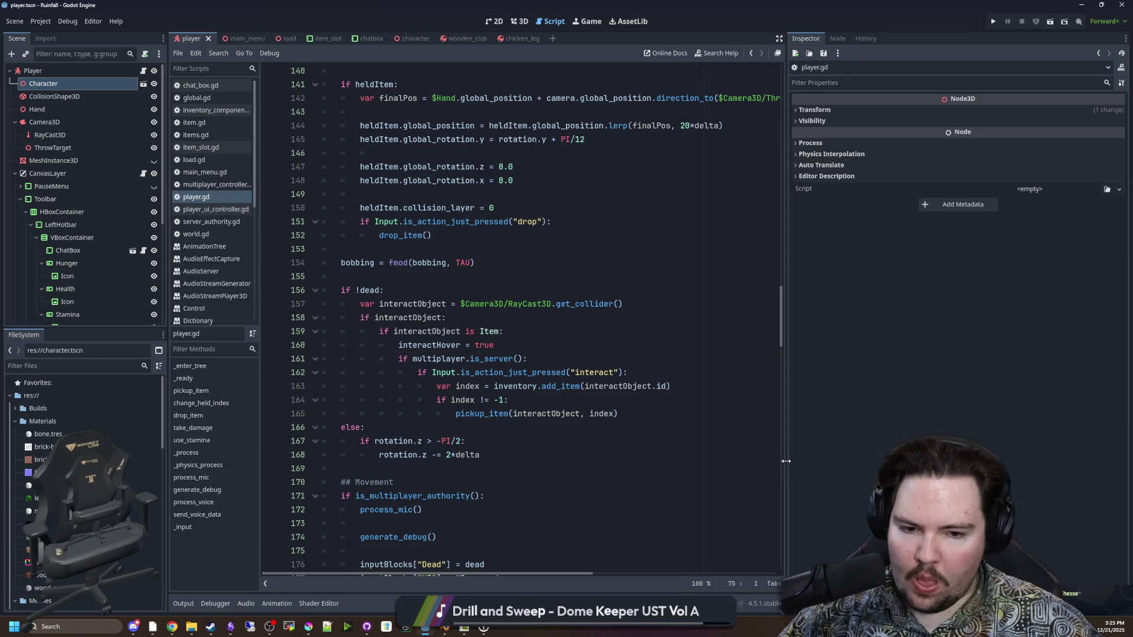
left_click_drag(785, 465, 953, 461)
scroll(488, 354, "down", 11)
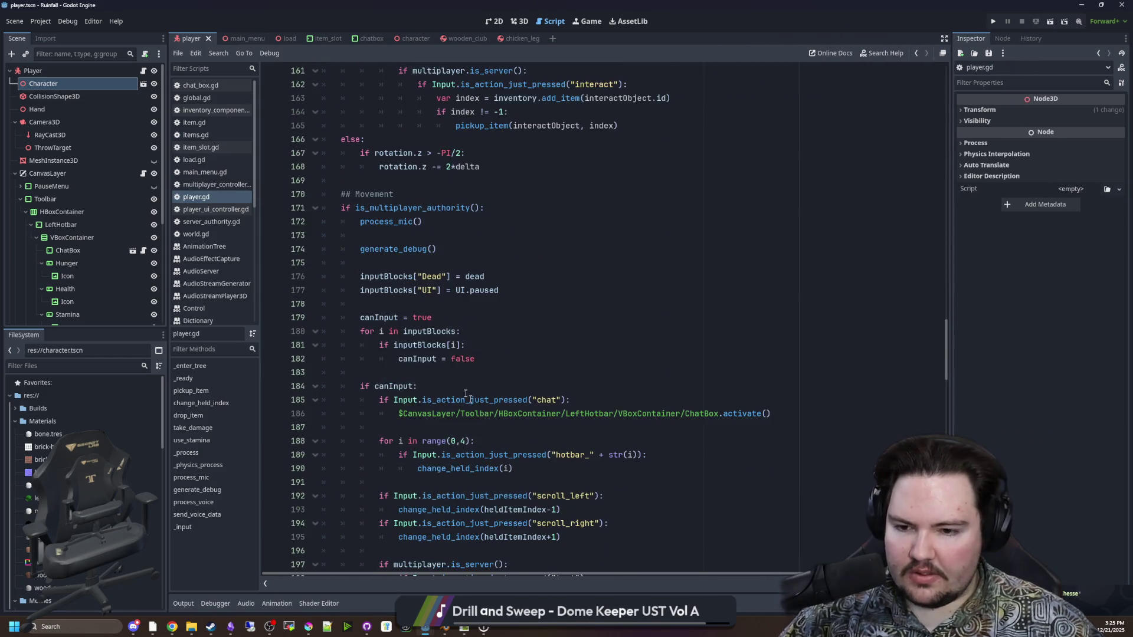
scroll(488, 354, "down", 7)
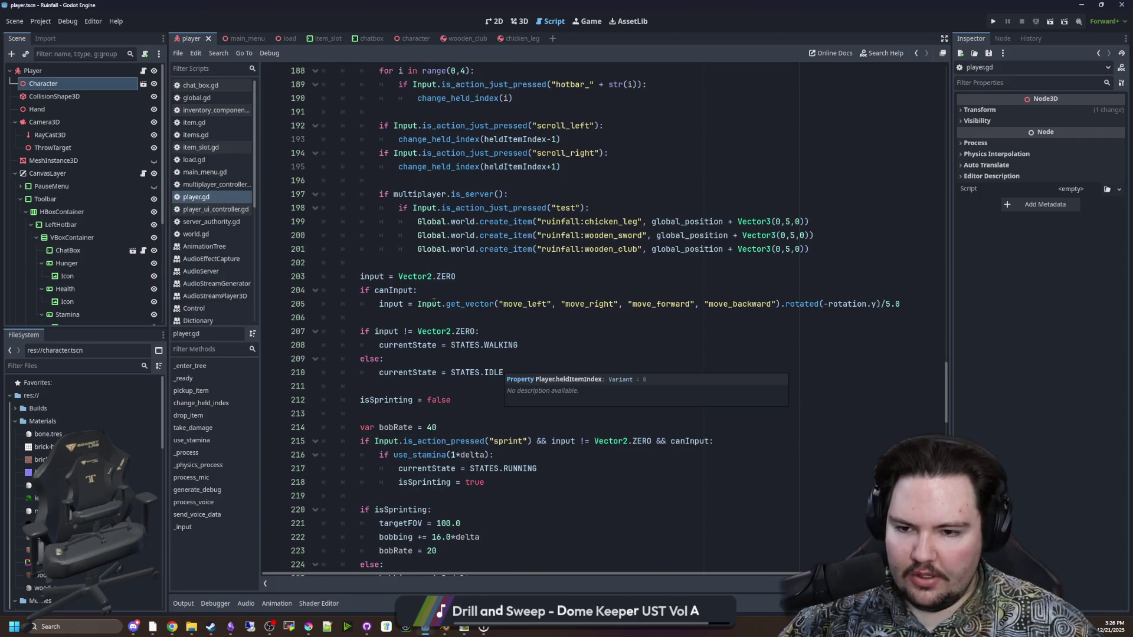
scroll(434, 302, "down", 6)
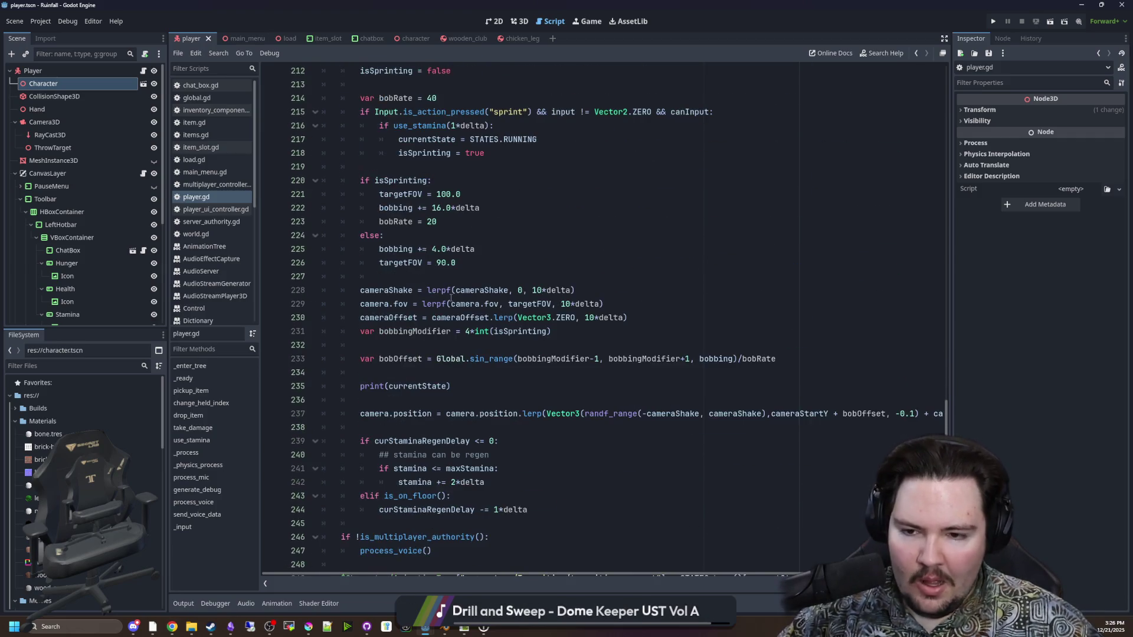
scroll(450, 300, "down", 5)
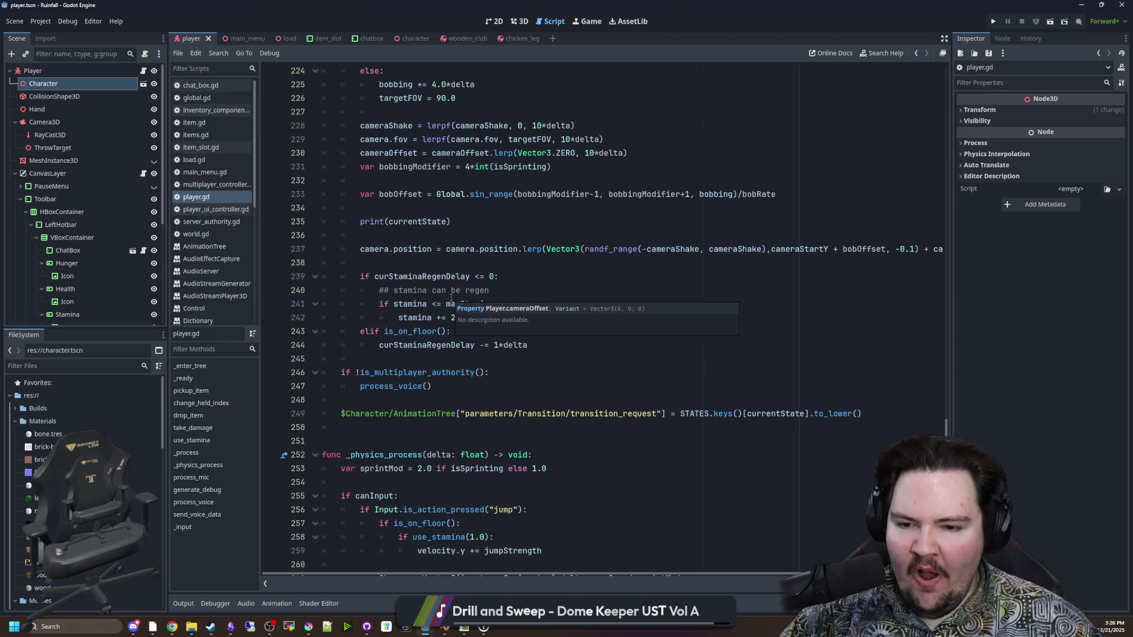
left_click(655, 350)
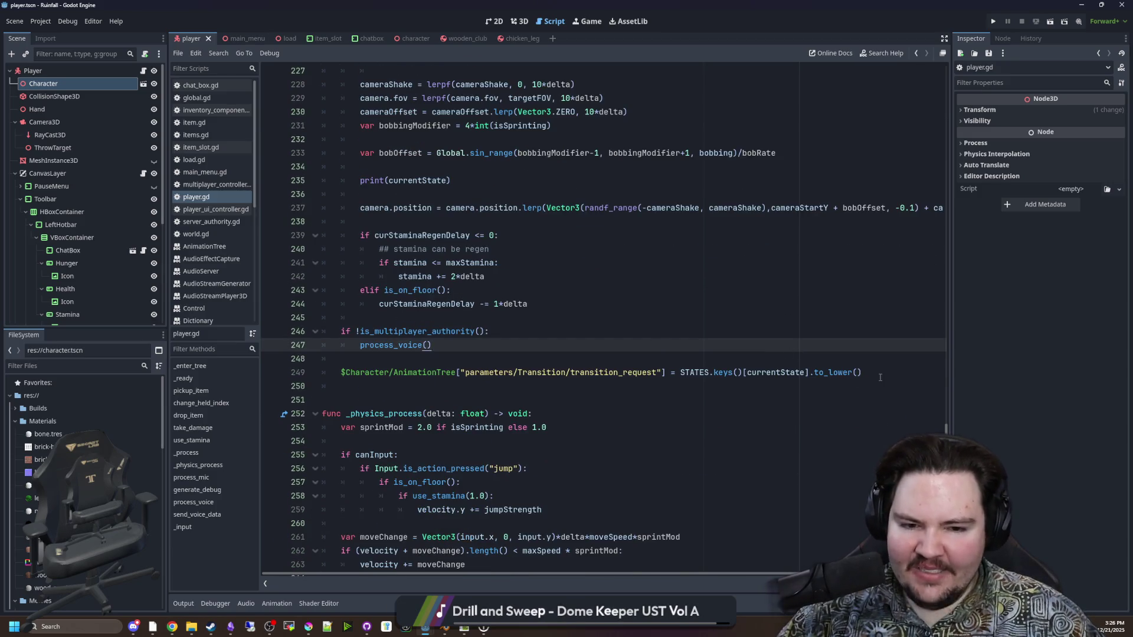
left_click_drag(880, 377, 340, 377)
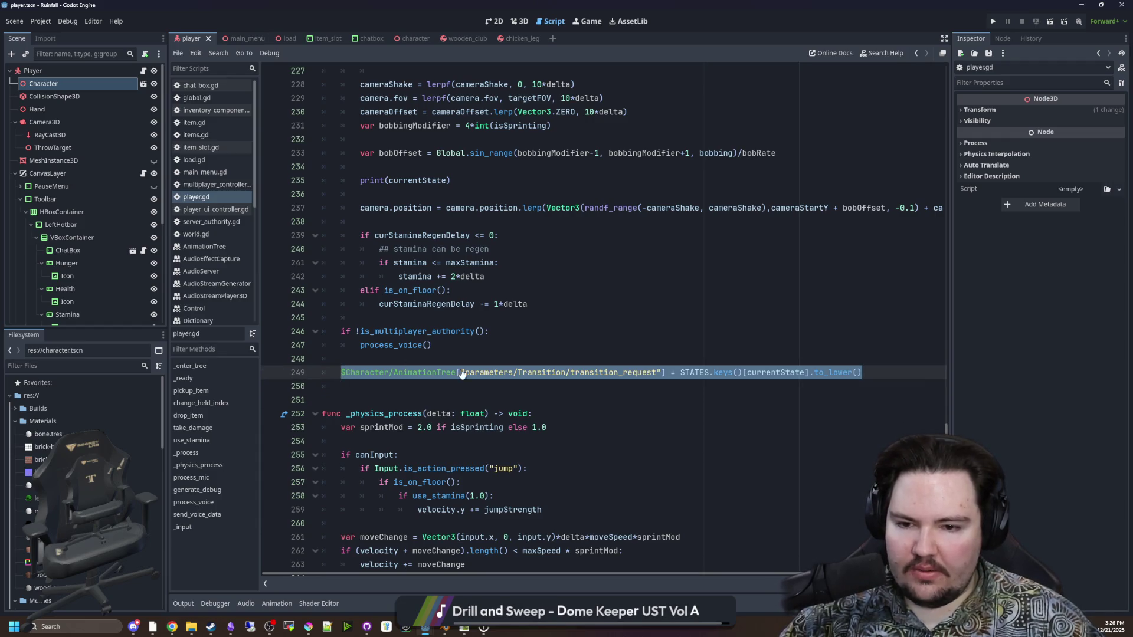
key("alt+Tab")
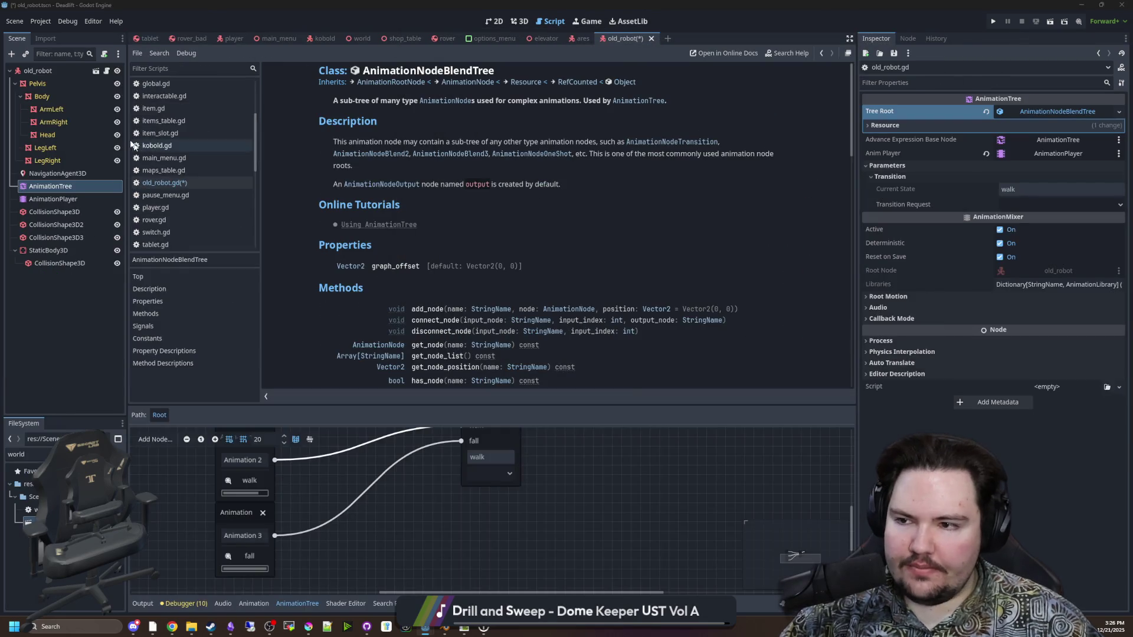
Replace the leftover AnimationNodeBlendTree text in old_robot.gd with the pasted line, removing 'Character/'
key("alt+Left")
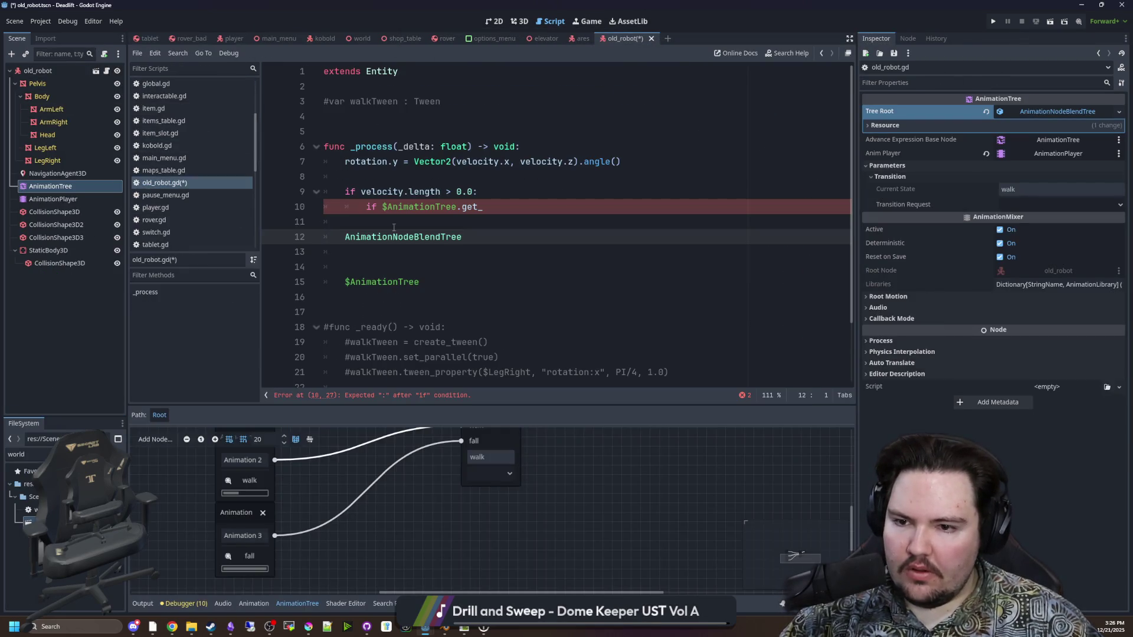
left_click_drag(462, 236, 353, 235)
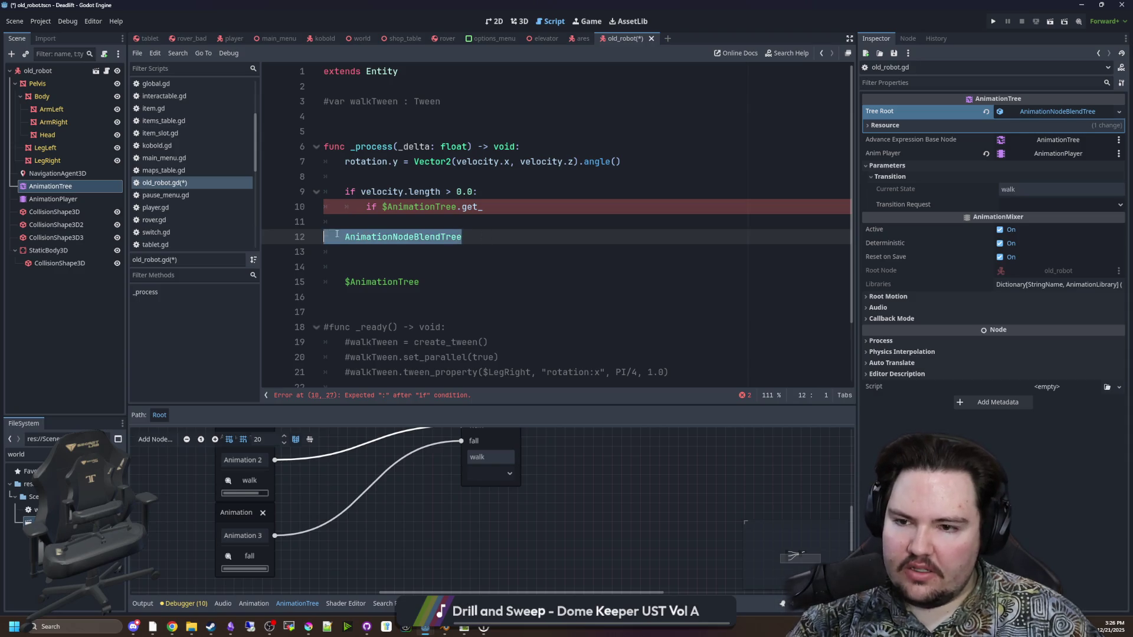
key("BackSpace")
key("ctrl+v")
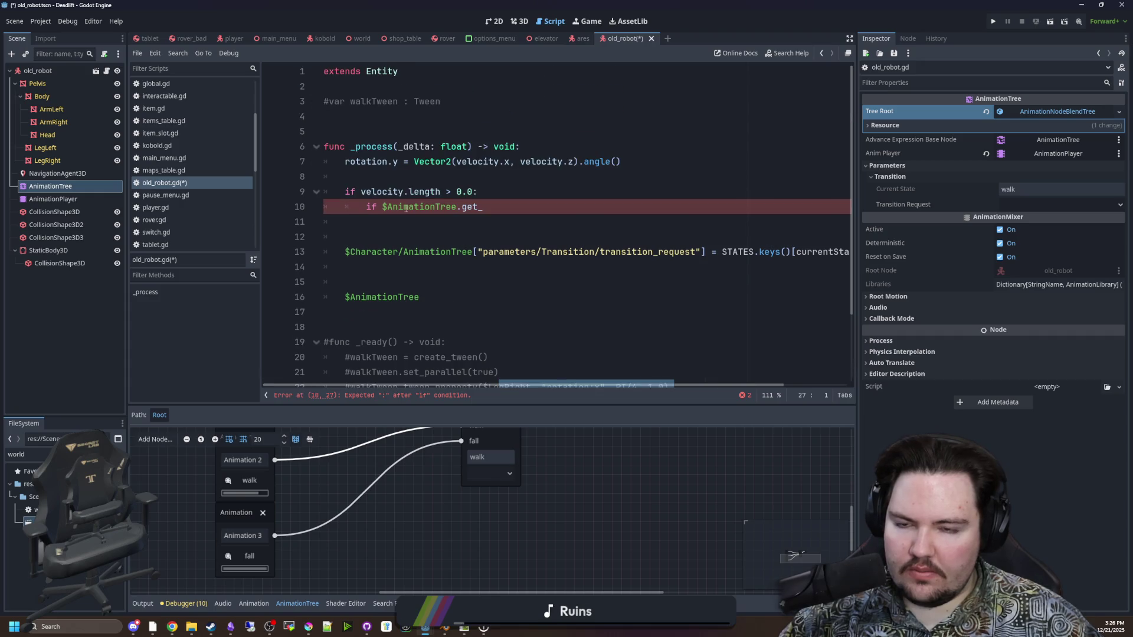
left_click(415, 280)
left_click_drag(404, 252, 349, 252)
key("BackSpace")
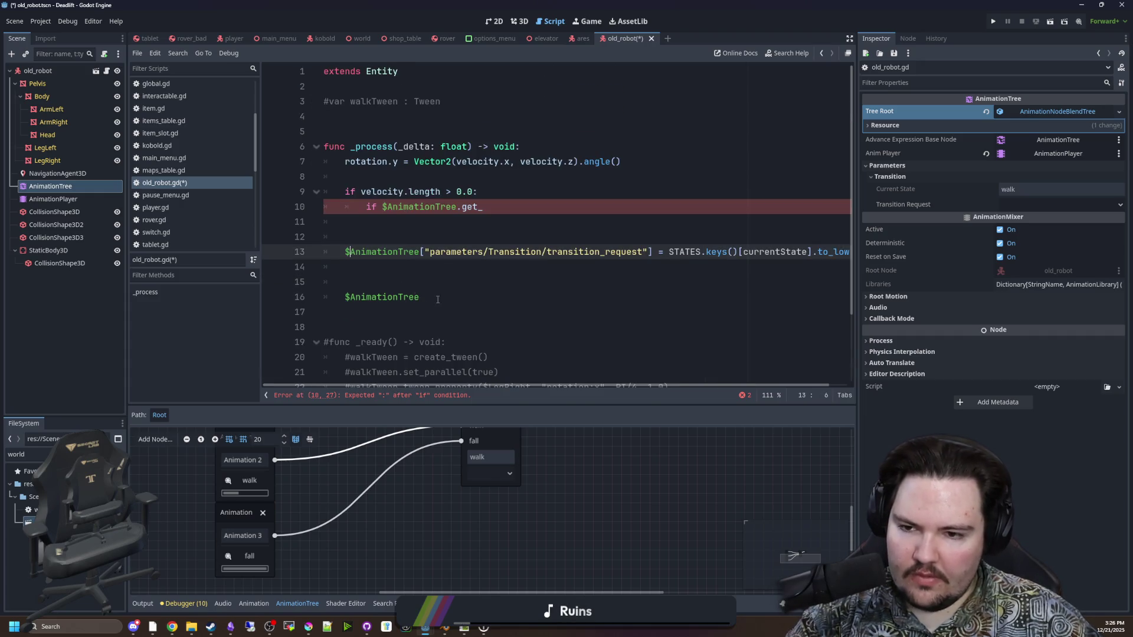
Delete the stray $AnimationTree lines and open a new line near the top for the STATES enum
left_click_drag(420, 297, 300, 269)
key("BackSpace")
key("BackSpace")
key("Up")
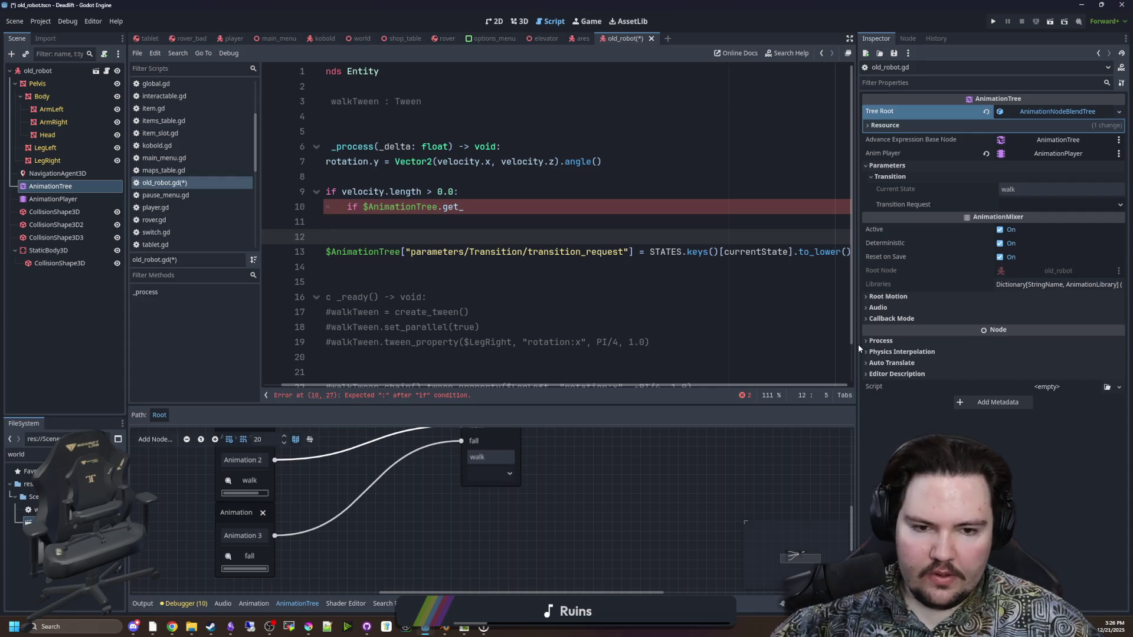
left_click_drag(856, 345, 1029, 344)
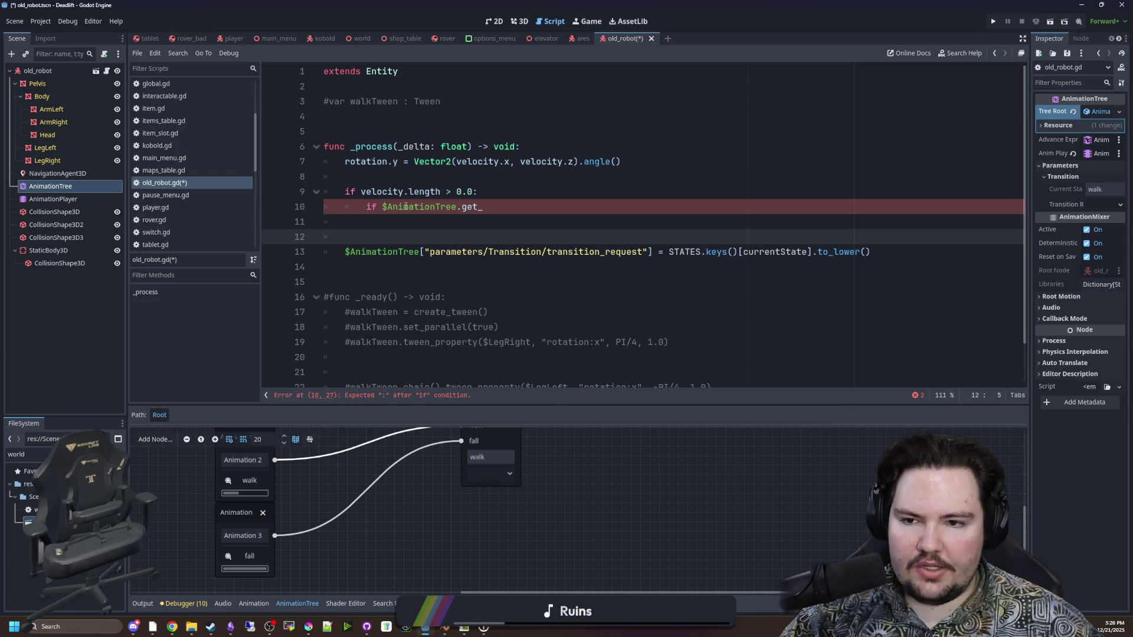
left_click(349, 122)
key("Return")
type("enum STATES{")
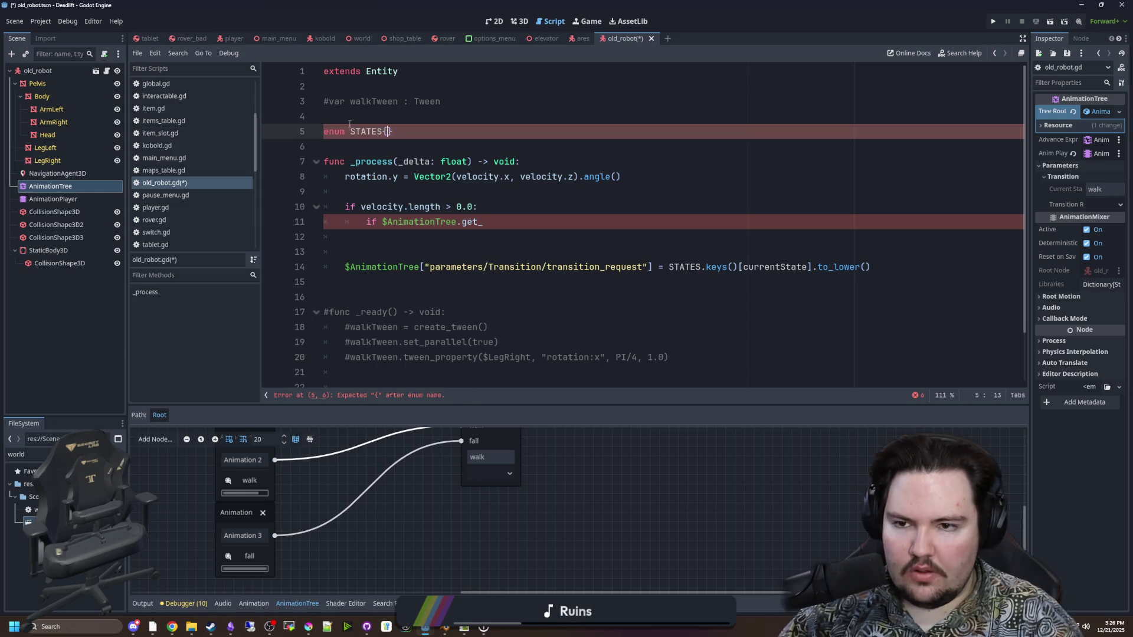
Fill the STATES enum braces with IDLE, WALKING and FALL
type("Id")
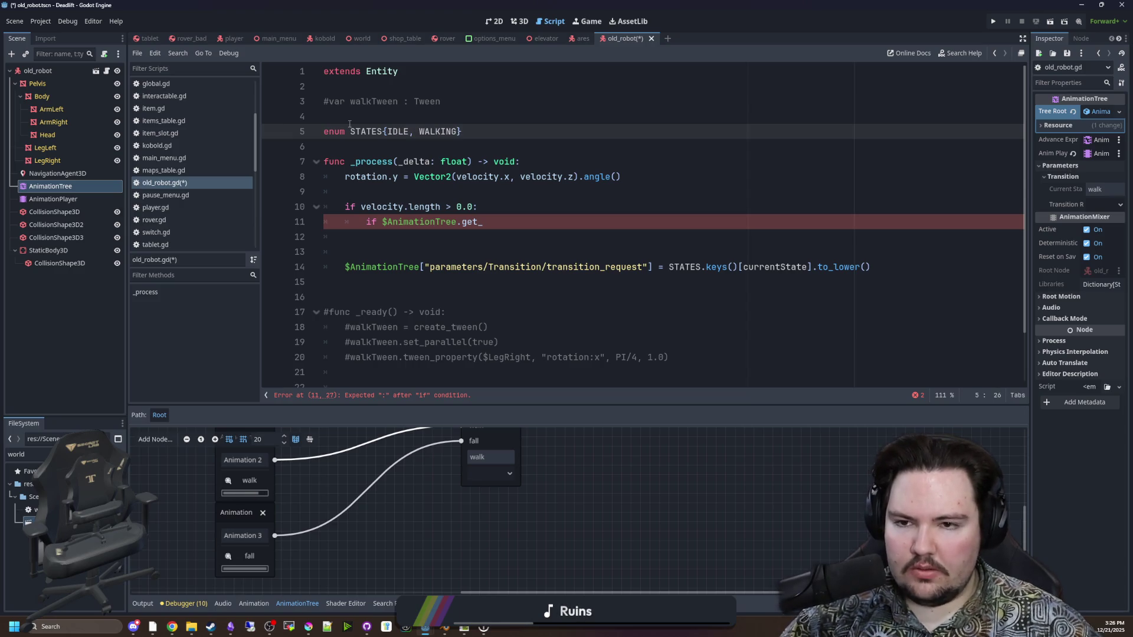
type(", FALL")
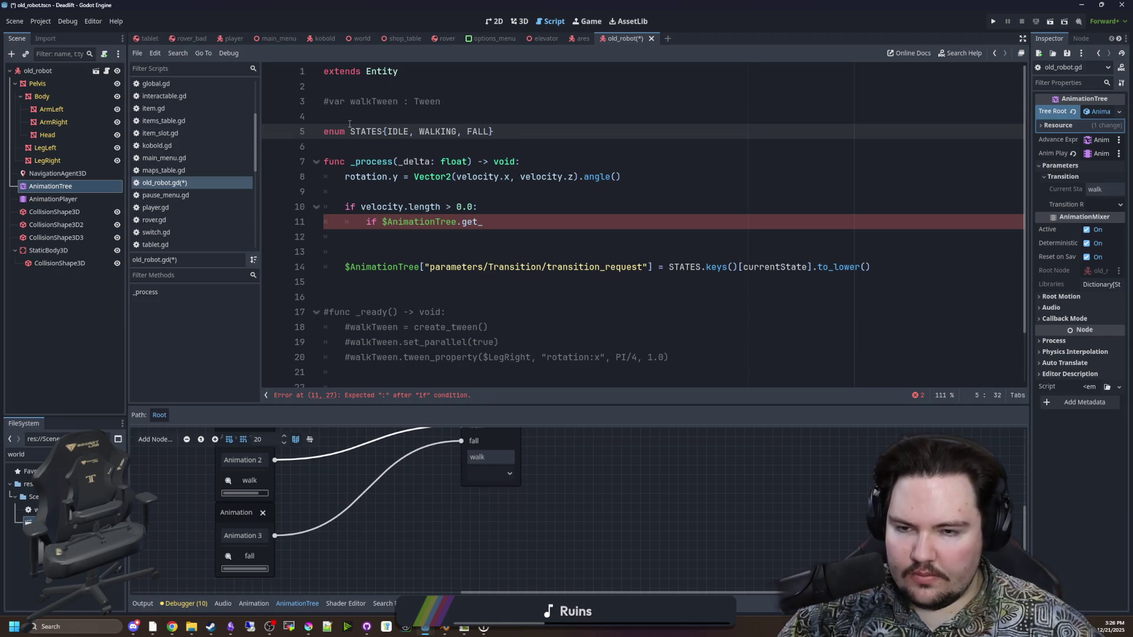
left_click(446, 269)
key("Up")
key("Up")
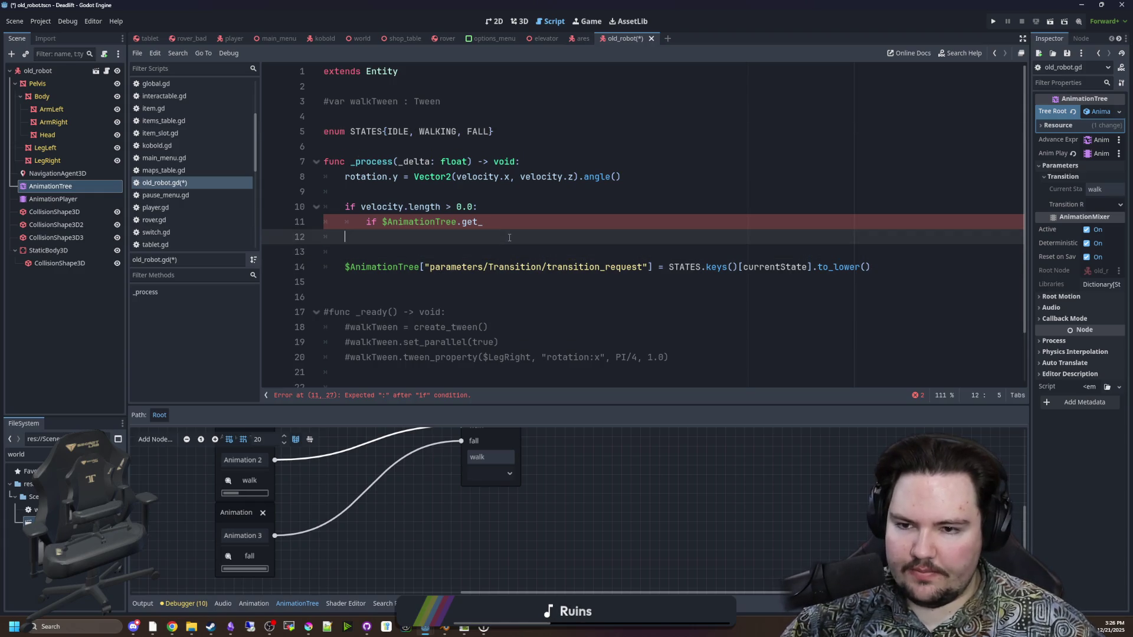
left_click_drag(483, 222, 366, 222)
left_click(515, 237)
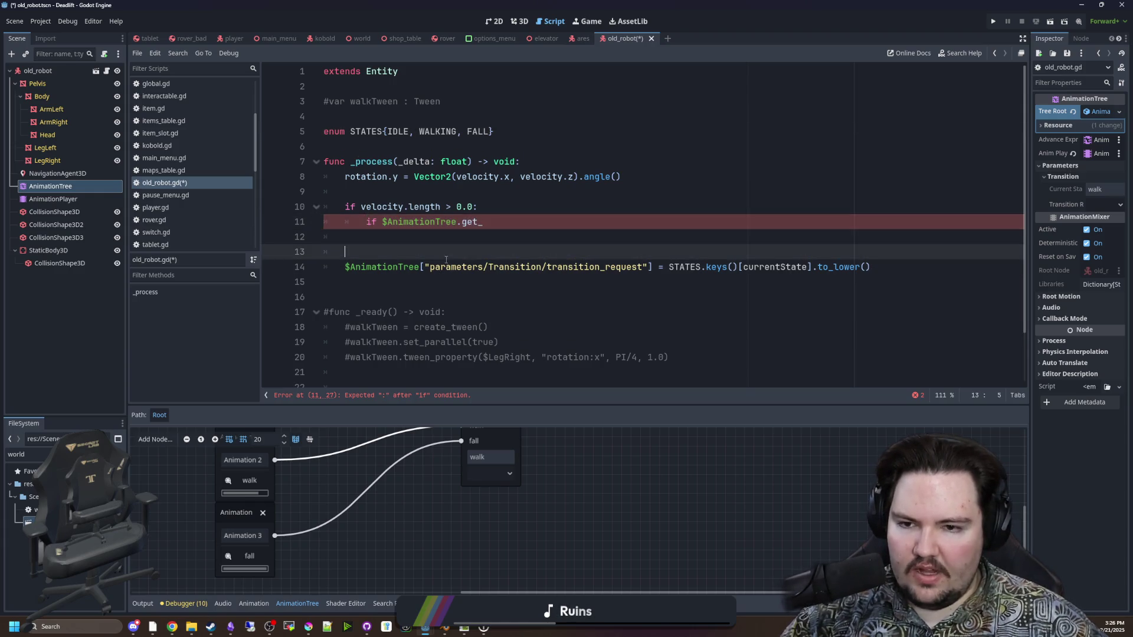
left_click_drag(483, 221, 366, 223)
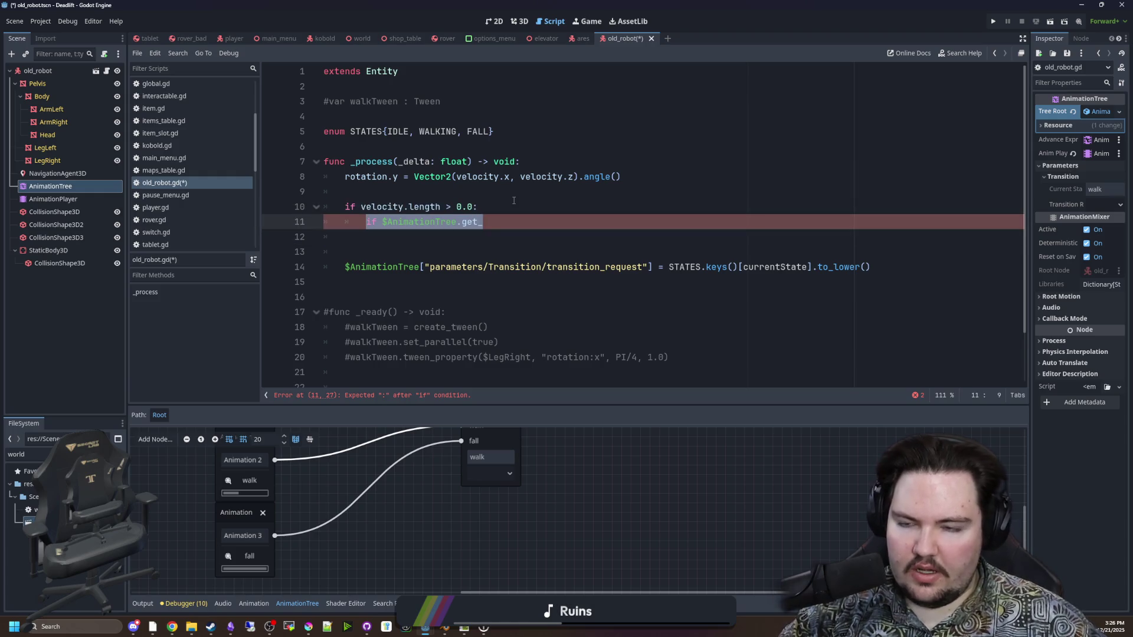
Declare var currentState = STATES.IDLE on a new line below the enum
left_click(532, 131)
key("Return")
type("var currentState")
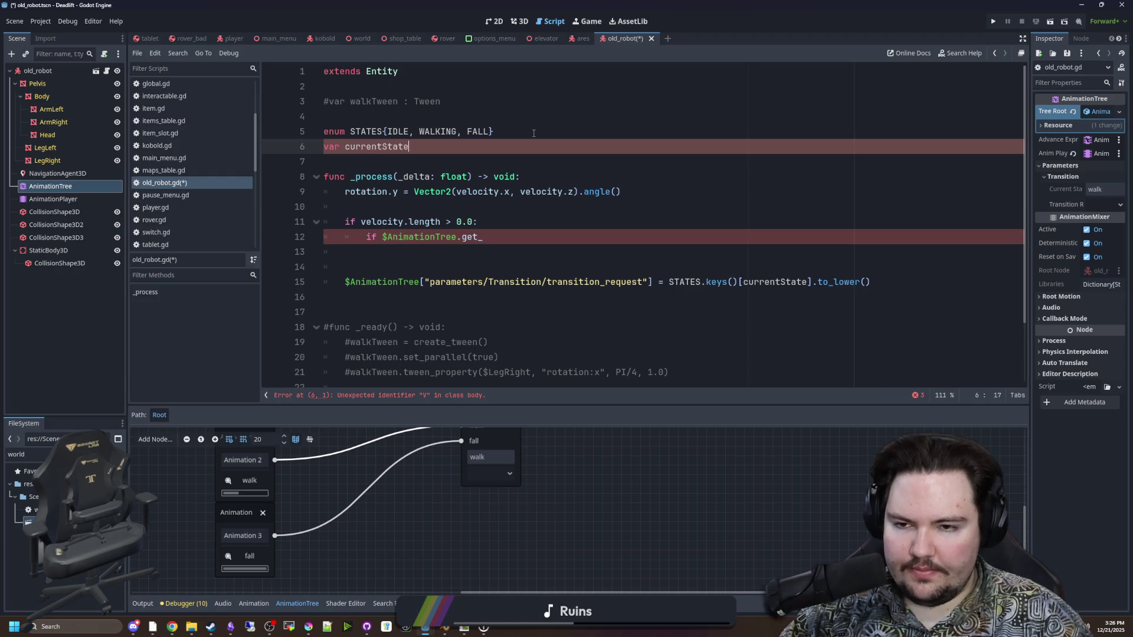
type(" = ST")
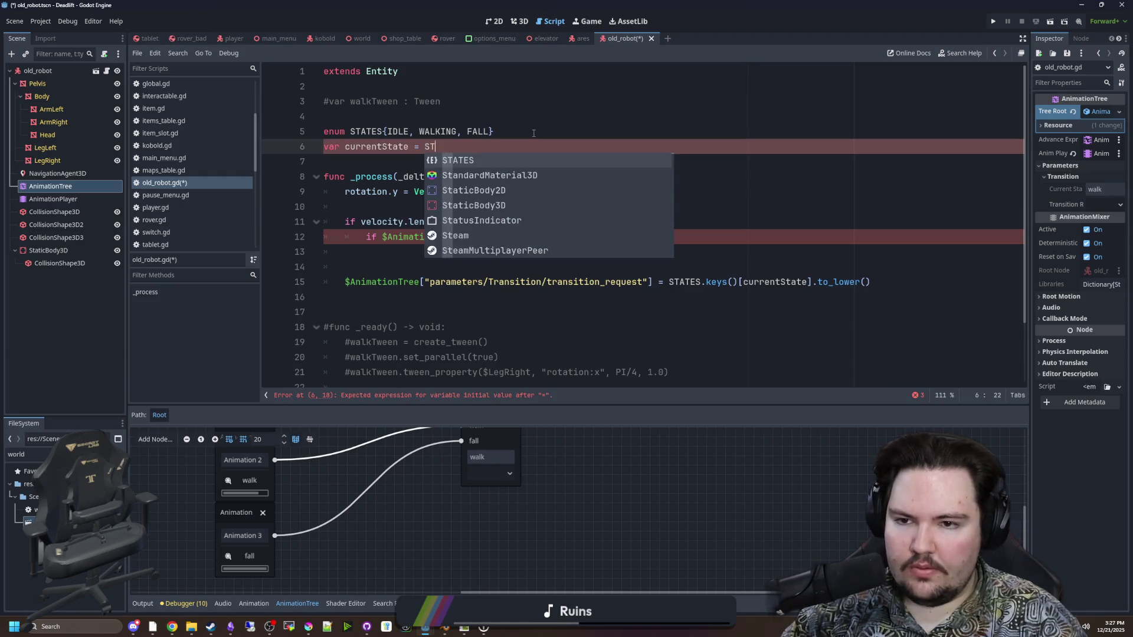
key("Return")
type(".")
key("Return")
left_click(542, 134)
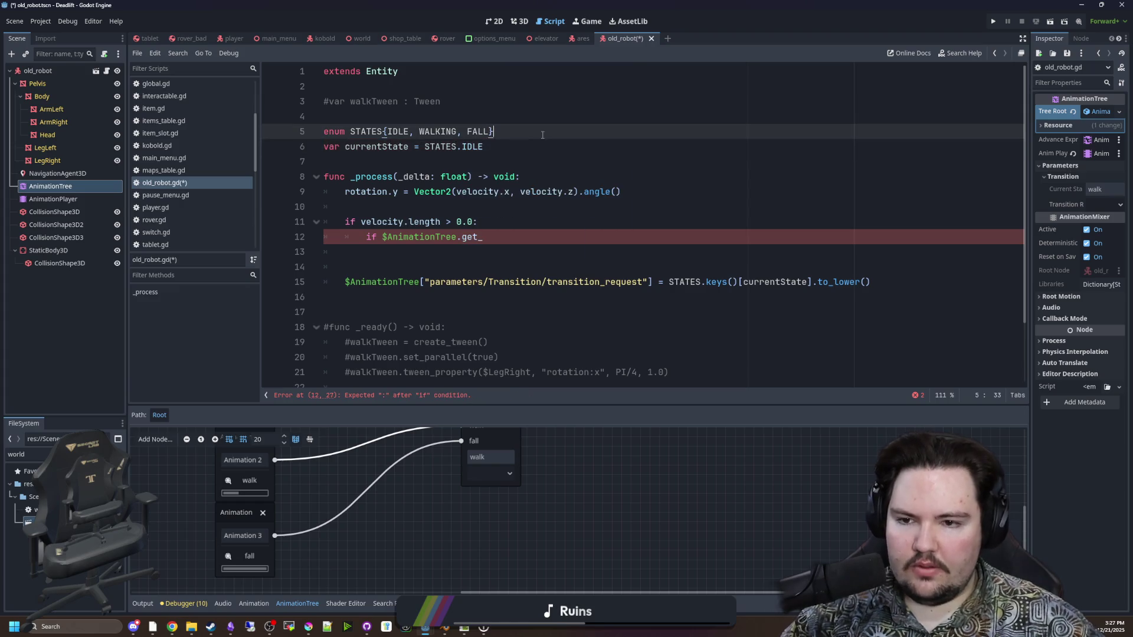
left_click_drag(483, 236, 366, 237)
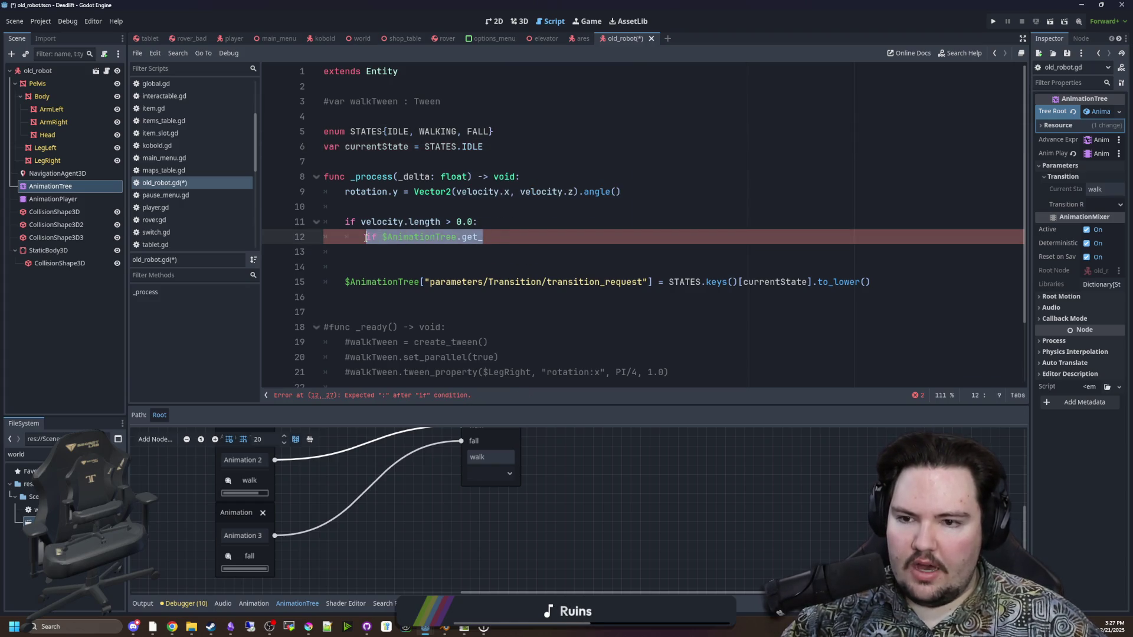
Set currentState to STATES.WALKING inside the velocity.length() check
type("currentState = ")
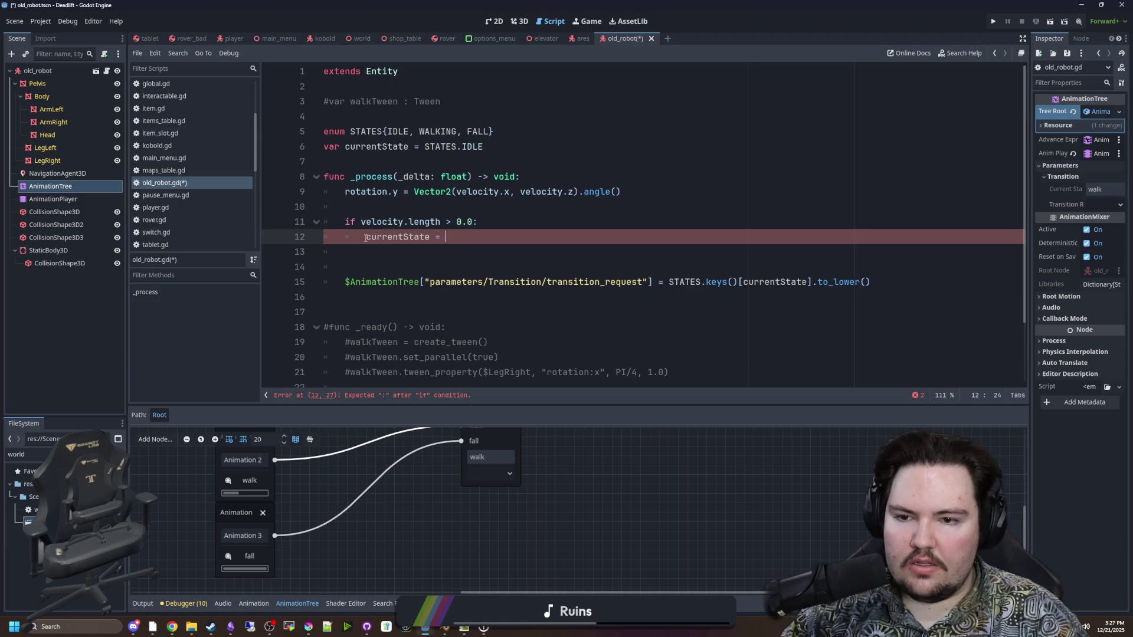
type("STATES.WALK")
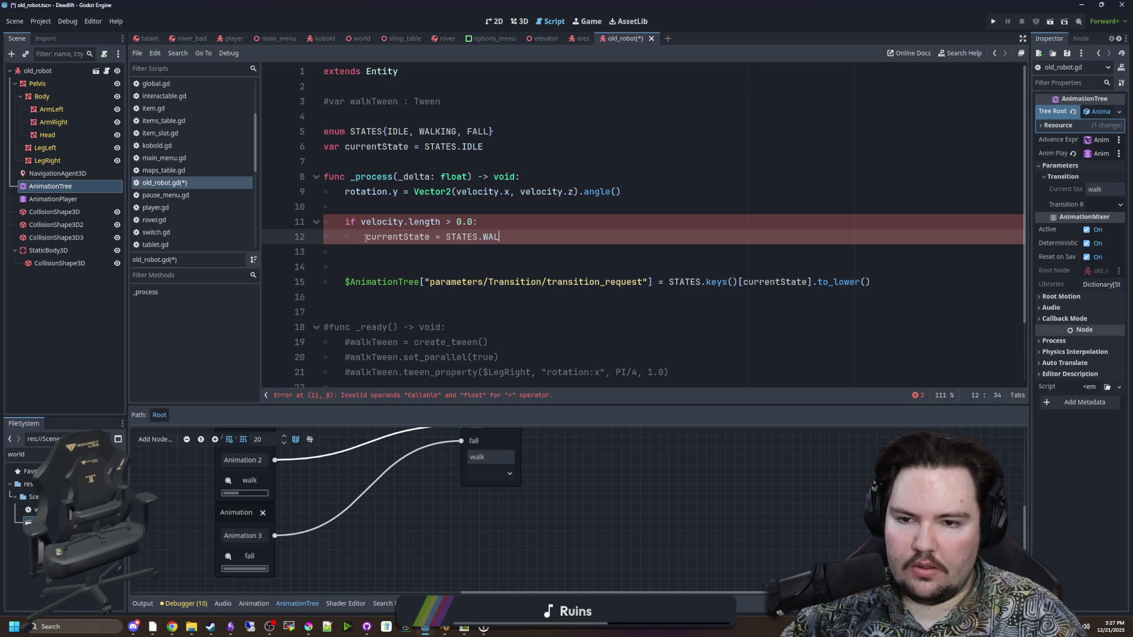
key("Up")
key("Left")
key("Left")
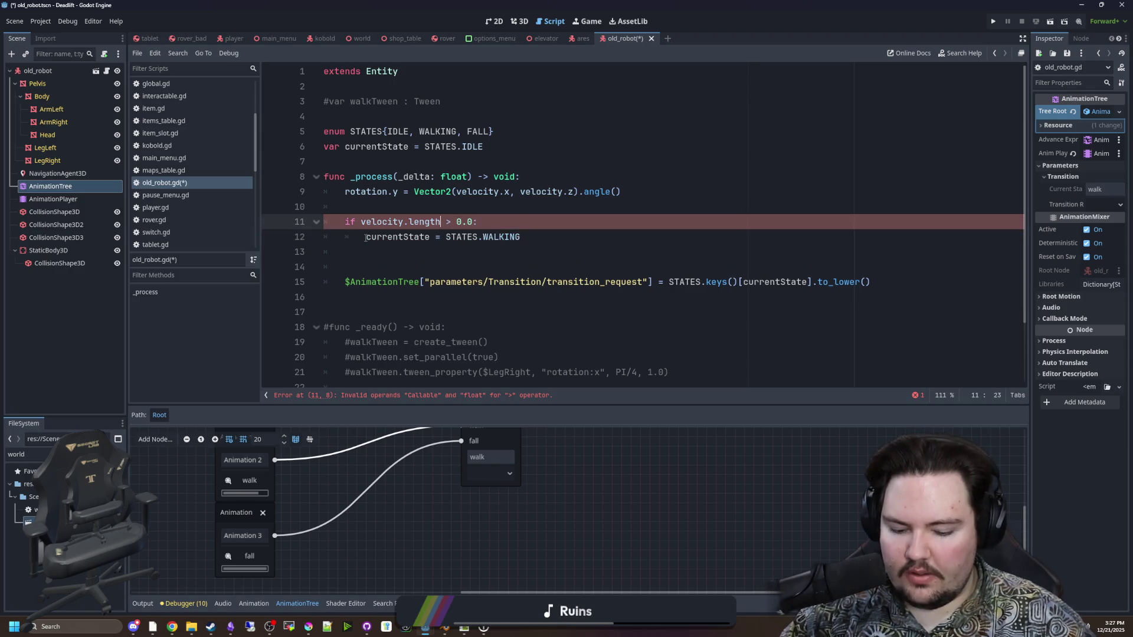
type("()")
left_click(445, 258)
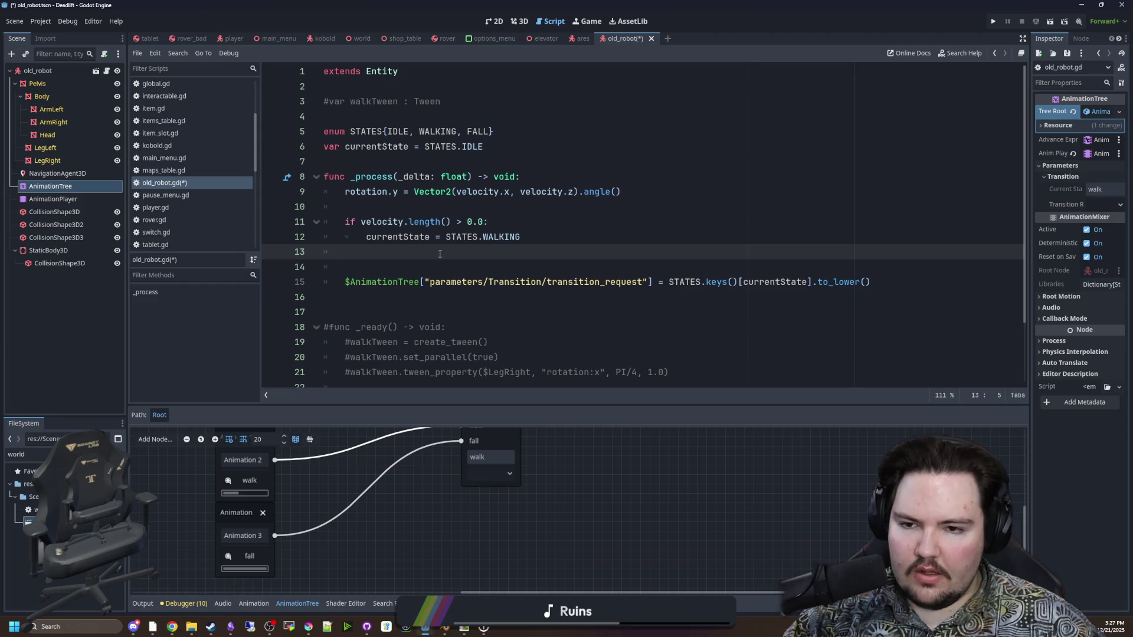
Reset currentState to STATES.IDLE each frame, above the velocity check
left_click(348, 206)
key("Return")
key("Return")
key("Up")
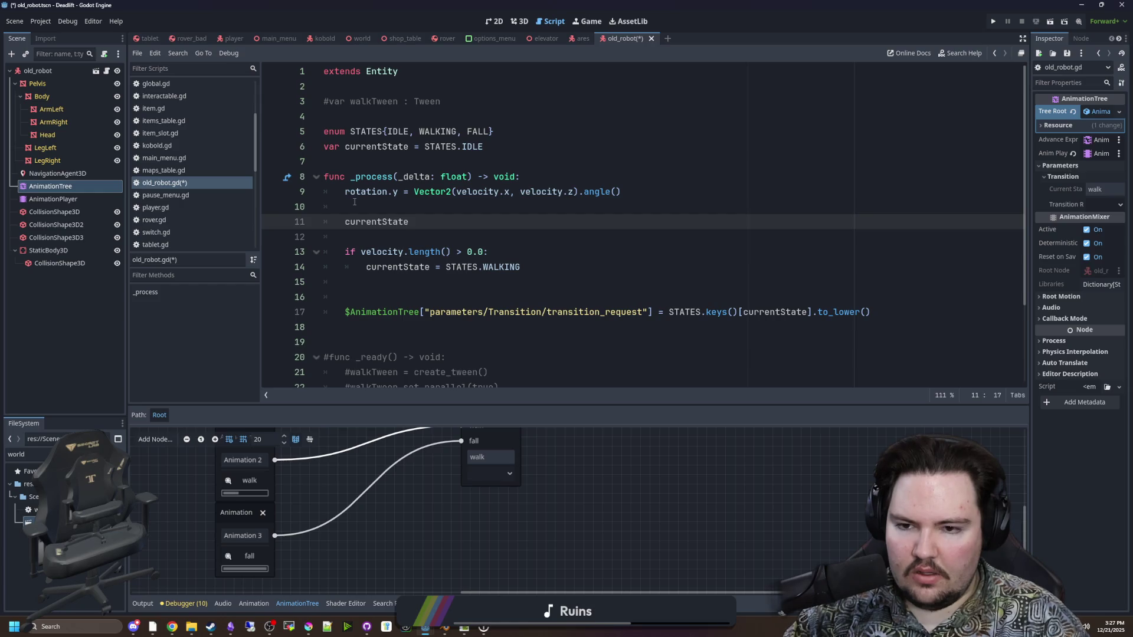
type(" = STATES.IDLE")
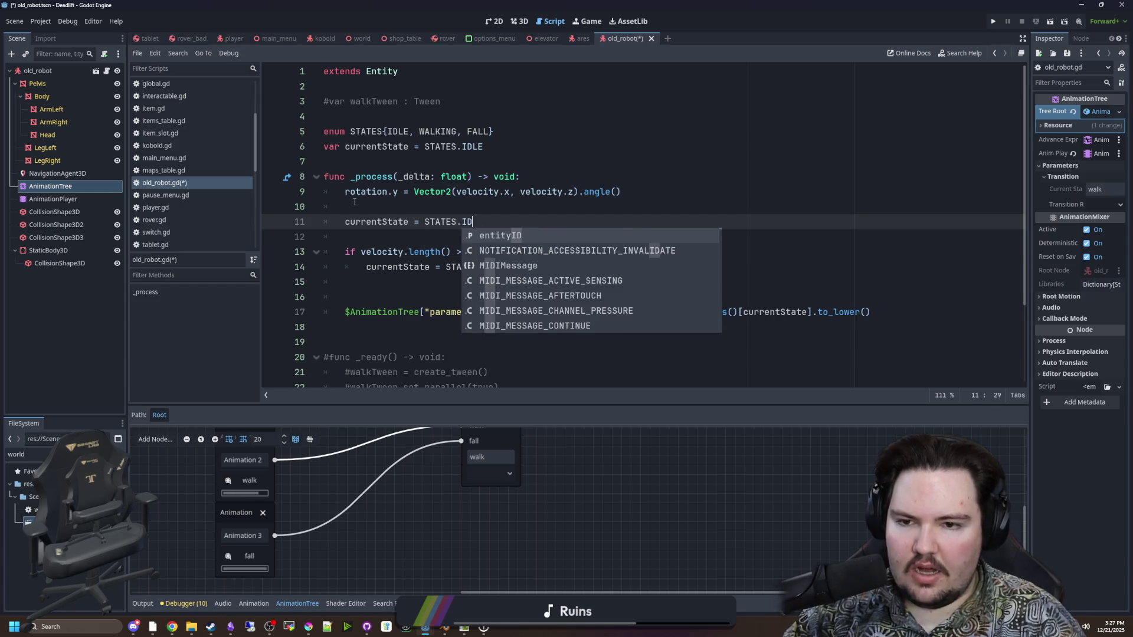
left_click(340, 282)
key("Return")
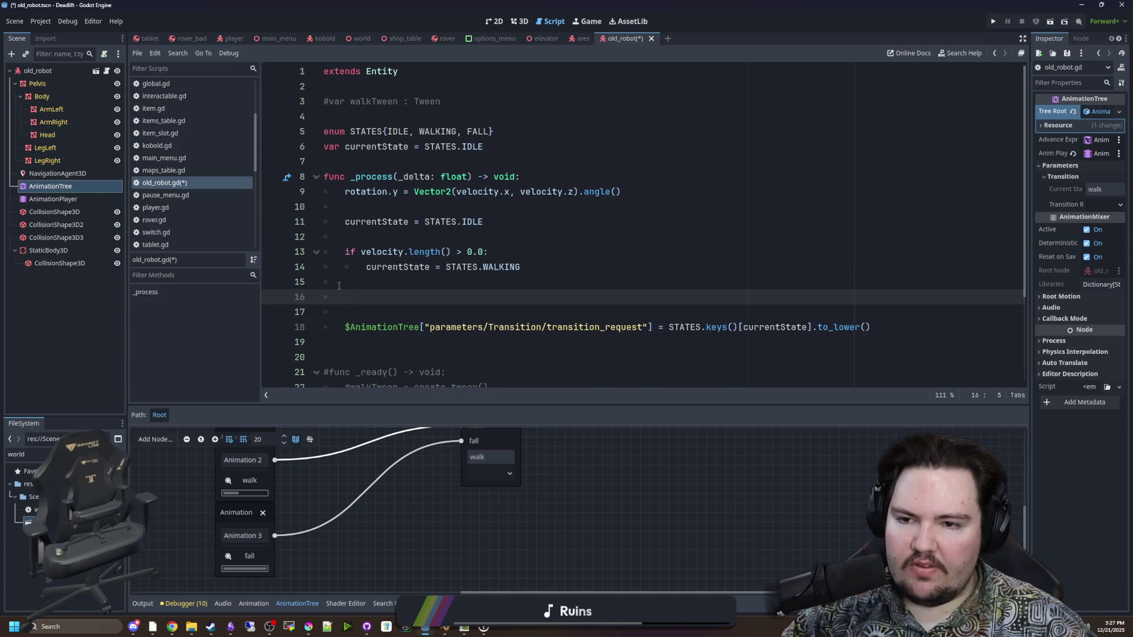
Make room below the currentState declaration for var power = 1.0
left_click(515, 145)
left_click(439, 296)
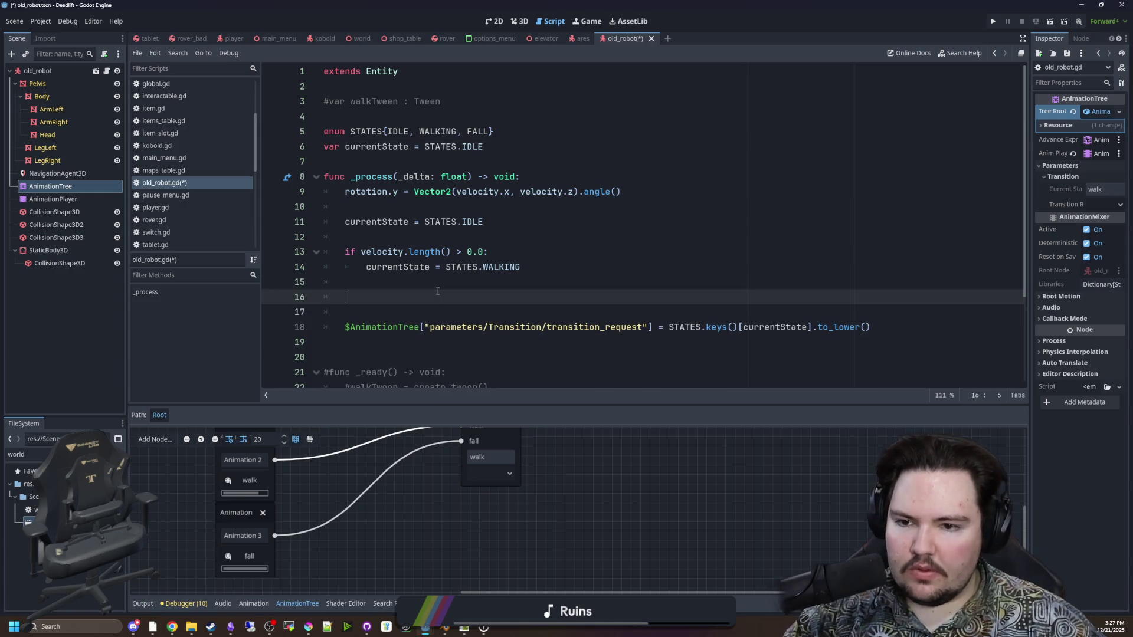
left_click(439, 289)
left_click(439, 293)
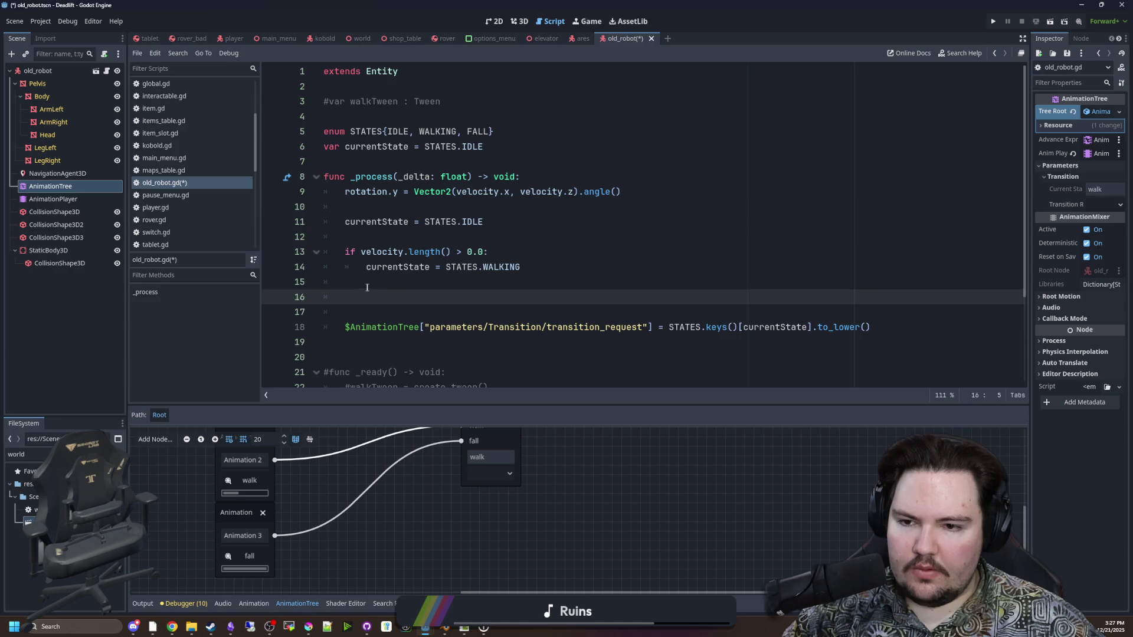
left_click(394, 125)
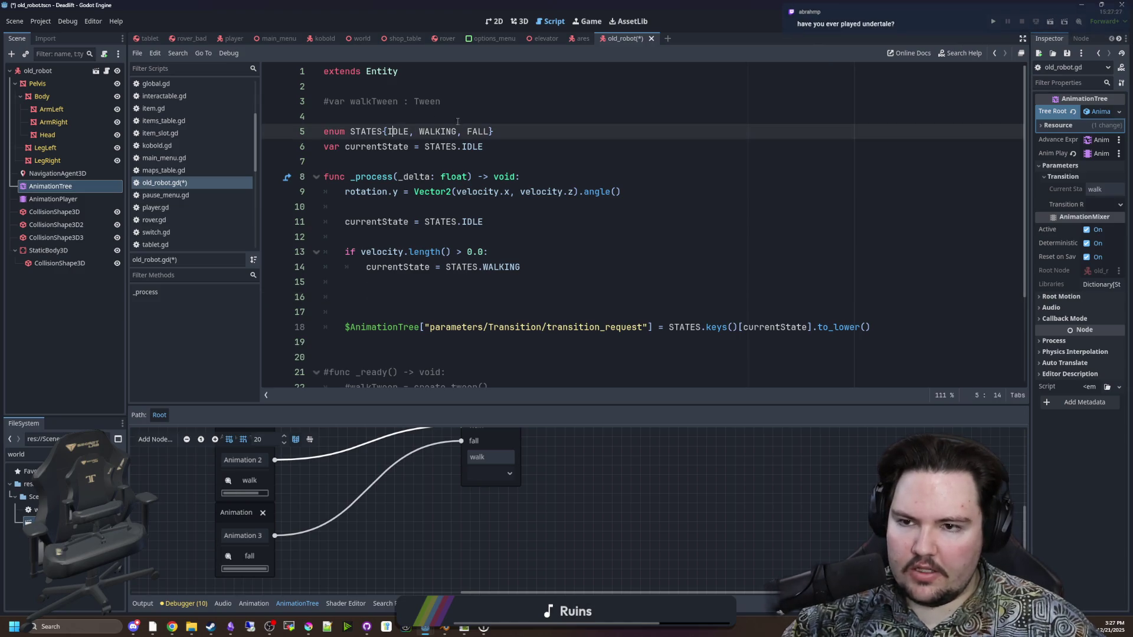
left_click(489, 145)
key("Return")
key("Return")
type("var power = 1.0")
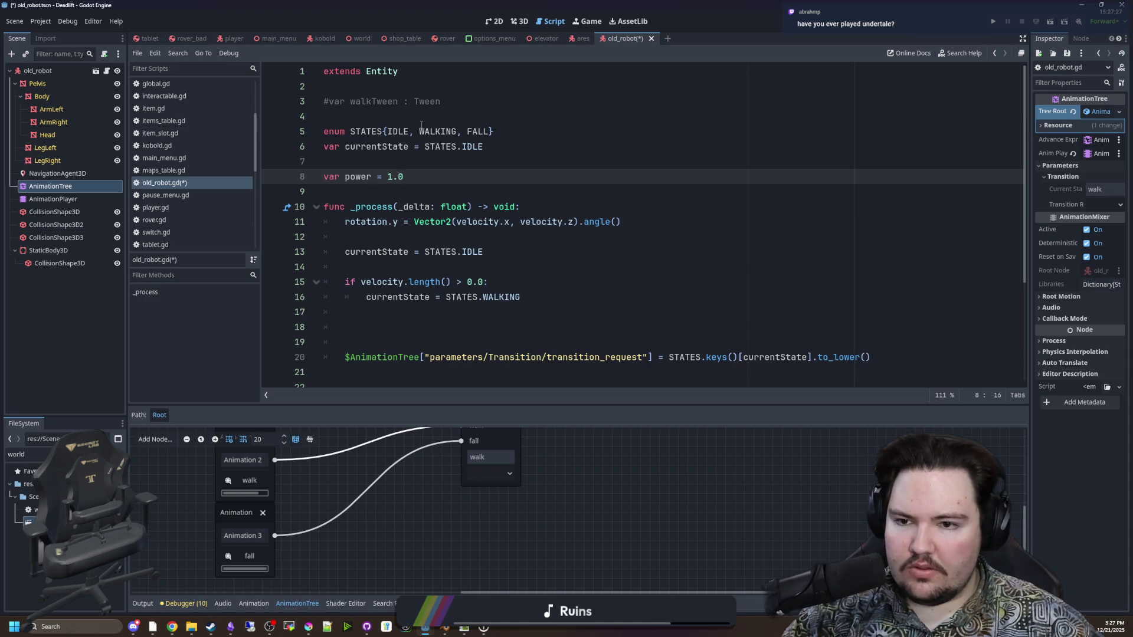
Add 'if power <= 0: currentState = STATES.FALL' below the walking check
left_click(392, 304)
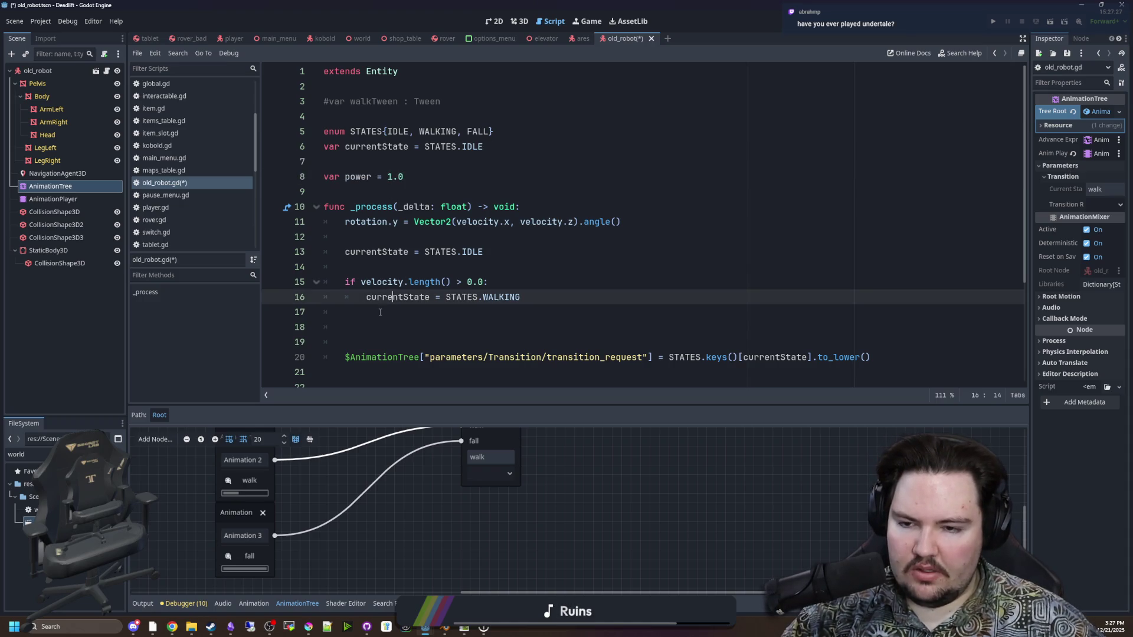
left_click(406, 309)
key("Return")
type("if power <= 0")
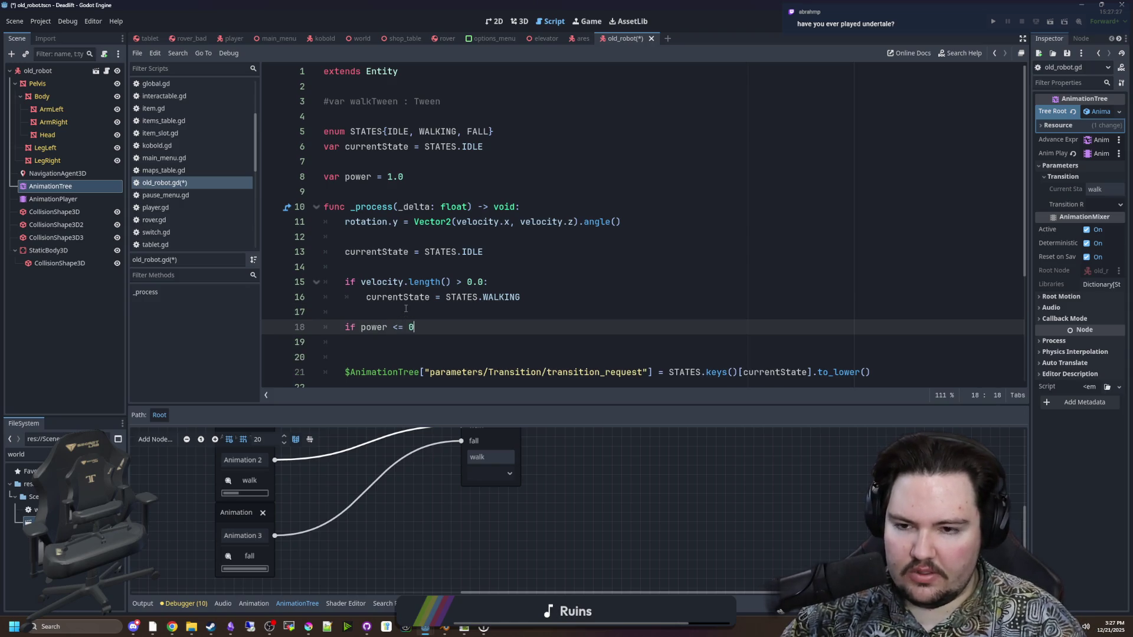
type(":")
key("Return")
scroll(411, 307, "down", 1)
type("currentSt")
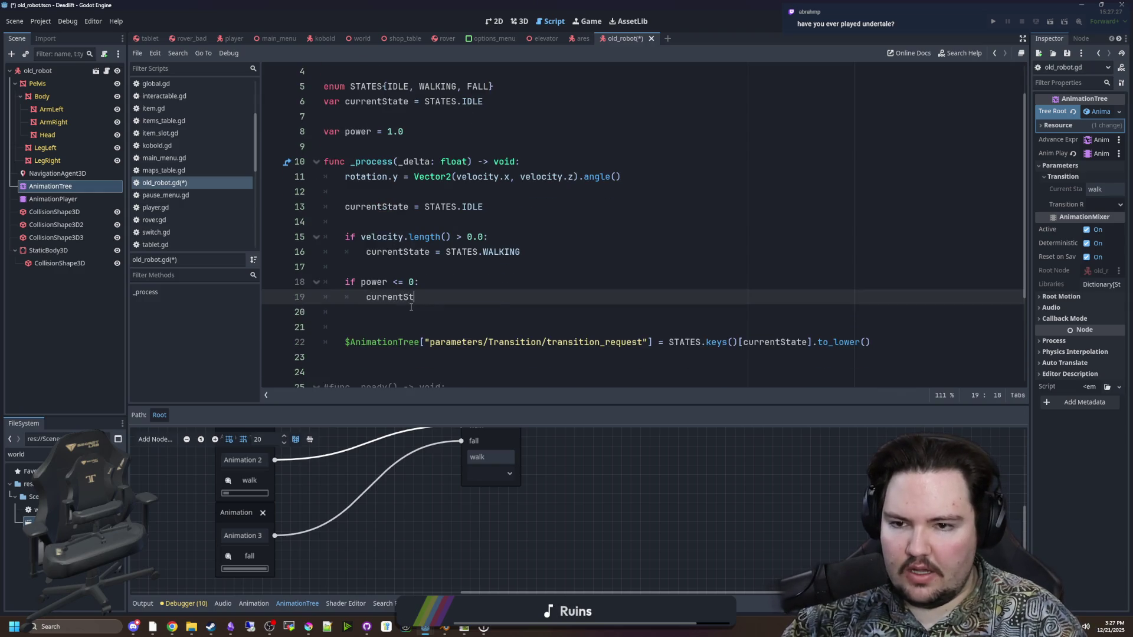
type("ate = ")
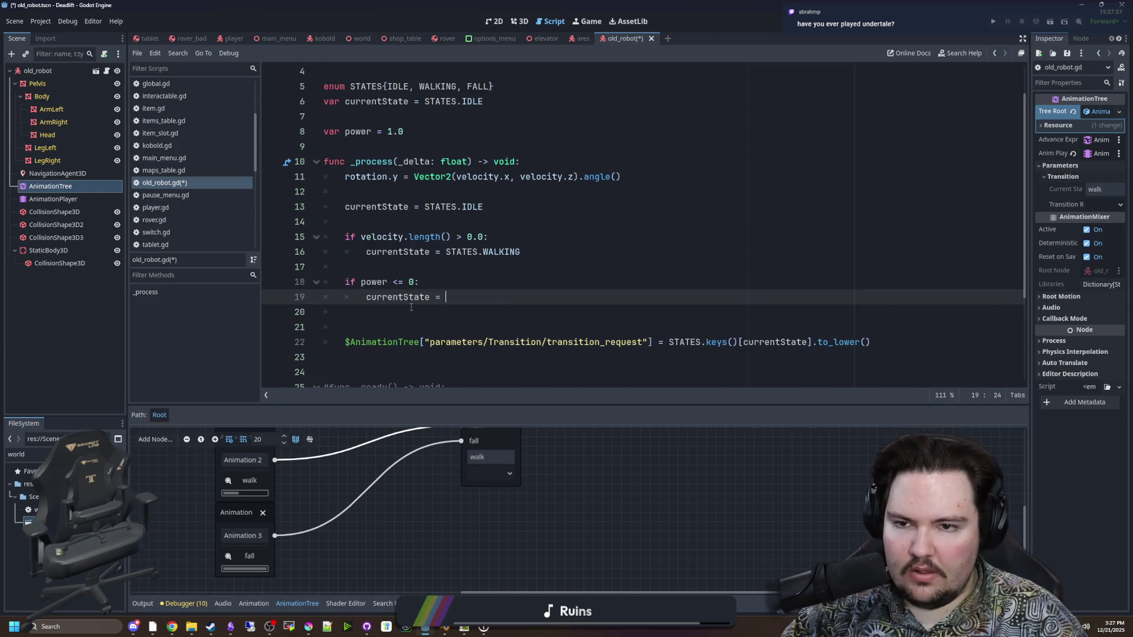
type("STATES.FALL")
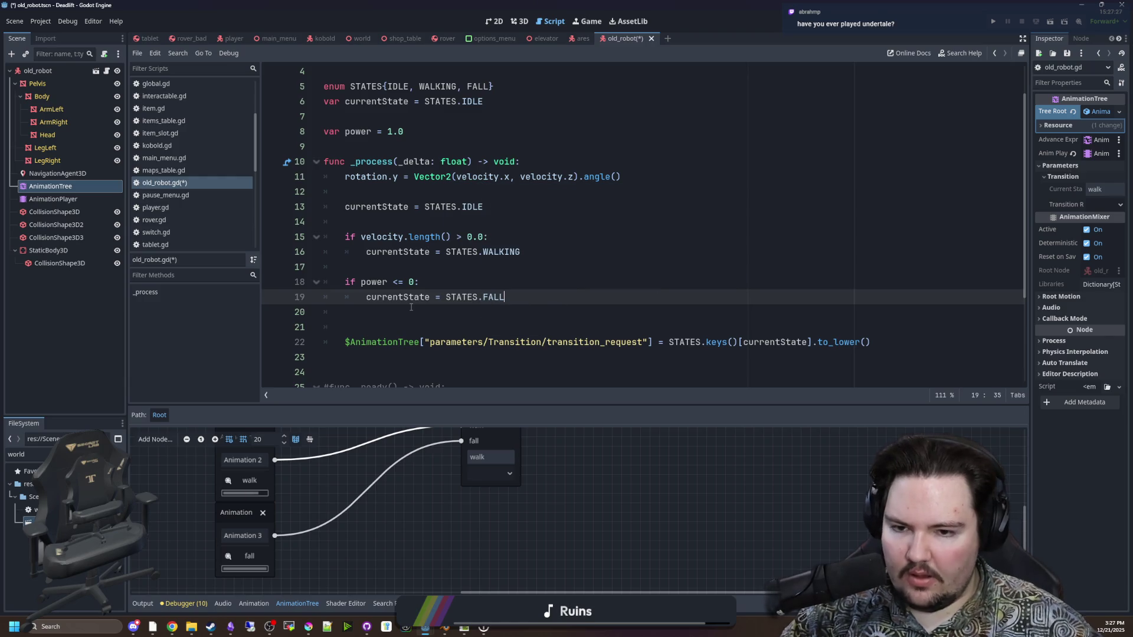
scroll(396, 248, "down", 1)
left_click(397, 267)
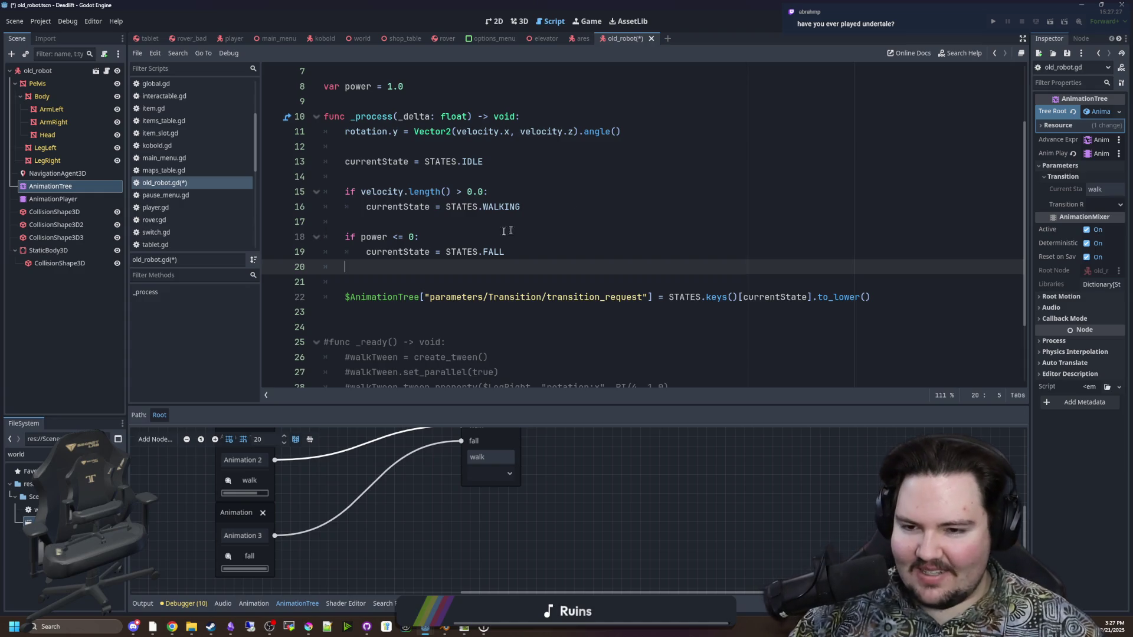
Remove the extra blank lines near the AnimationTree call and the power variable
key("Delete")
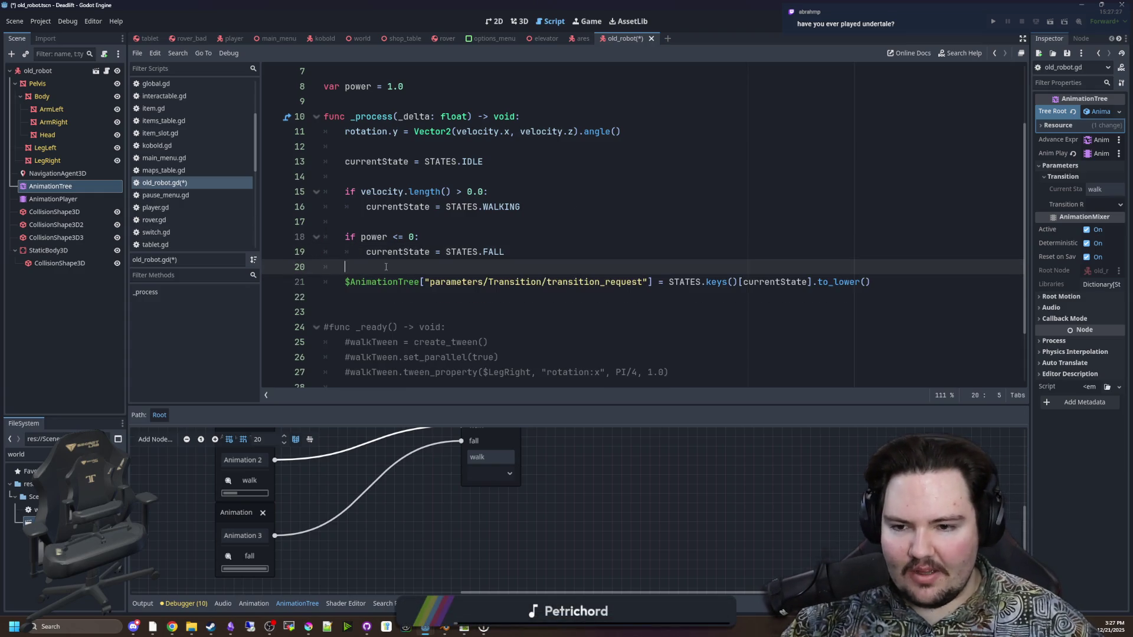
scroll(449, 231, "down", 2)
scroll(701, 290, "up", 2)
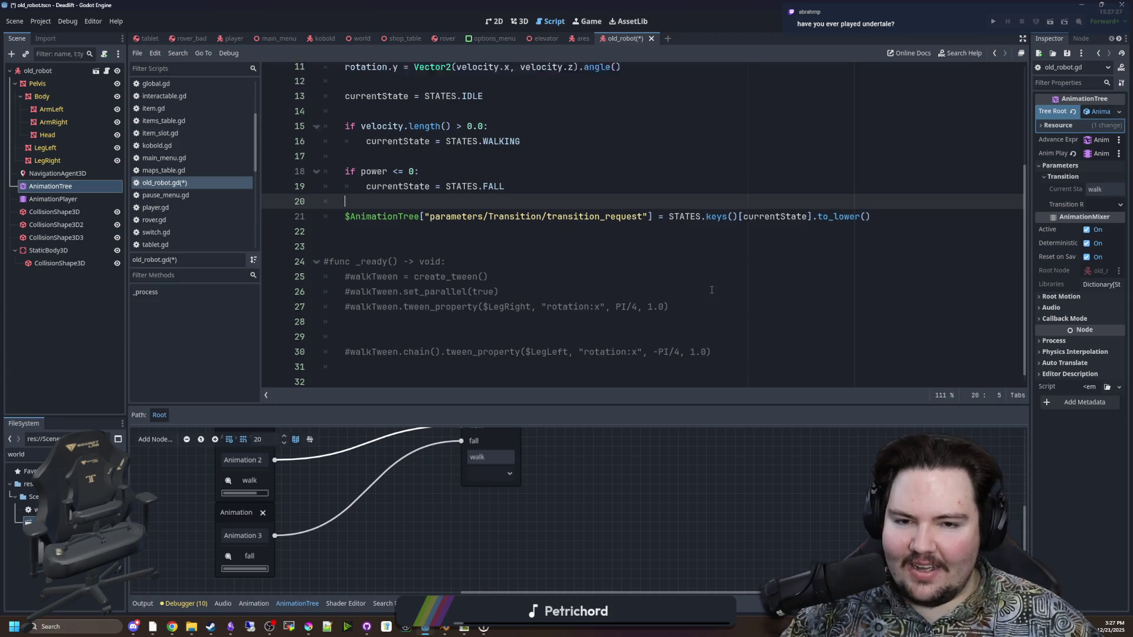
key("Down")
key("Down")
key("Down")
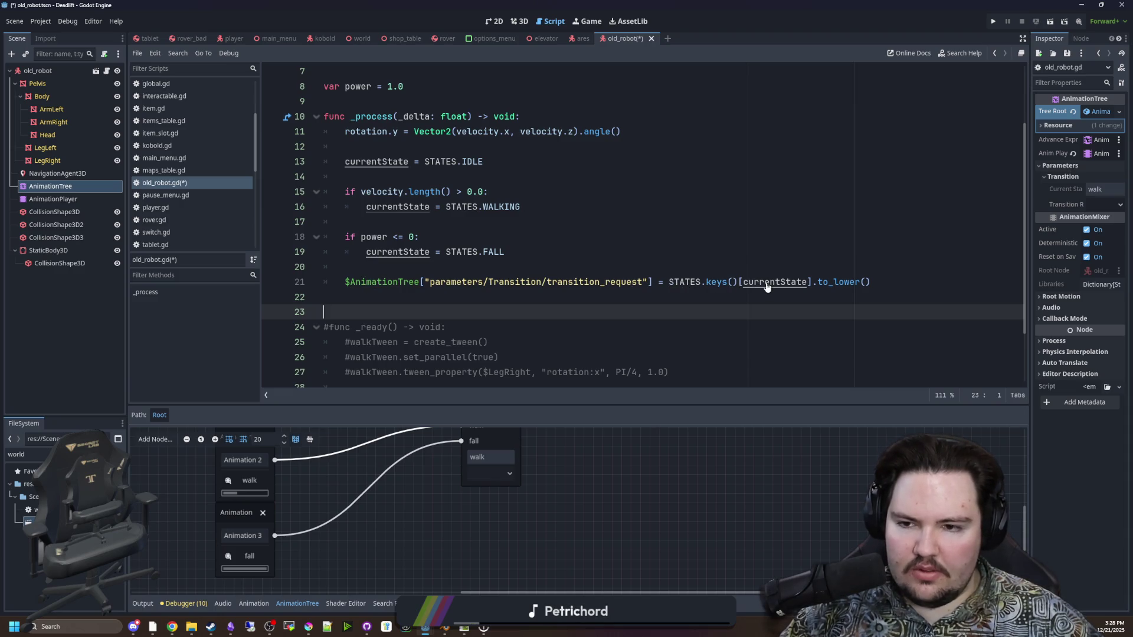
left_click_drag(882, 277, 326, 279)
left_click(368, 264)
scroll(368, 261, "up", 2)
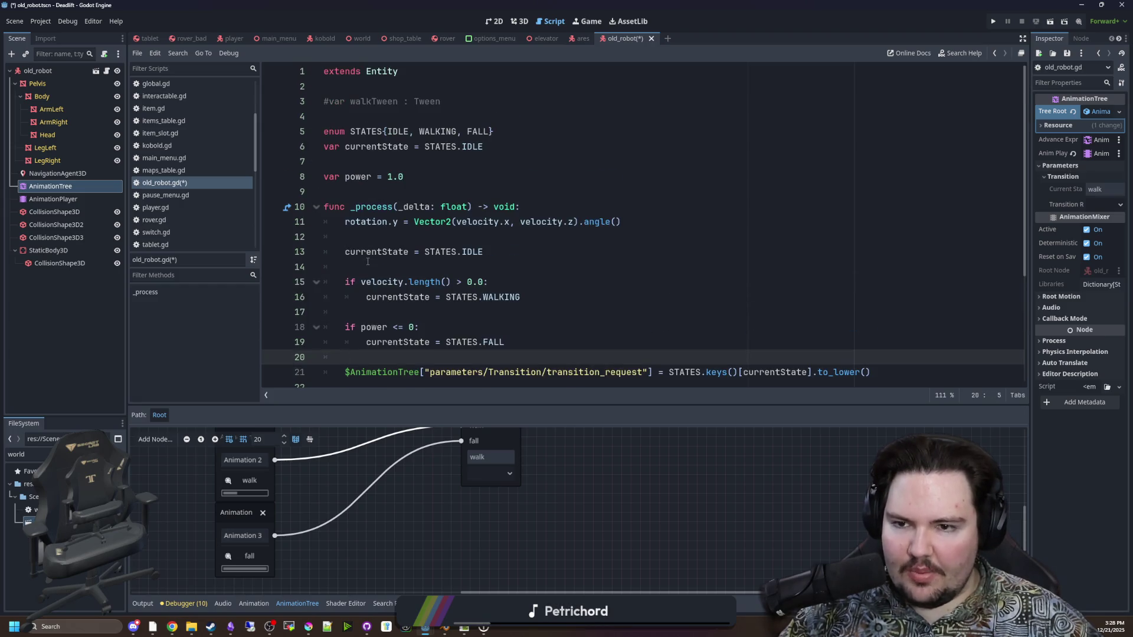
left_click(389, 194)
left_click(406, 162)
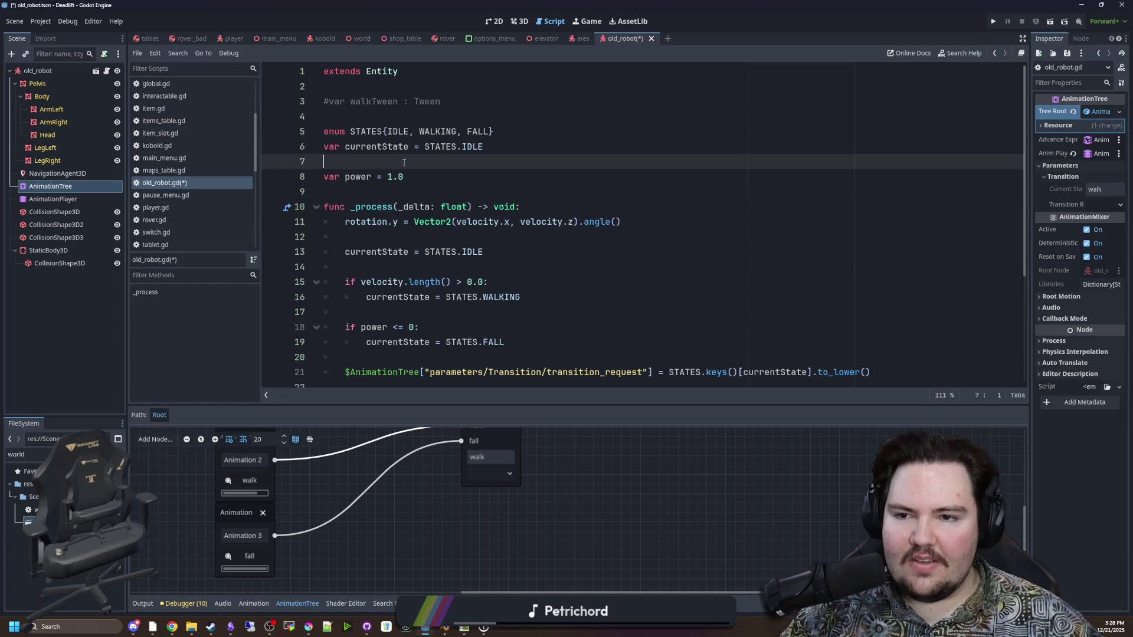
key("BackSpace")
left_click(400, 176)
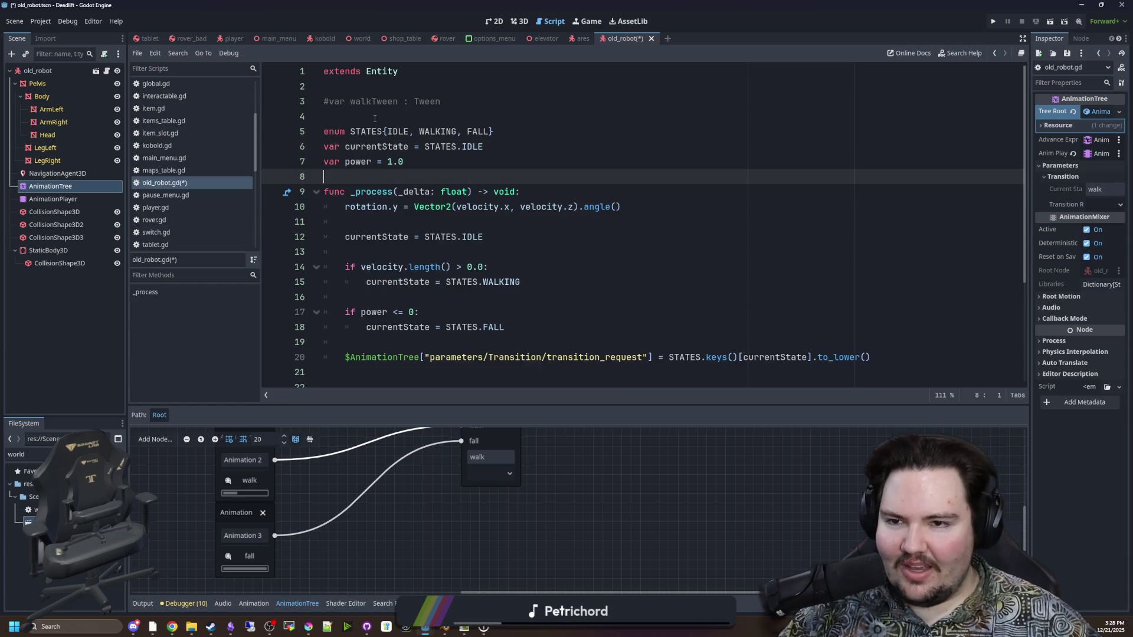
Delete the old commented walkTween line and save old_robot.gd
left_click_drag(375, 119, 286, 96)
key("BackSpace")
left_click(447, 116)
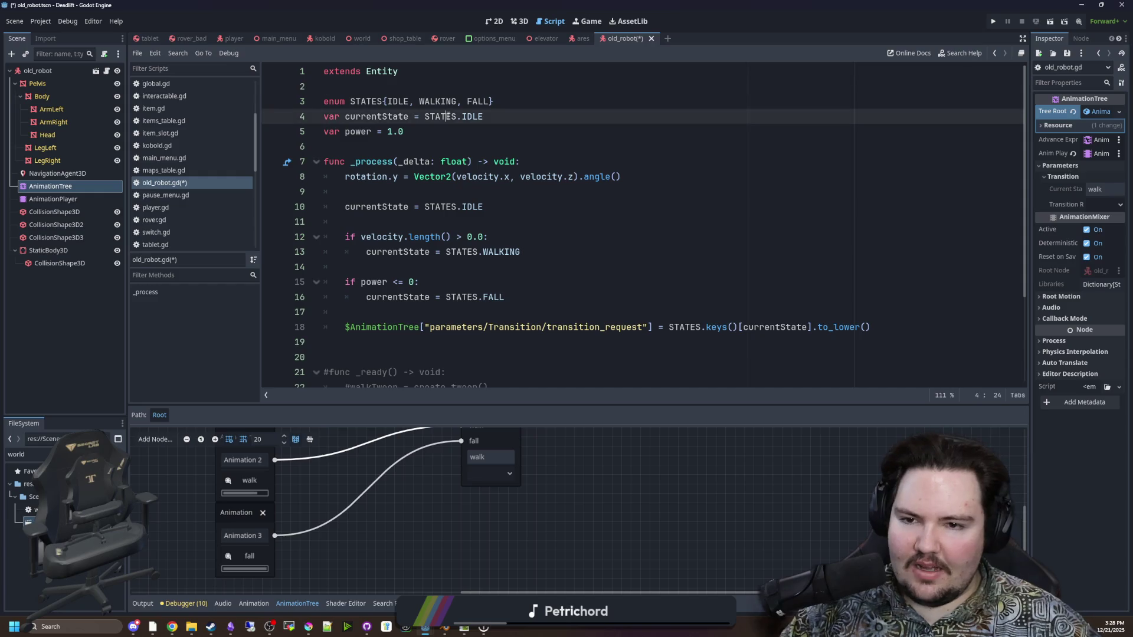
left_click(411, 150)
scroll(410, 200, "down", 1)
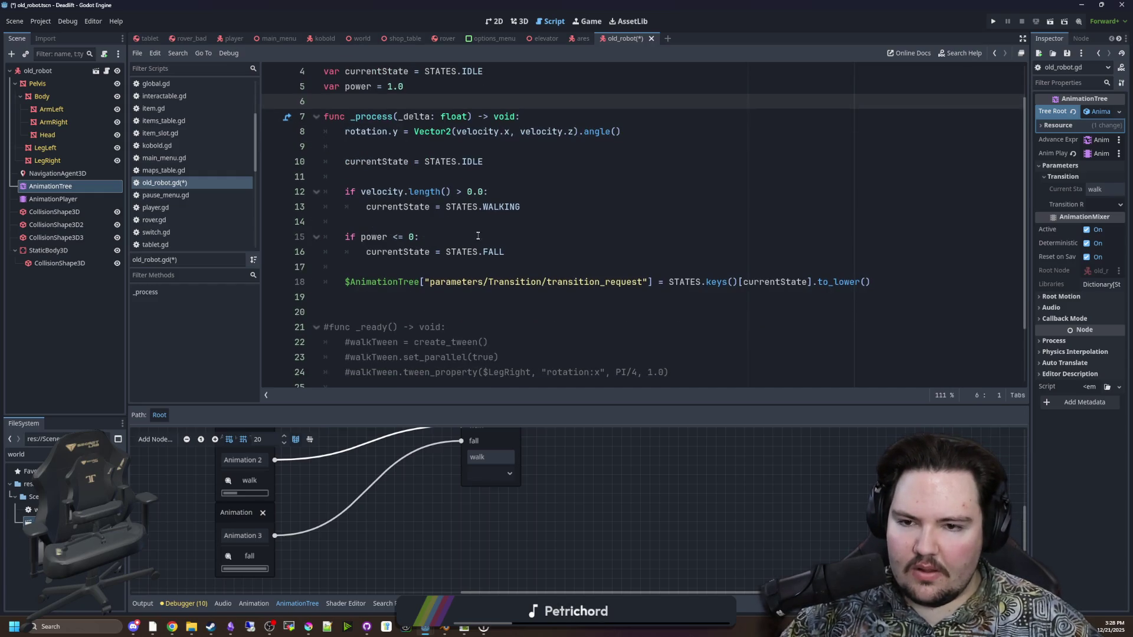
scroll(478, 235, "up", 1)
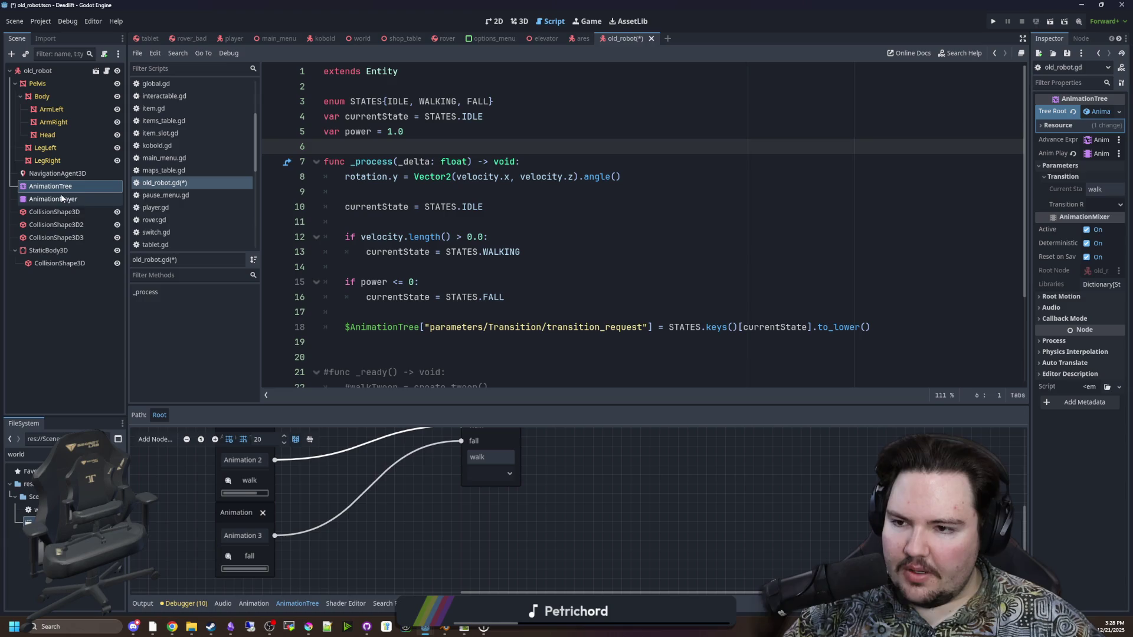
left_click(475, 196)
key("ctrl+s")
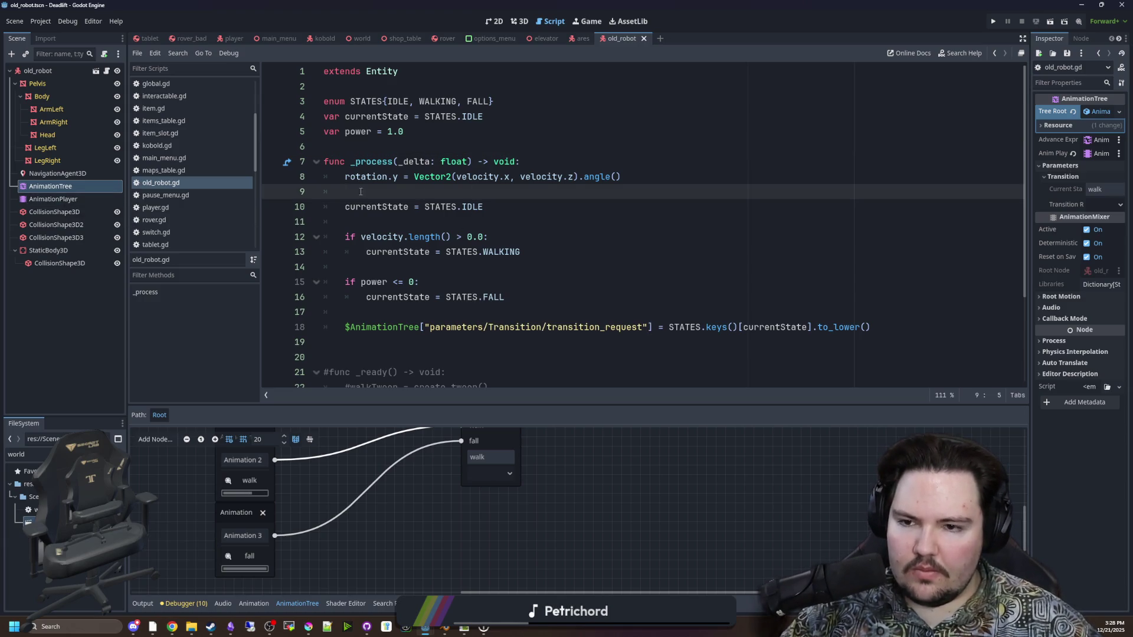
Review the script, then select NavigationAgent3D and view the robot in 3D
scroll(360, 192, "down", 1)
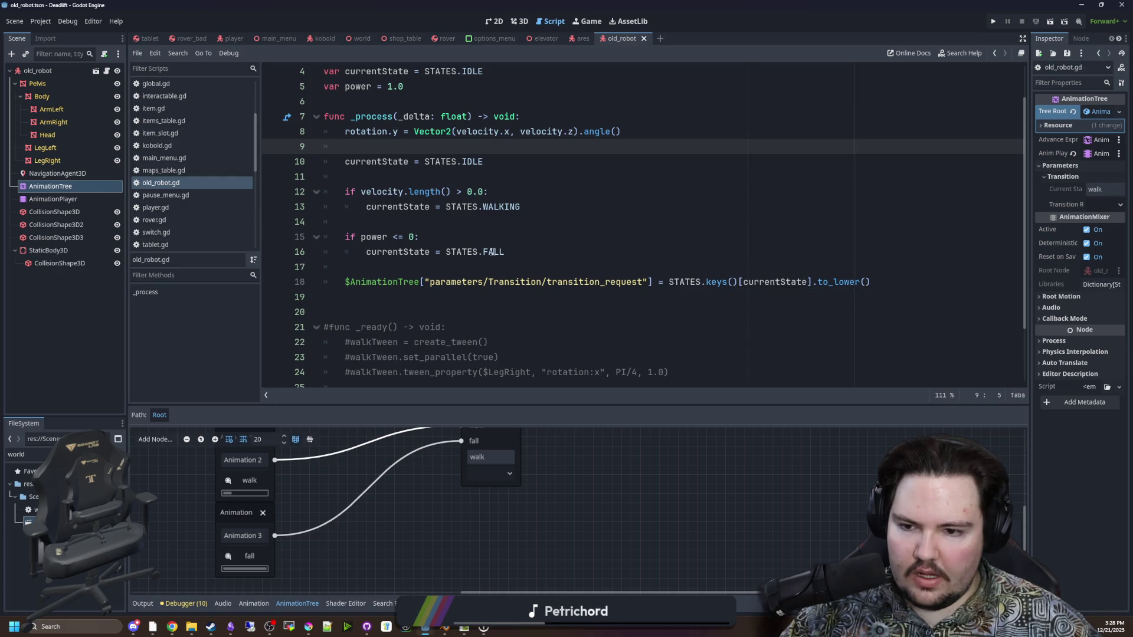
left_click(531, 263)
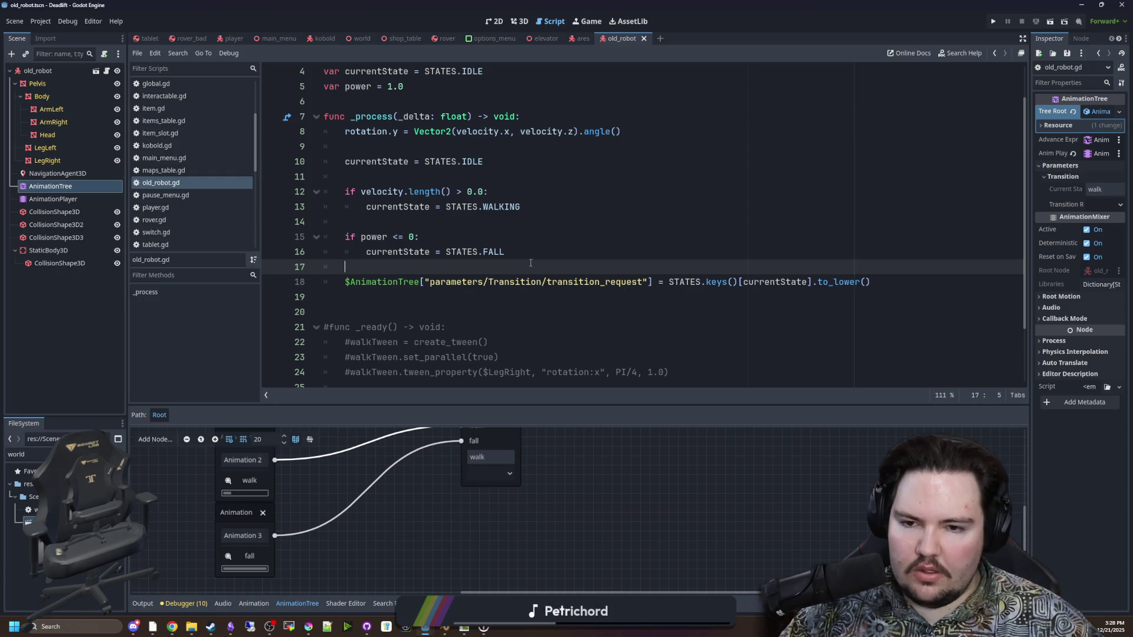
scroll(520, 276, "down", 2)
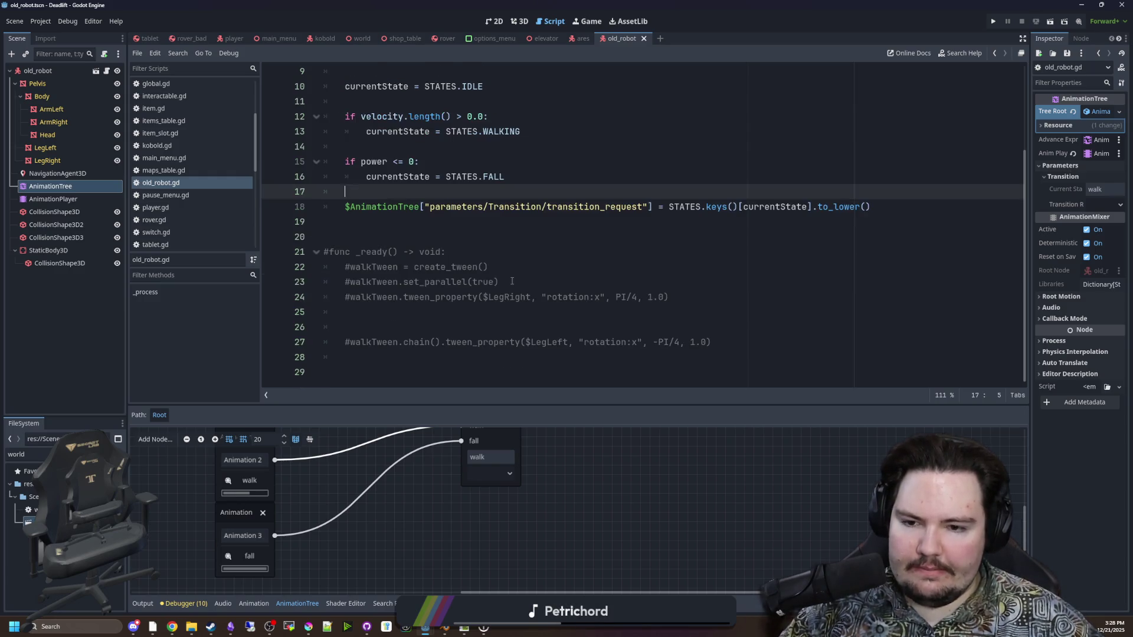
scroll(517, 278, "up", 3)
scroll(513, 280, "down", 1)
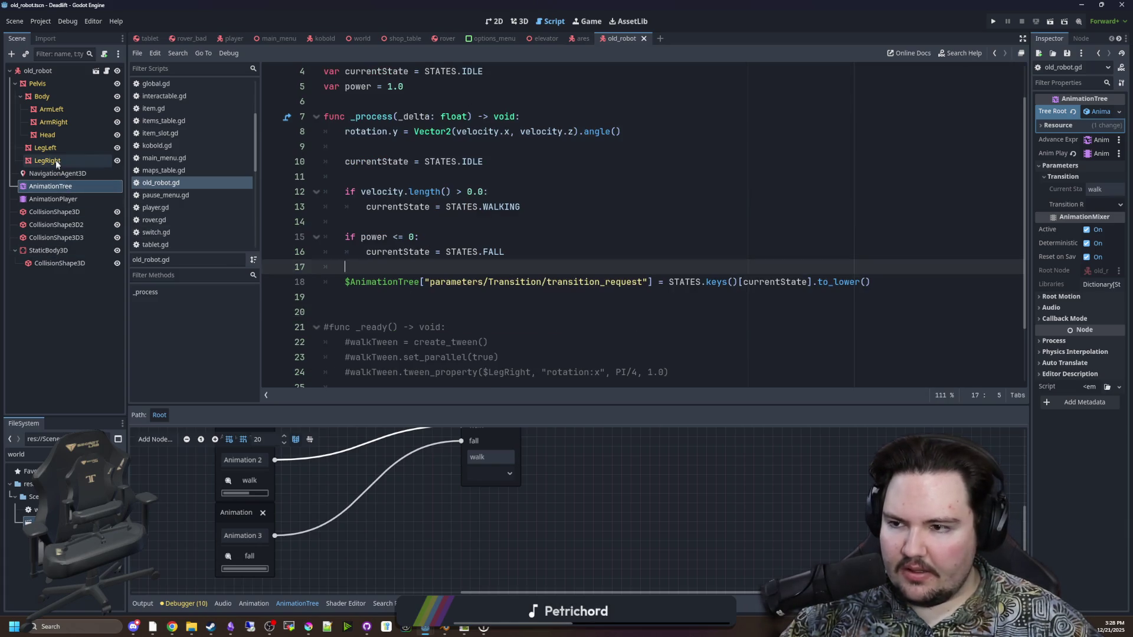
left_click(69, 173)
left_click(519, 21)
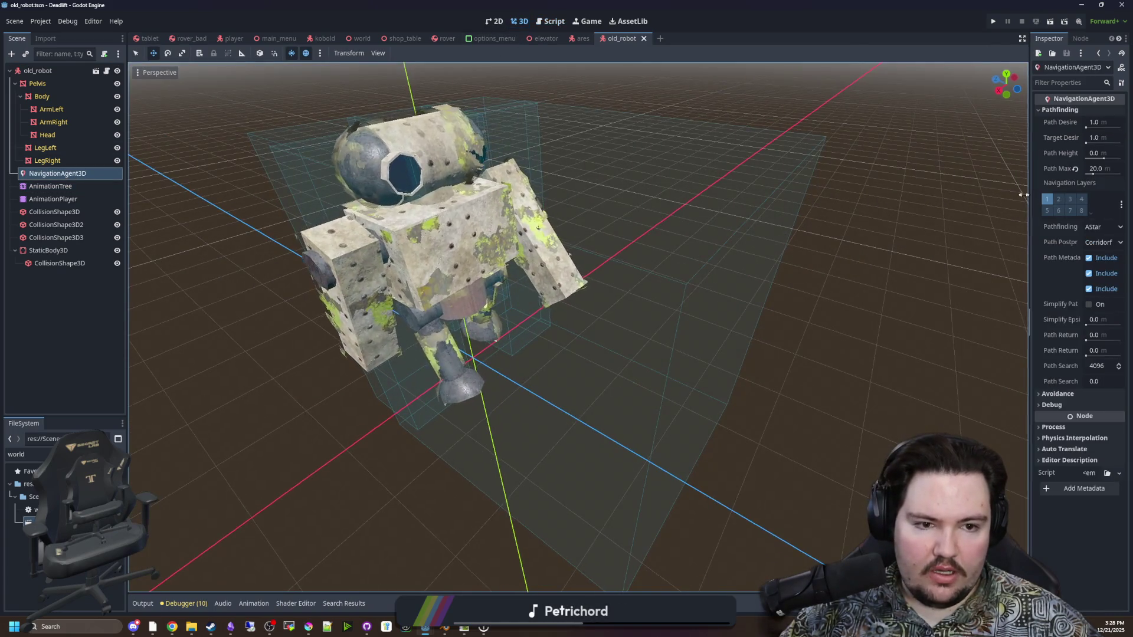
Widen the Inspector to read NavigationAgent3D settings such as Path Max Distance 20.0
left_click_drag(1030, 197, 873, 198)
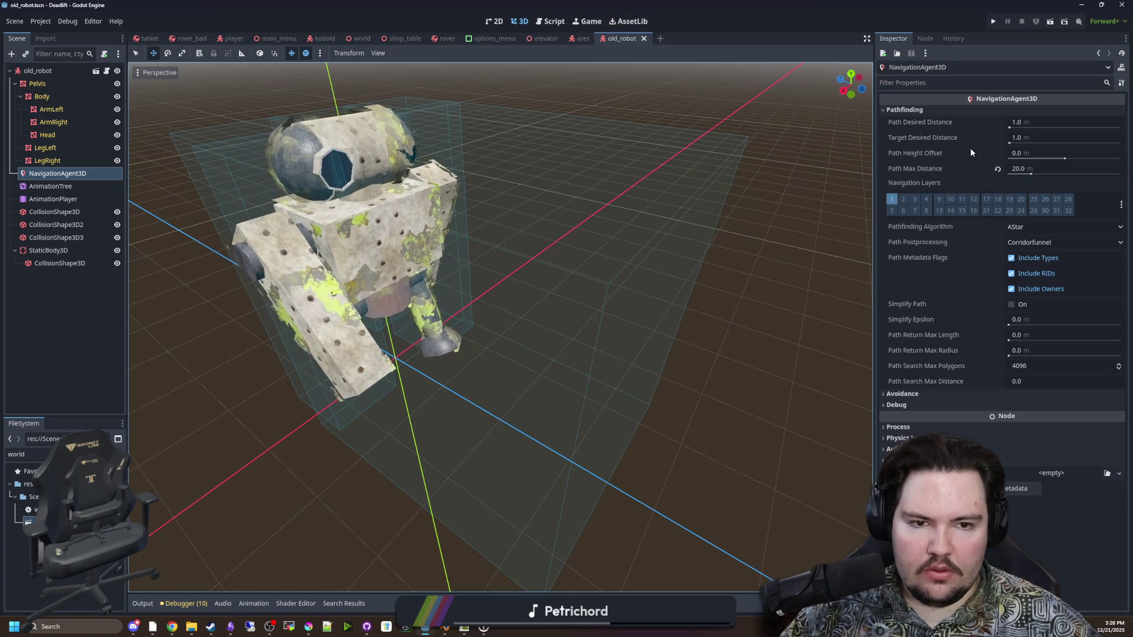
mouse_move(909, 172)
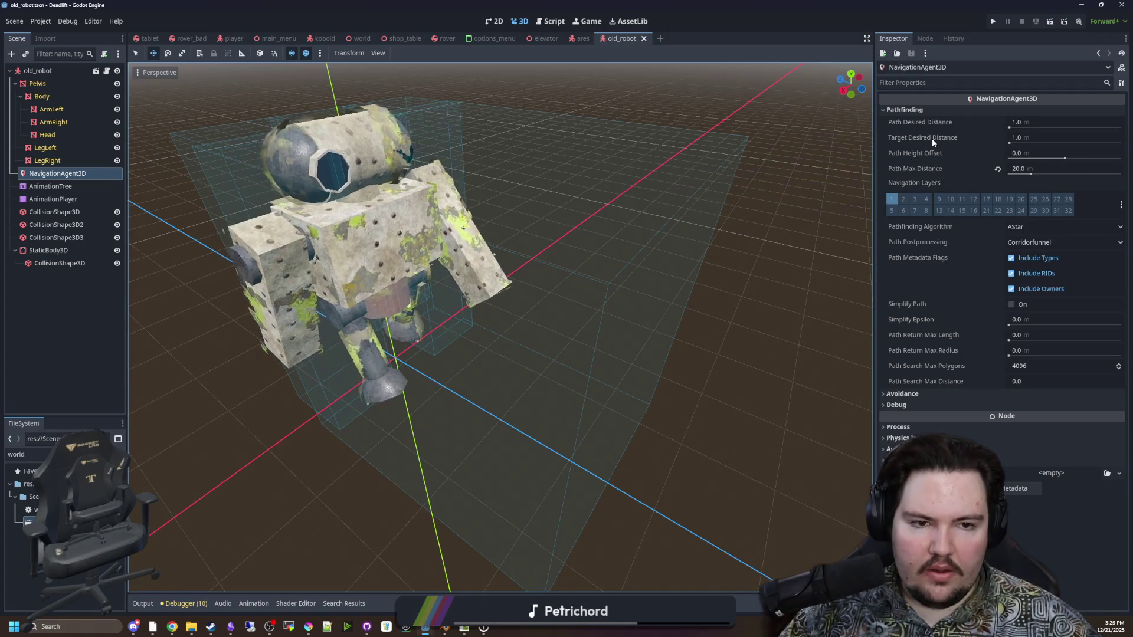
mouse_move(933, 138)
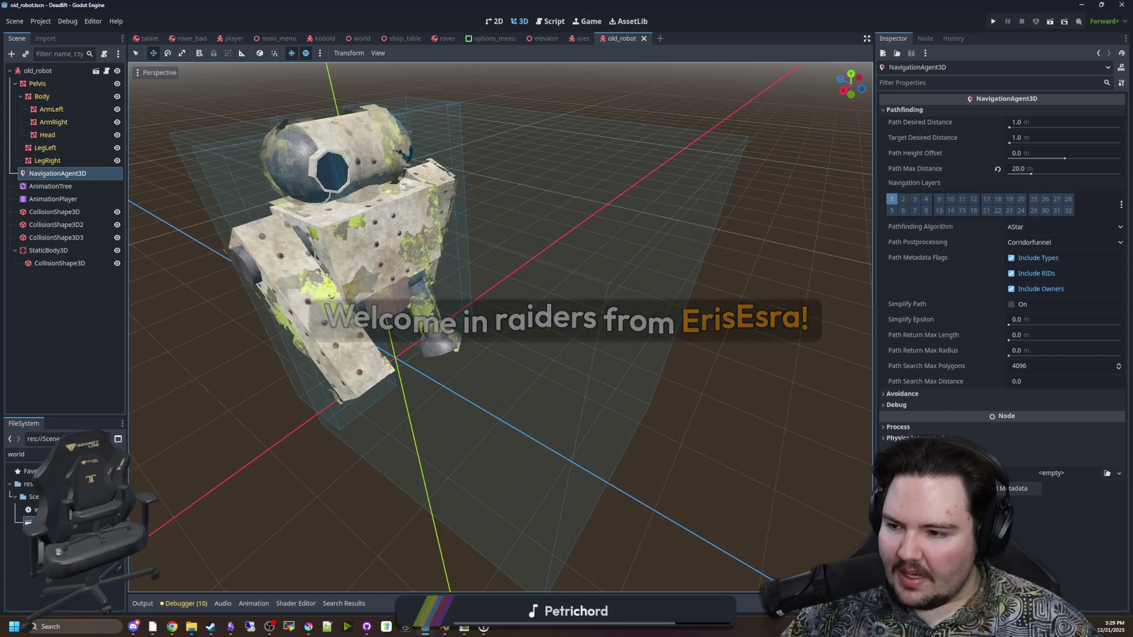
scroll(503, 343, "down", 6)
scroll(499, 377, "up", 4)
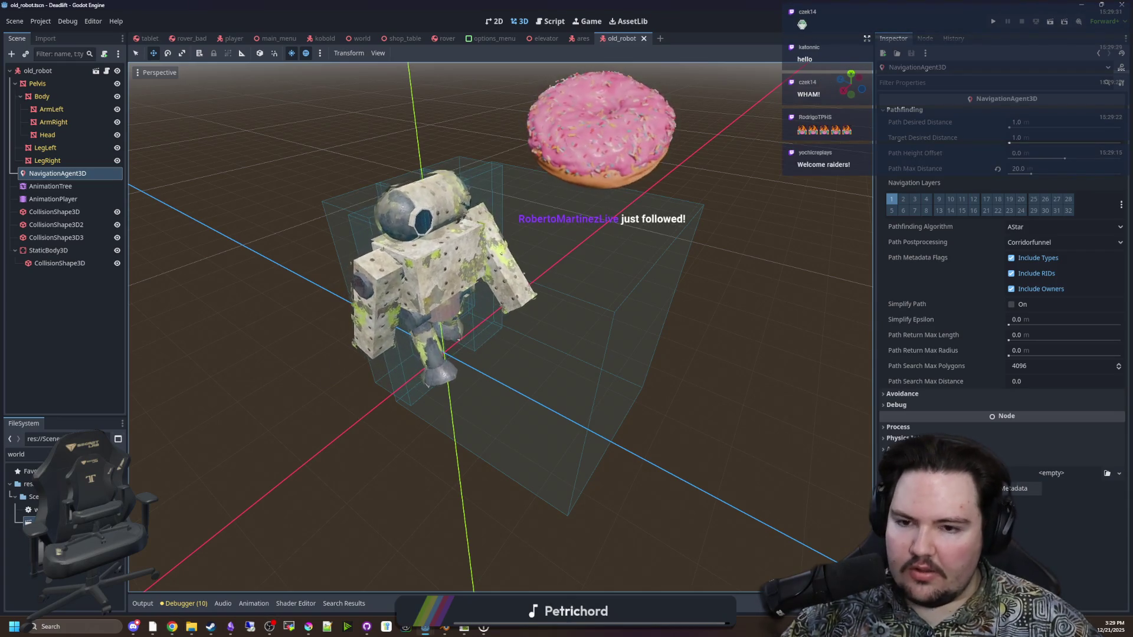
scroll(635, 394, "down", 3)
scroll(276, 342, "up", 3)
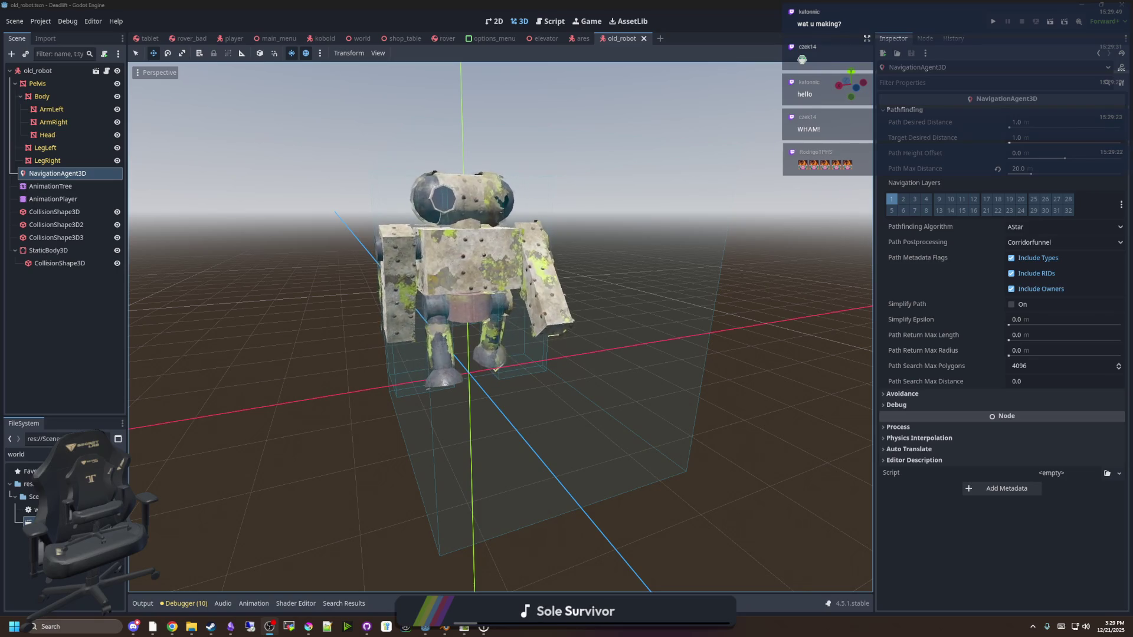
left_click(321, 454)
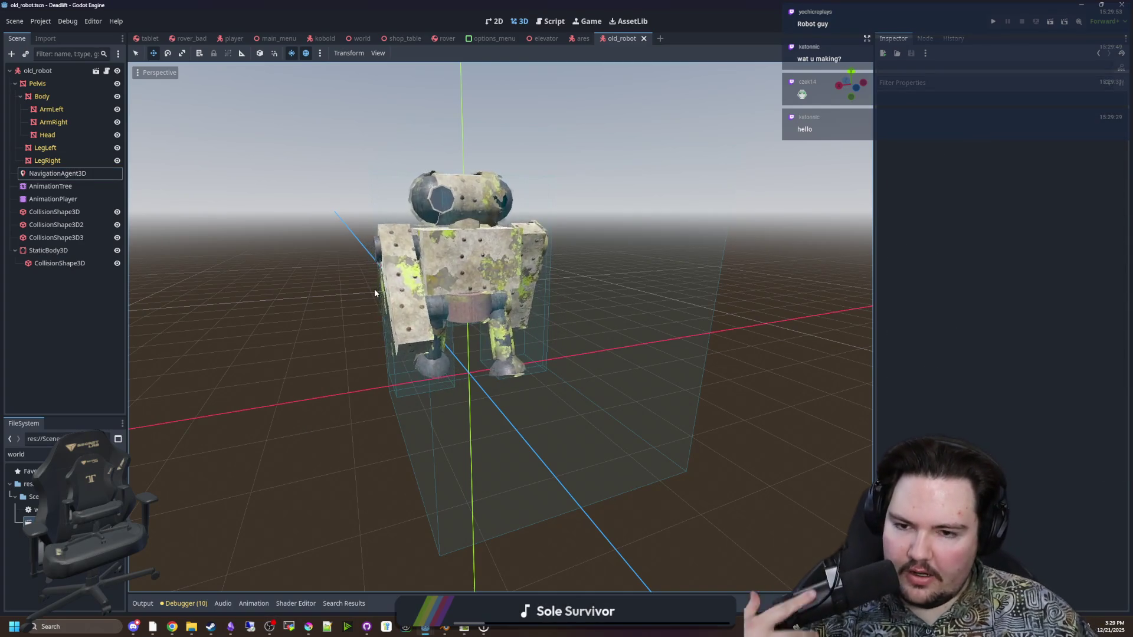
Orbit and zoom the 3D viewport to a front-quarter view of the robot
mouse_move(374, 288)
left_mouse_down()
mouse_move(217, 297)
mouse_move(420, 376)
mouse_move(450, 413)
mouse_move(443, 379)
mouse_move(684, 372)
mouse_move(498, 354)
mouse_move(493, 435)
mouse_move(665, 389)
left_mouse_up()
scroll(665, 389, "up", 3)
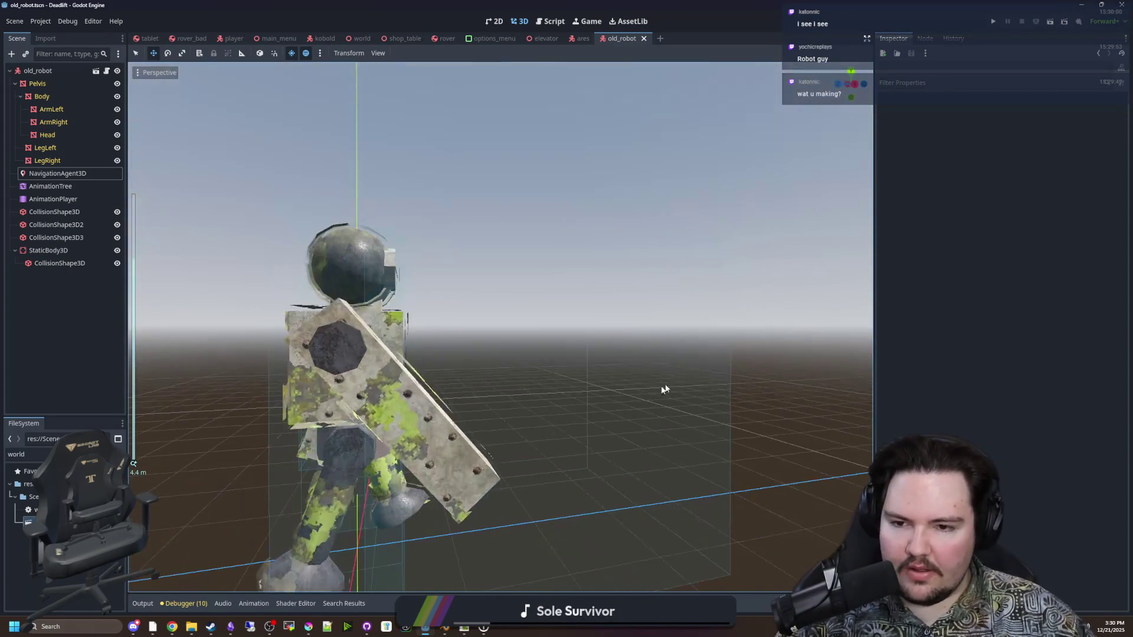
mouse_move(511, 406)
left_mouse_down()
mouse_move(361, 425)
mouse_move(635, 396)
mouse_move(586, 382)
mouse_move(436, 392)
left_mouse_up()
scroll(361, 424, "down", 2)
scroll(544, 388, "up", 3)
scroll(502, 389, "down", 2)
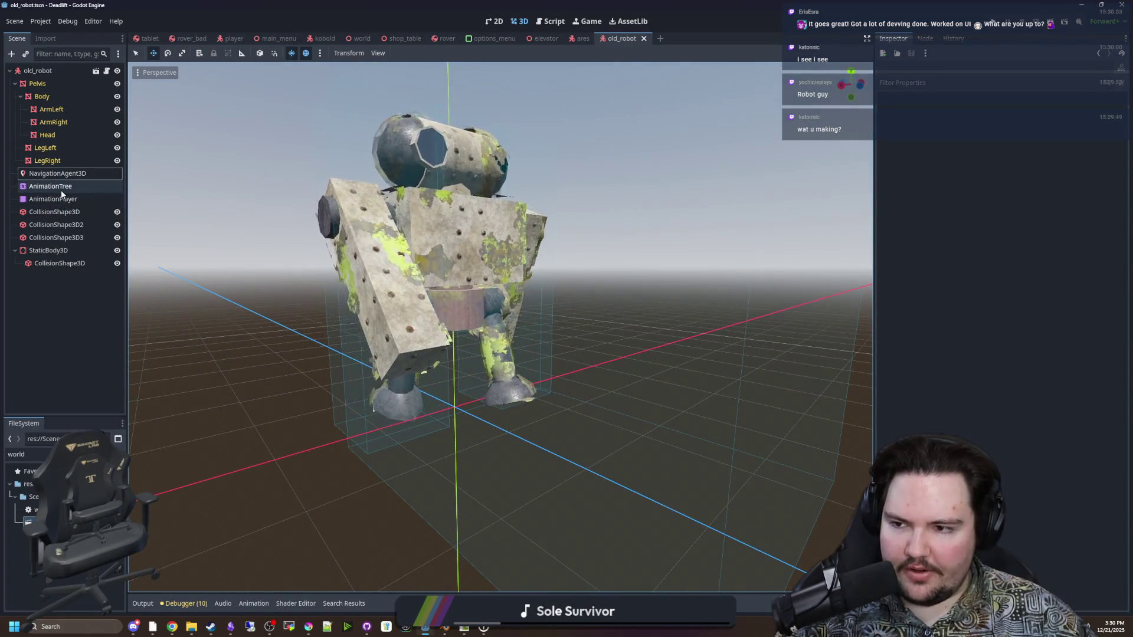
Set the AnimationTree transition request to 'fall' and inspect the collapsed robot
left_click(62, 188)
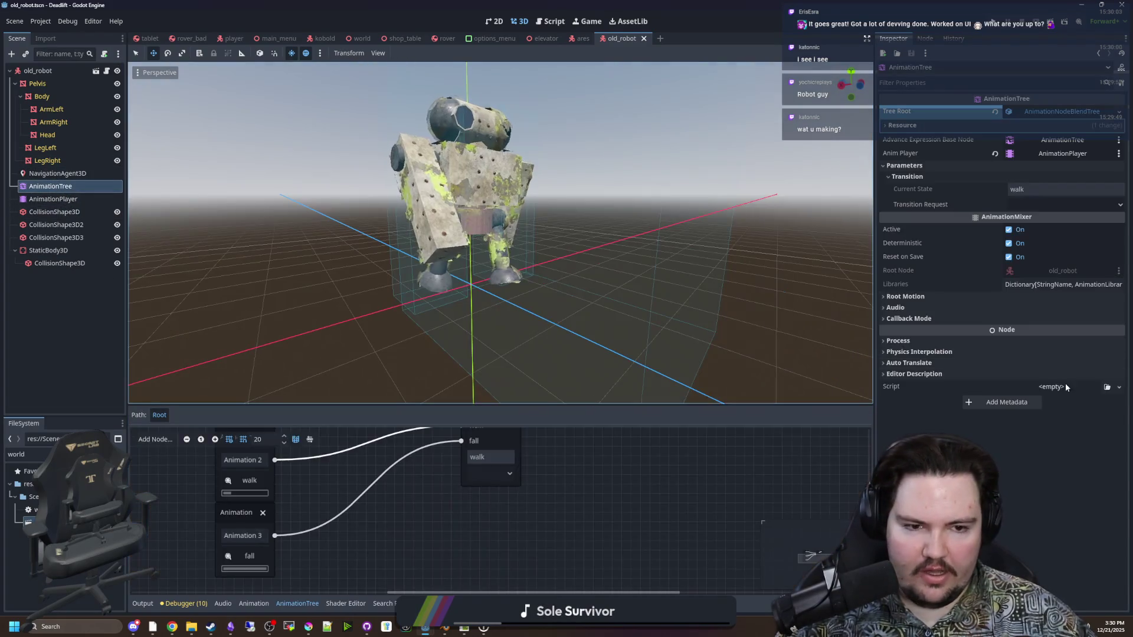
left_click(1032, 205)
left_click(1023, 243)
left_click(713, 216)
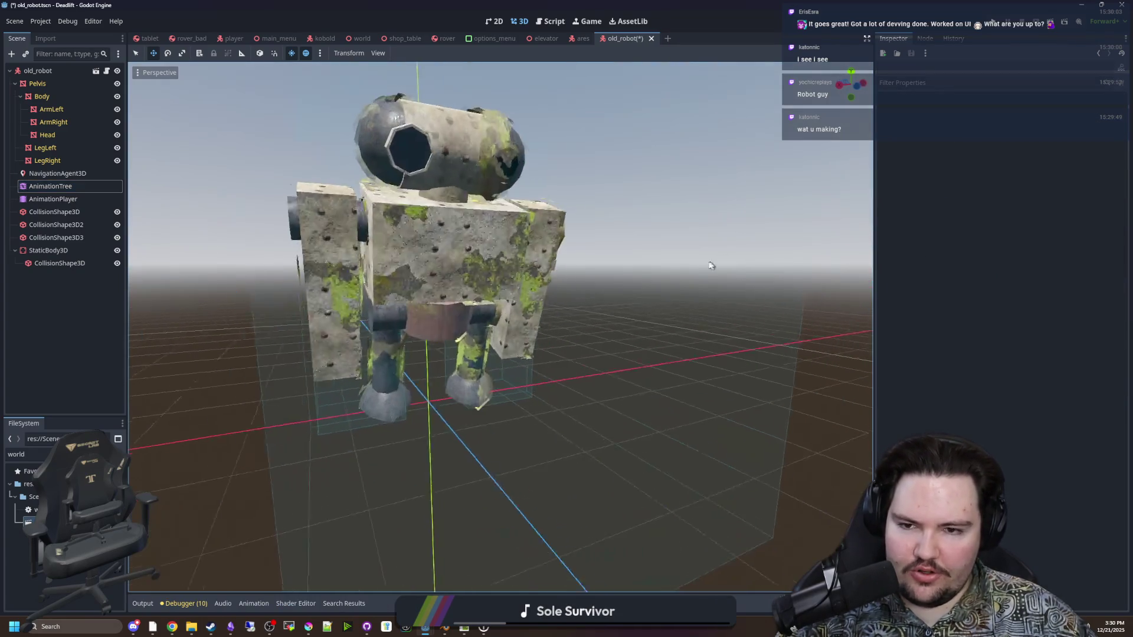
mouse_move(635, 330)
left_mouse_down()
mouse_move(576, 385)
mouse_move(430, 384)
mouse_move(500, 389)
mouse_move(516, 362)
mouse_move(685, 384)
mouse_move(592, 345)
mouse_move(535, 285)
mouse_move(620, 340)
mouse_move(620, 384)
mouse_move(510, 392)
mouse_move(588, 382)
left_mouse_up()
scroll(501, 390, "up", 3)
scroll(685, 384, "down", 3)
scroll(620, 340, "up", 2)
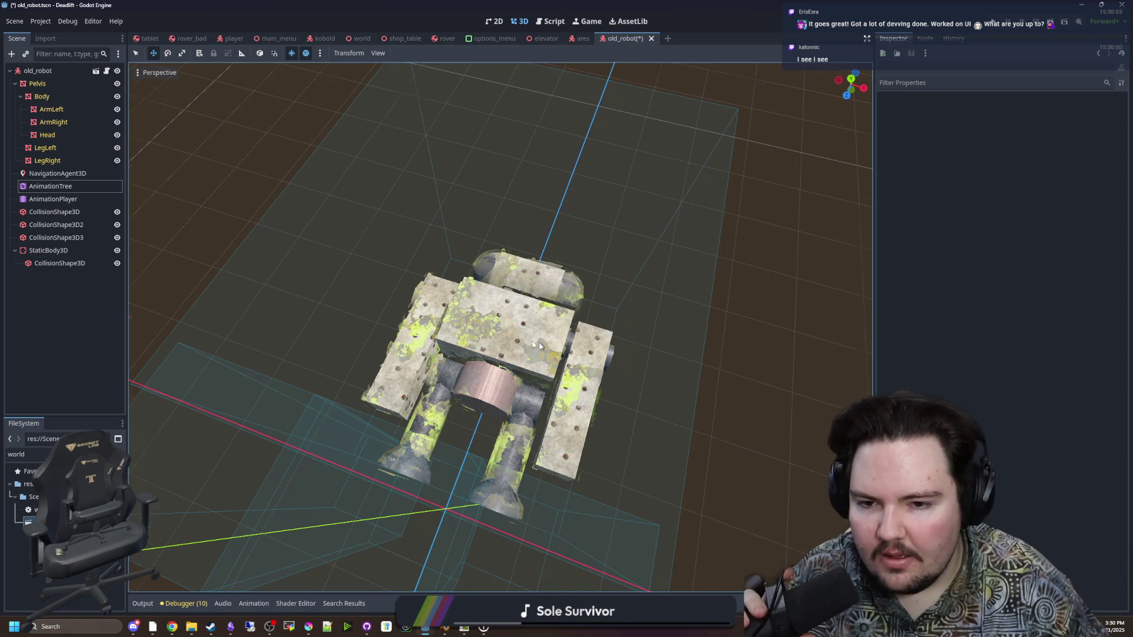
left_click_drag(537, 345, 65, 160)
left_click(96, 70)
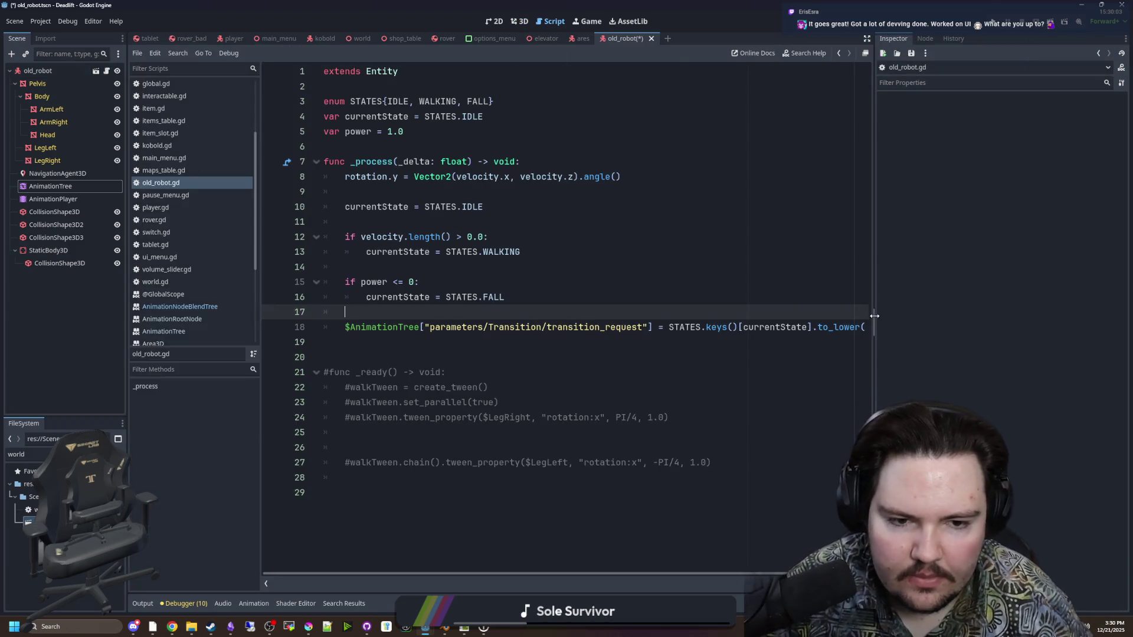
left_click_drag(874, 322, 945, 322)
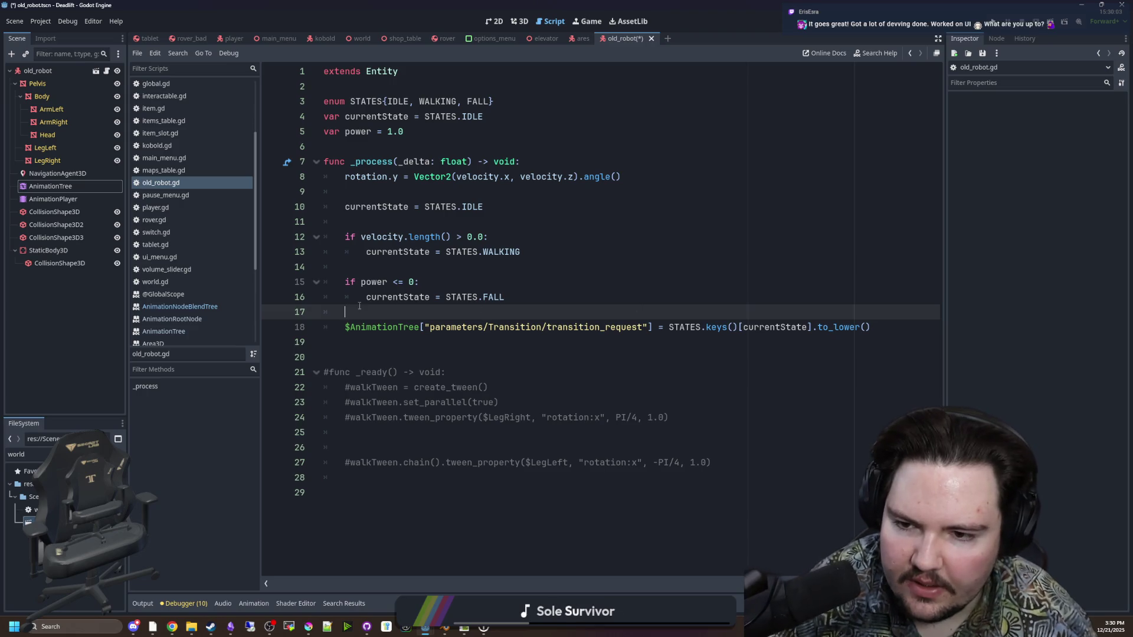
left_click(416, 264)
left_click_drag(408, 132, 321, 134)
left_click(350, 144)
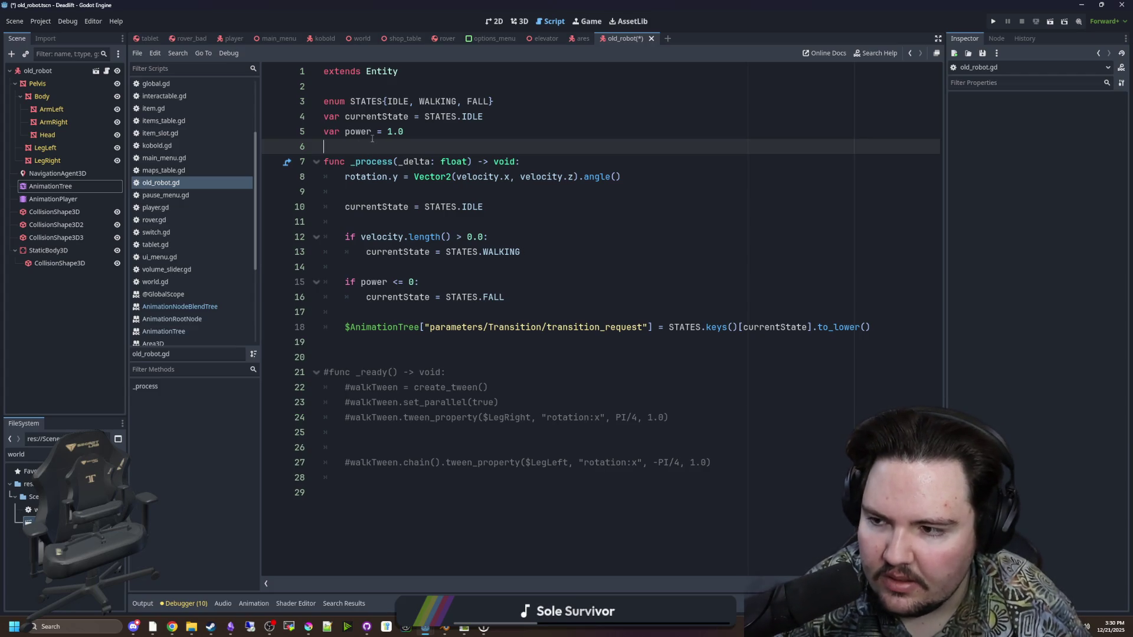
key("Up")
key("Up")
key("Up")
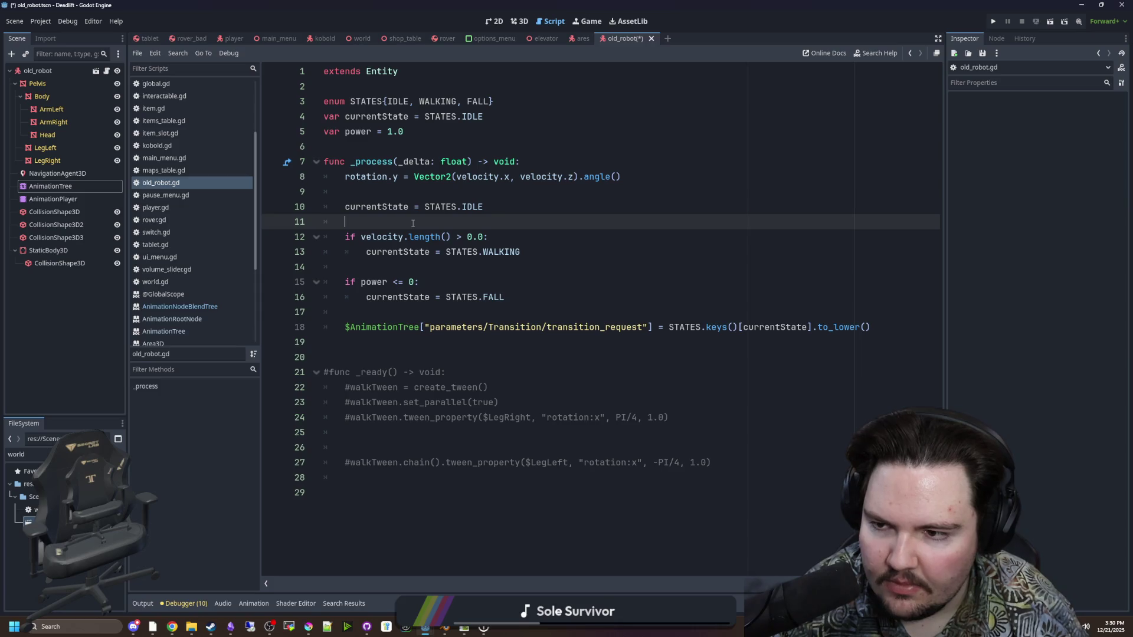
left_click(63, 175)
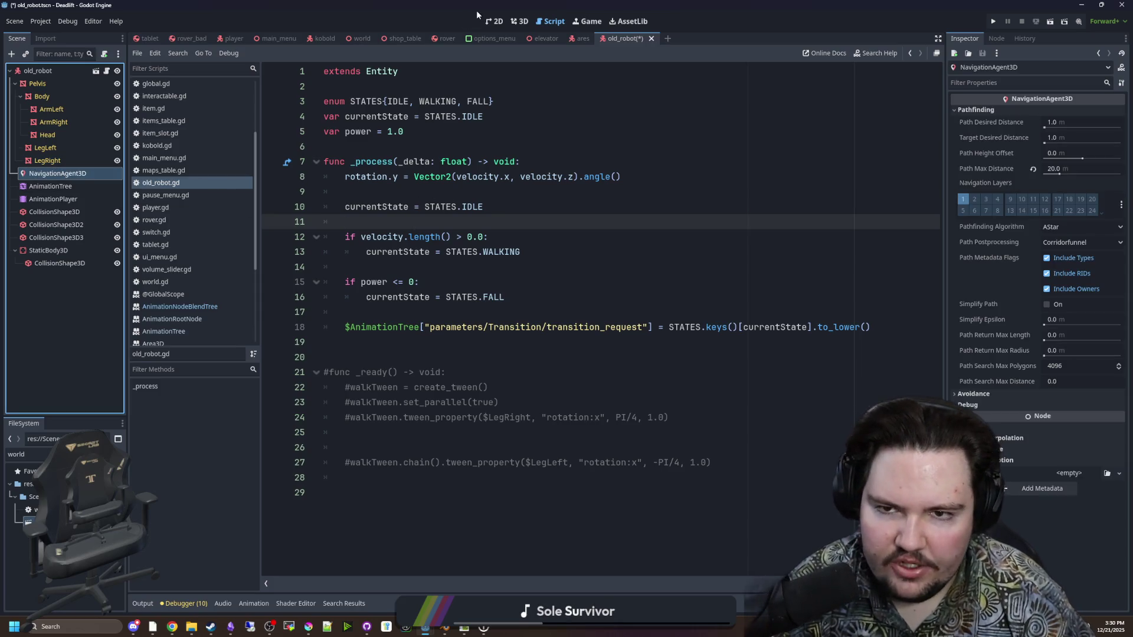
left_click(519, 21)
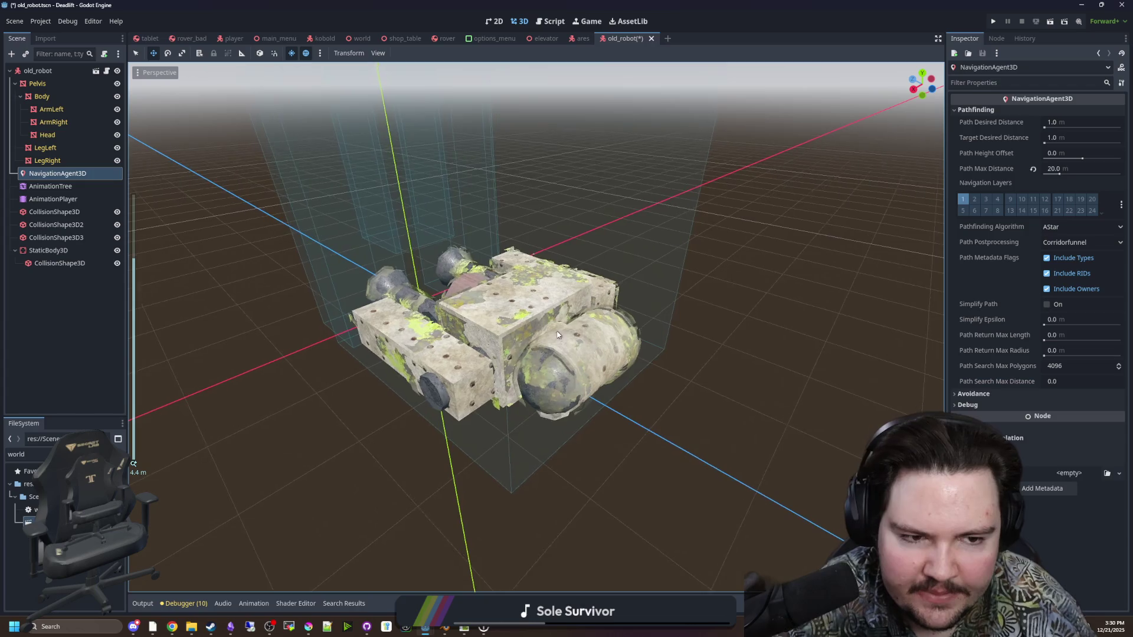
Select the old_robot root node and expand its collision layer and mask settings
scroll(557, 335, "up", 2)
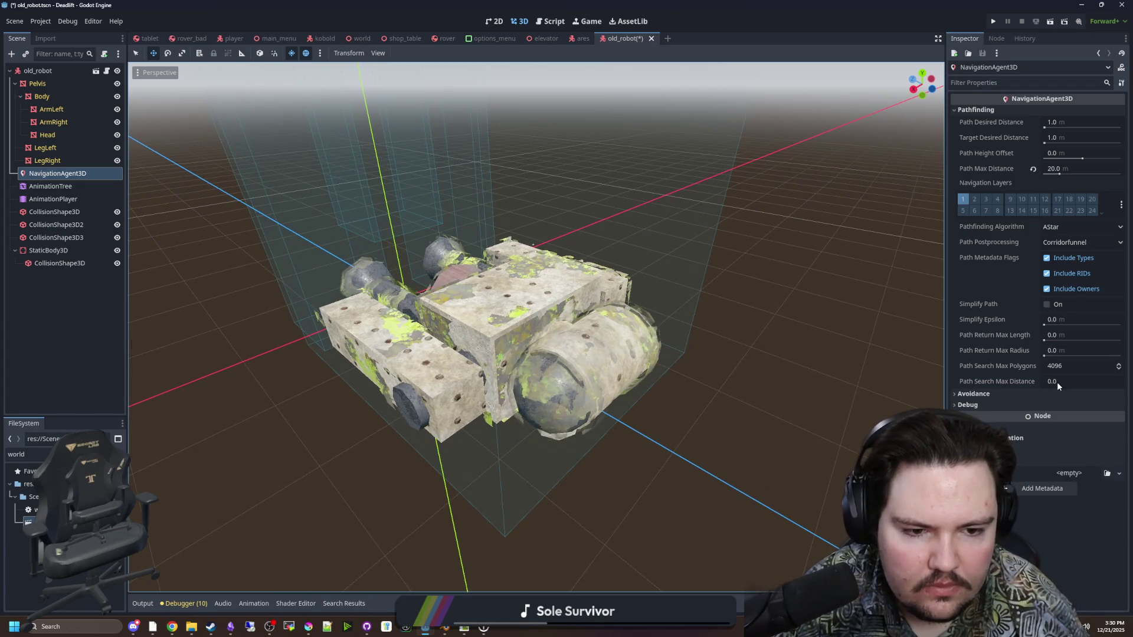
left_click(1023, 392)
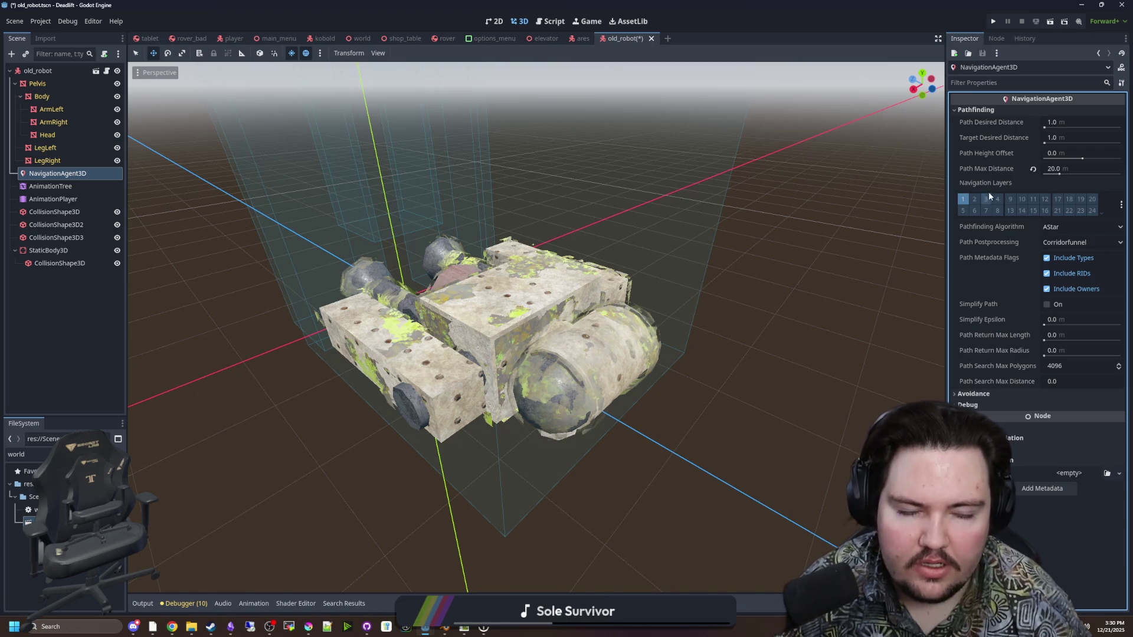
left_click(60, 71)
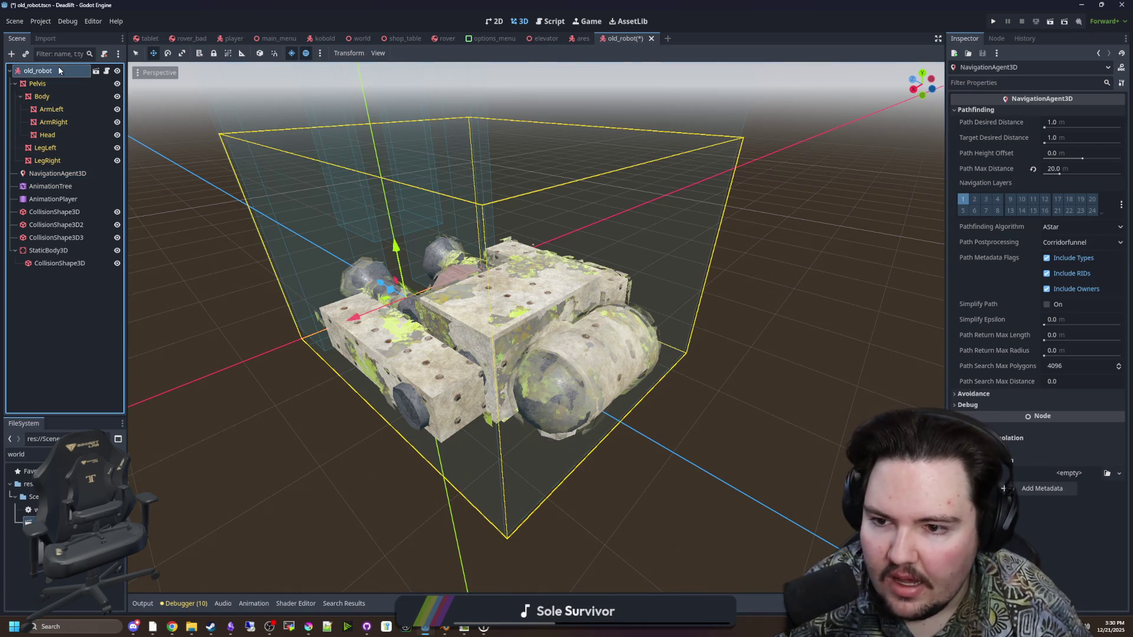
left_click(57, 213)
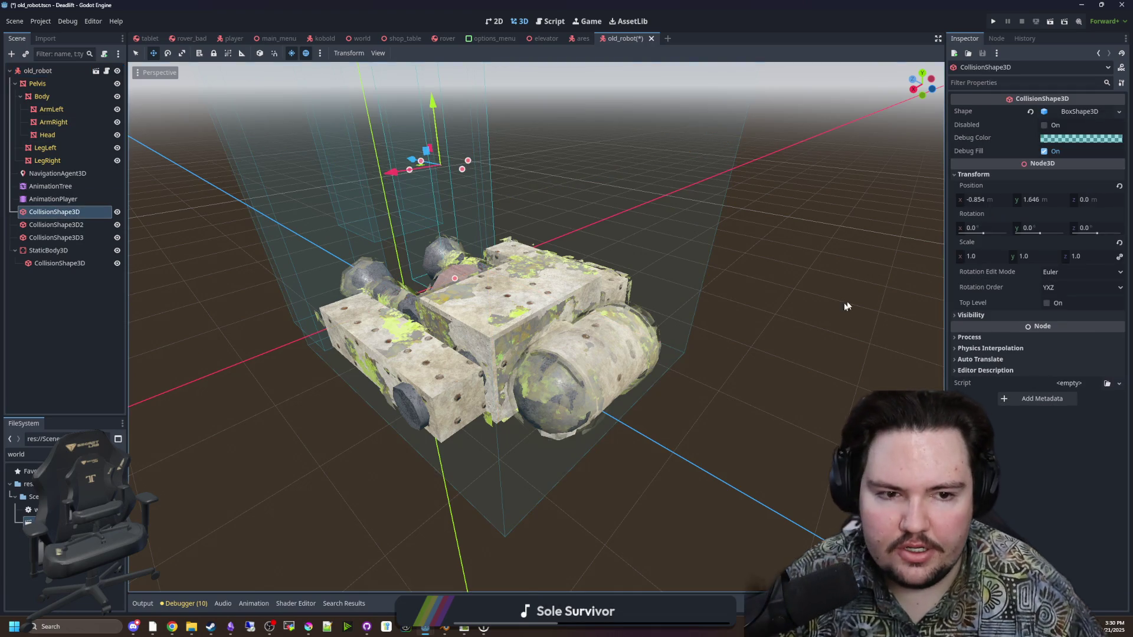
left_click(63, 71)
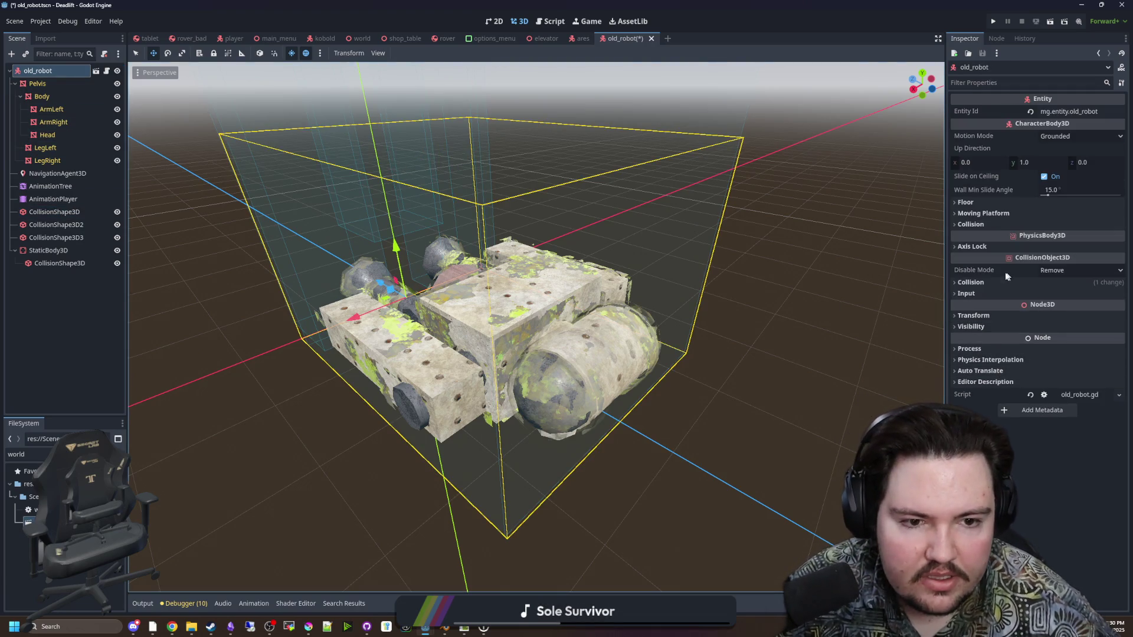
left_click(968, 283)
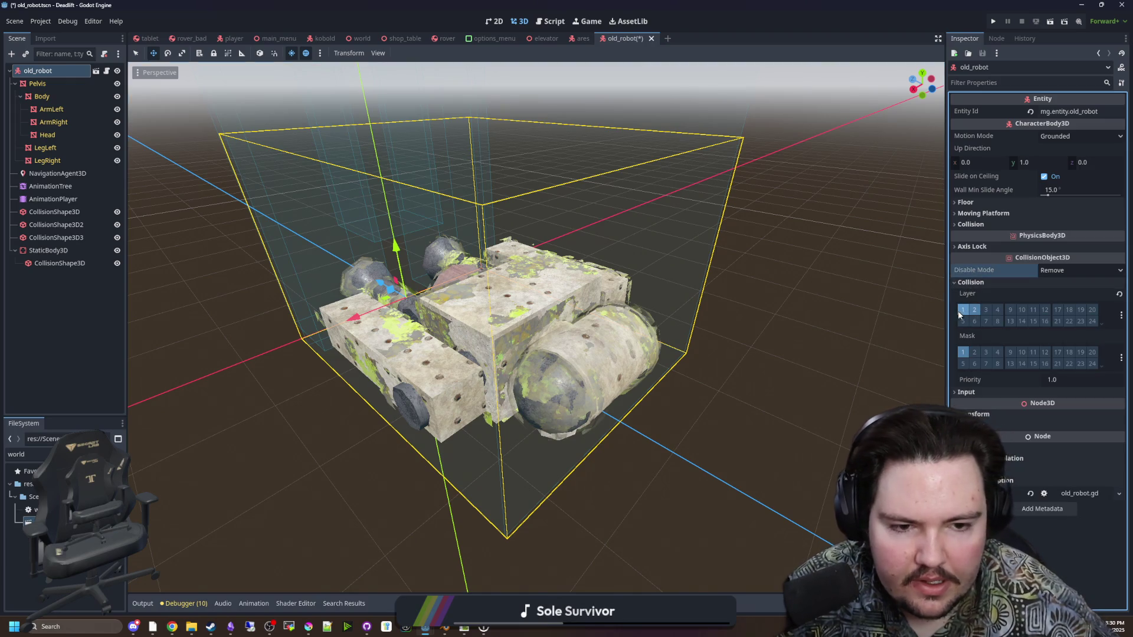
Look at the robot from above and an angle, then save the scene
mouse_move(330, 366)
left_mouse_down()
mouse_move(431, 388)
mouse_move(537, 452)
mouse_move(667, 473)
left_mouse_up()
scroll(667, 473, "up", 3)
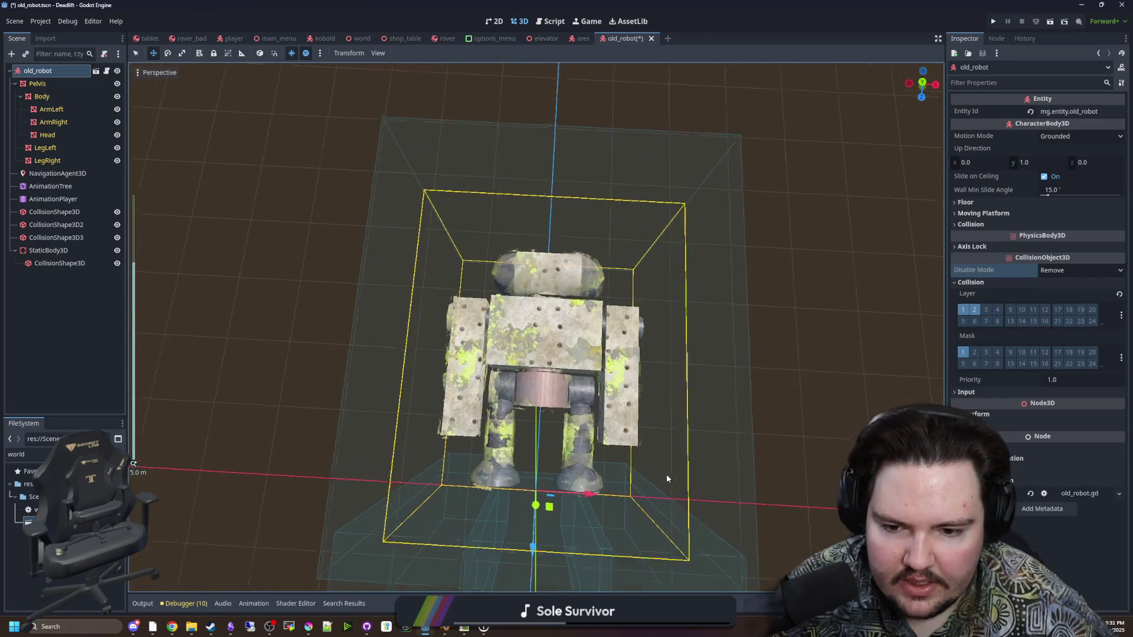
scroll(667, 480, "up", 2)
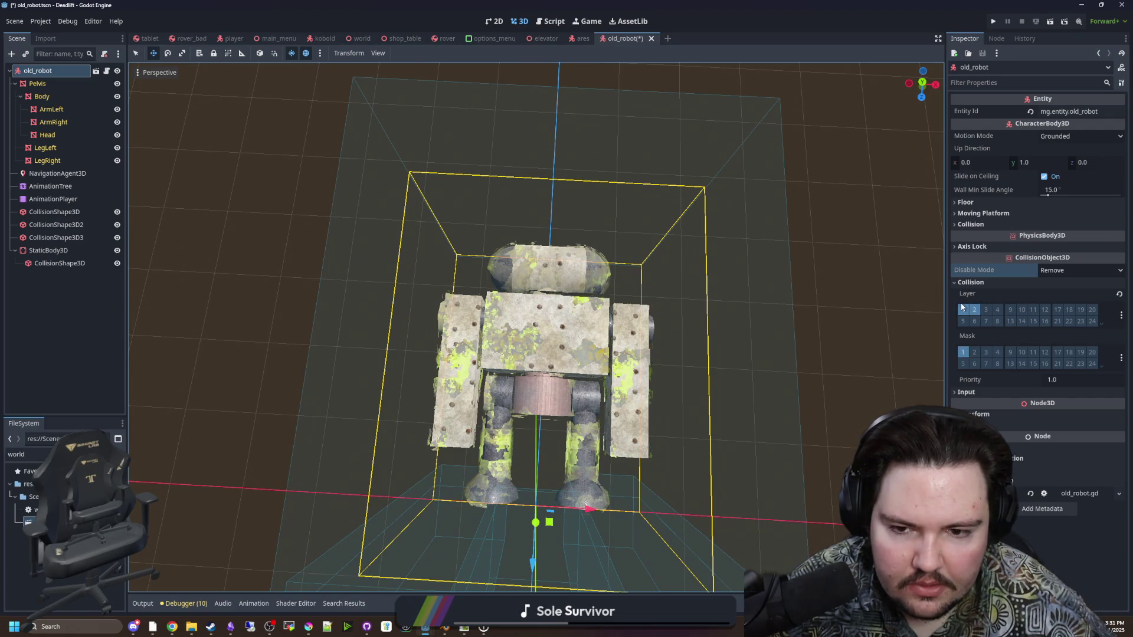
left_click_drag(872, 422, 635, 339)
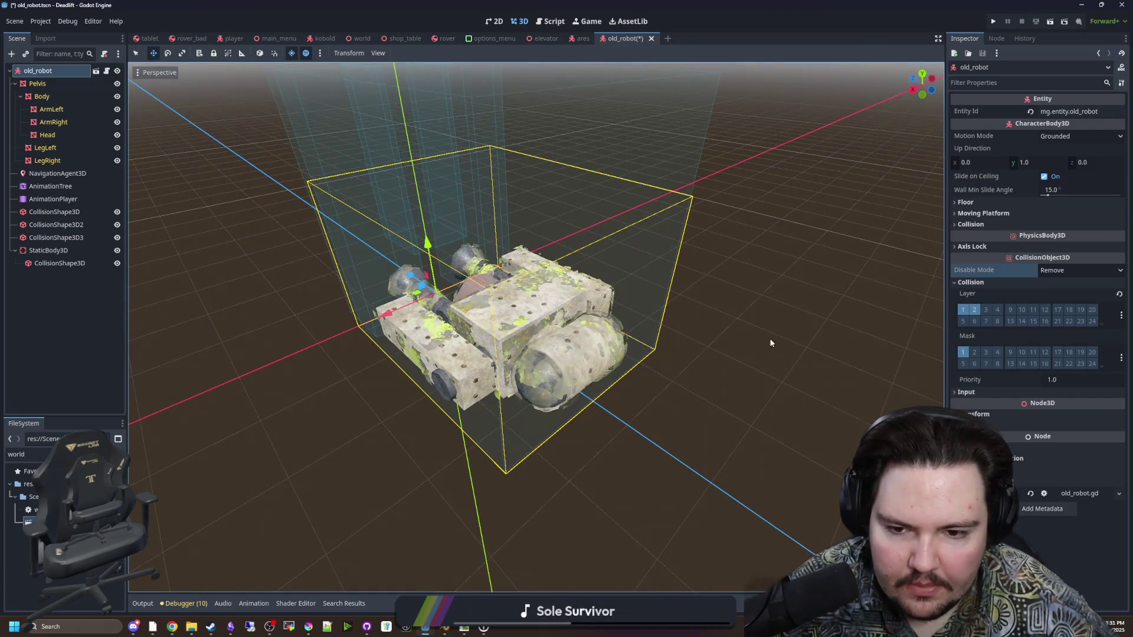
left_click(791, 367)
key("ctrl+s")
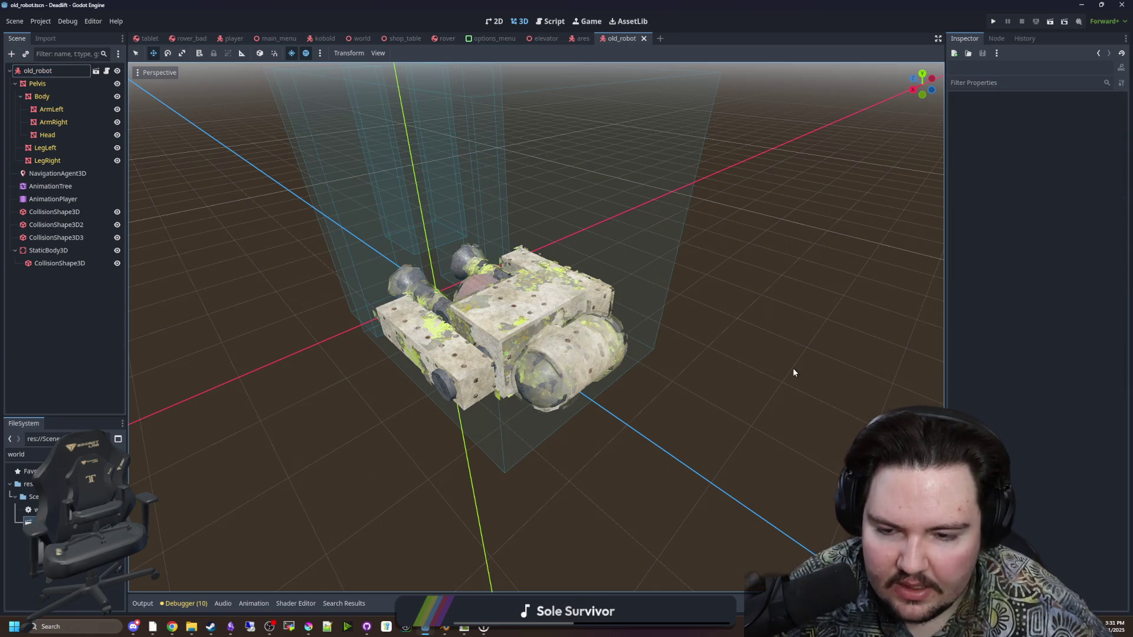
key("ctrl+s")
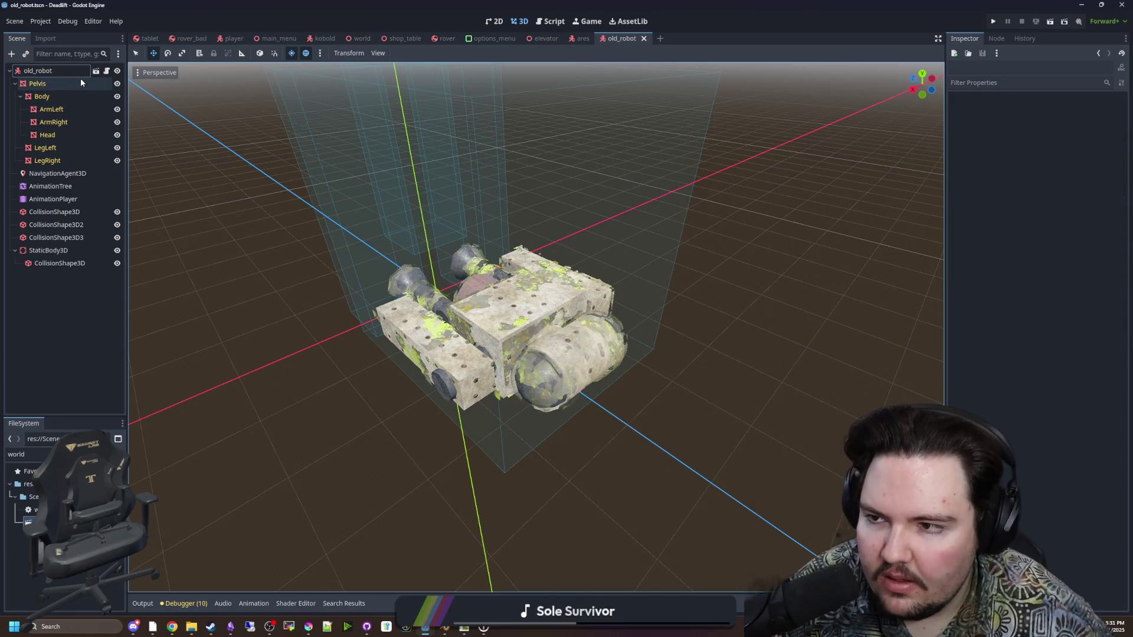
Enable collision mask bit 1 on old_robot and save the scene
left_click(74, 71)
left_click(959, 368)
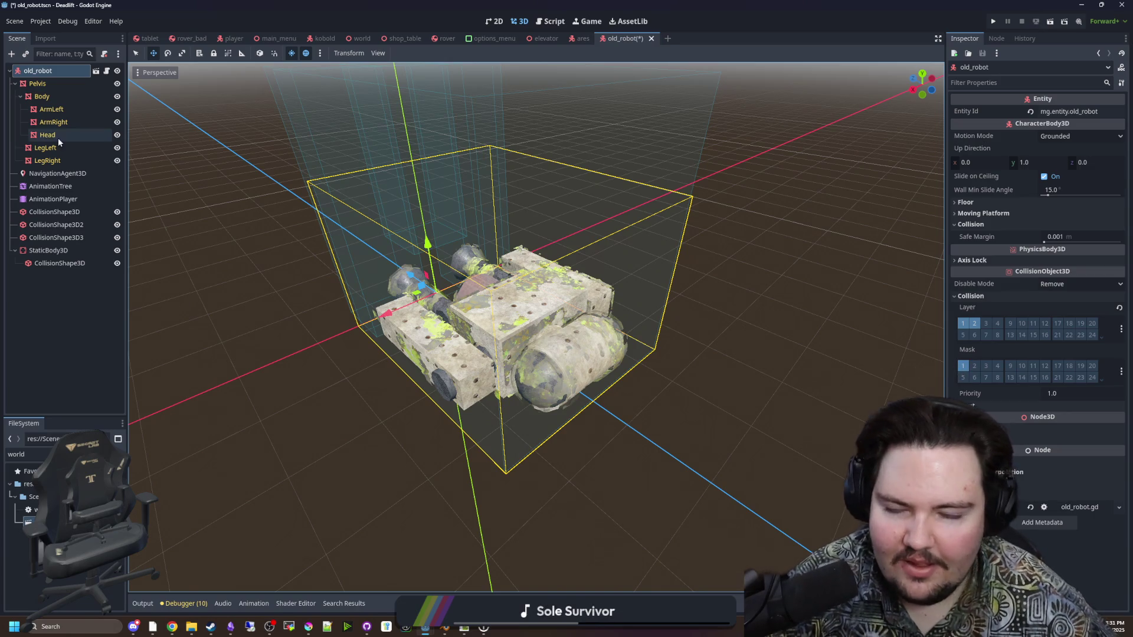
left_click(92, 87)
key("ctrl+s")
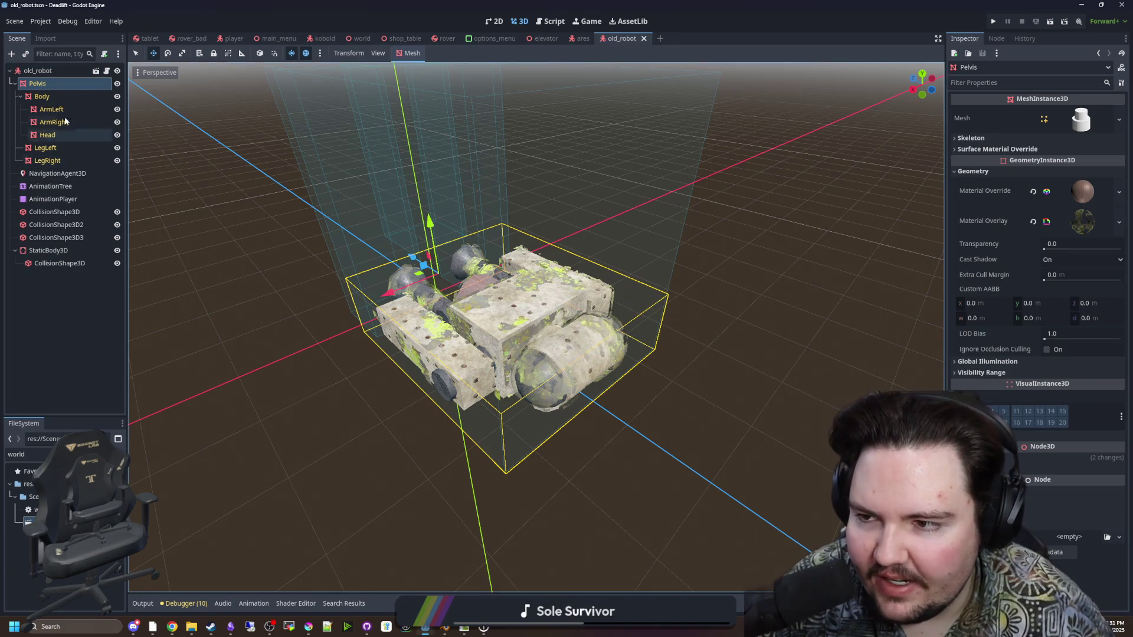
key("ctrl+s")
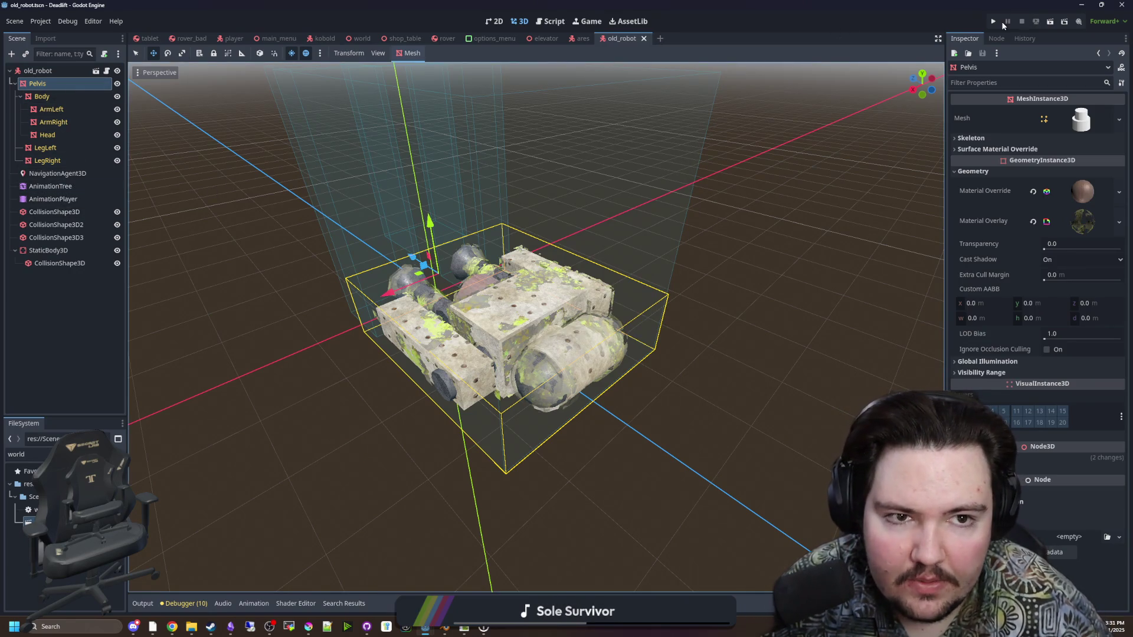
Run the project and go to the game's Sound options
left_click(994, 22)
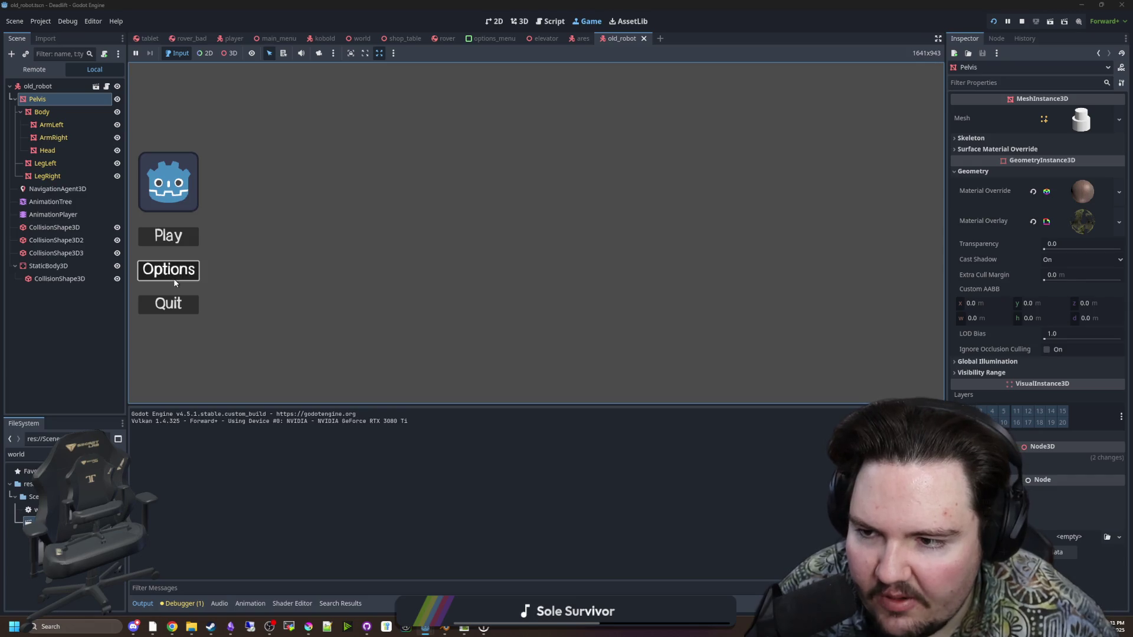
left_click(175, 282)
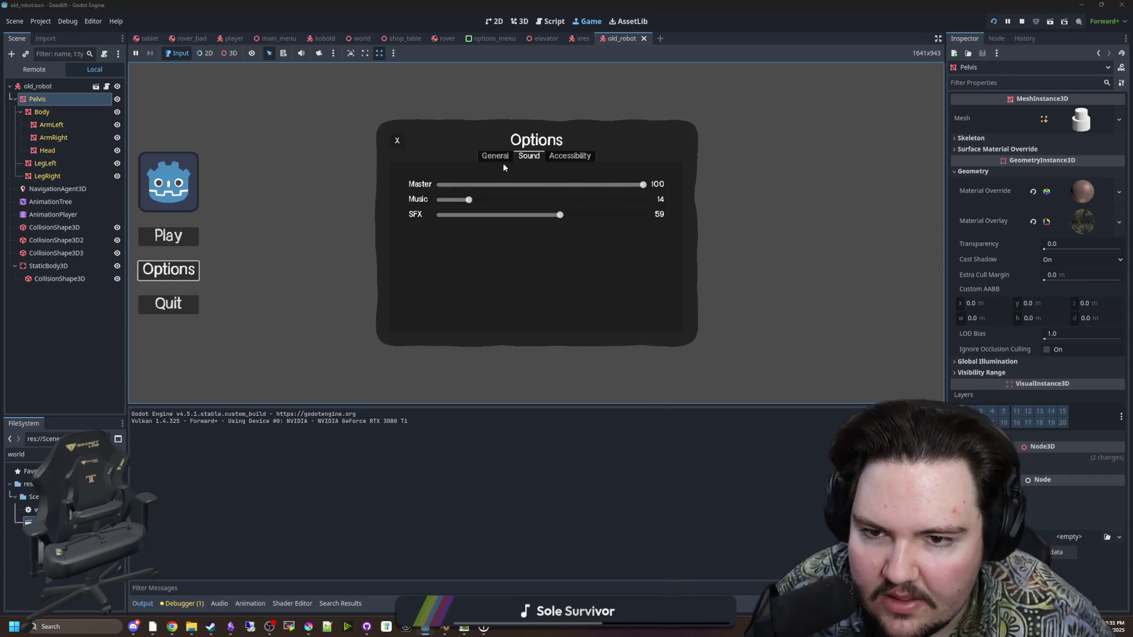
left_click(527, 158)
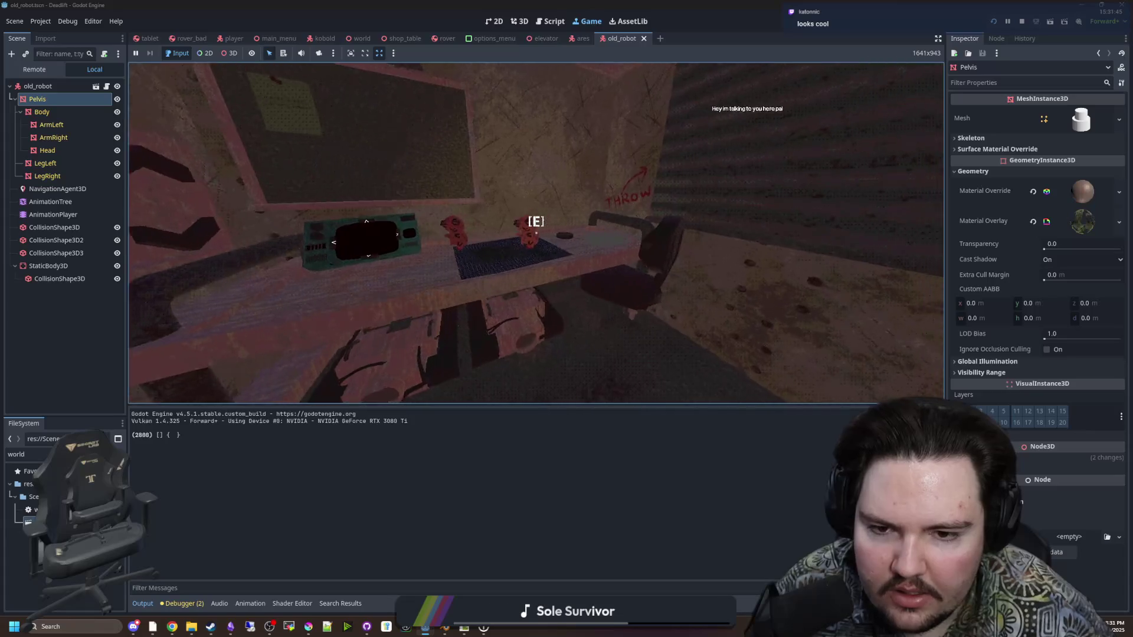
Lower the Master volume to 46, resume play and walk toward the elevator door
key("Escape")
left_click(531, 223)
mouse_move(519, 185)
left_mouse_down()
mouse_move(561, 185)
mouse_move(533, 186)
left_mouse_up()
key("Escape")
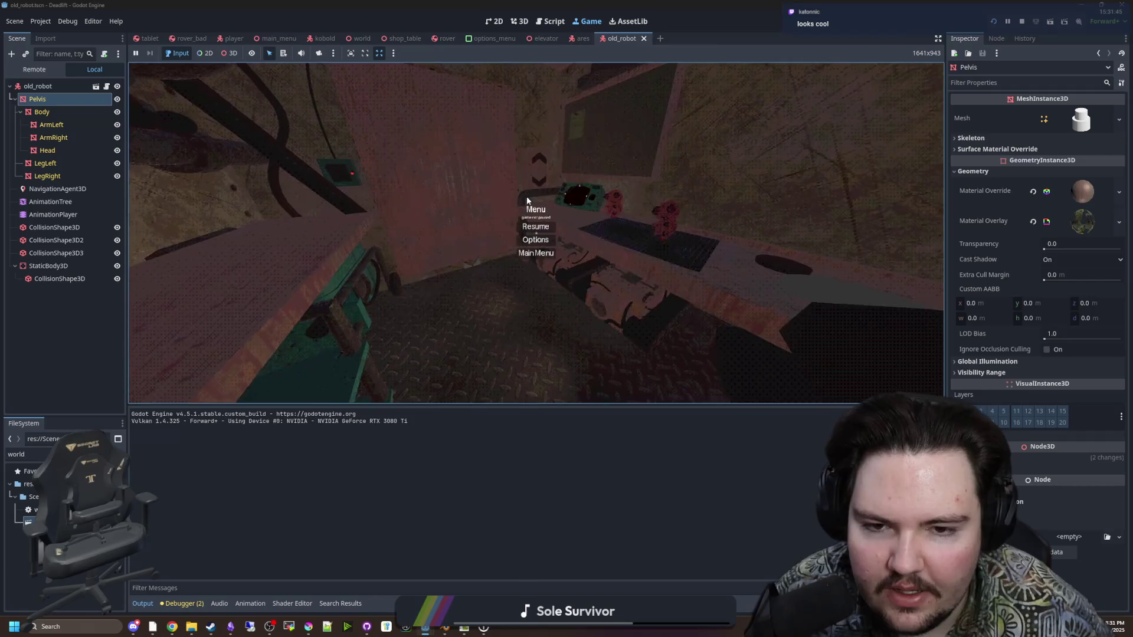
key("Escape")
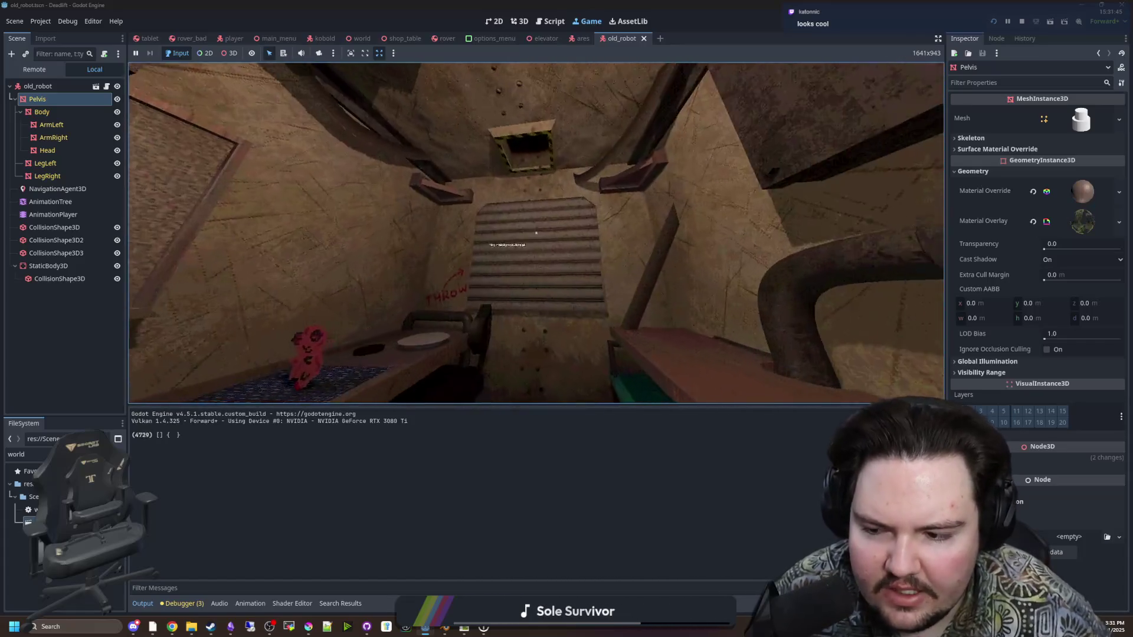
key("w")
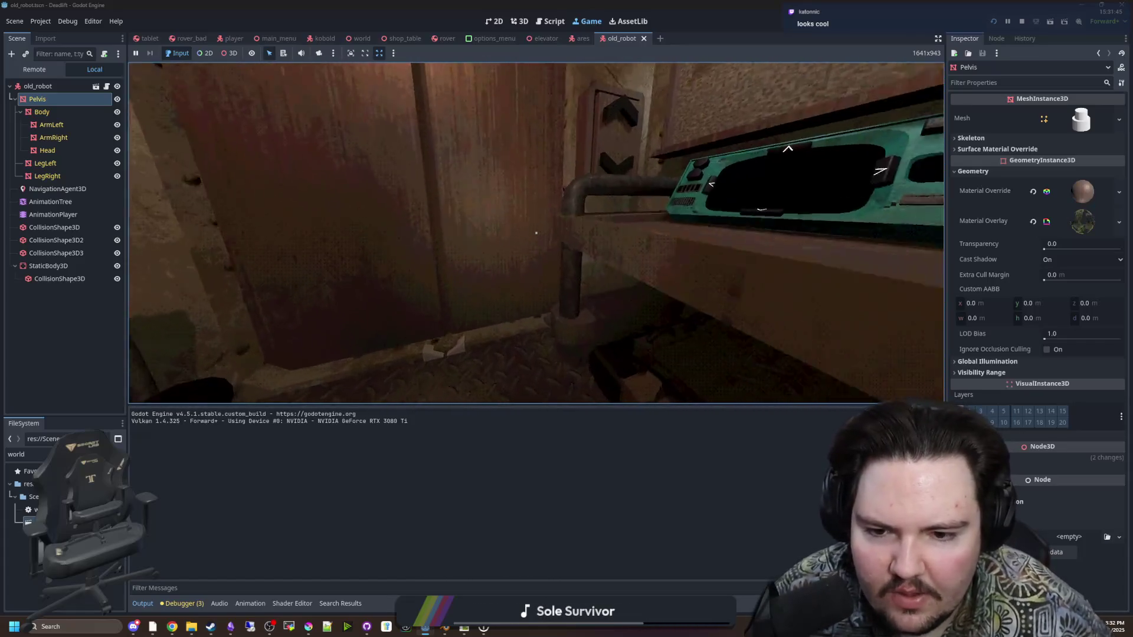
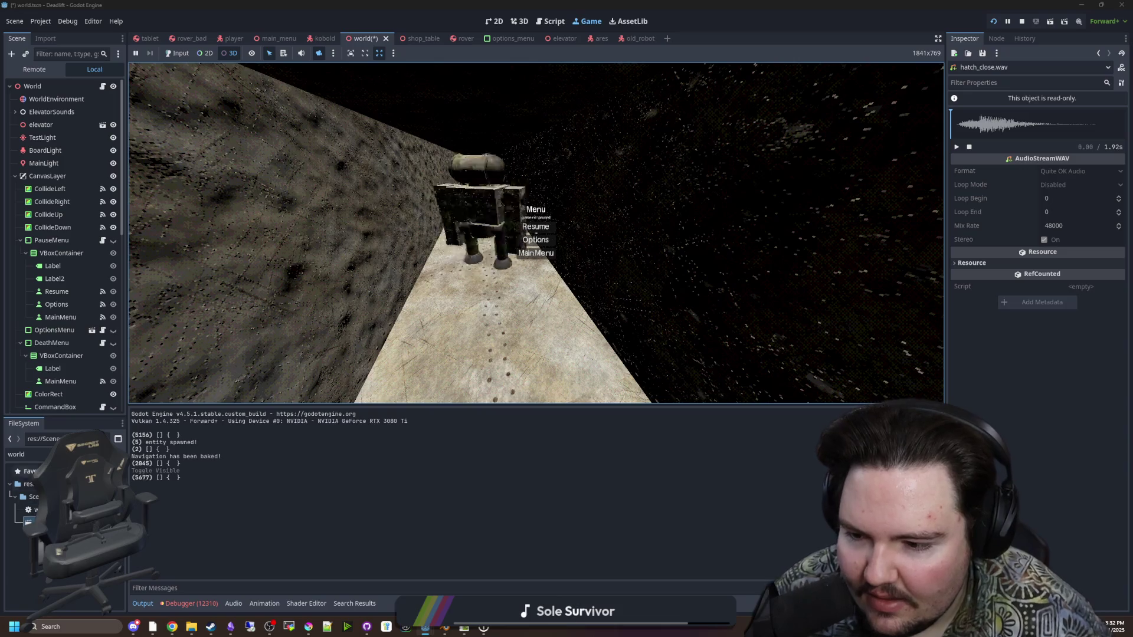
Filter the FileSystem for old_rob and open old_robot.gd
key("BackSpace")
key("BackSpace")
key("BackSpace")
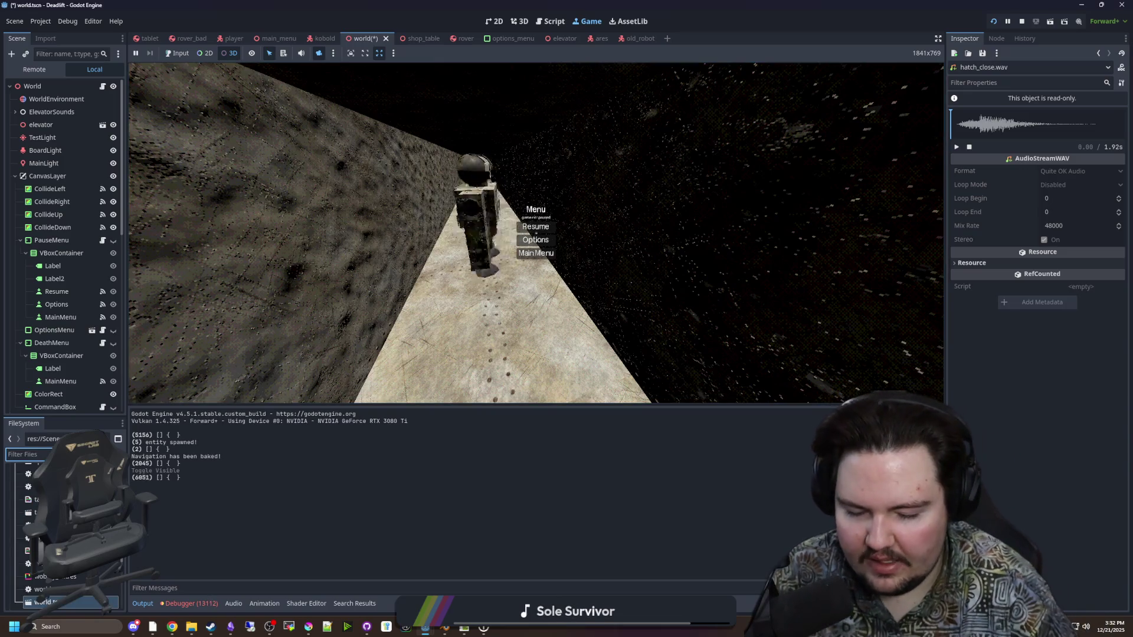
type("old_rob")
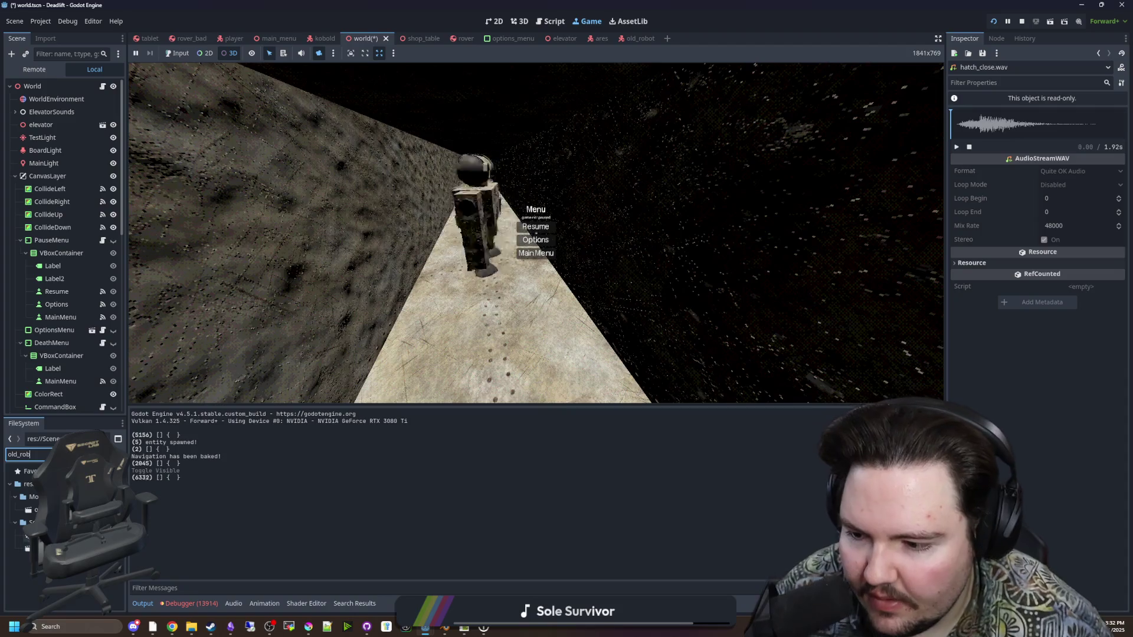
key("Return")
Change line 8 so it sets $Pelvis.rotation.y instead of the robot's own rotation.y
left_click(382, 197)
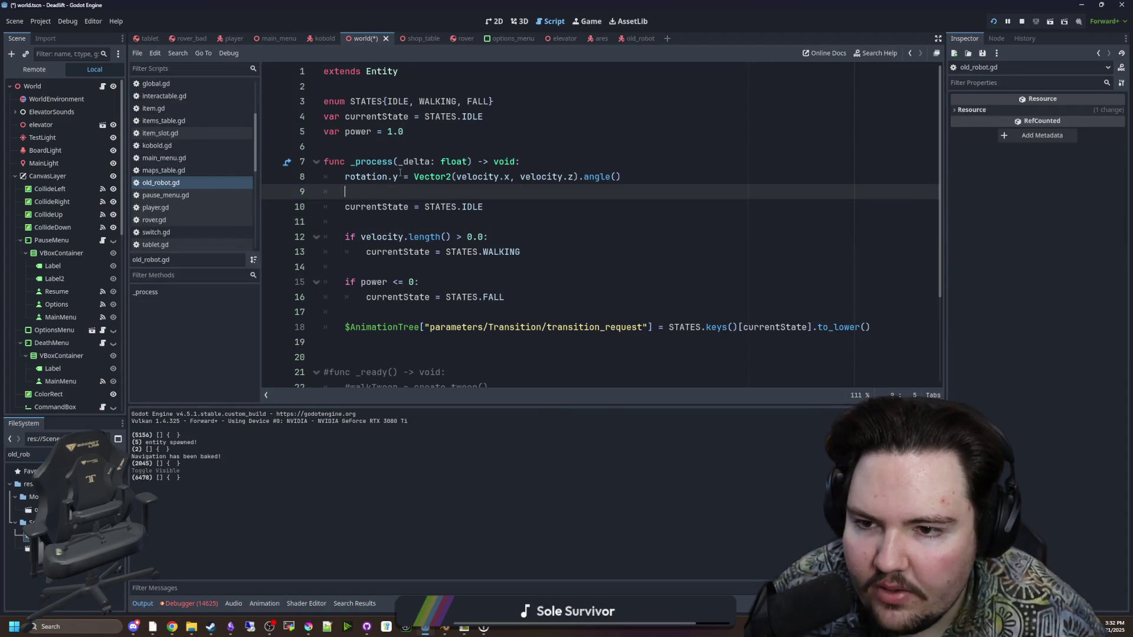
left_click_drag(398, 177, 370, 177)
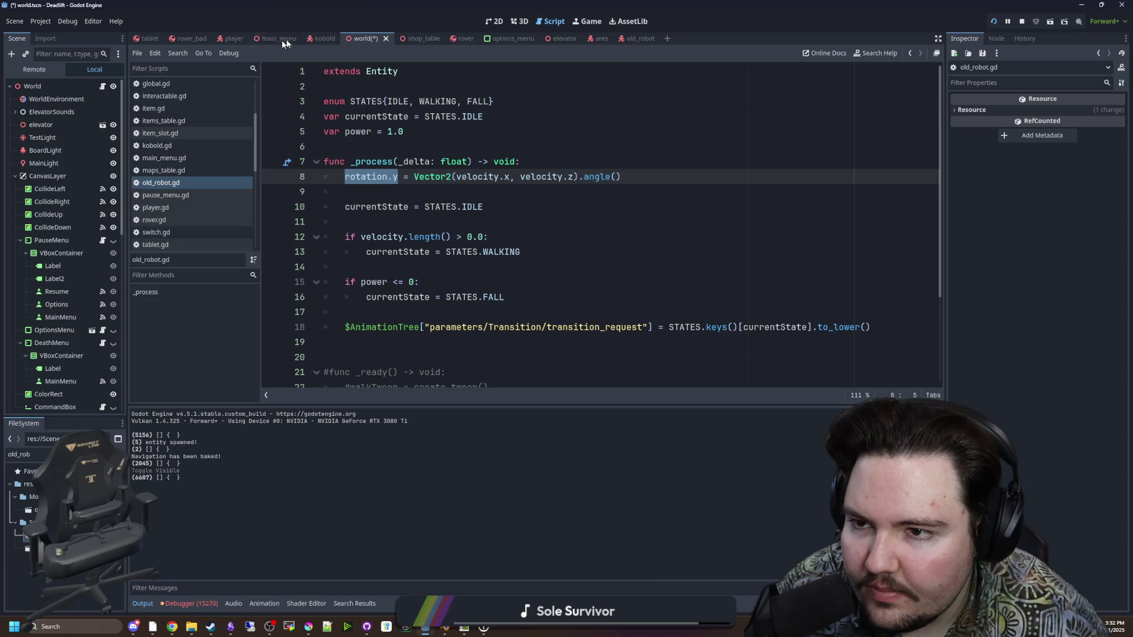
left_click(621, 35)
mouse_move(58, 103)
left_mouse_down()
mouse_move(396, 204)
mouse_move(398, 187)
left_mouse_up()
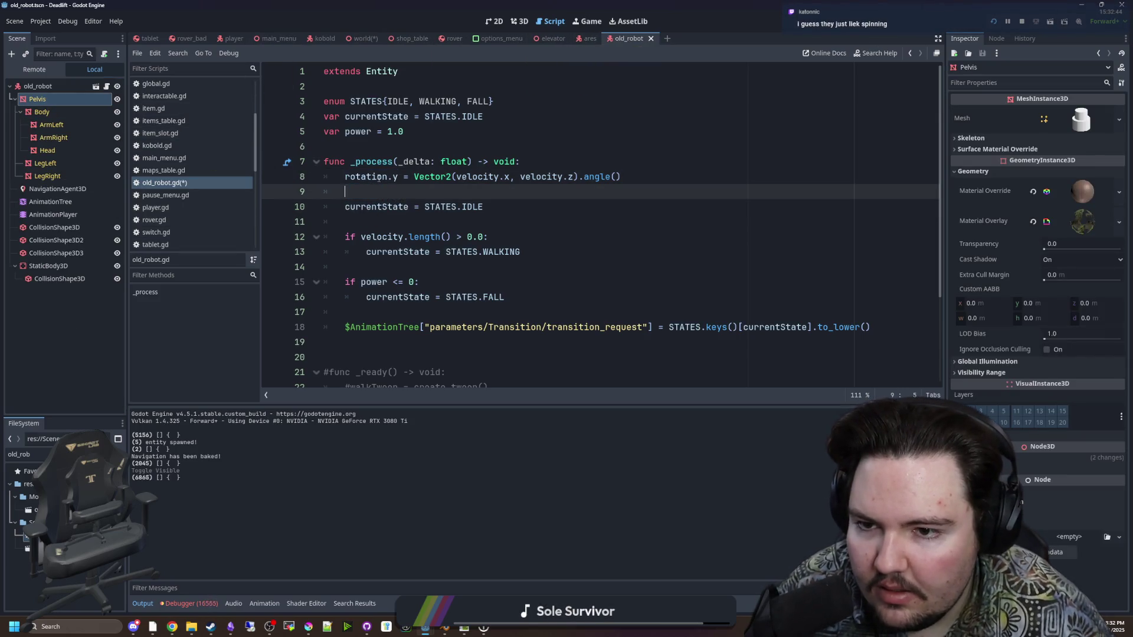
left_click(344, 179)
type(".")
left_click(390, 191)
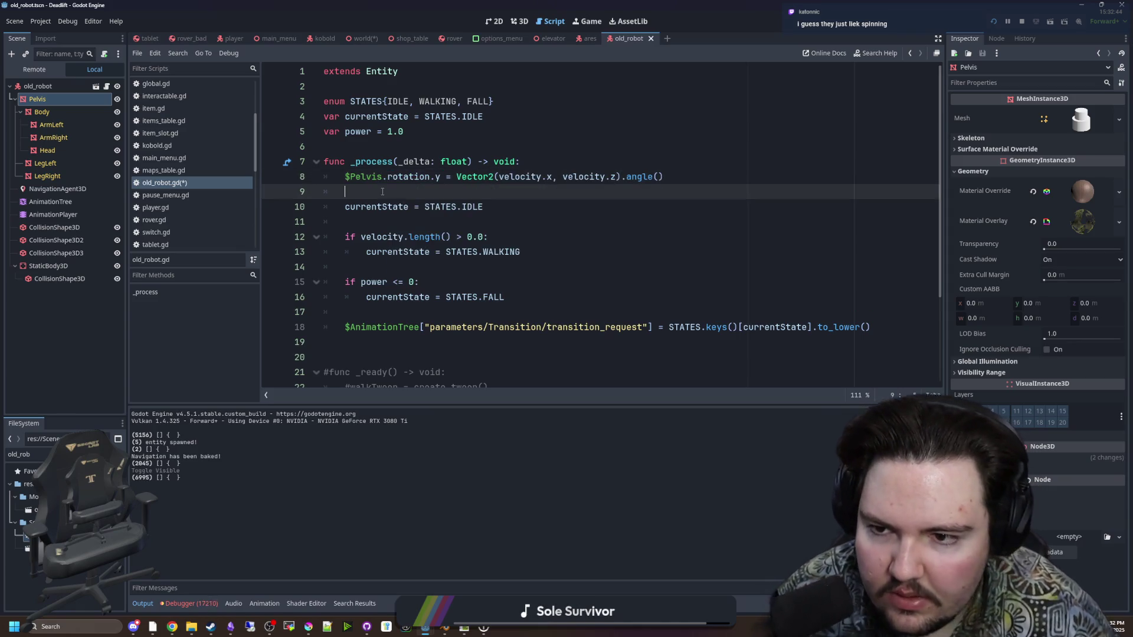
Save old_robot.gd, test the rotation in the running game, and return to the script
key("ctrl+s")
left_click(588, 23)
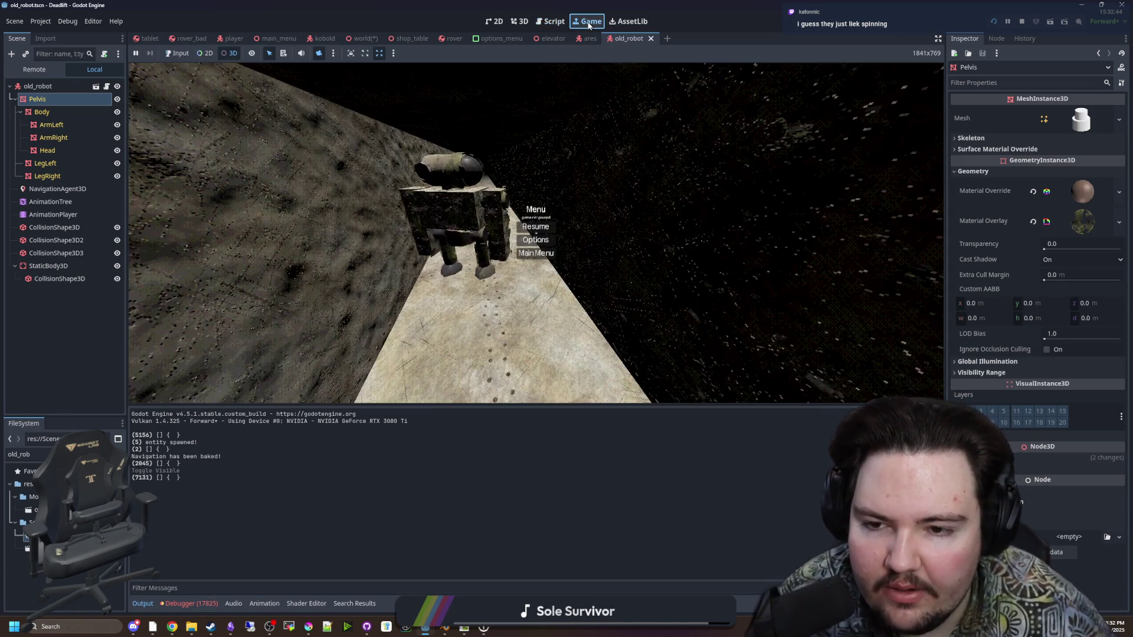
left_click(550, 229)
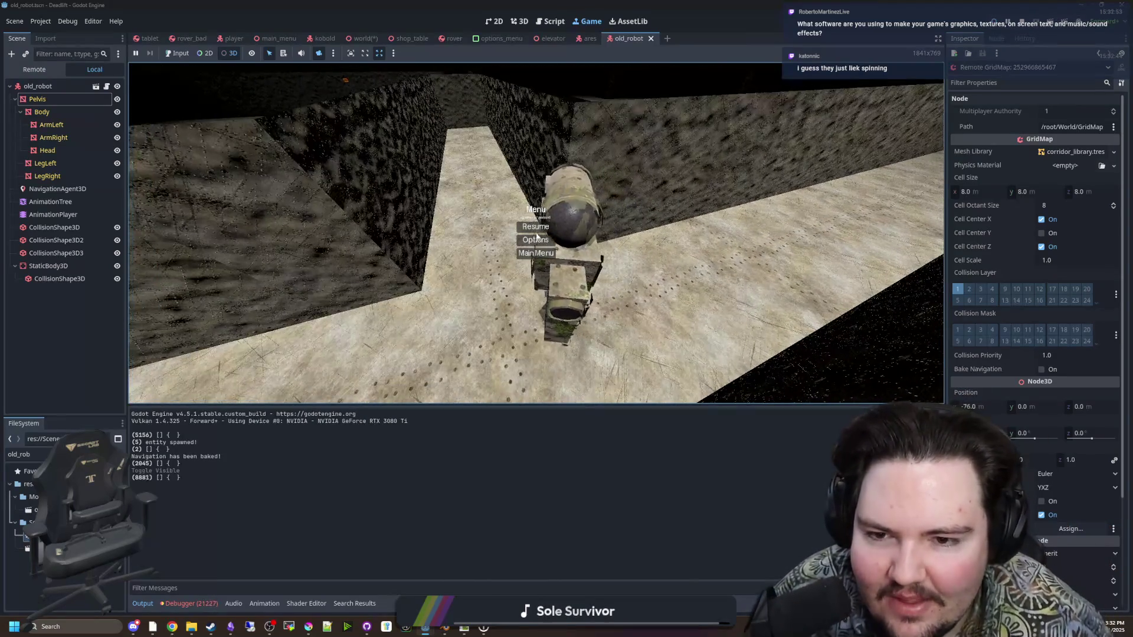
left_click(106, 86)
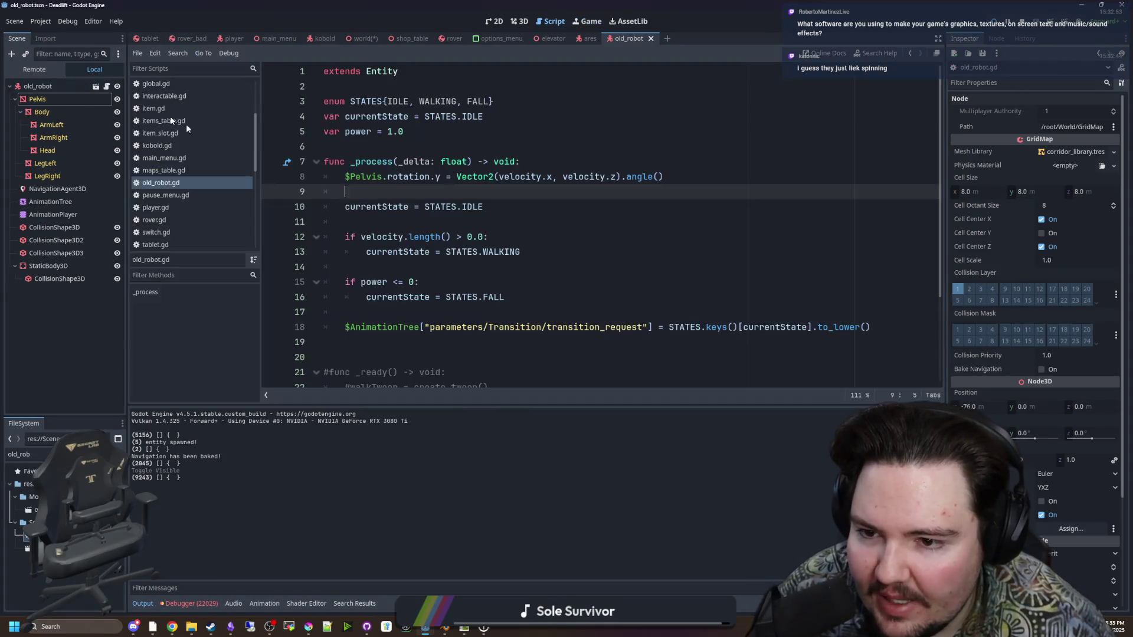
Set the AnimationTree's Transition Request to walk
left_click(401, 270)
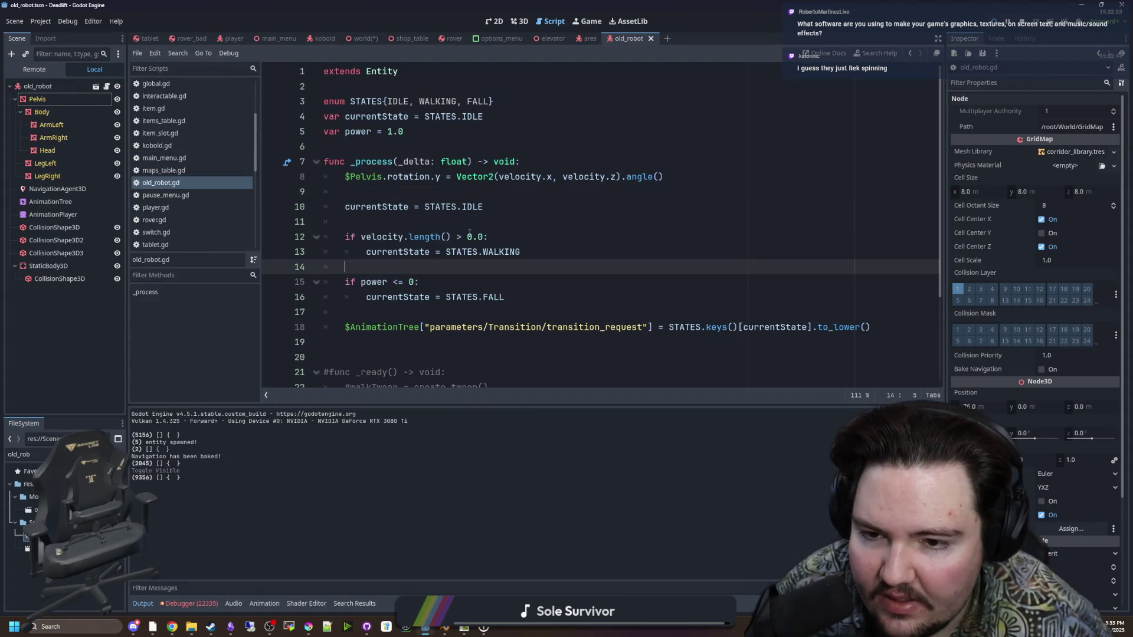
left_click(528, 255)
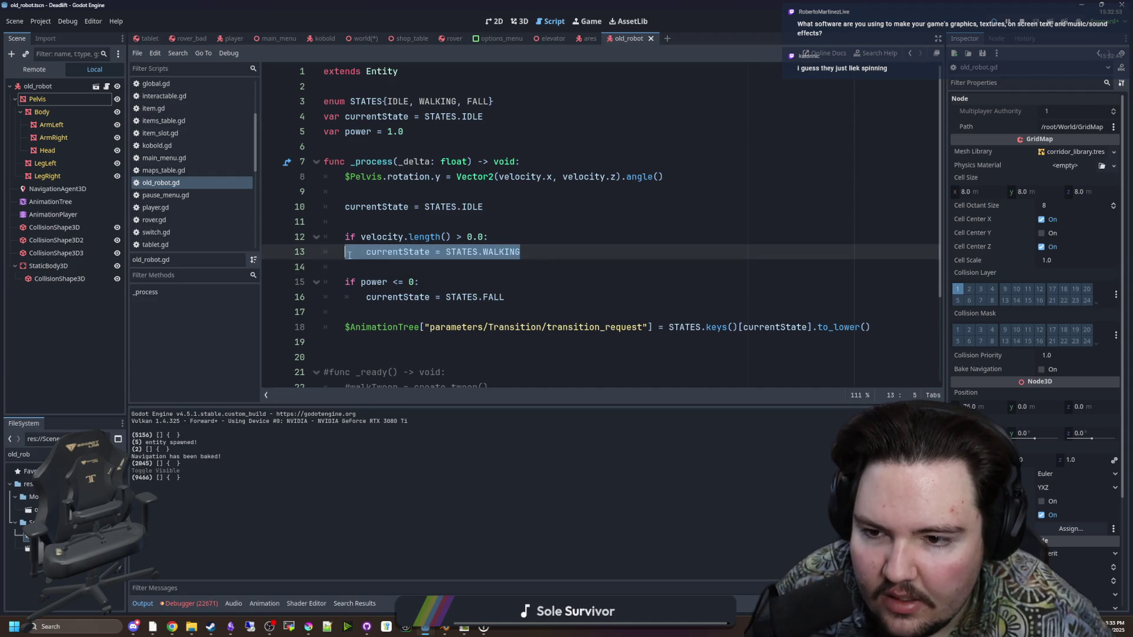
left_click(407, 268)
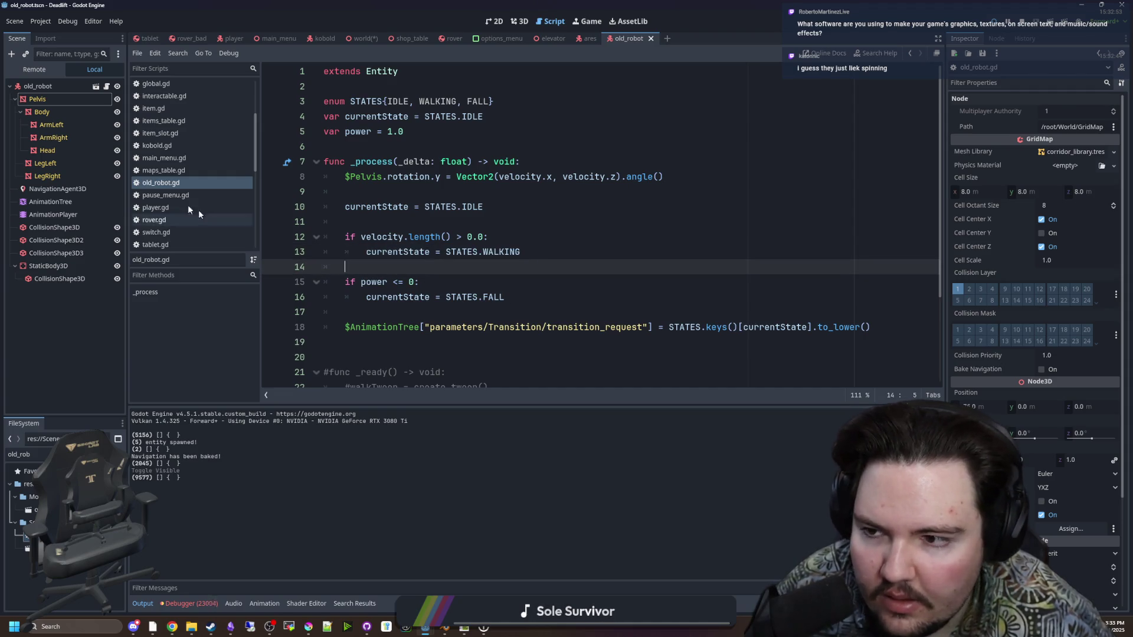
left_click(51, 202)
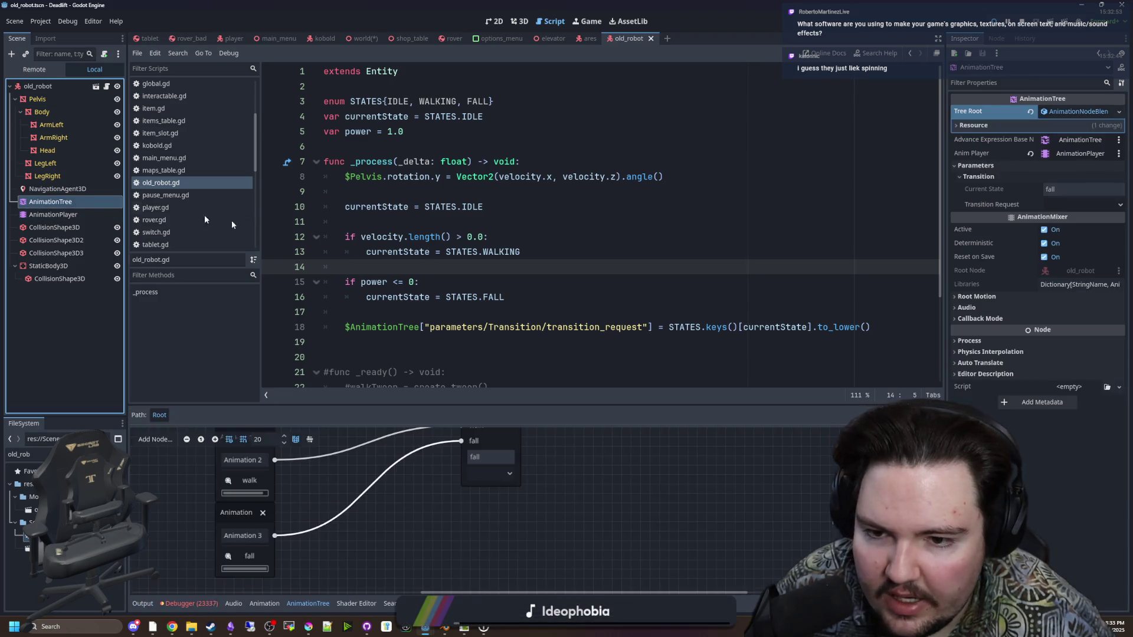
left_click(1065, 204)
Save the old_robot scene and rerun the game with F5
left_click(589, 21)
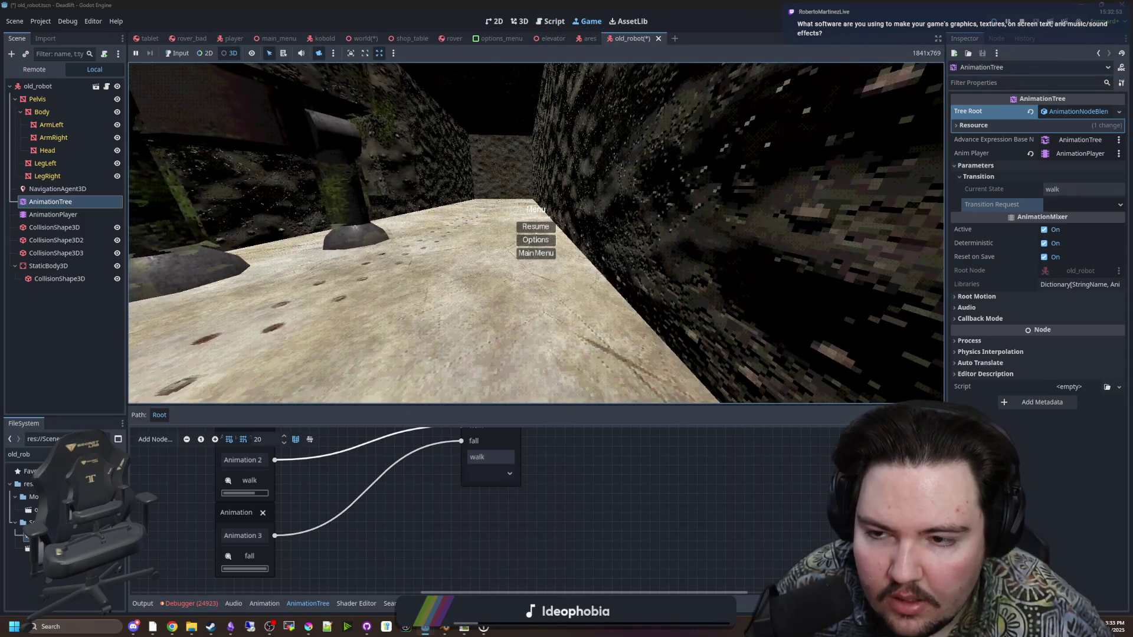
left_click(519, 21)
key("ctrl+s")
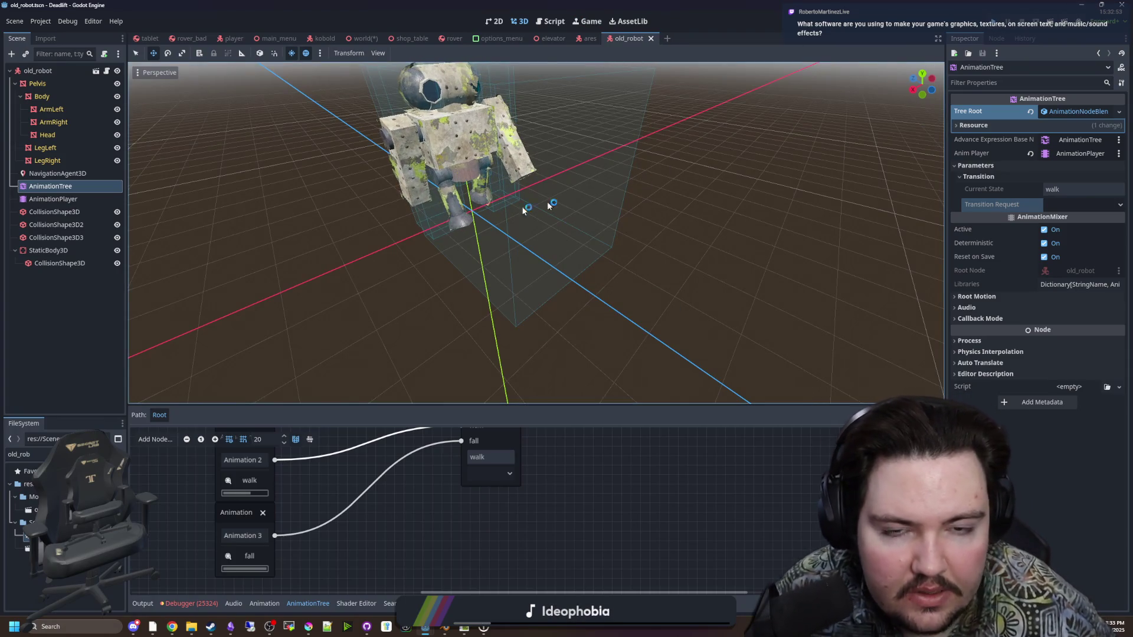
key("F5")
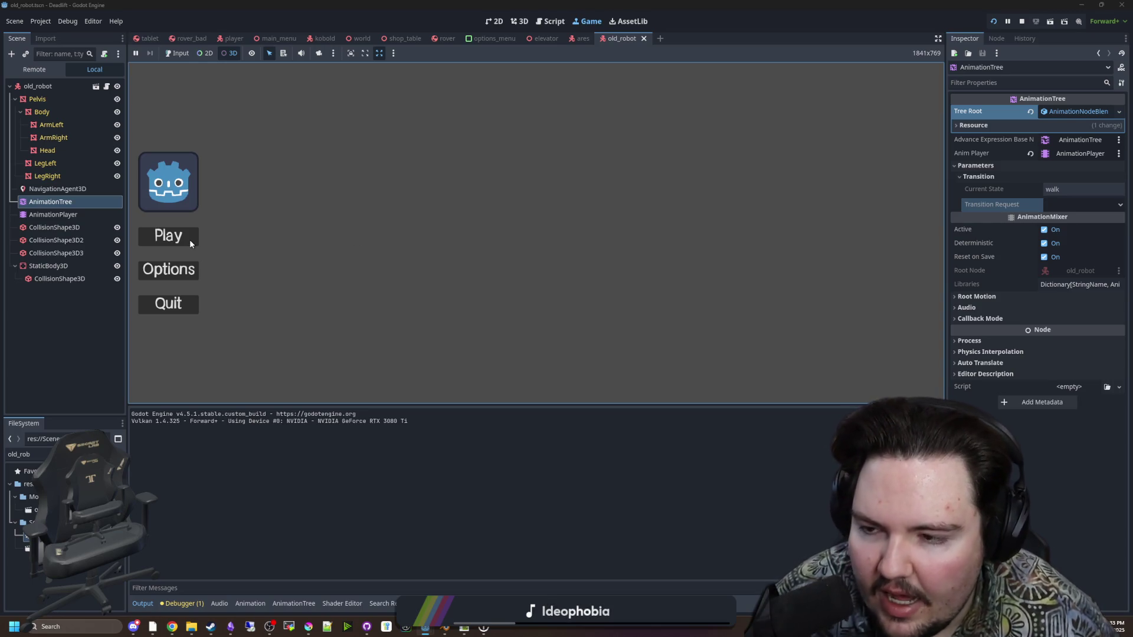
Enable input for the embedded game, start it from the main menu, and resume play
left_click(184, 53)
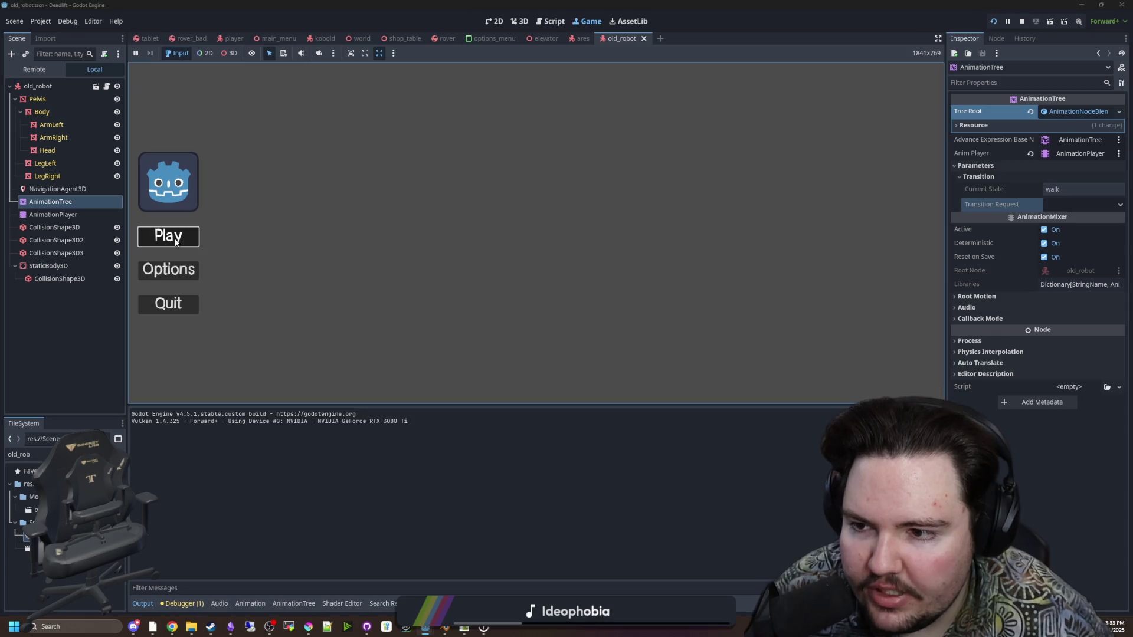
key("Return")
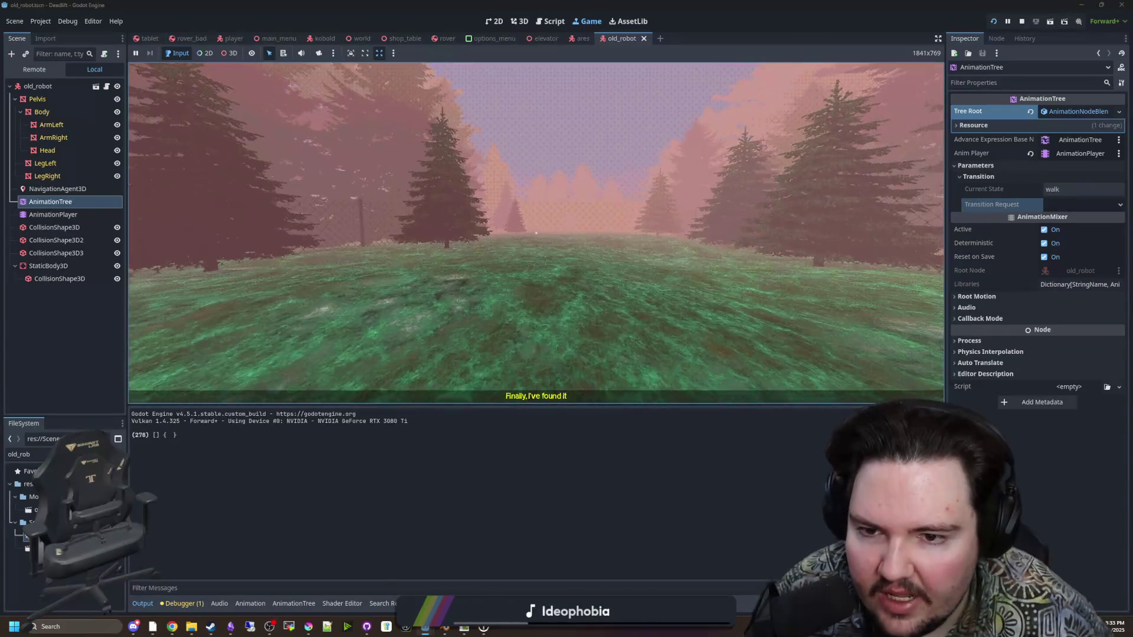
key("super")
key("Escape")
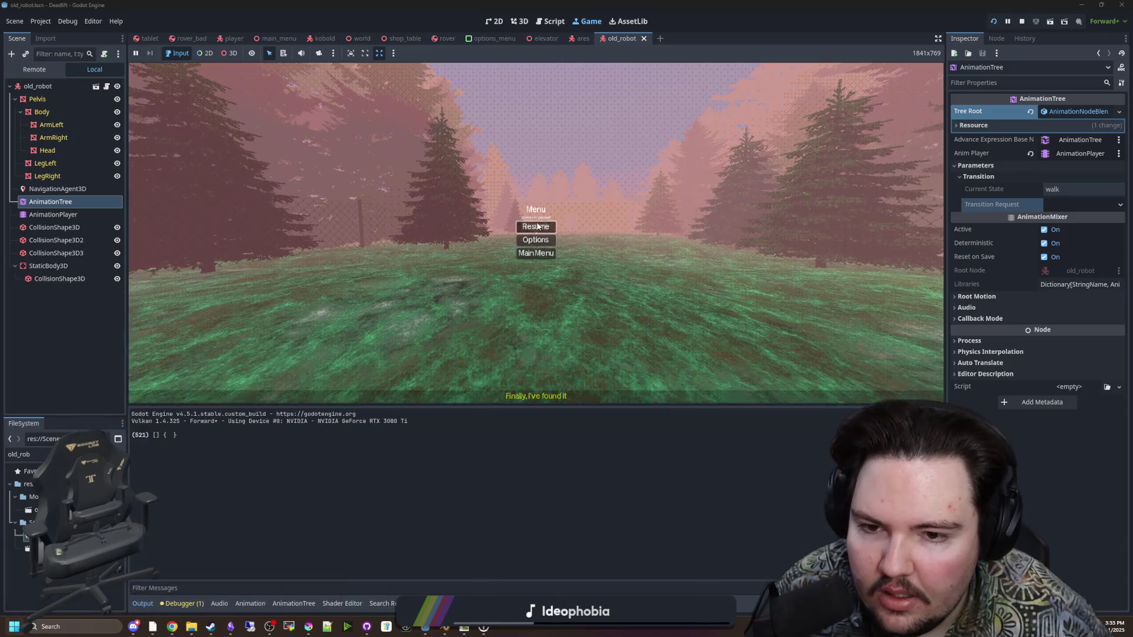
key("Escape")
Walk forward across the forest toward the walled door, then switch to Filter Forge
key("w")
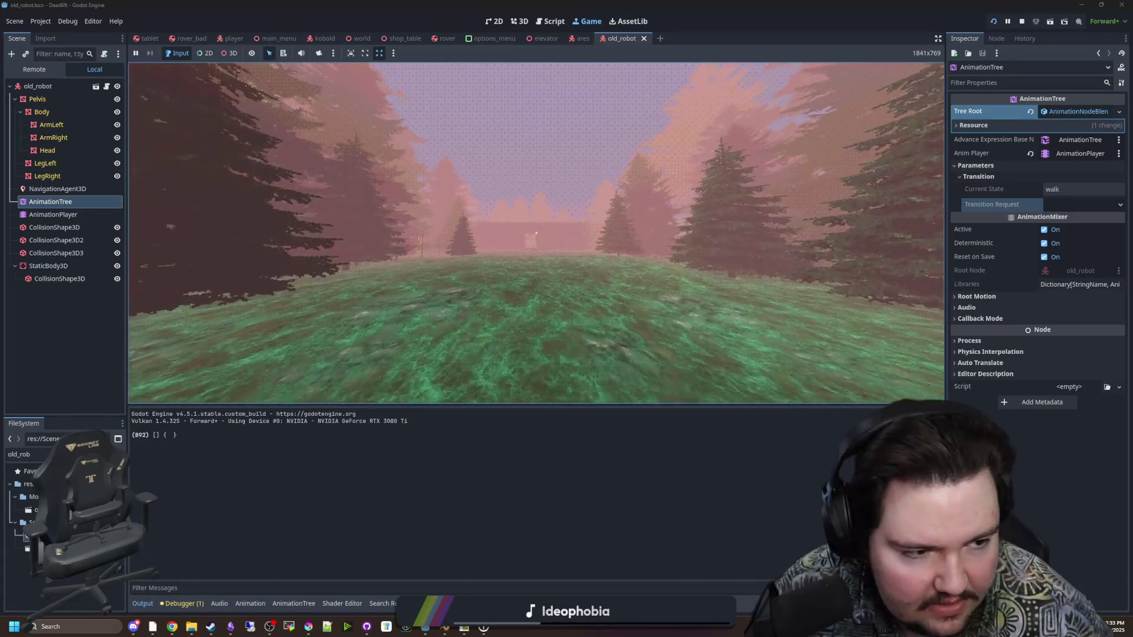
key("w")
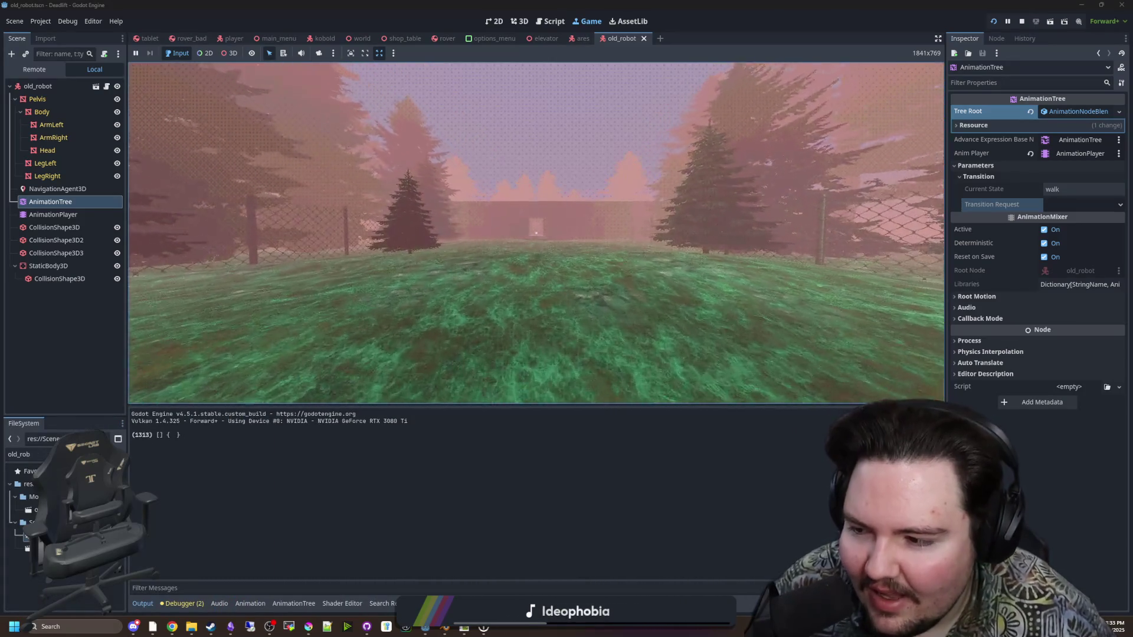
key("w")
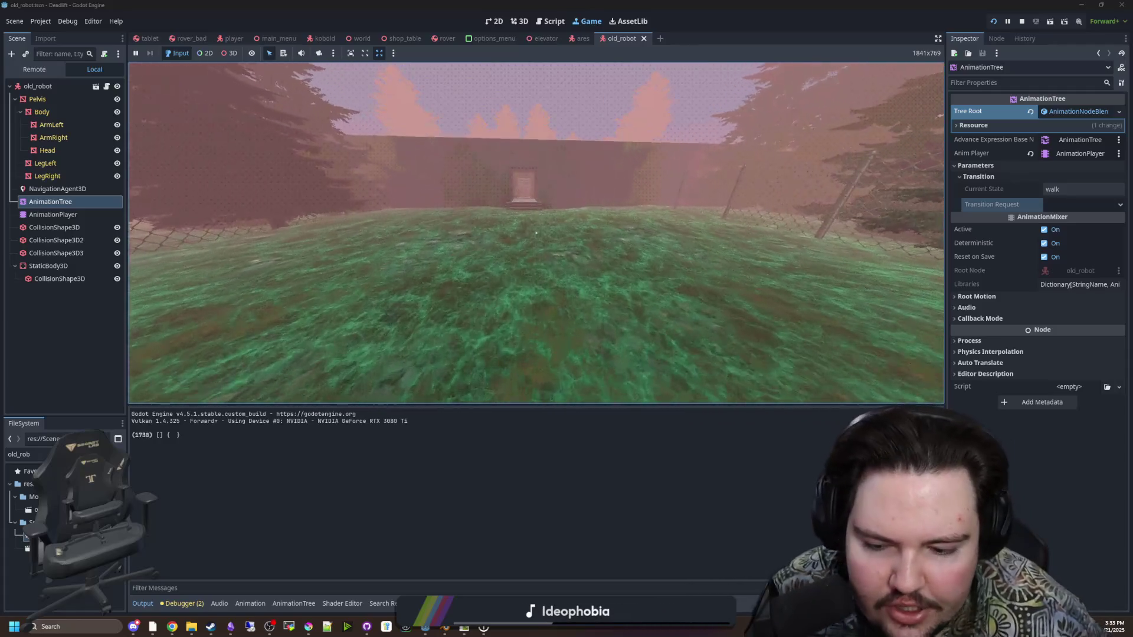
key("super")
left_click(216, 242)
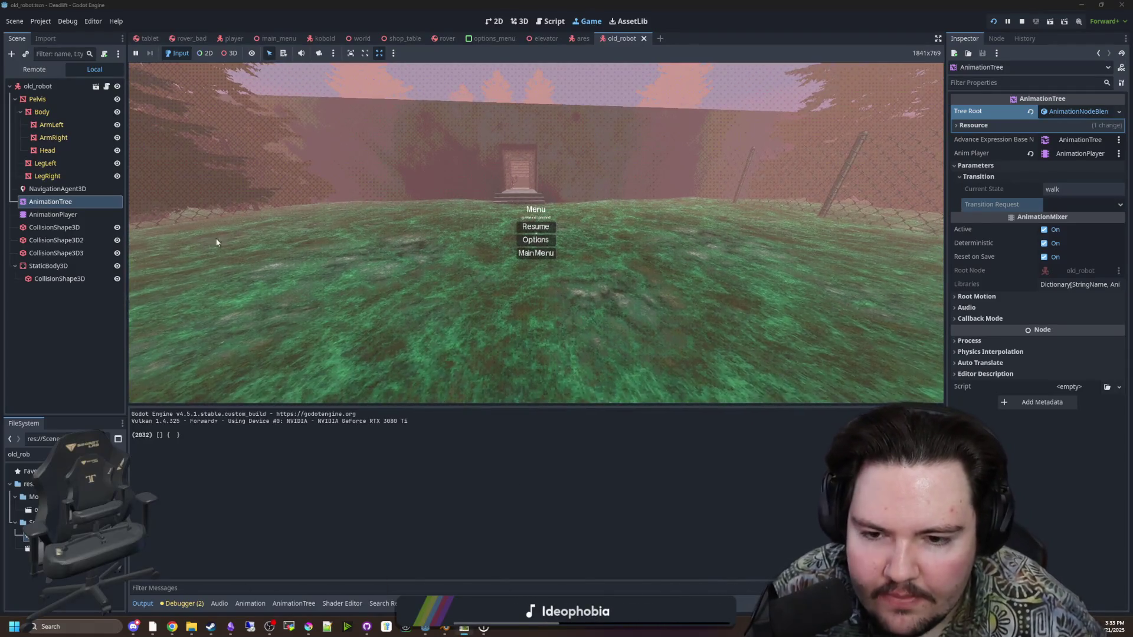
key("alt+Tab")
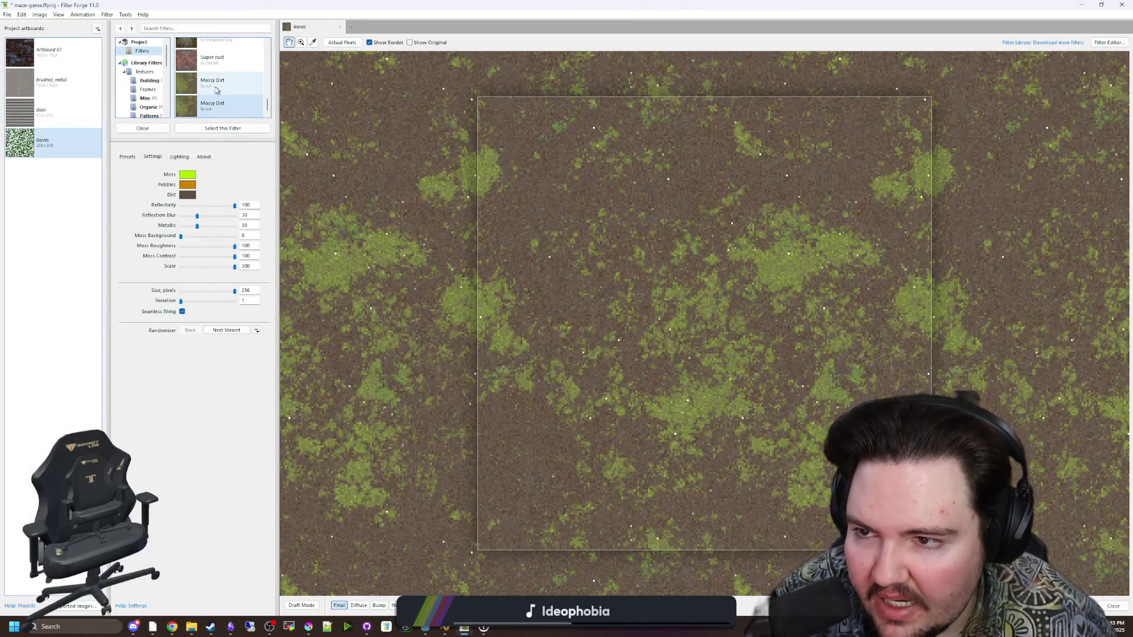
Maximize the browser and browse the Stone filters on the Filter Forge website
scroll(216, 90, "up", 3)
scroll(201, 112, "down", 3)
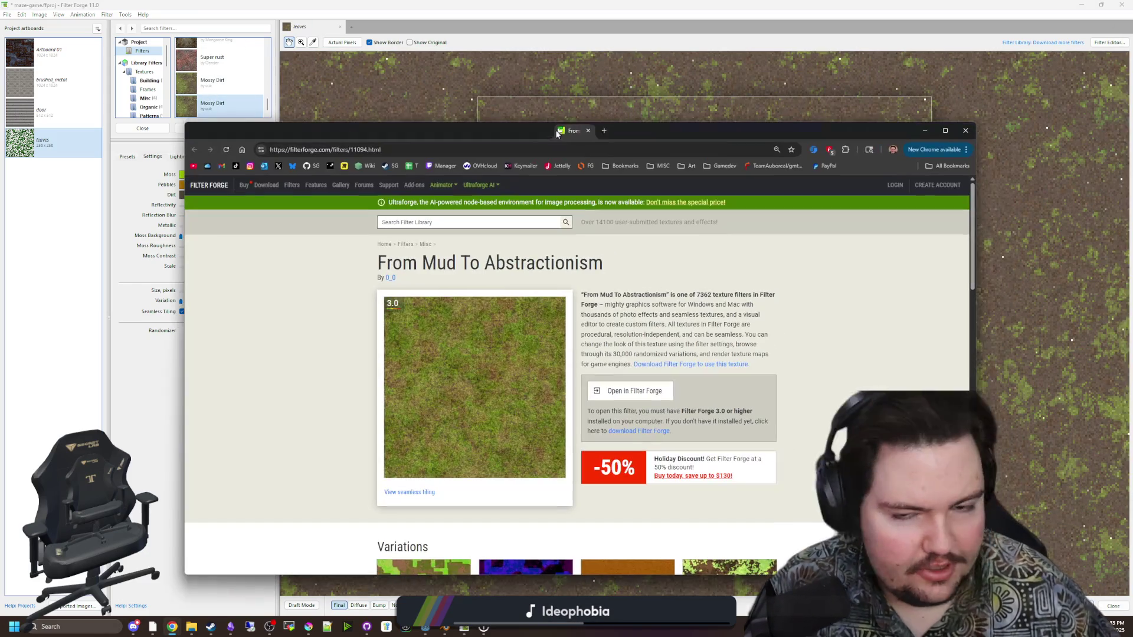
double_click(607, 131)
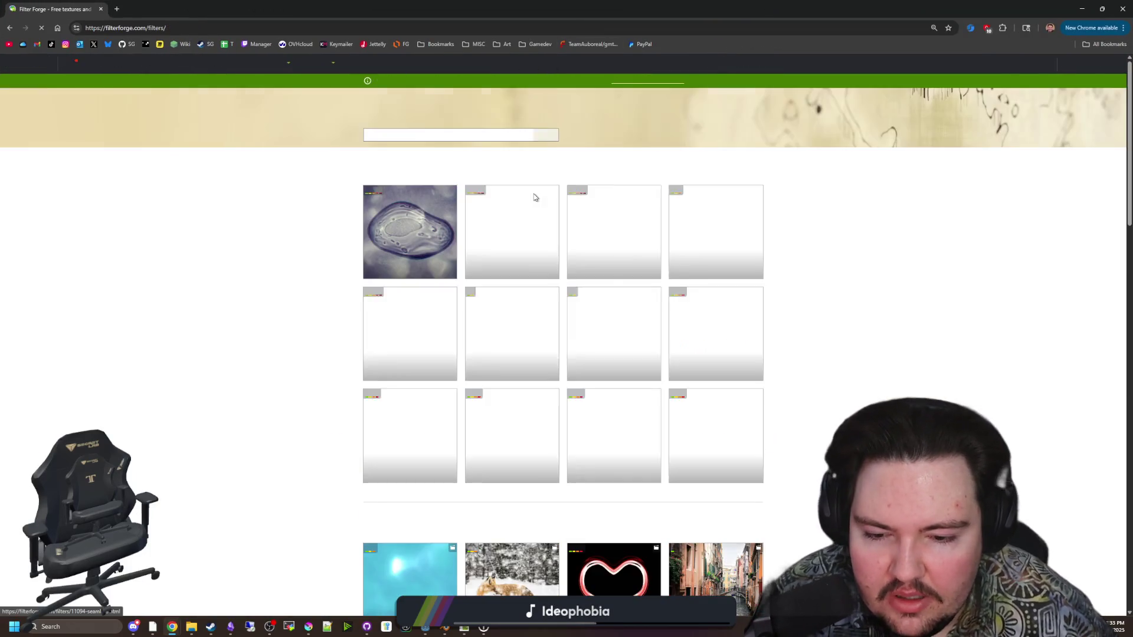
scroll(487, 151, "down", 3)
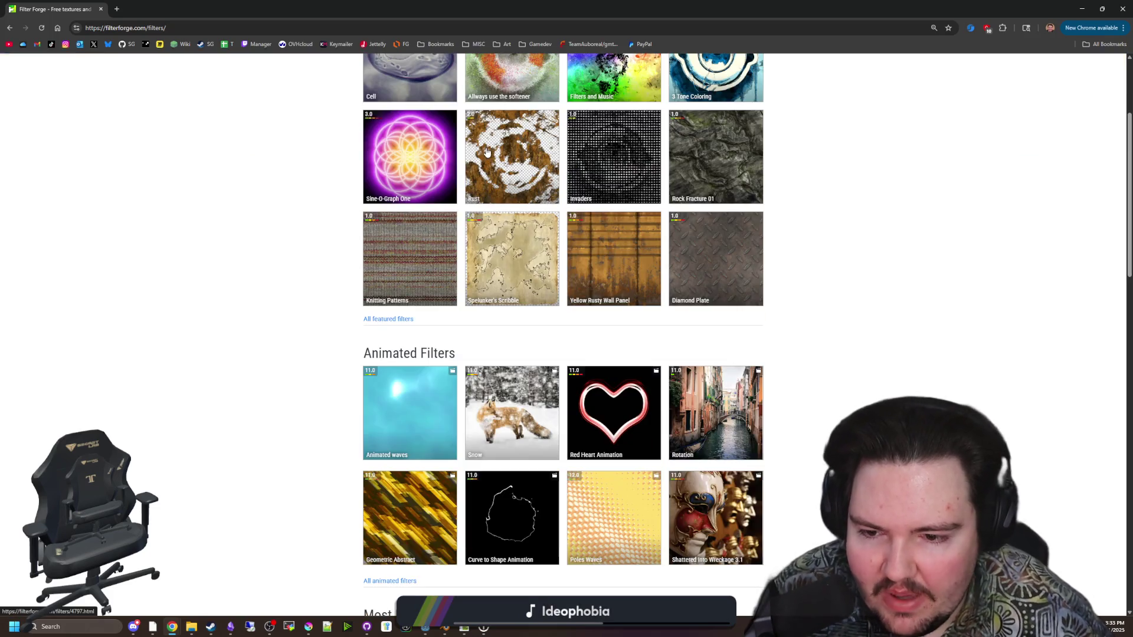
scroll(487, 152, "down", 2)
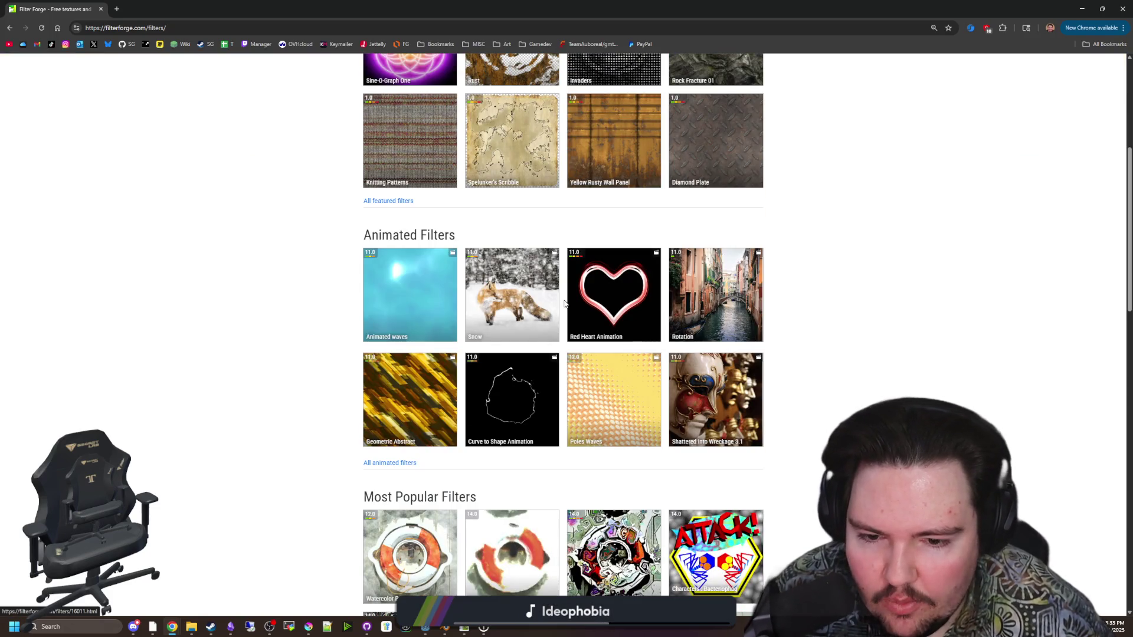
scroll(564, 304, "down", 10)
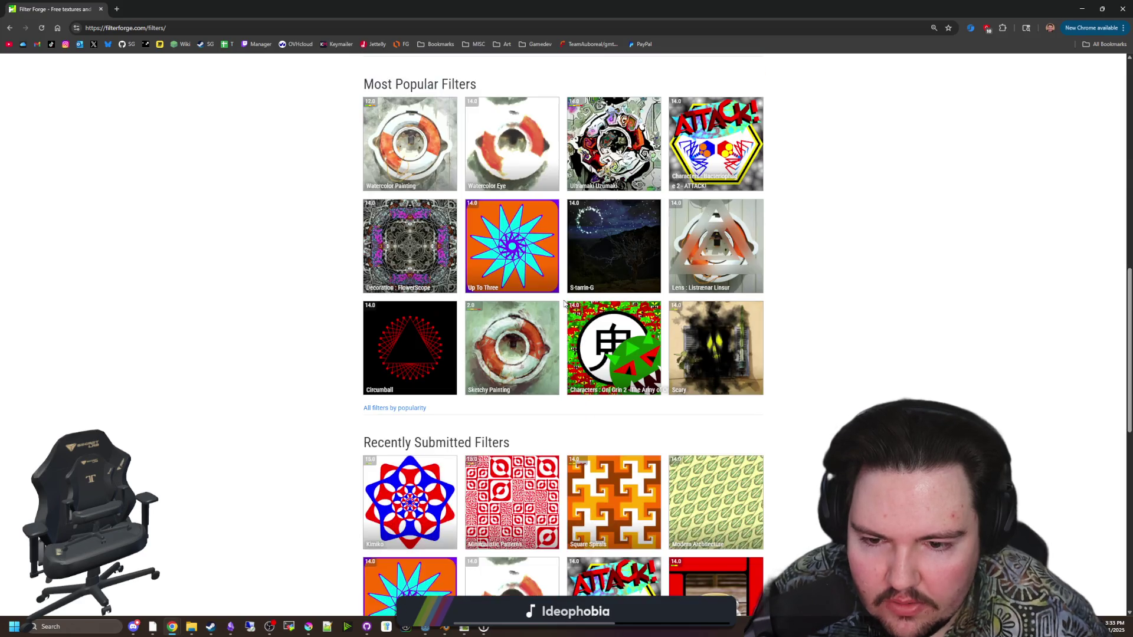
scroll(564, 304, "down", 4)
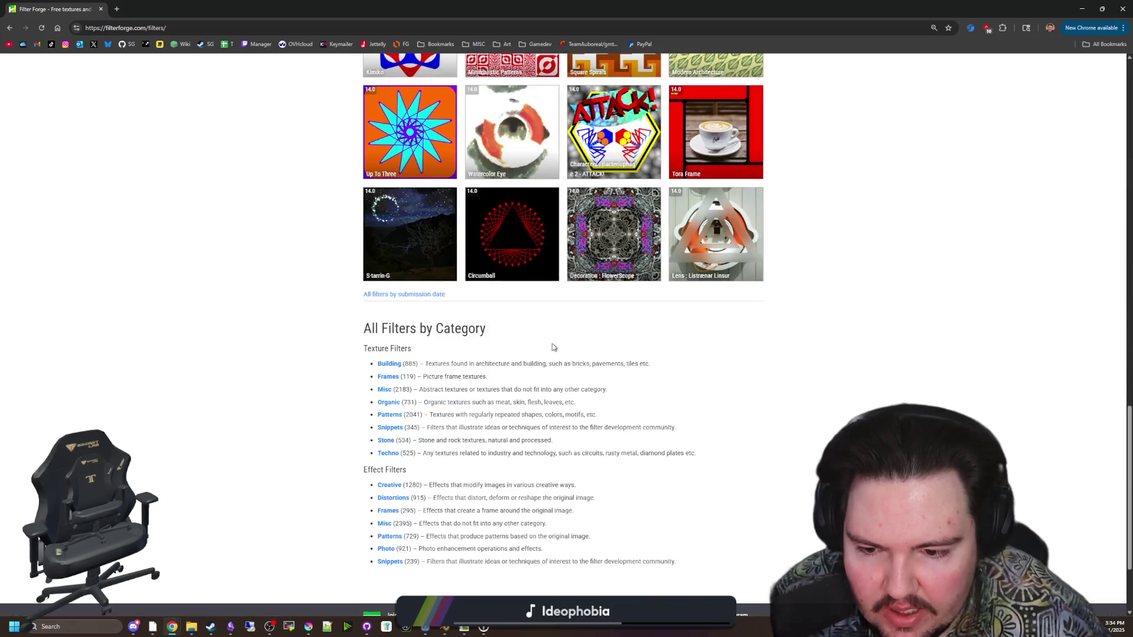
scroll(506, 344, "down", 1)
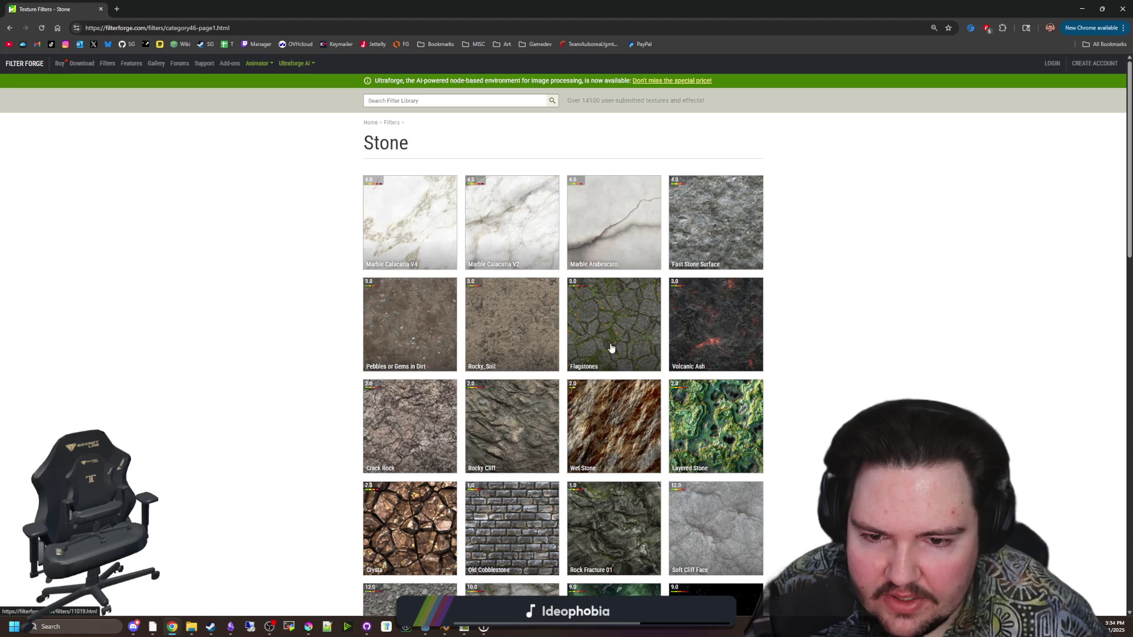
Return to the Crack Rock filter page and send it to Filter Forge
scroll(372, 284, "down", 2)
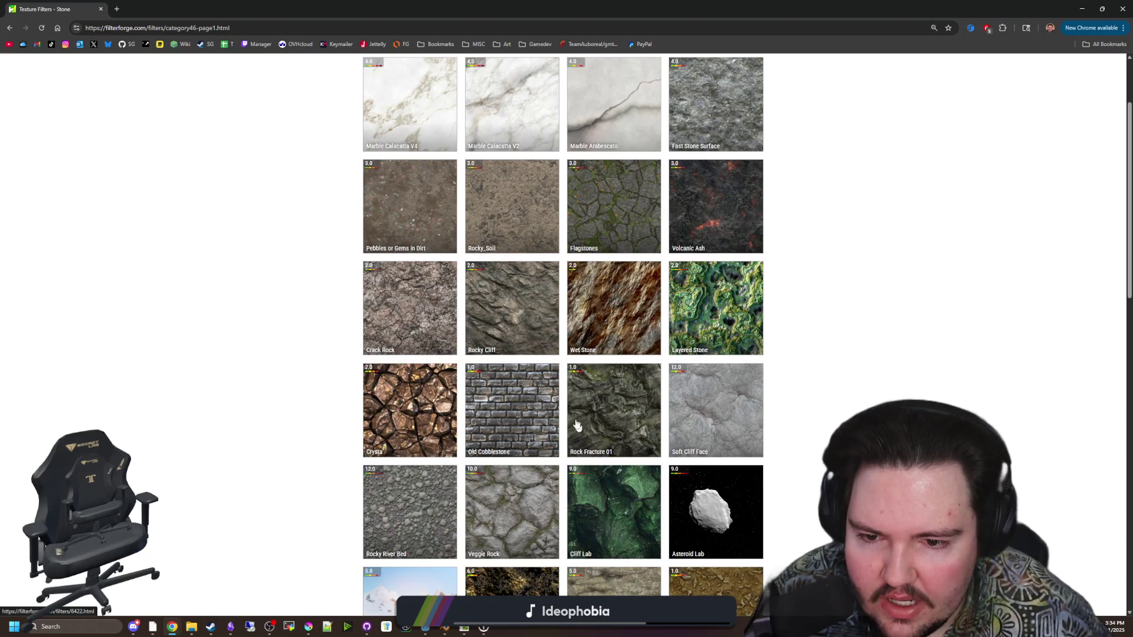
scroll(577, 425, "down", 2)
scroll(561, 413, "up", 3)
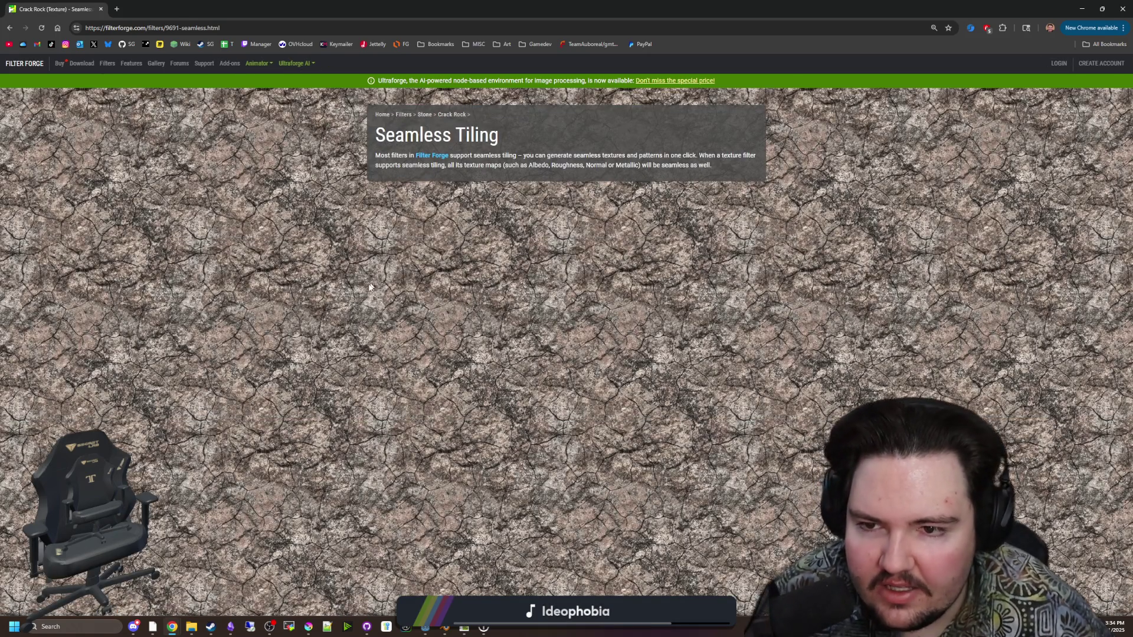
key("alt+Left")
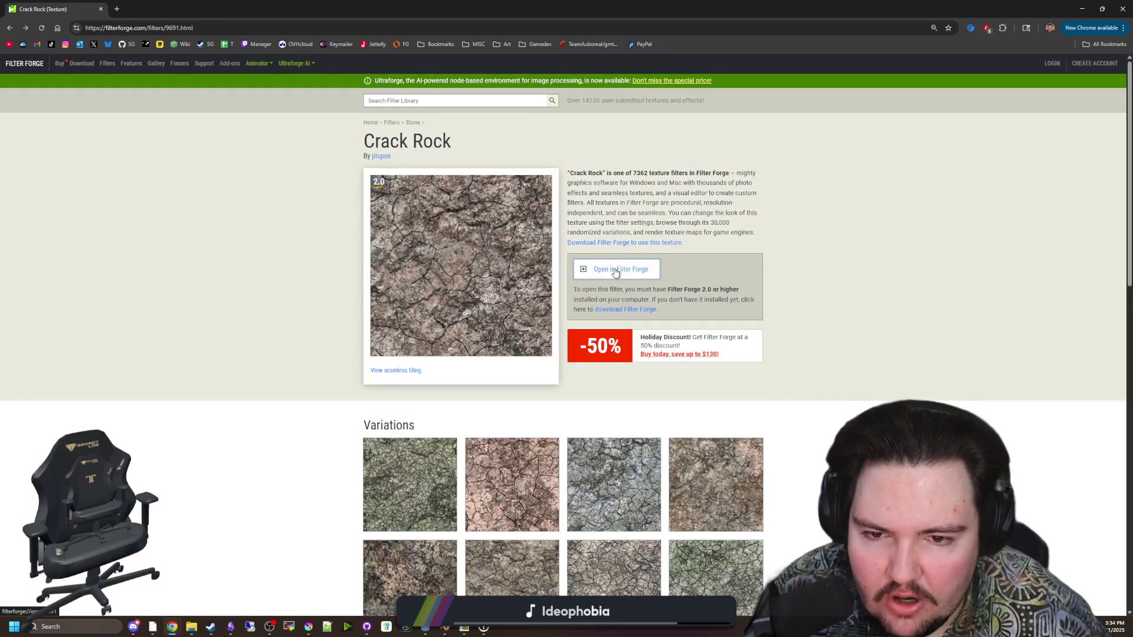
left_click(614, 272)
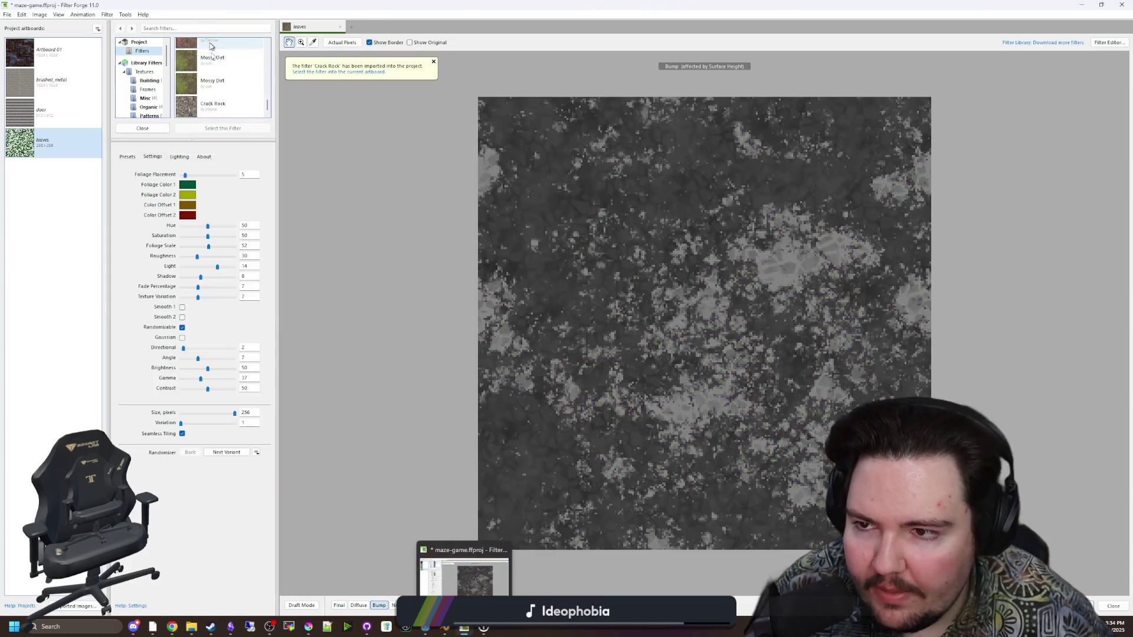
Apply Crack Rock to the leaves artboard with Crack Scale set to 26
left_click(218, 109)
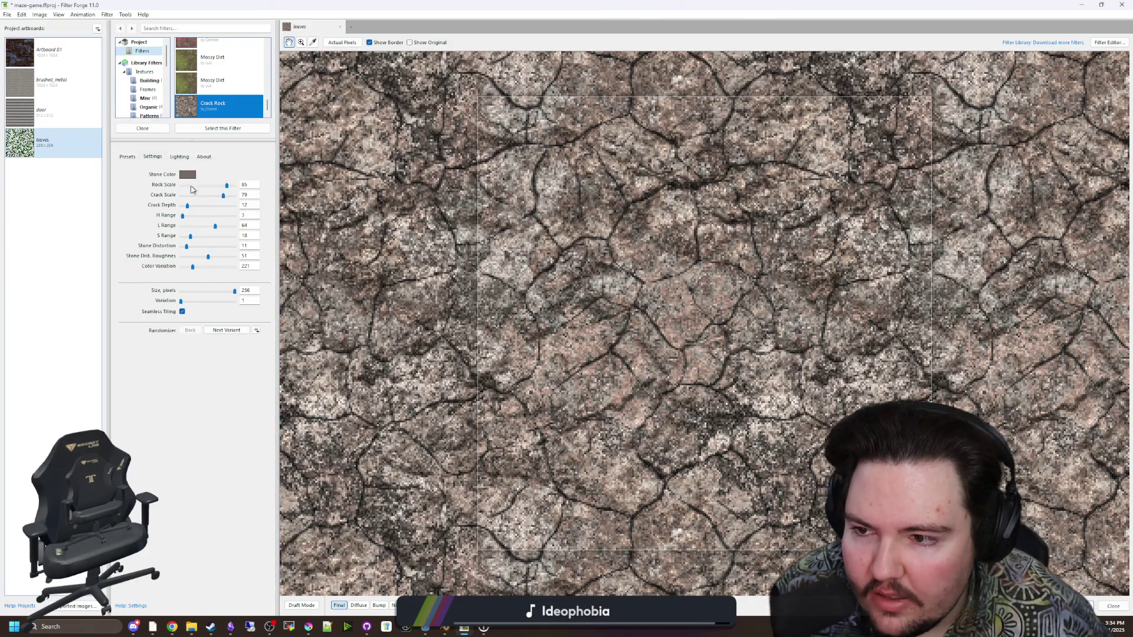
left_click(195, 195)
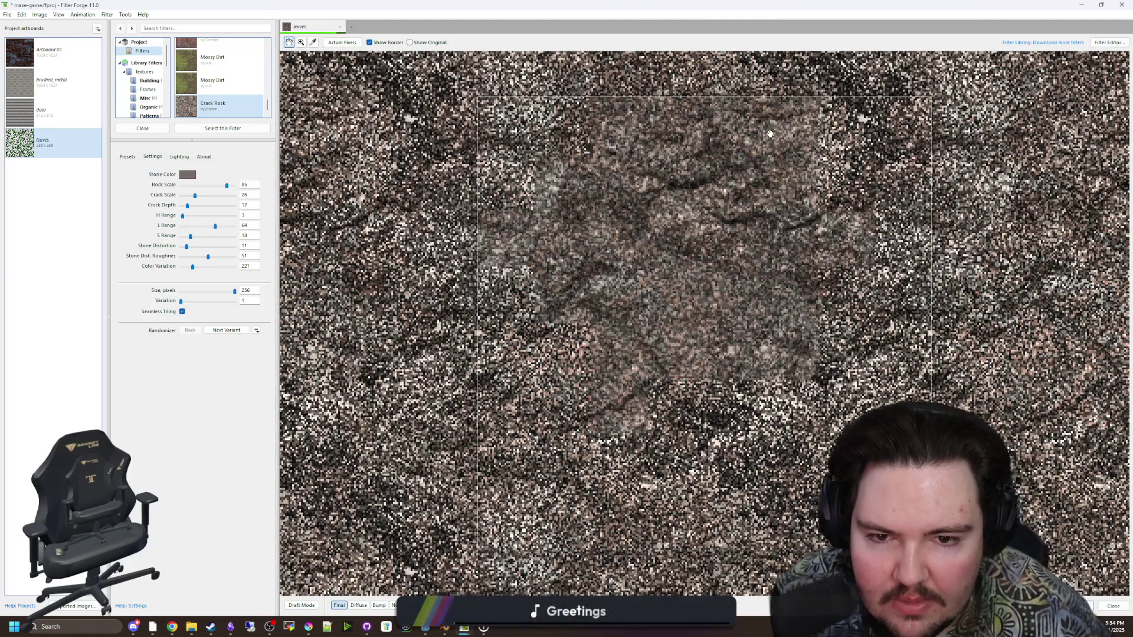
left_click_drag(717, 5, 550, 184)
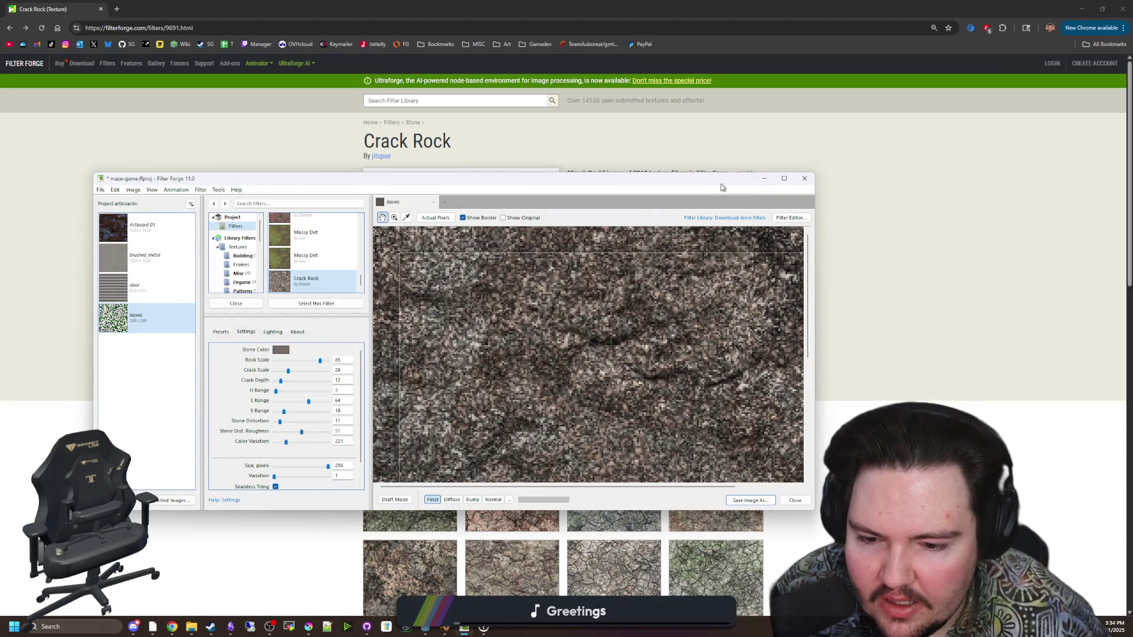
left_click_drag(722, 187, 779, 3)
Review the normal, bump and diffuse map previews, then return to Godot
left_click(394, 605)
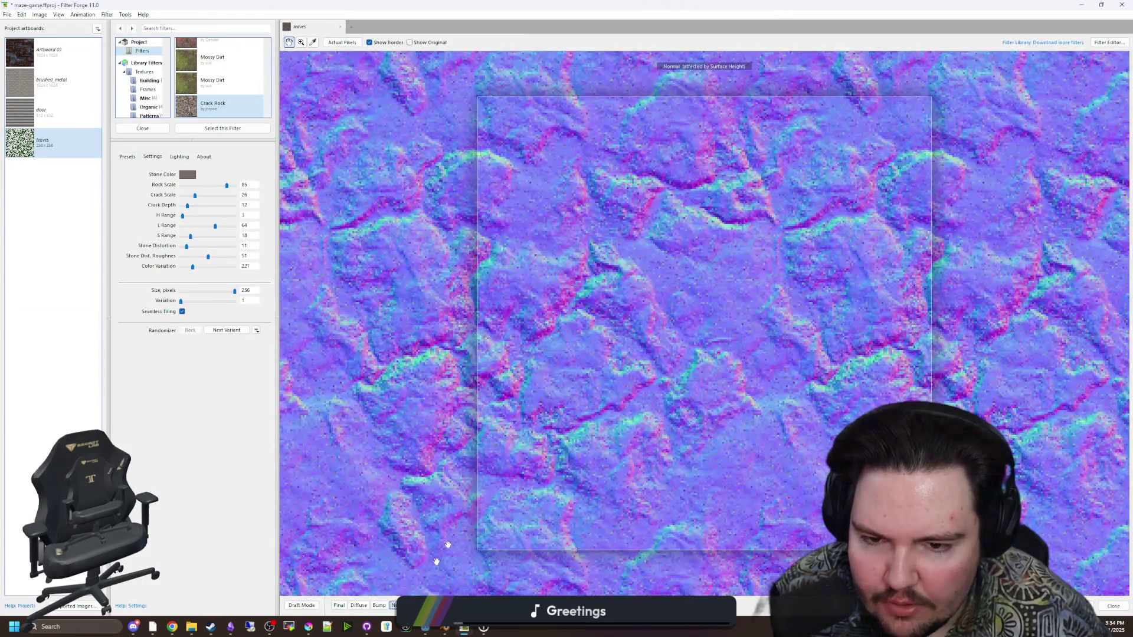
scroll(663, 362, "down", 5)
scroll(663, 362, "up", 5)
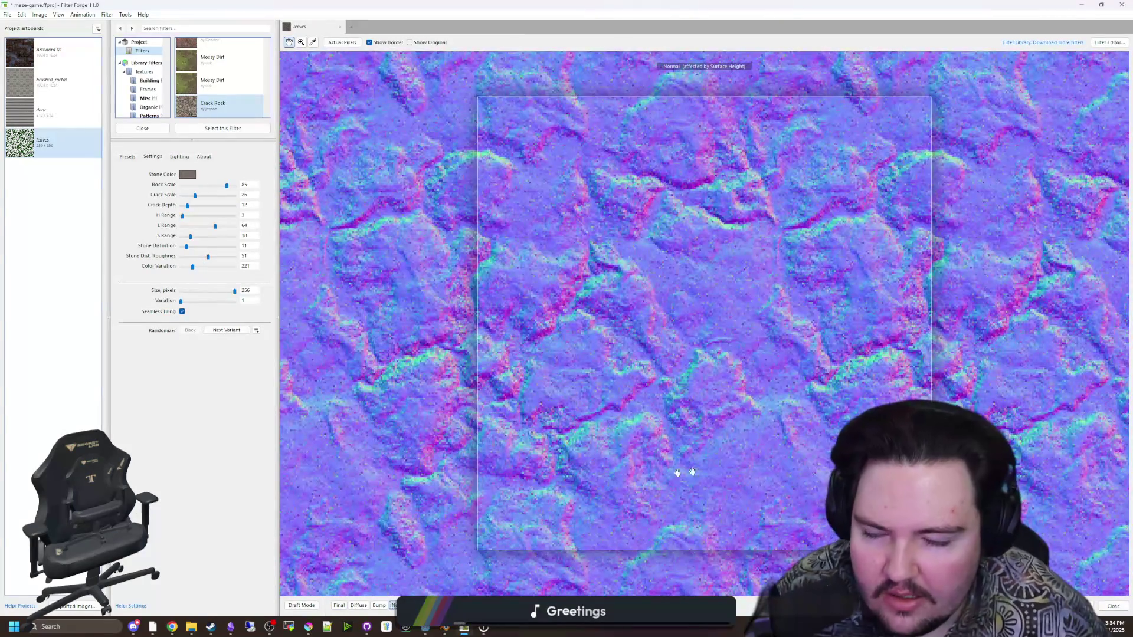
scroll(537, 436, "down", 2)
scroll(613, 433, "up", 2)
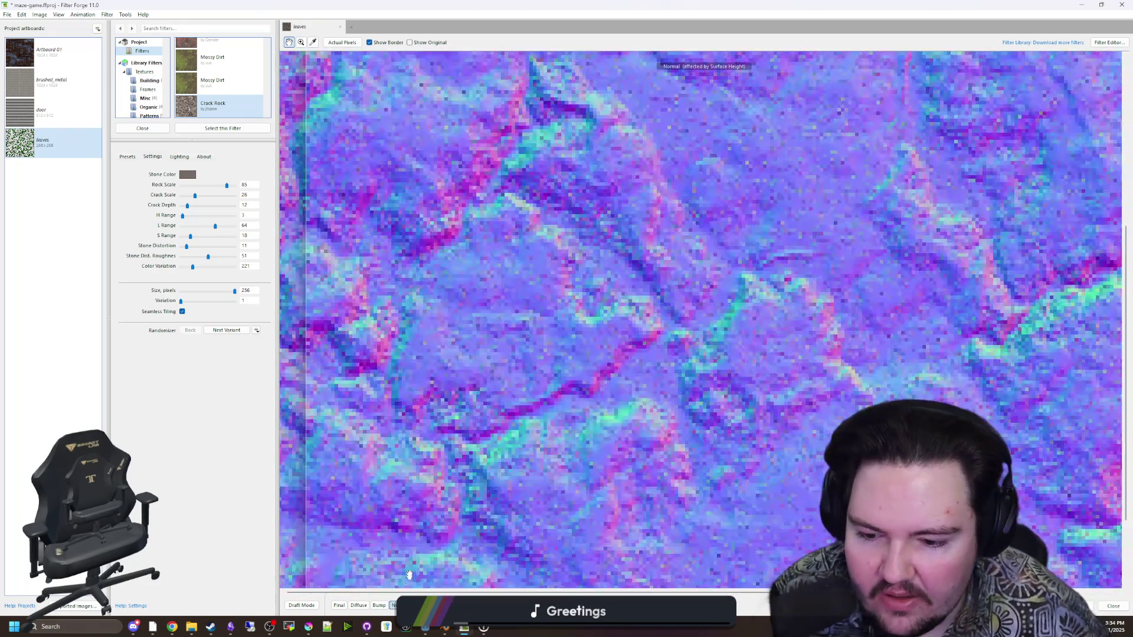
left_click(379, 606)
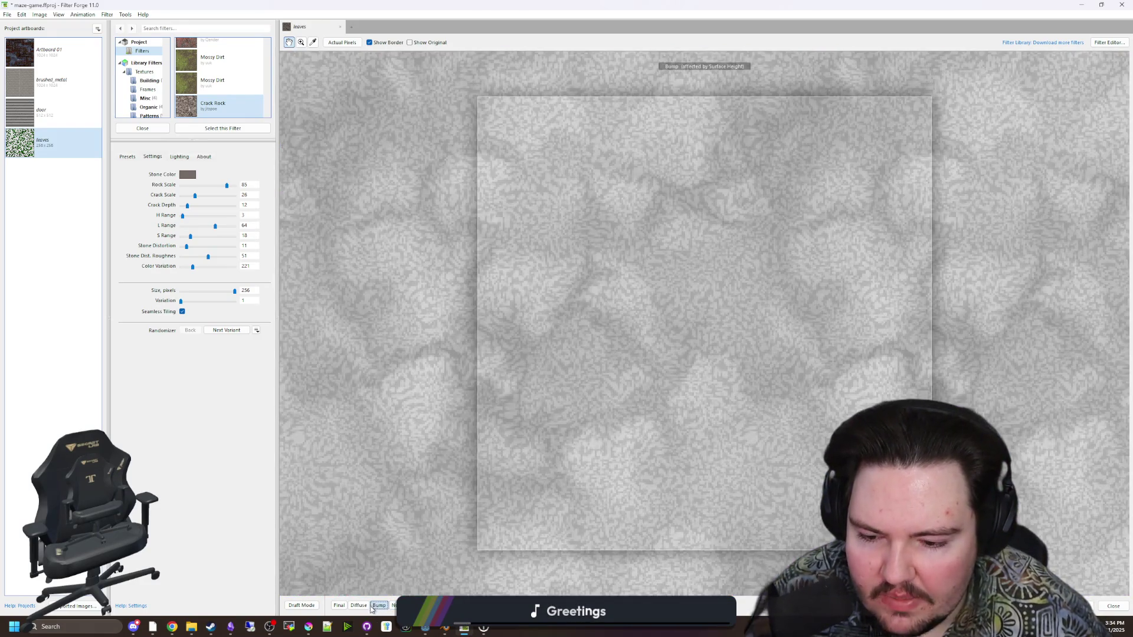
left_click(359, 606)
scroll(701, 309, "down", 6)
scroll(823, 178, "up", 4)
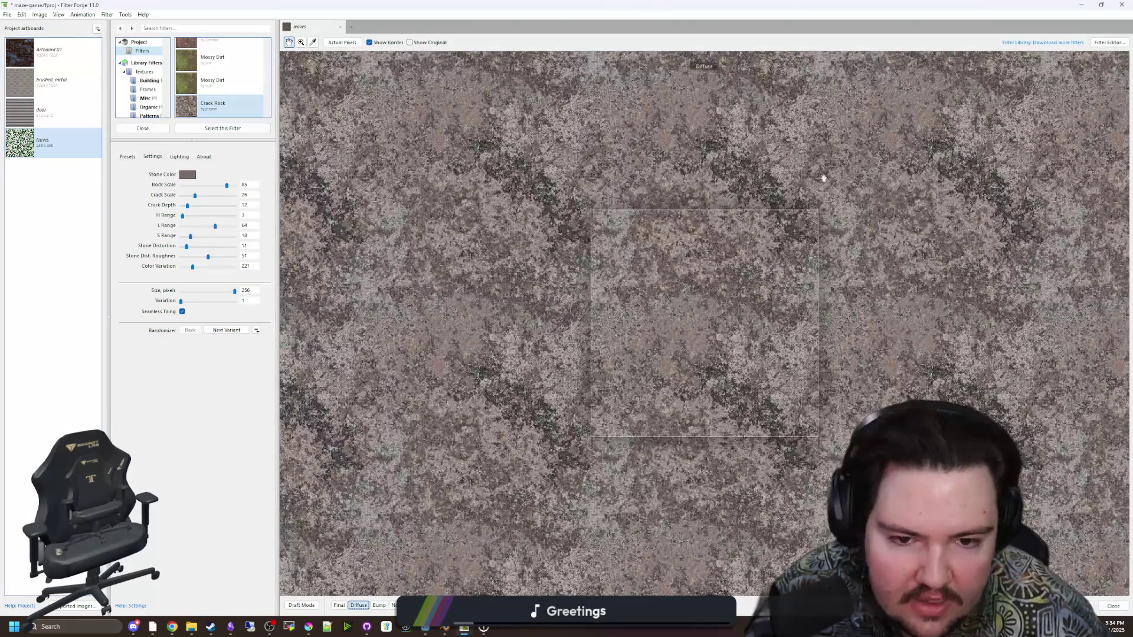
left_click(1081, 4)
left_click(1081, 6)
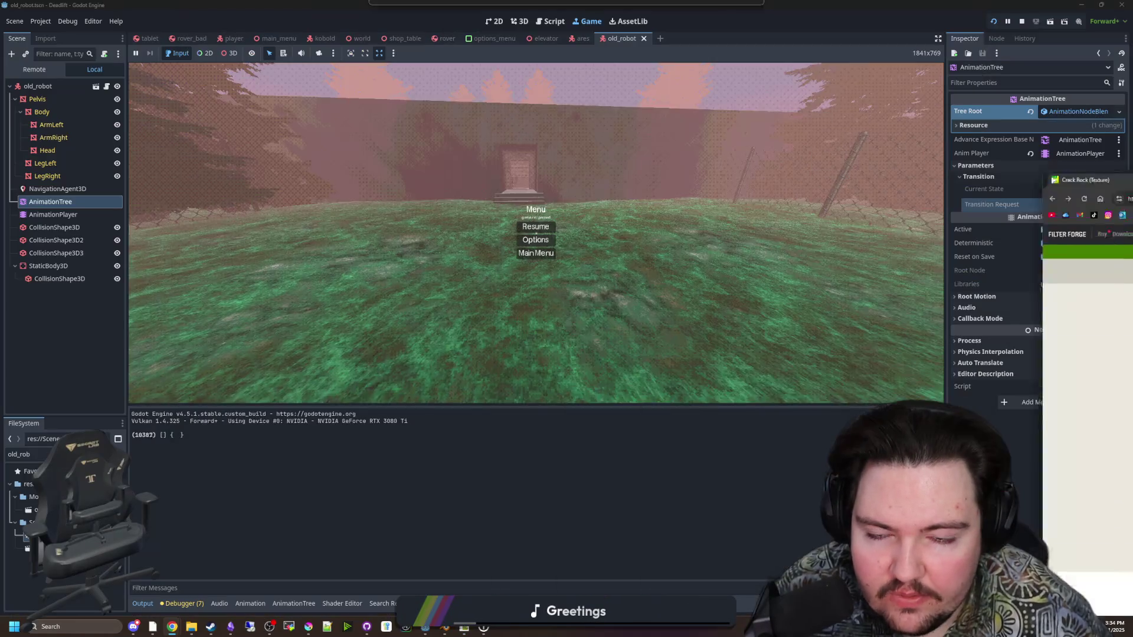
Walk through the door and up the stairs to the robots' desk, then pause the game
key("w")
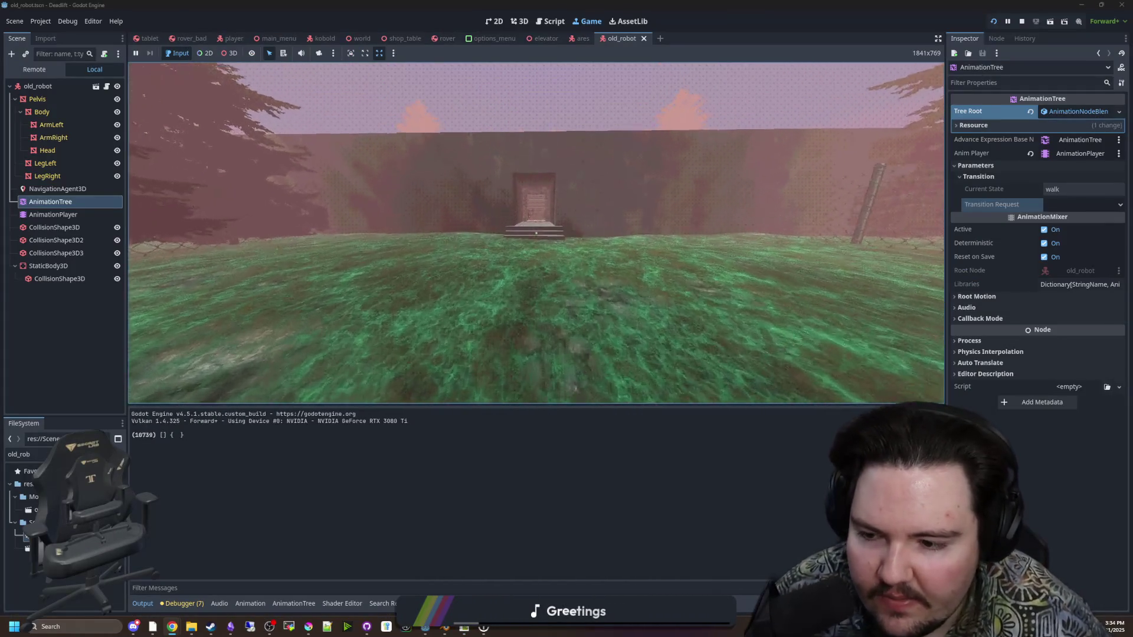
key("w")
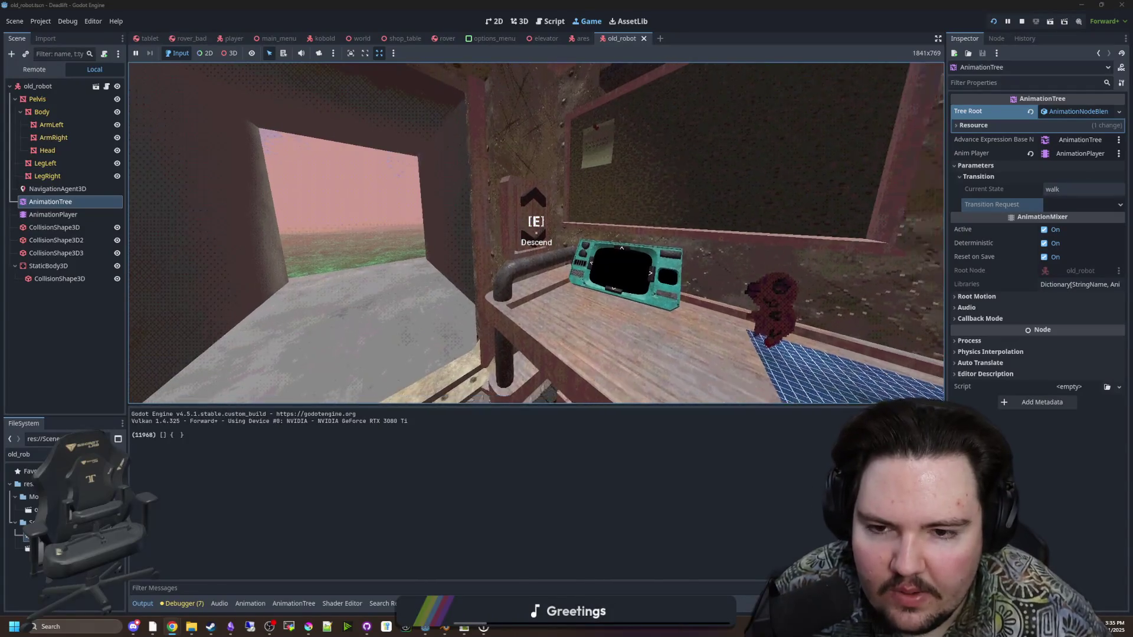
key("e")
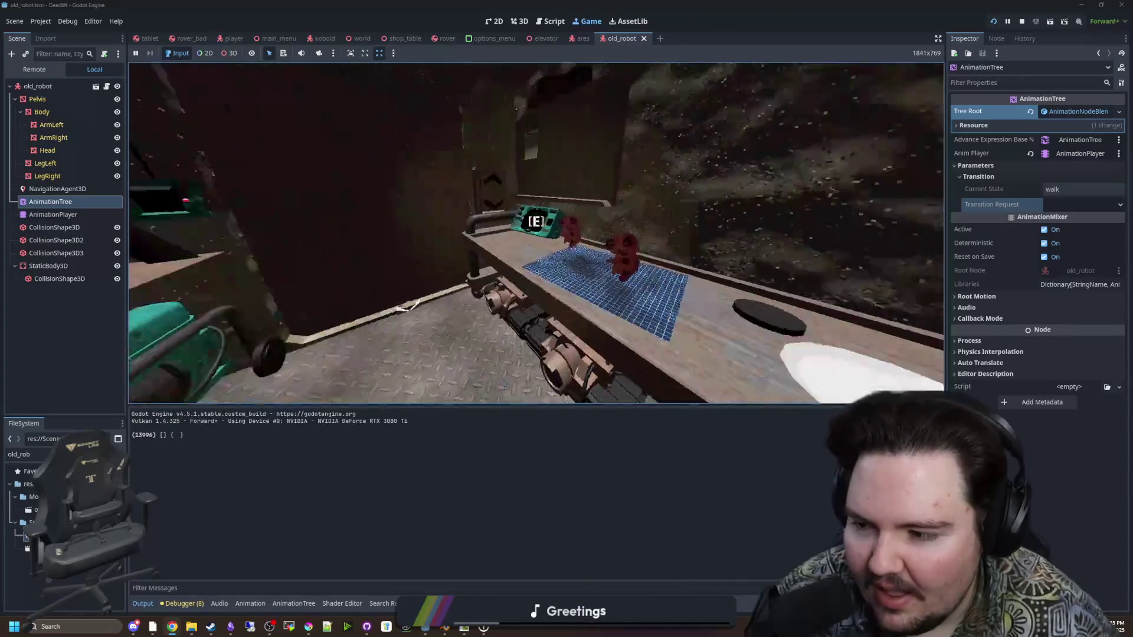
key("super")
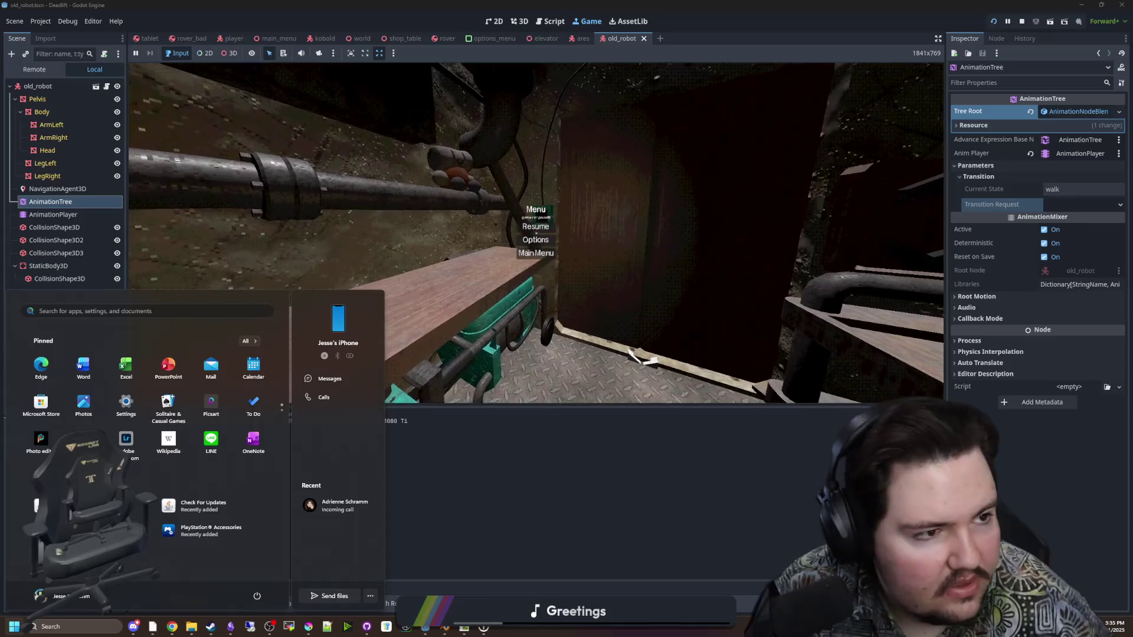
Search the web for 'freesound' in a new tab and open freesound.org
left_click(172, 627)
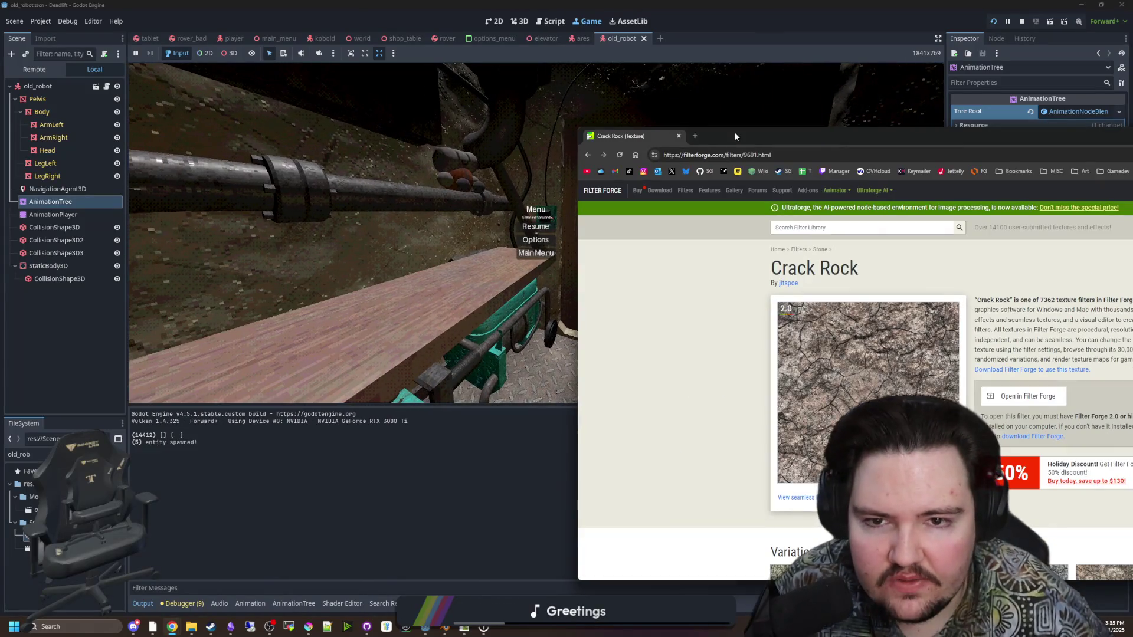
left_click(695, 135)
type("freesound")
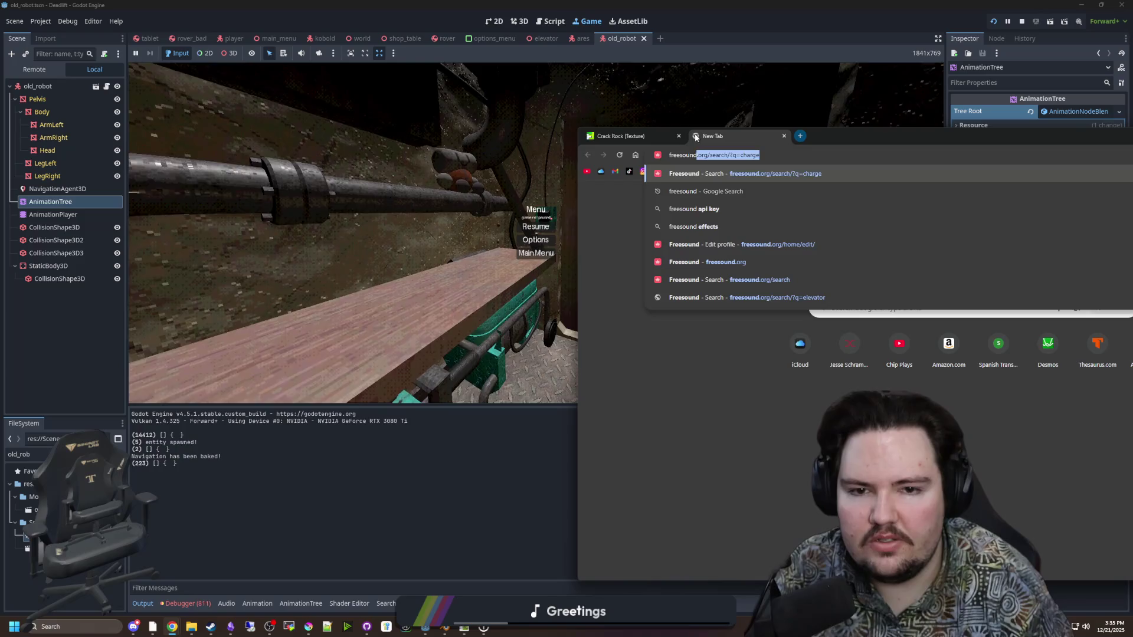
key("Delete")
key("Return")
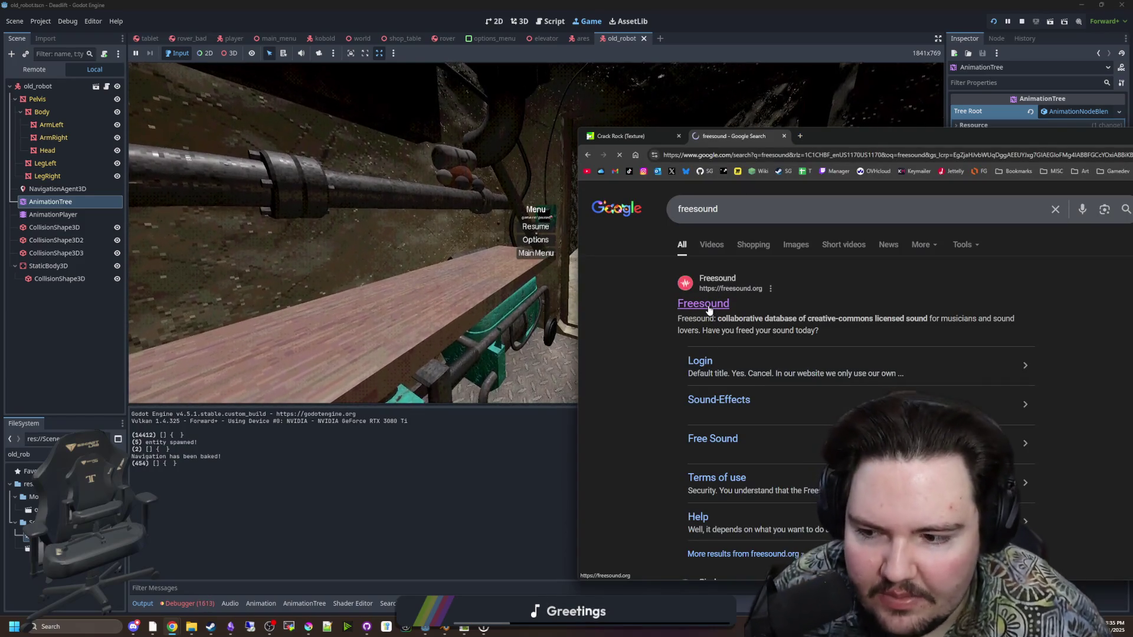
left_click(708, 307)
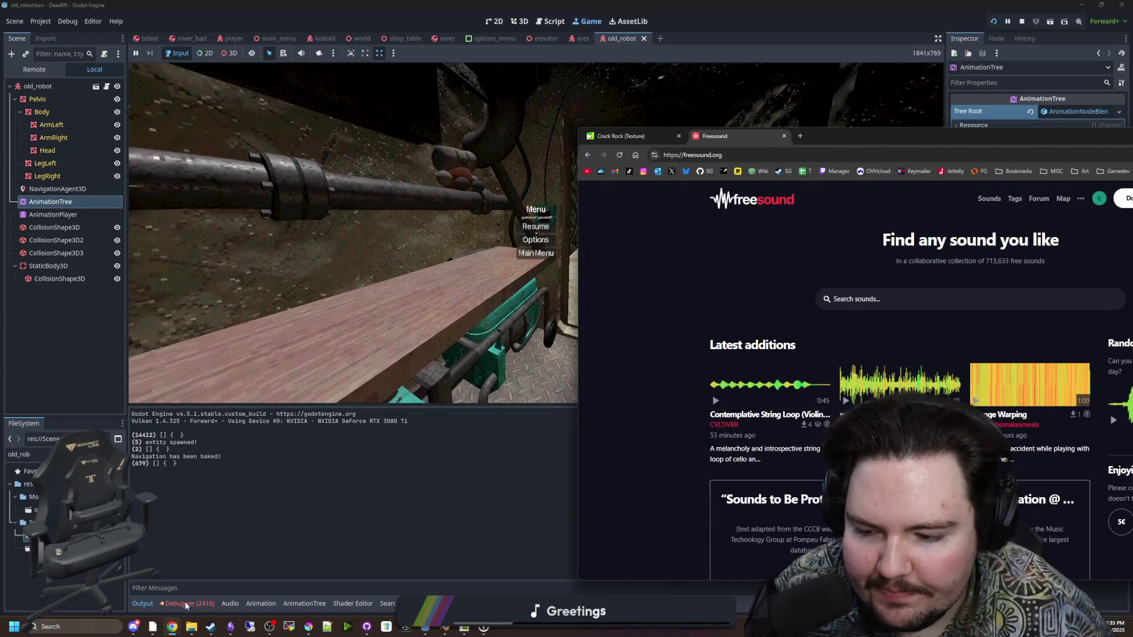
Review the CC0-filtered 'rock' sound results, then return to Godot
mouse_move(902, 136)
left_mouse_down()
mouse_move(869, 137)
mouse_move(552, 4)
left_mouse_up()
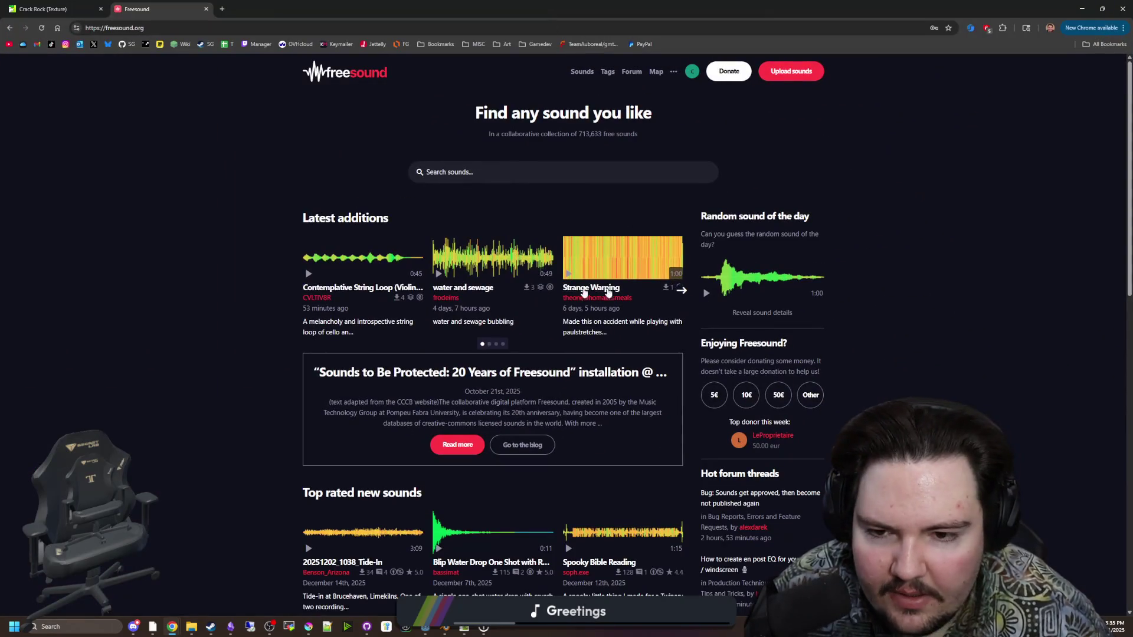
scroll(352, 274, "down", 3)
scroll(437, 390, "up", 3)
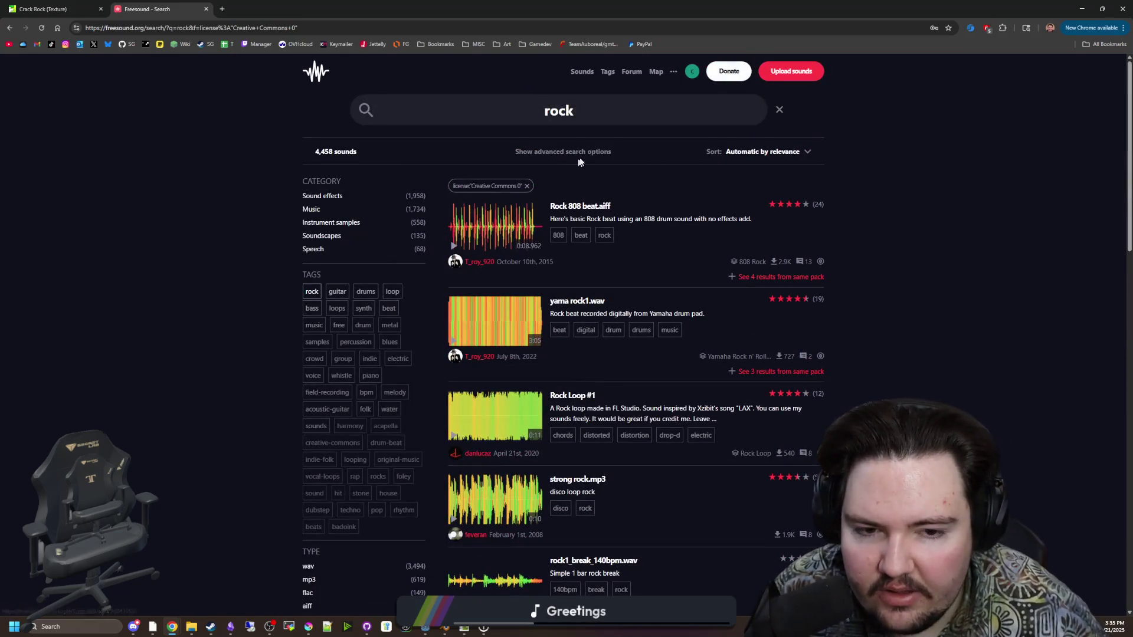
key("alt+Tab")
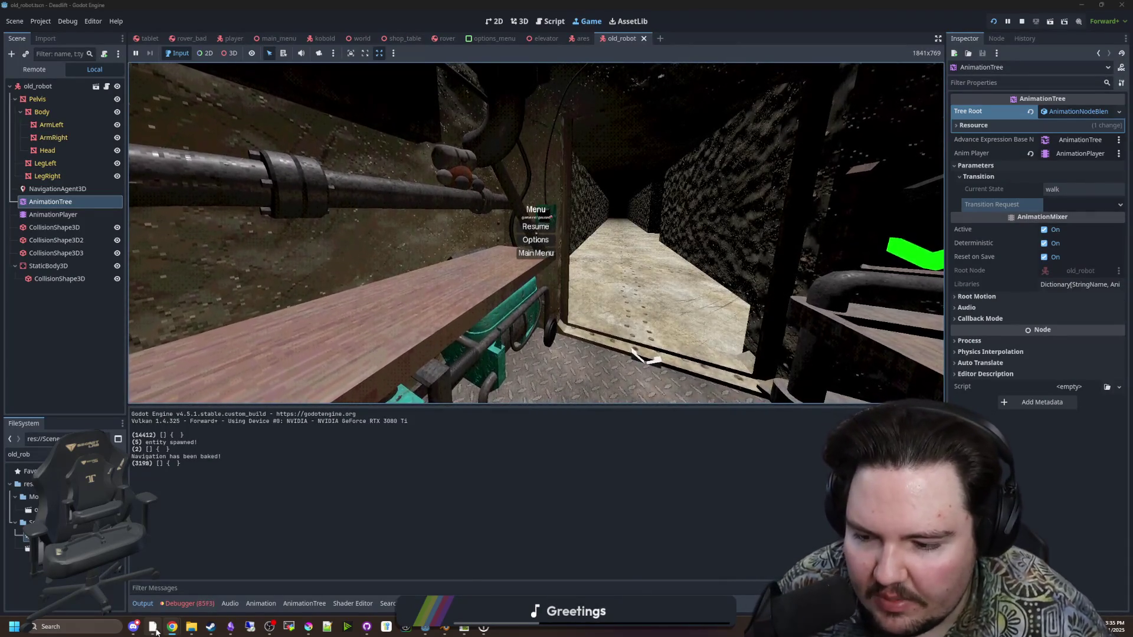
Resume the game, walk down the corridor to the fallen robot, then reopen old_robot.gd
mouse_move(161, 600)
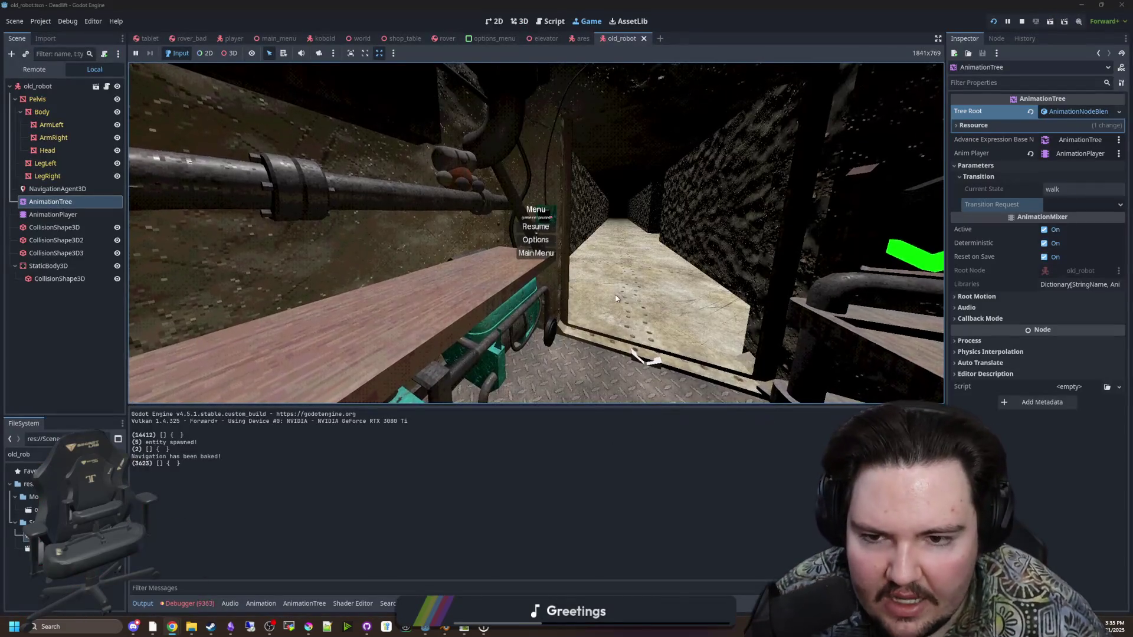
key("Escape")
key("w")
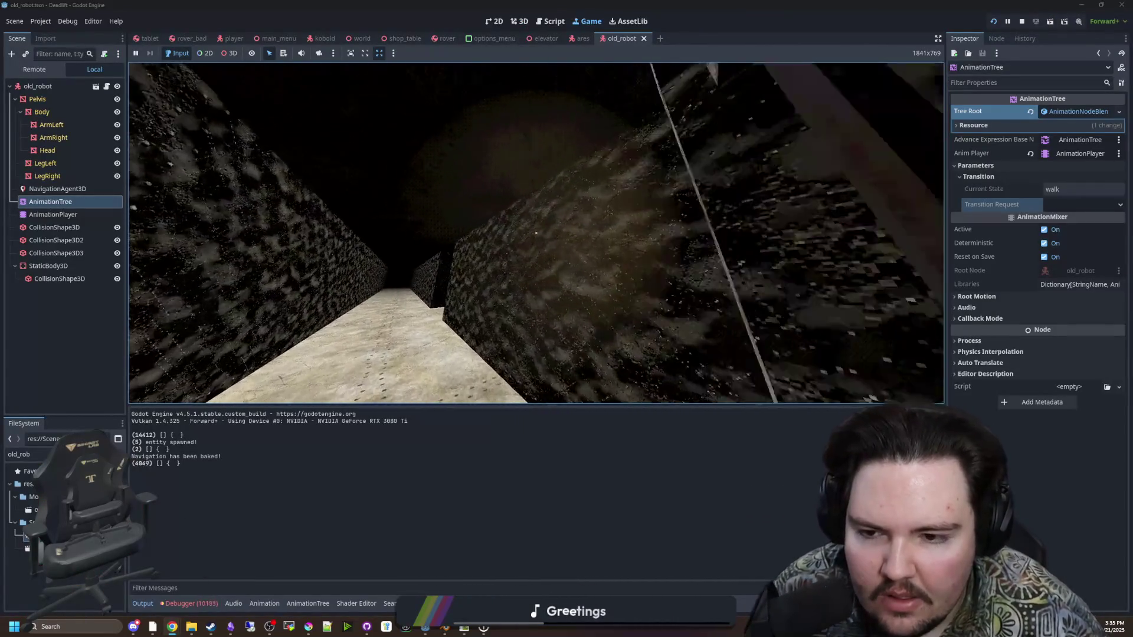
key("w")
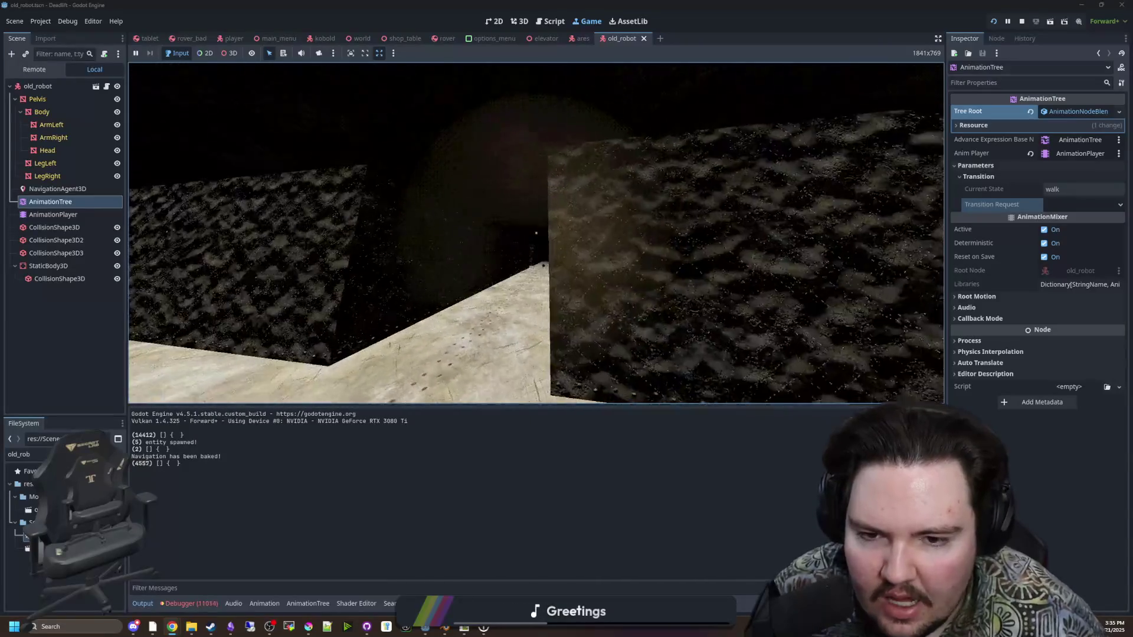
key("super")
key("super")
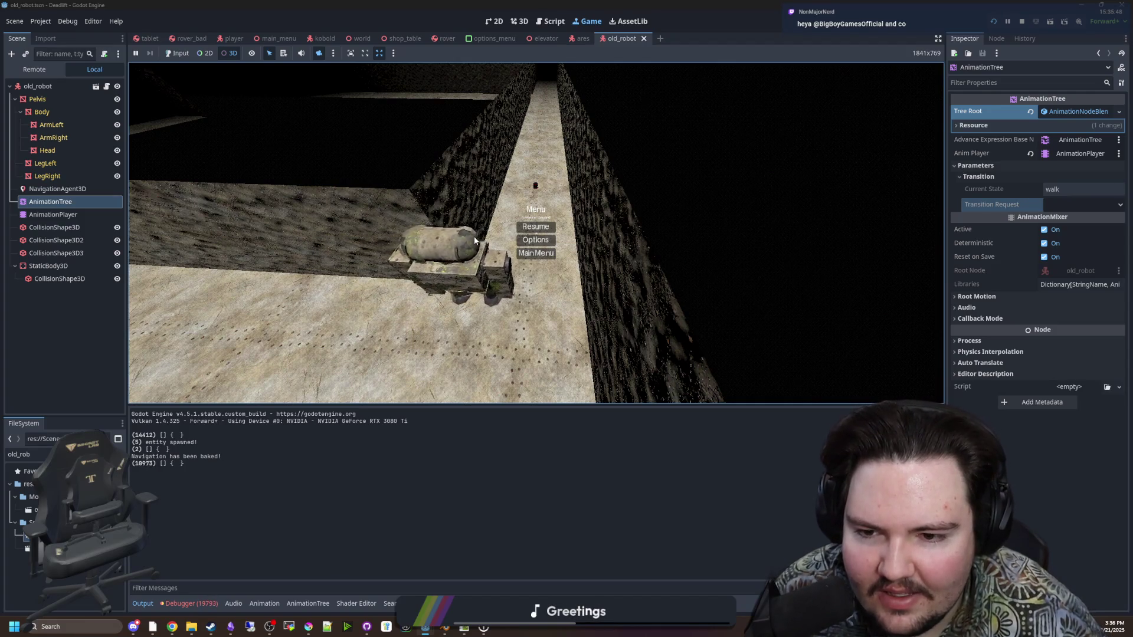
left_click(107, 86)
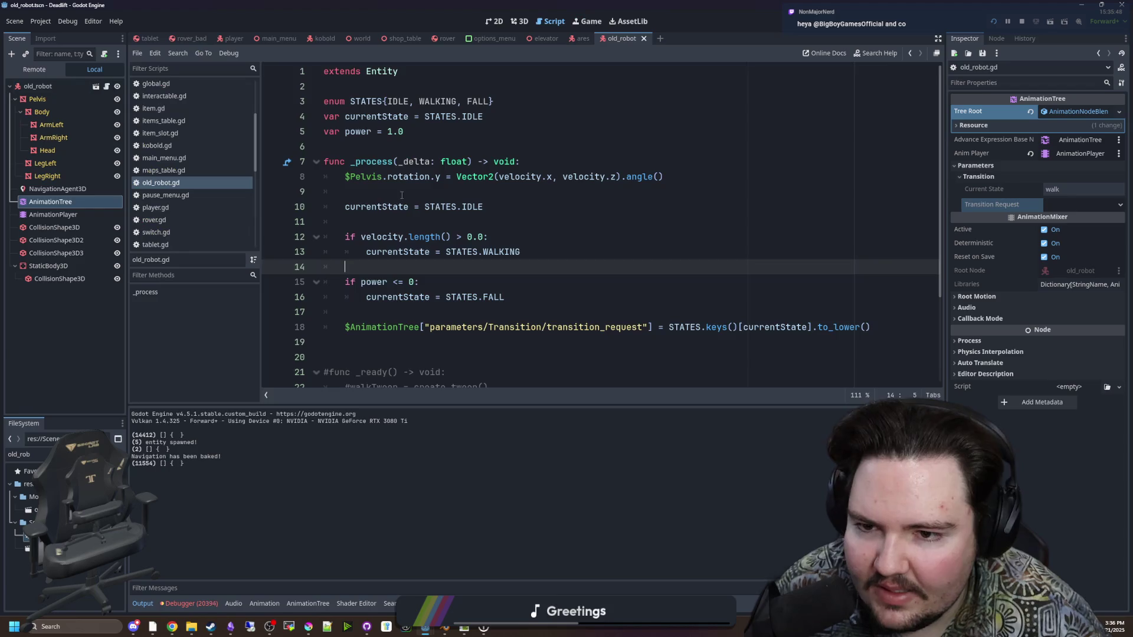
Check the debugger's list of runtime errors for old_robot.gd
left_click(445, 233)
left_click(386, 193)
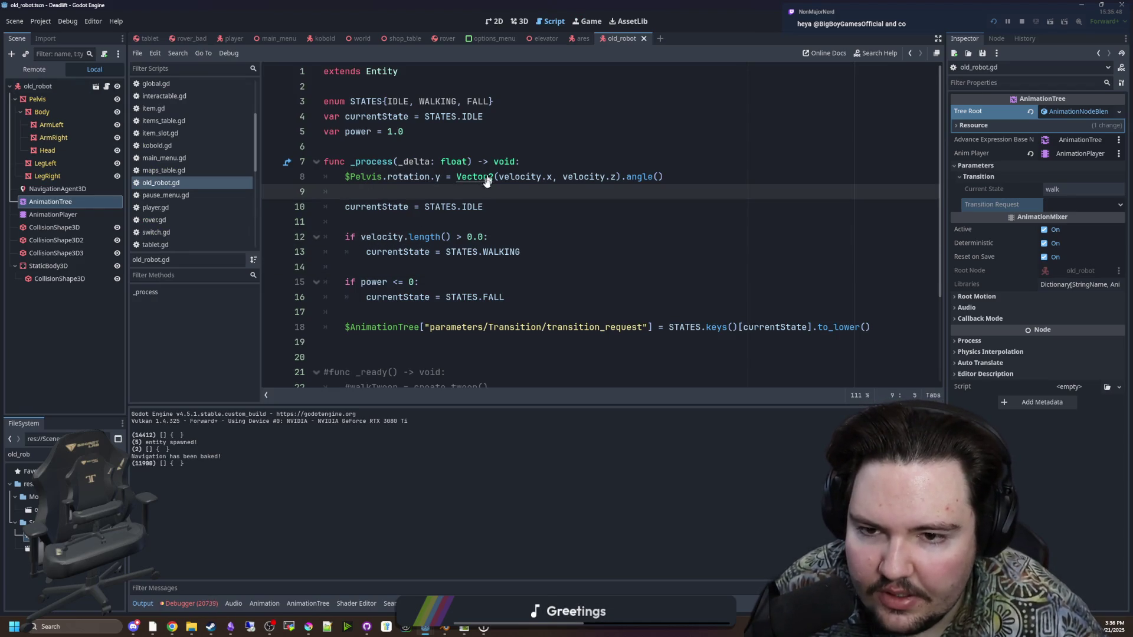
left_click(190, 604)
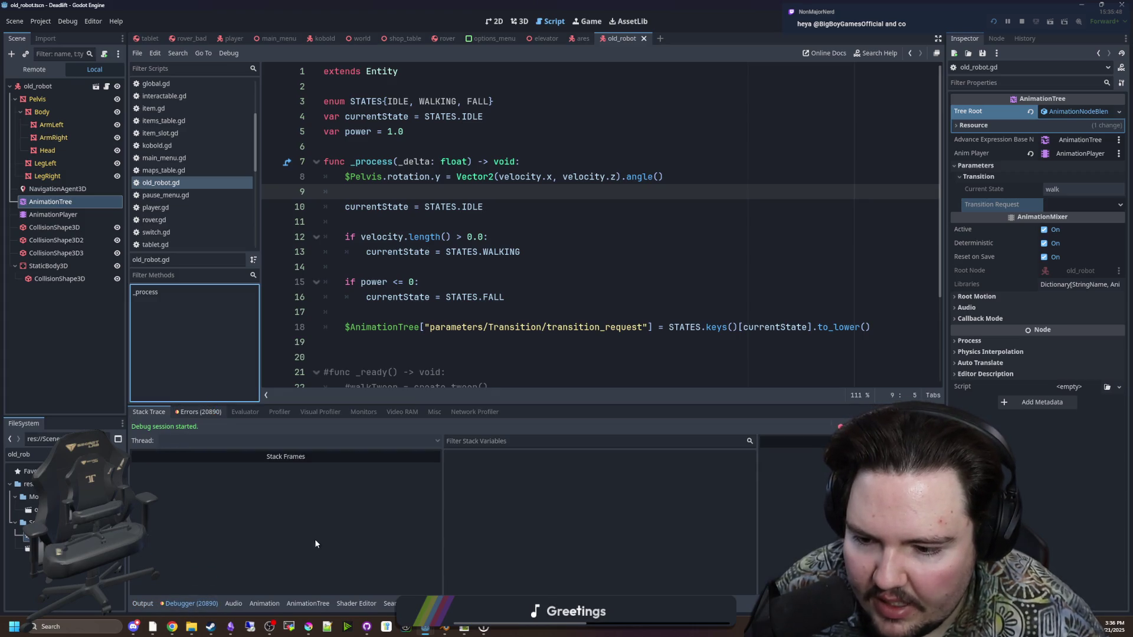
left_click(200, 412)
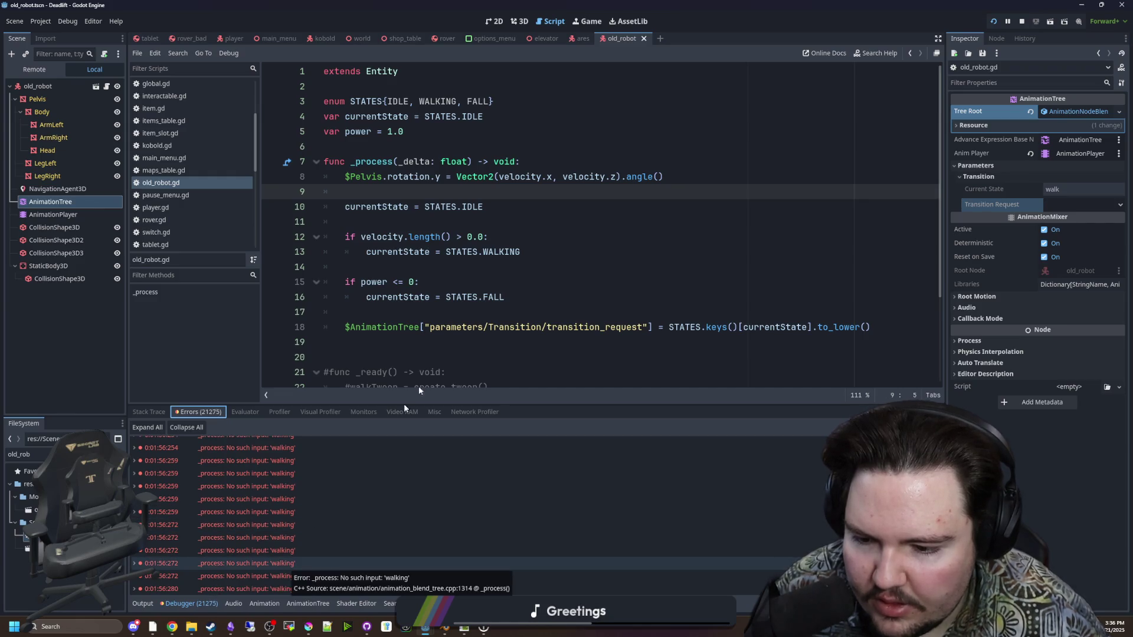
Rename WALKING to WALK in the enum and on line 13, stop the game, and save
left_click(455, 282)
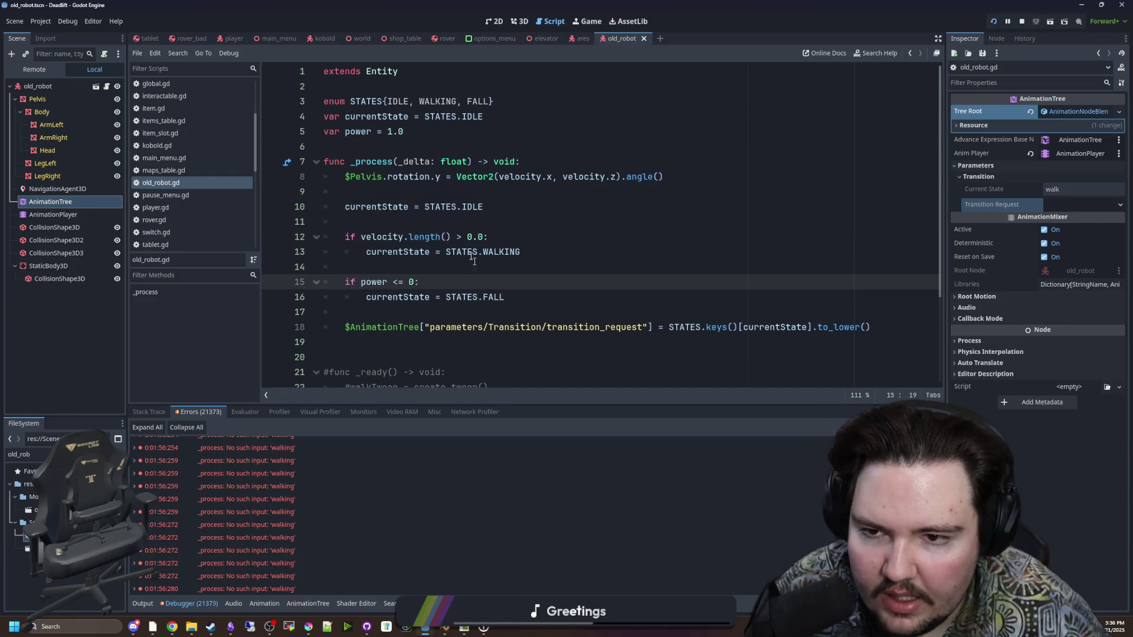
left_click(459, 101)
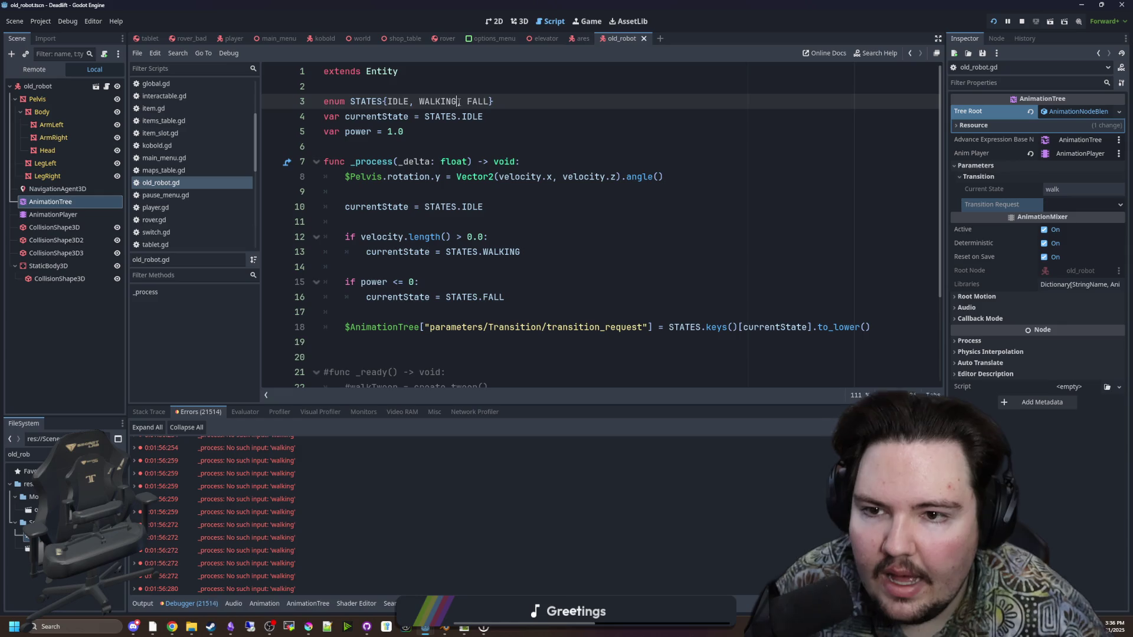
left_click(567, 89)
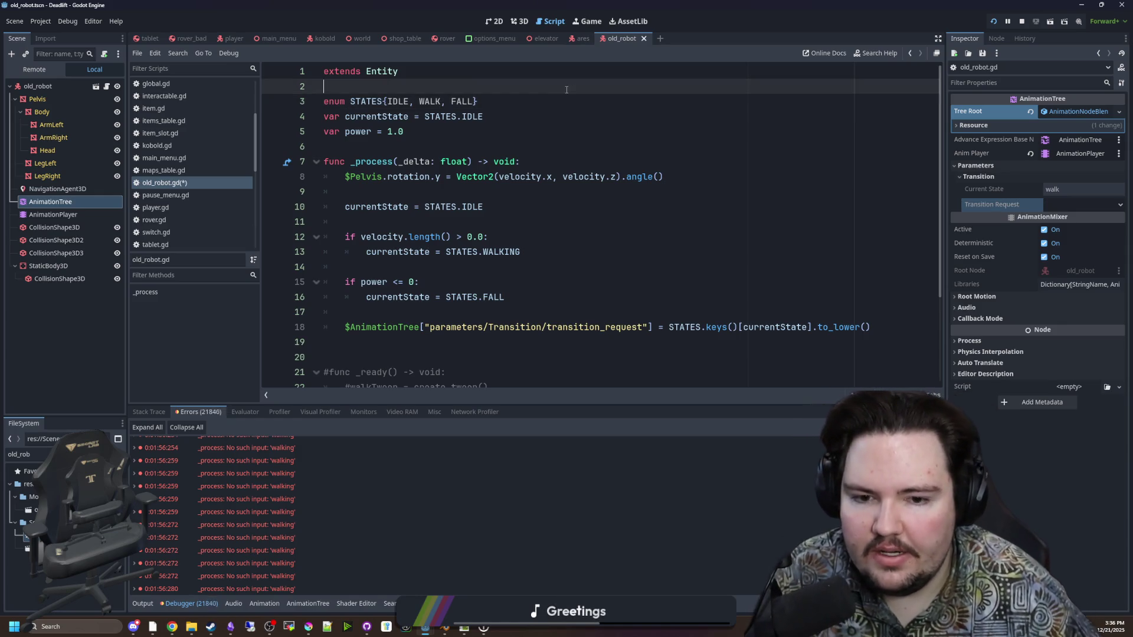
left_click(1024, 21)
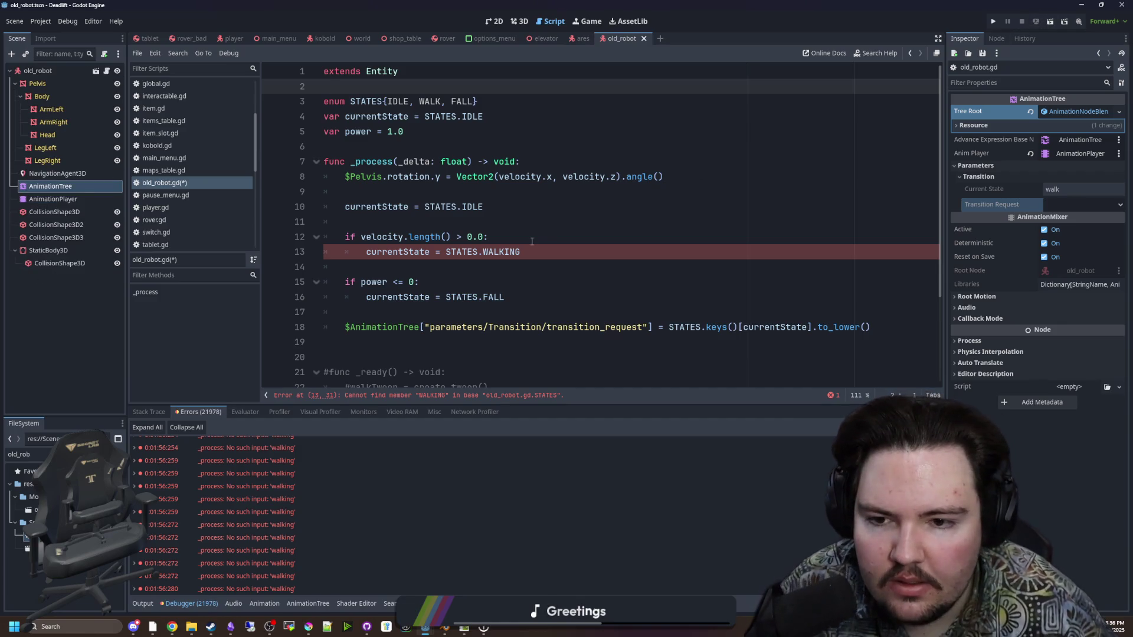
left_click(540, 251)
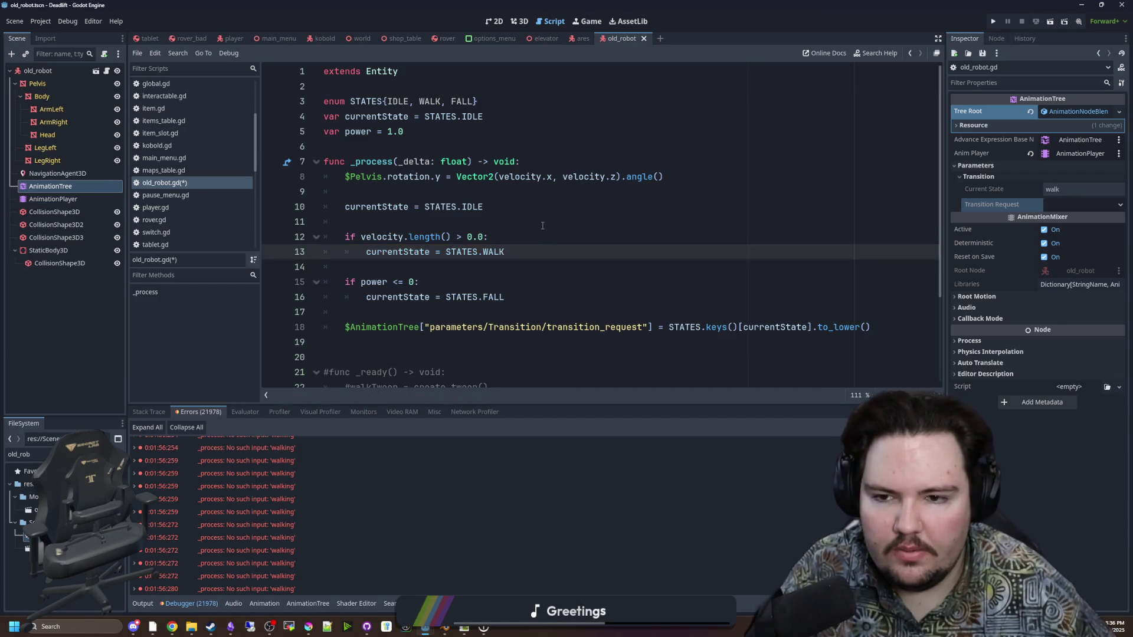
left_click(513, 222)
key("ctrl+s")
left_click(488, 193)
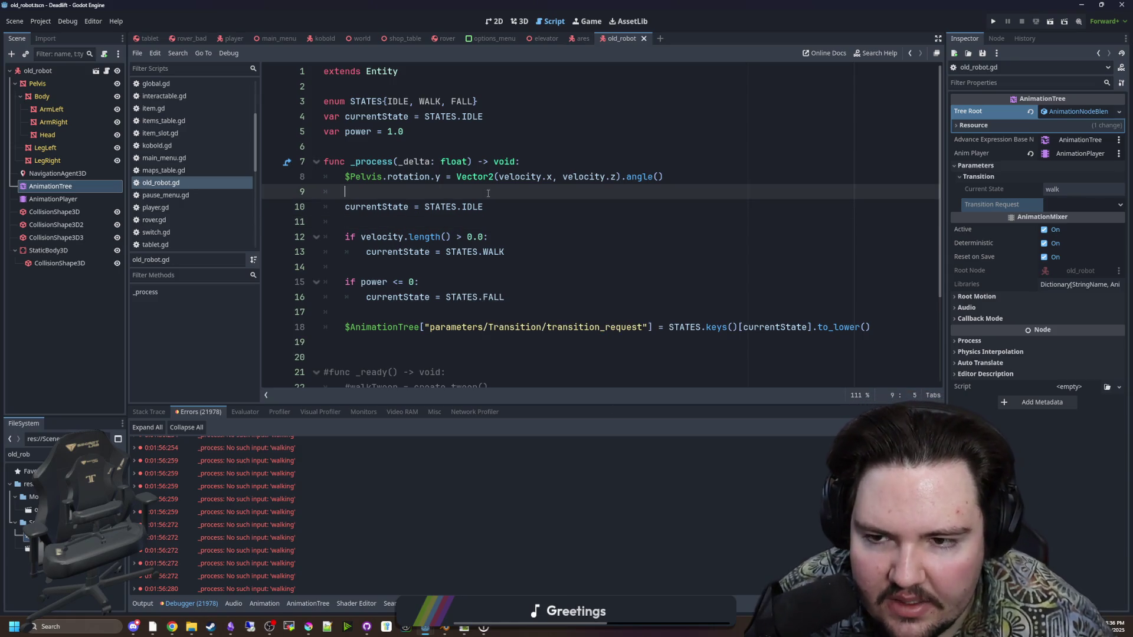
left_click(76, 85)
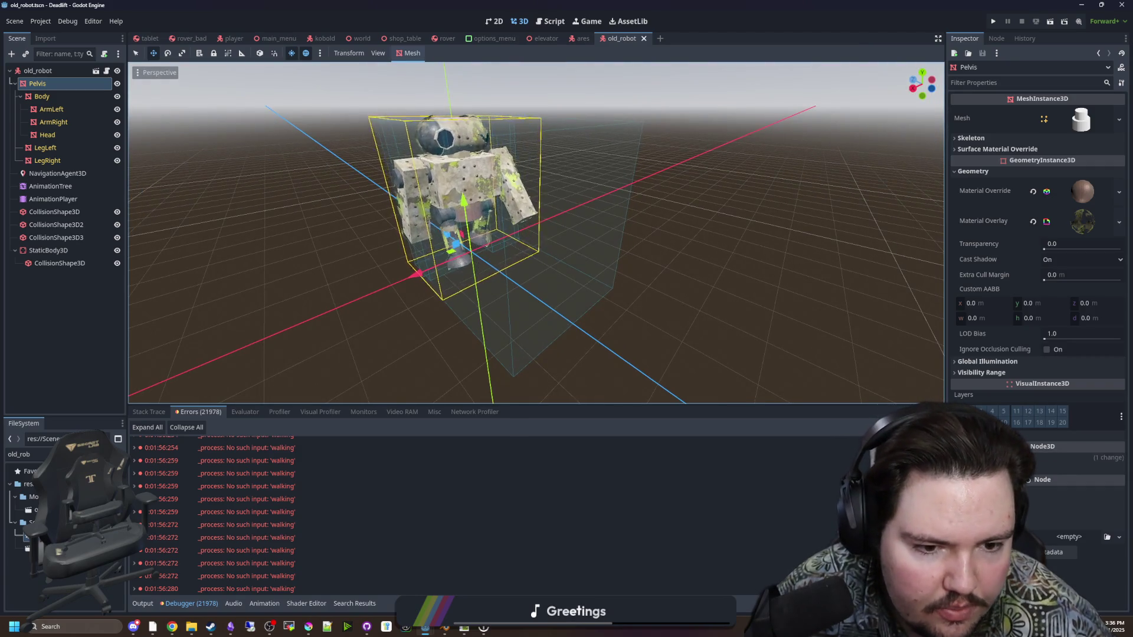
Drag the Pelvis rotation value until the robot stands upright, then reopen old_robot's script
left_click(1036, 506)
mouse_move(1036, 506)
left_mouse_down()
mouse_move(1056, 506)
mouse_move(1020, 518)
mouse_move(1036, 517)
left_mouse_up()
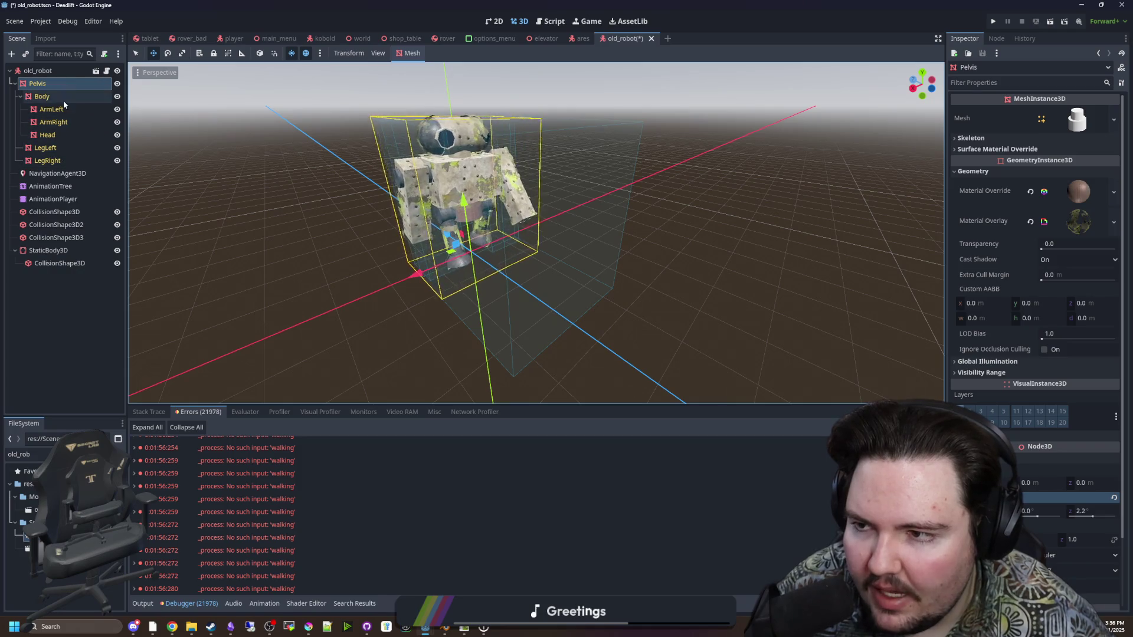
left_click(121, 69)
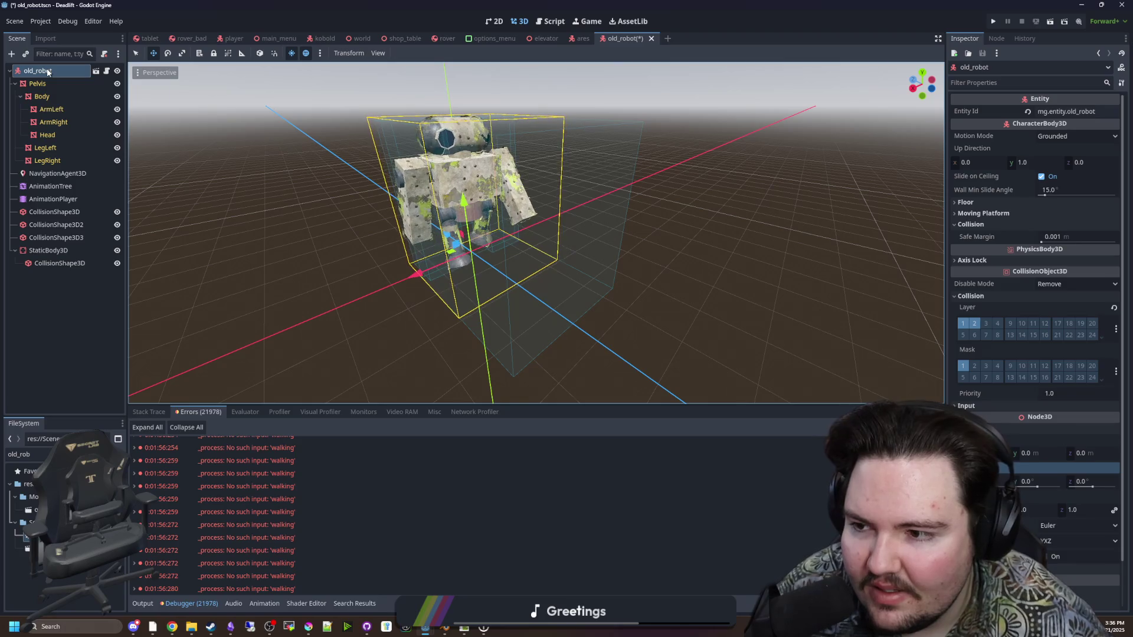
left_click(62, 318)
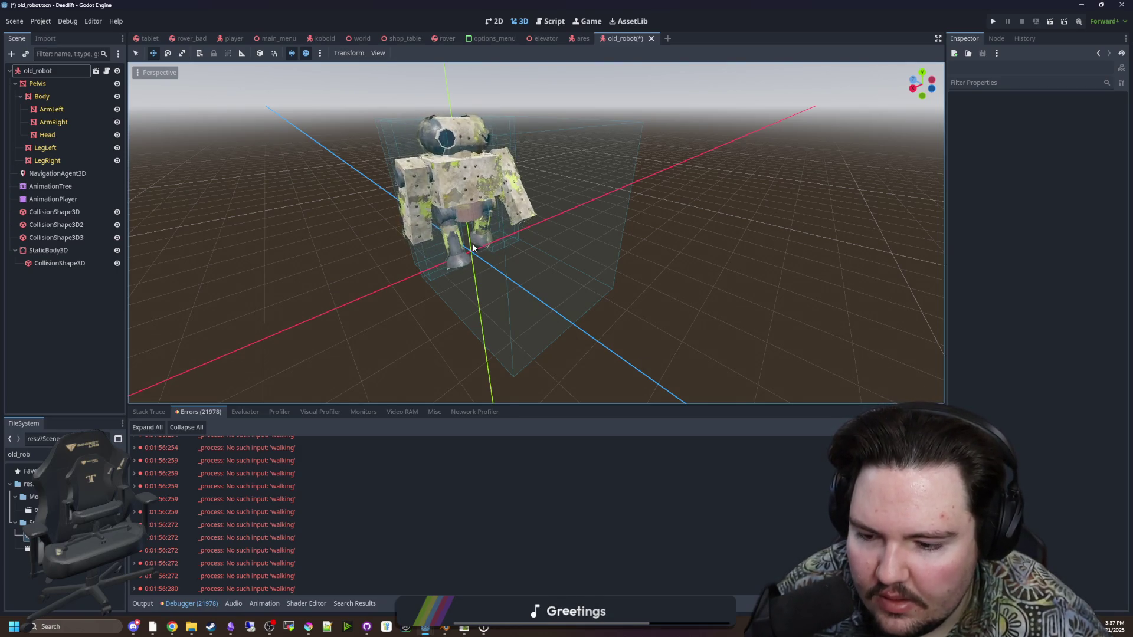
left_click(107, 71)
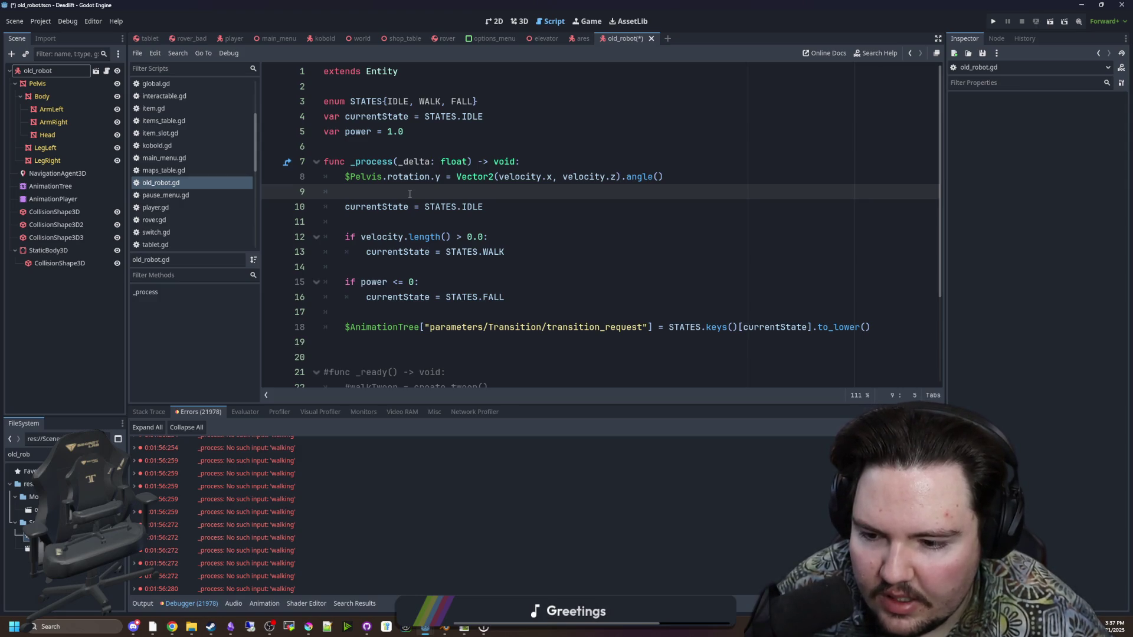
Comment out the Pelvis rotation line 8 in old_robot.gd and save the script
scroll(414, 192, "down", 3)
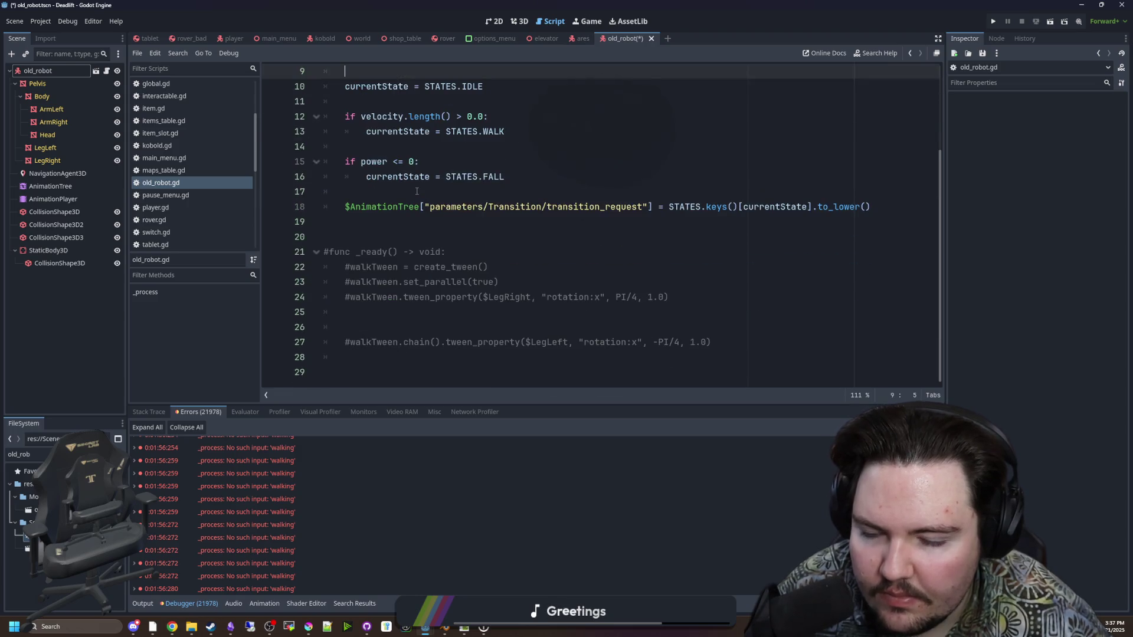
scroll(416, 191, "up", 3)
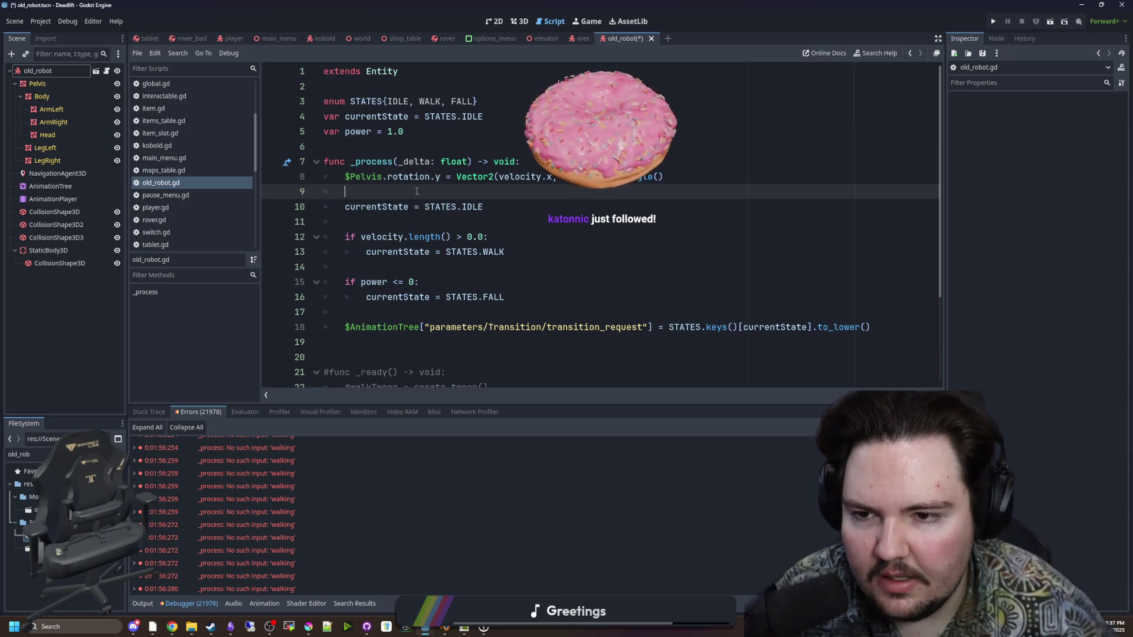
key("Up")
key("ctrl+k")
left_click(371, 152)
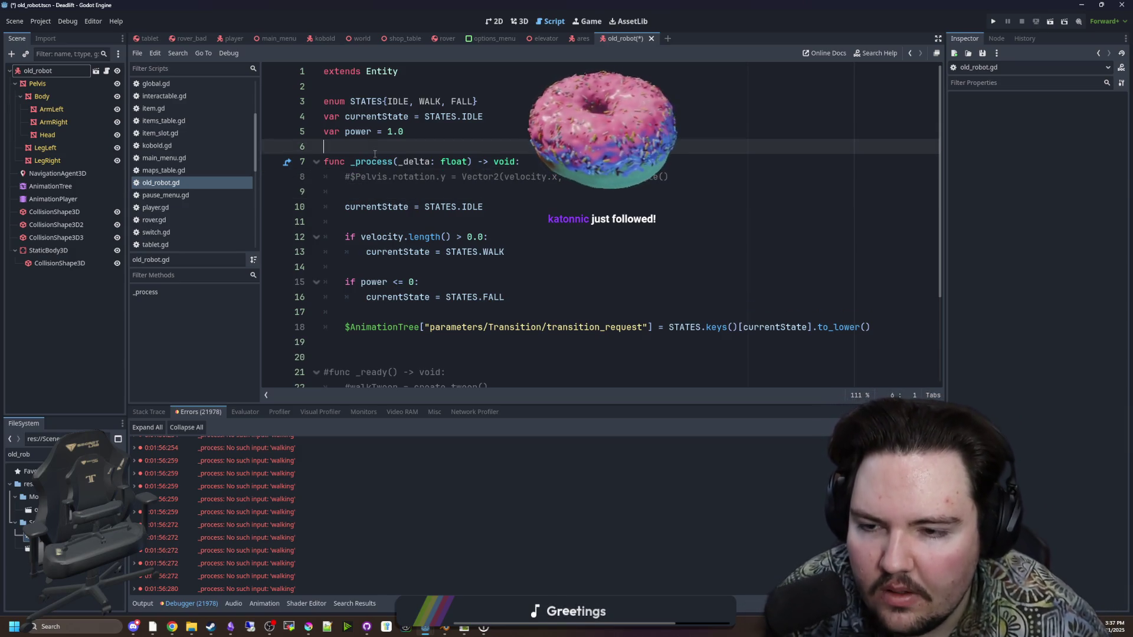
key("ctrl+s")
Open the parent entity.gd and scroll down to its _physics_process velocity code
left_click(377, 70, "ctrl")
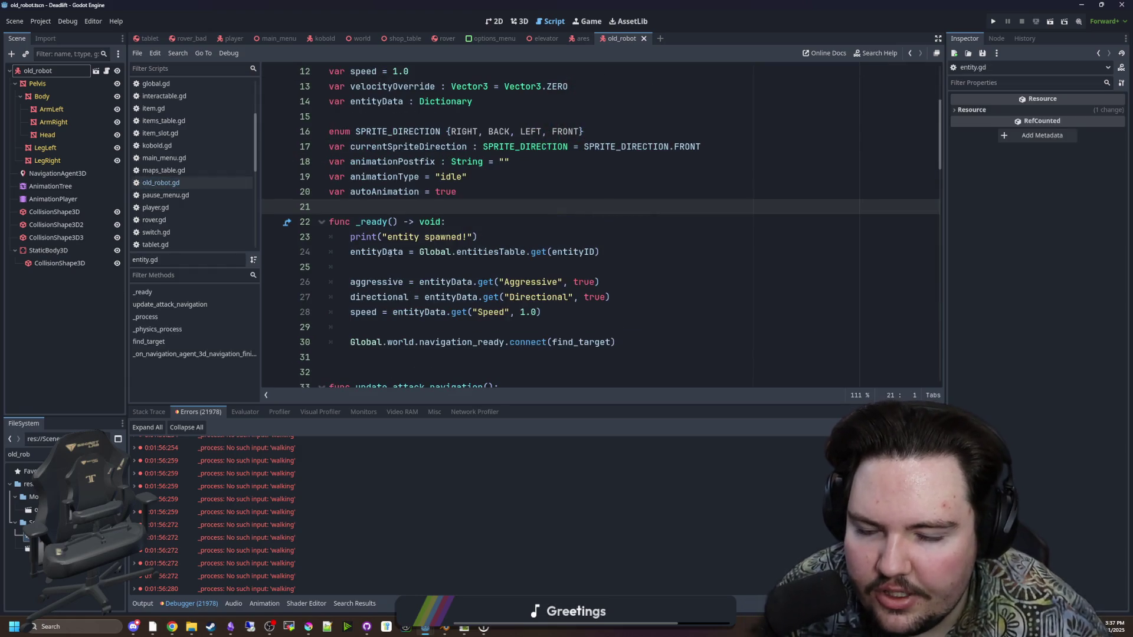
scroll(390, 252, "down", 9)
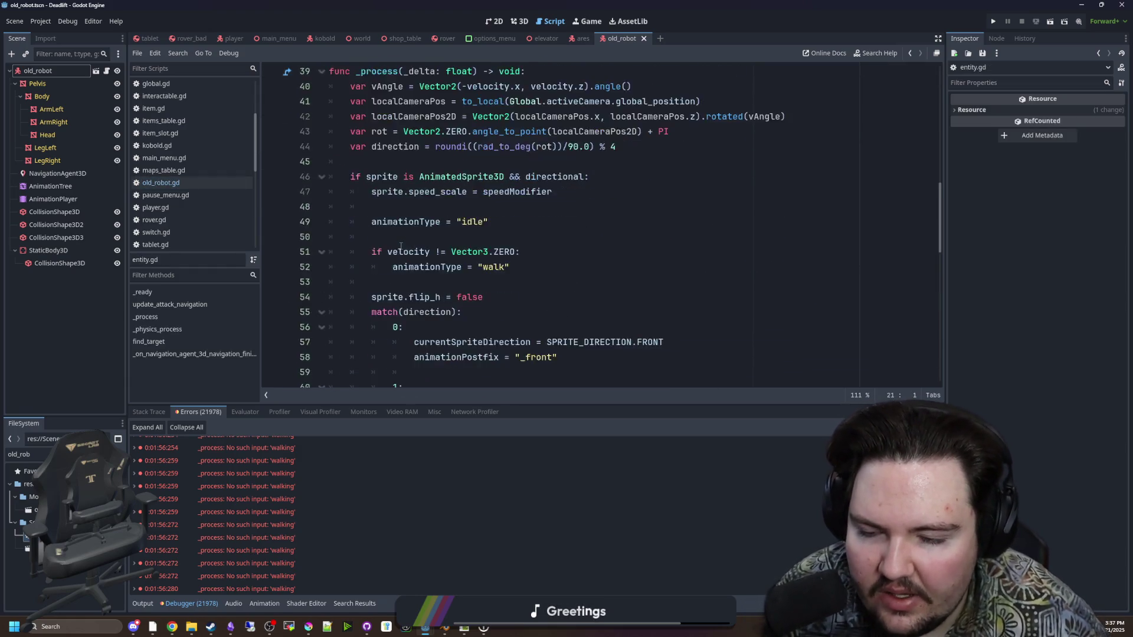
scroll(401, 245, "down", 8)
left_click(432, 223)
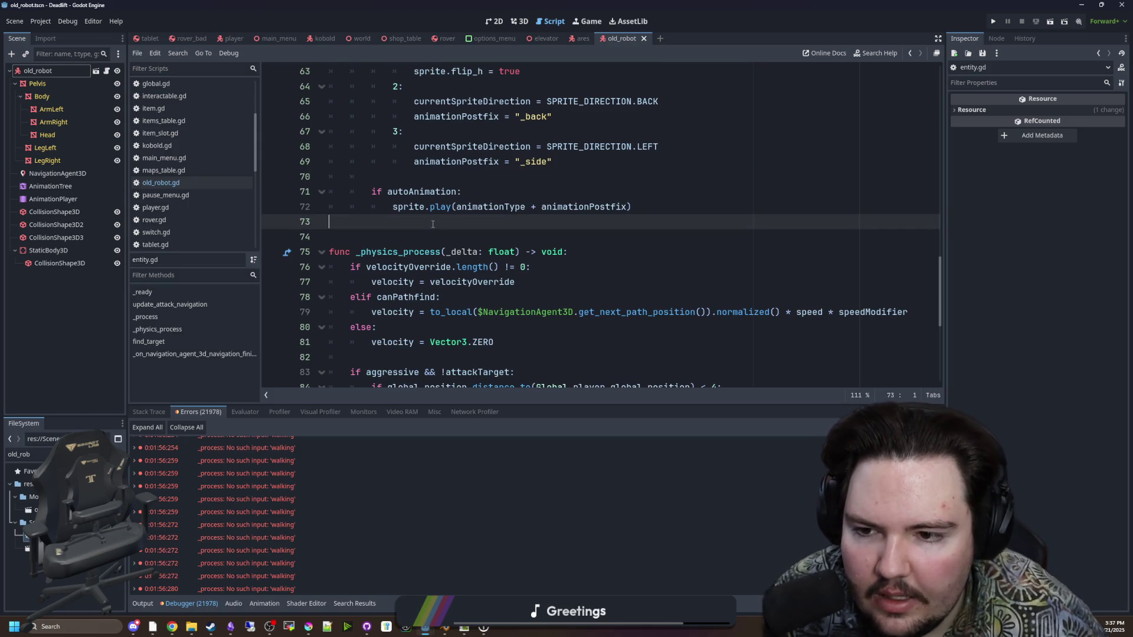
scroll(432, 224, "down", 2)
left_click(463, 224)
left_click(438, 236)
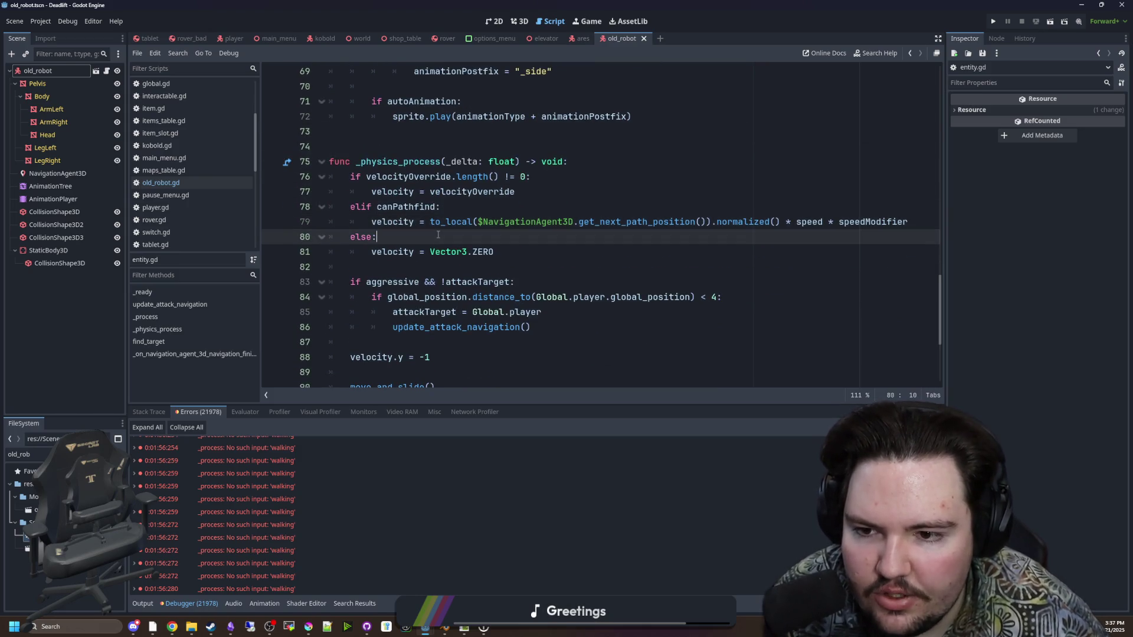
scroll(438, 235, "down", 2)
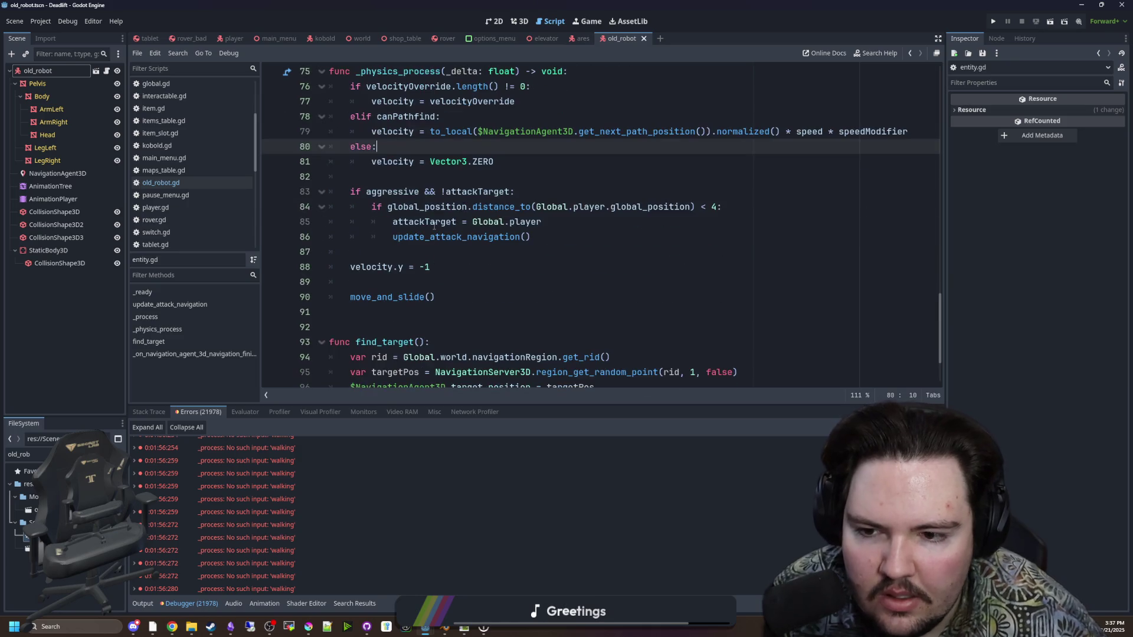
scroll(434, 226, "up", 2)
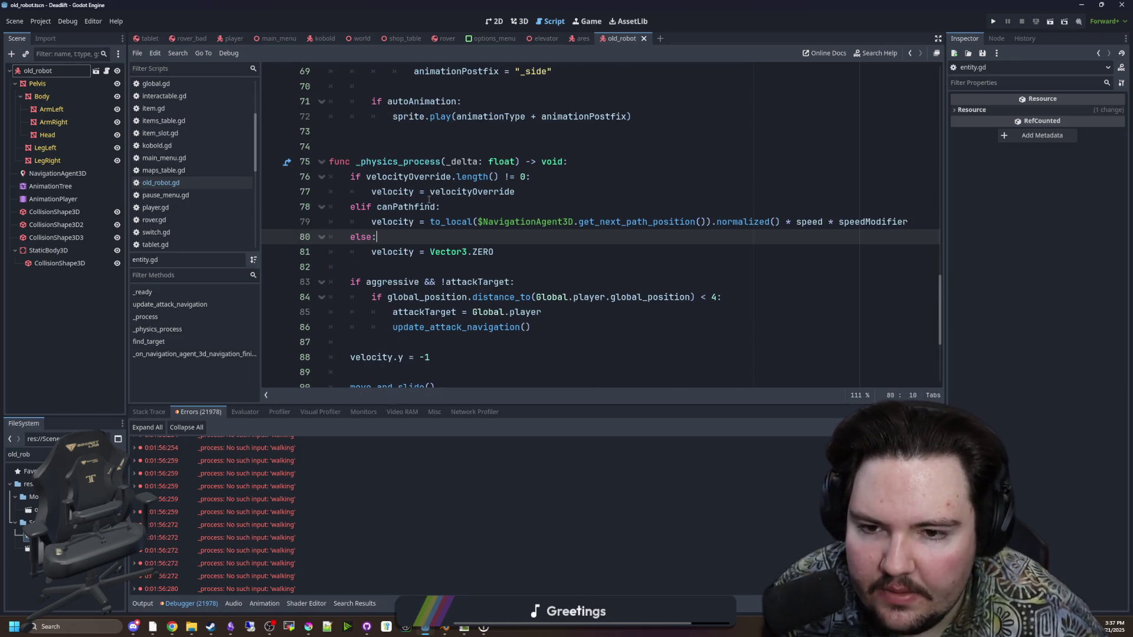
left_click(462, 210)
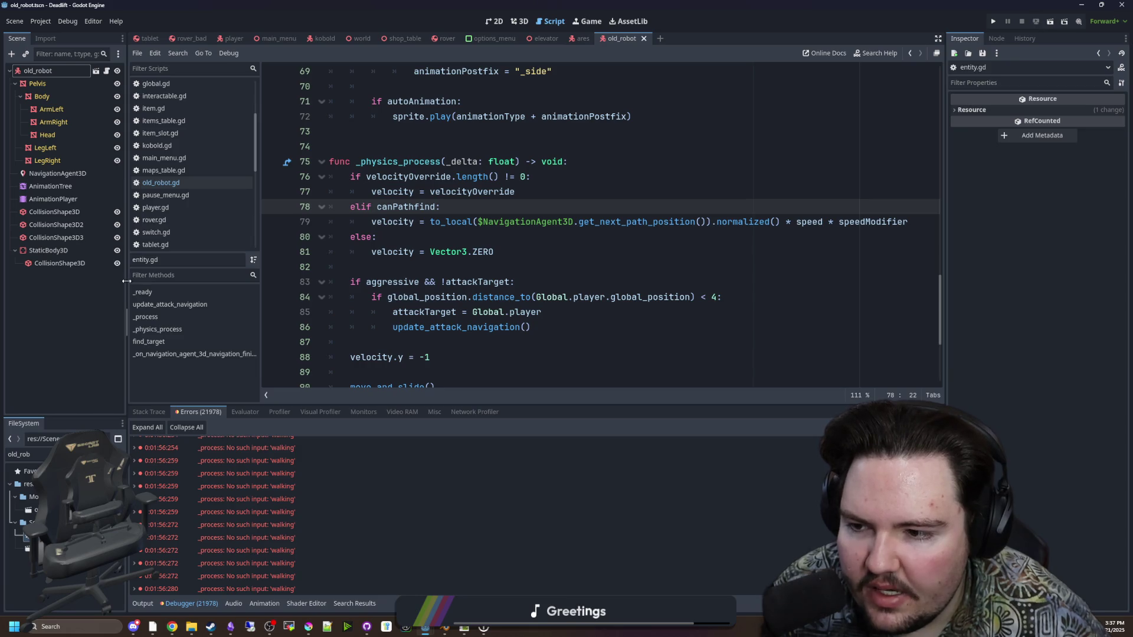
Narrow the Scene dock and examine the velocityOverride and canPathfind velocity lines
left_click_drag(126, 281, 79, 281)
left_click(597, 251)
left_click_drag(336, 224, 862, 223)
left_click(645, 188)
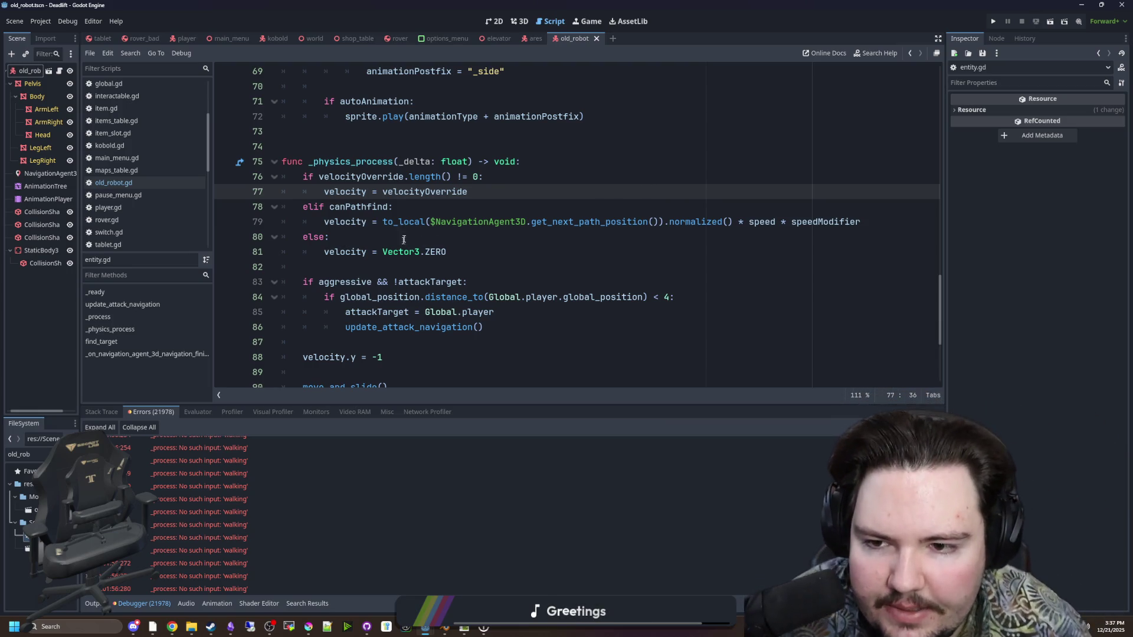
left_click(431, 212)
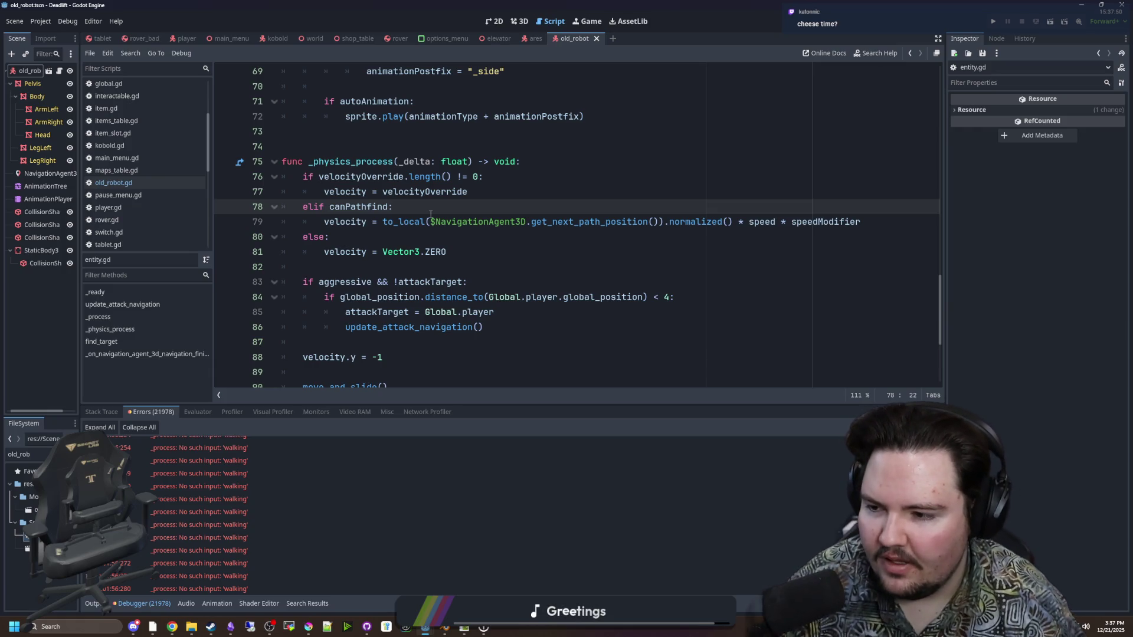
Add blank lines under the canPathfind branch in entity.gd
key("Return")
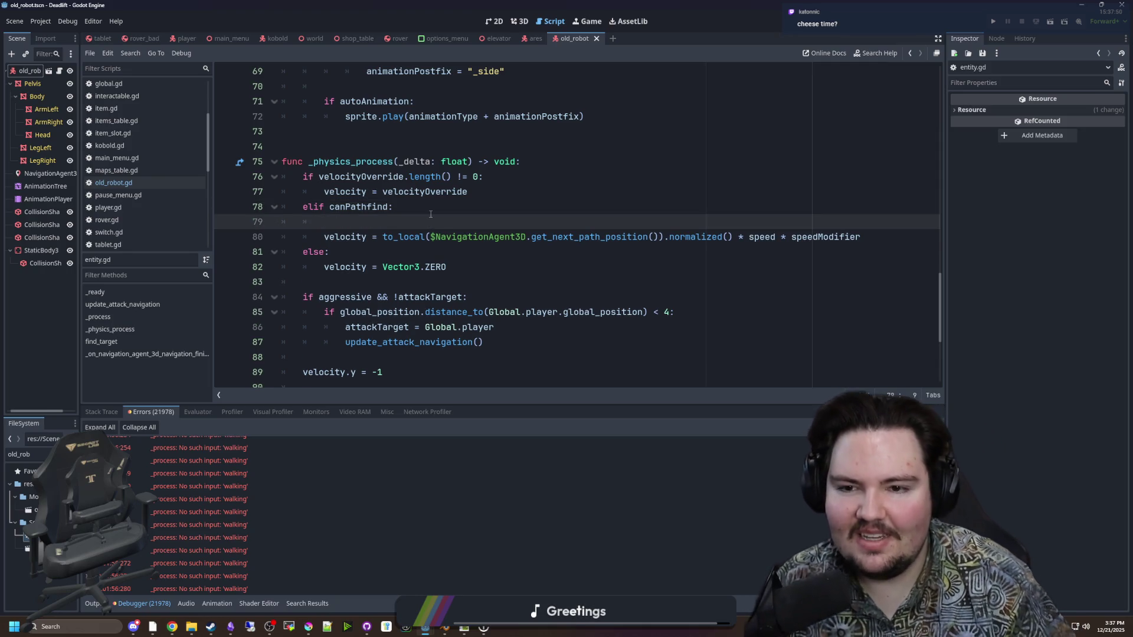
key("Return")
key("Up")
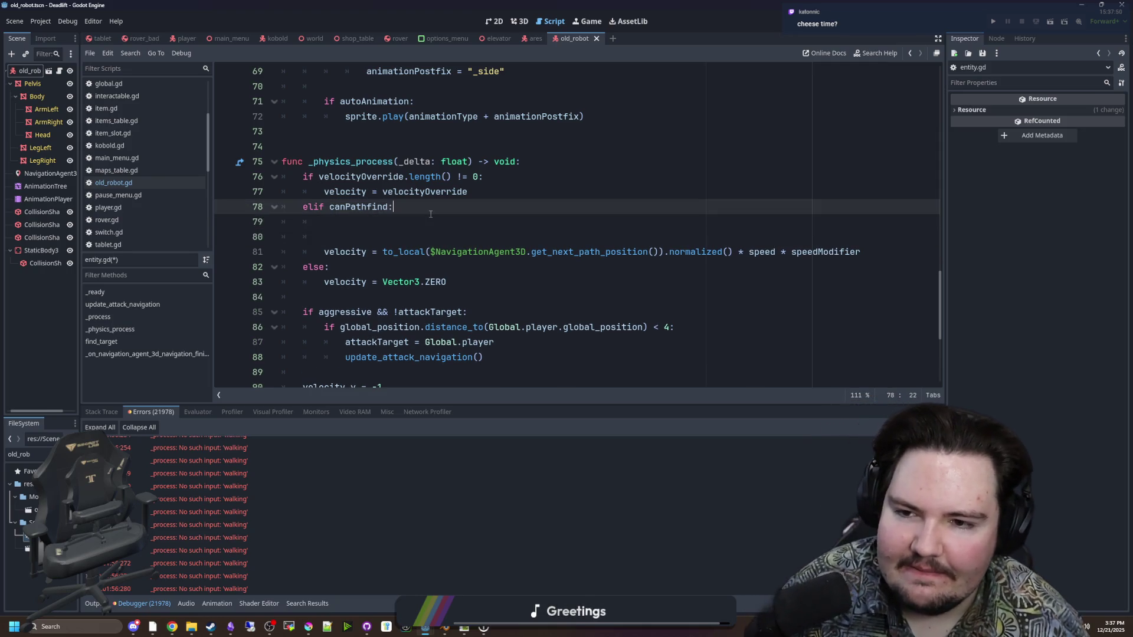
left_click(430, 214)
Search all project files for velocityOverride, then remove the added blank lines
key("ctrl+shift+f")
type("velocityOverride")
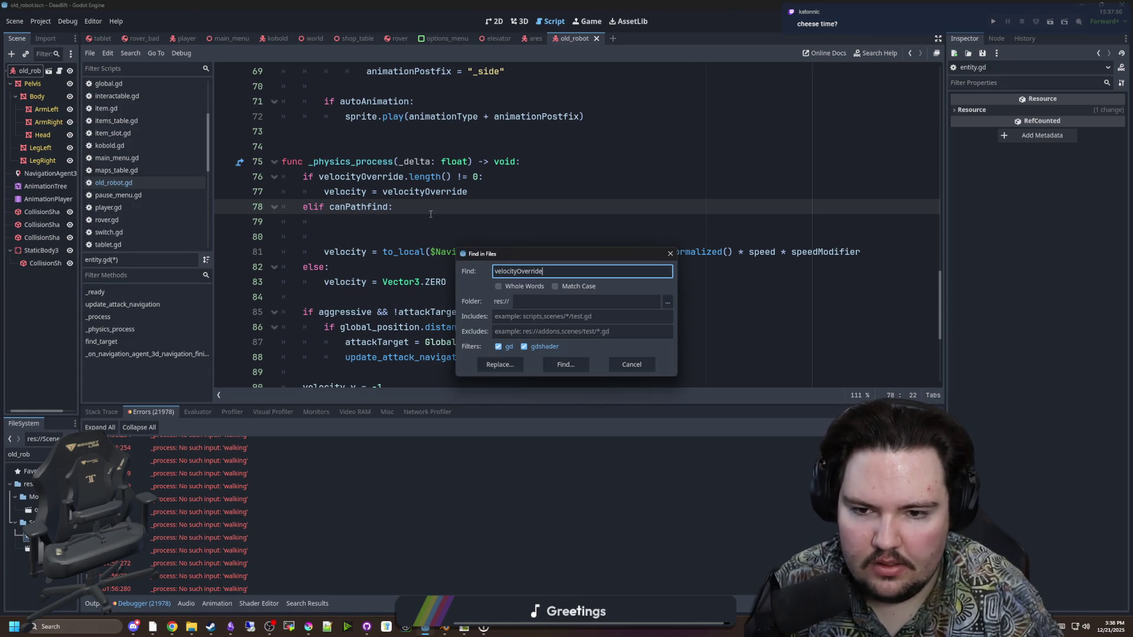
key("Return")
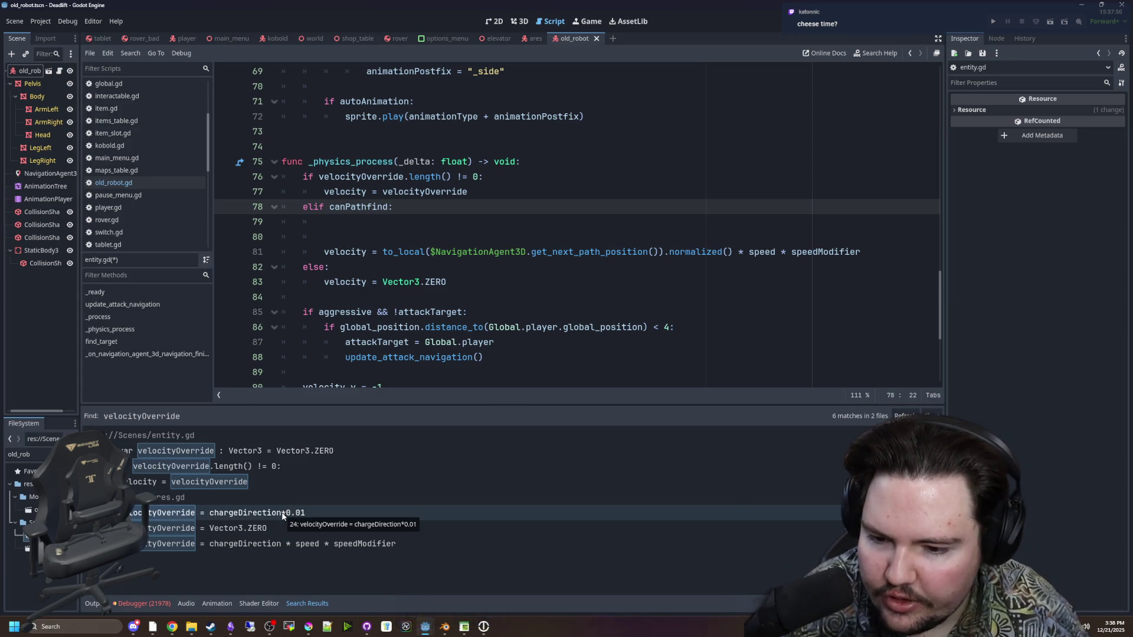
left_click(399, 231)
key("BackSpace")
key("BackSpace")
key("BackSpace")
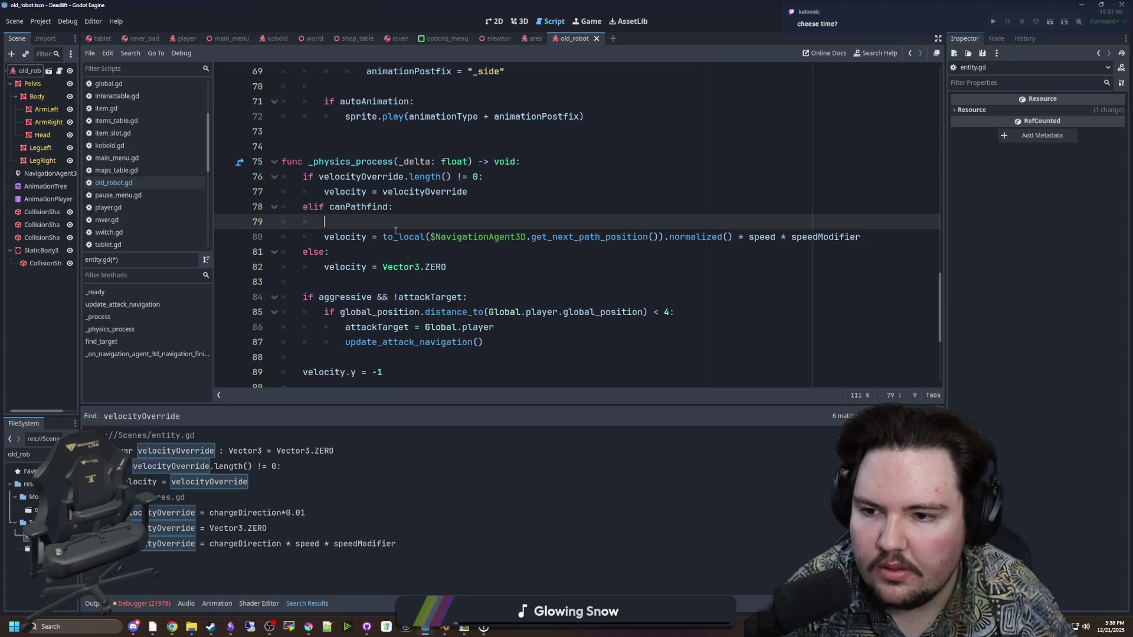
left_click(395, 230)
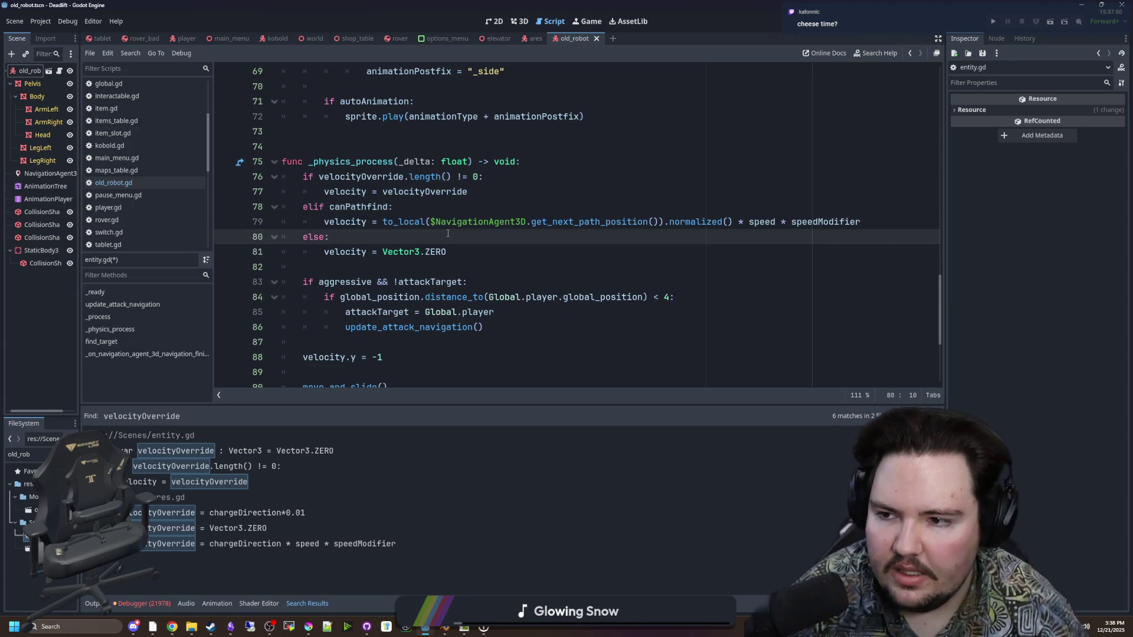
Return to old_robot.gd and enlarge the AnimationPlayer's timeline panel
left_click(142, 183)
left_click(466, 252)
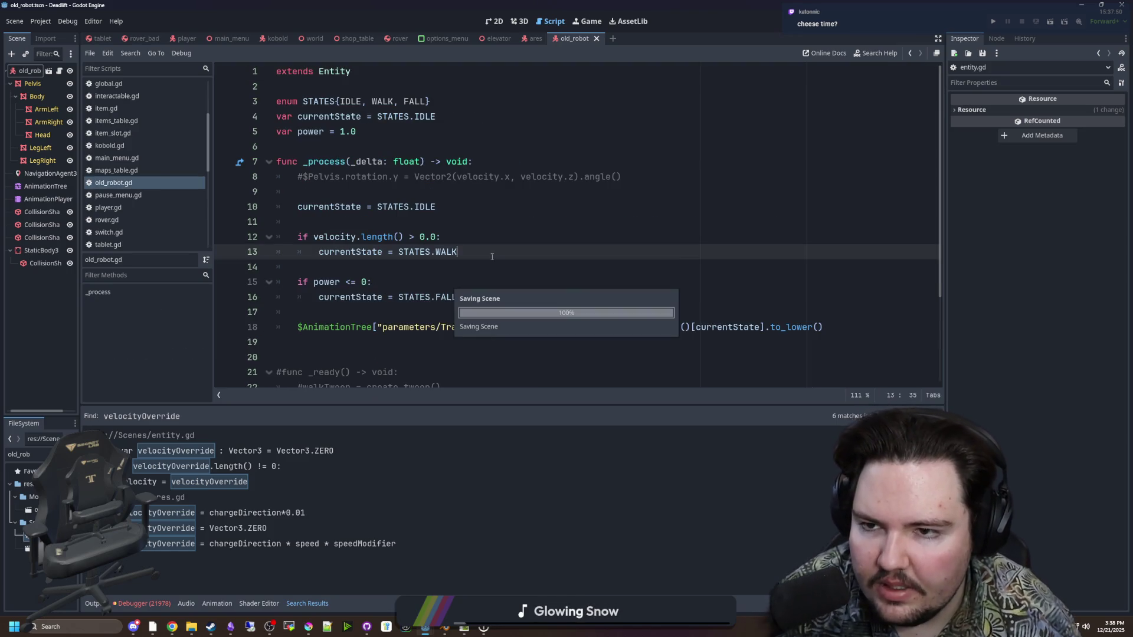
left_click(36, 200)
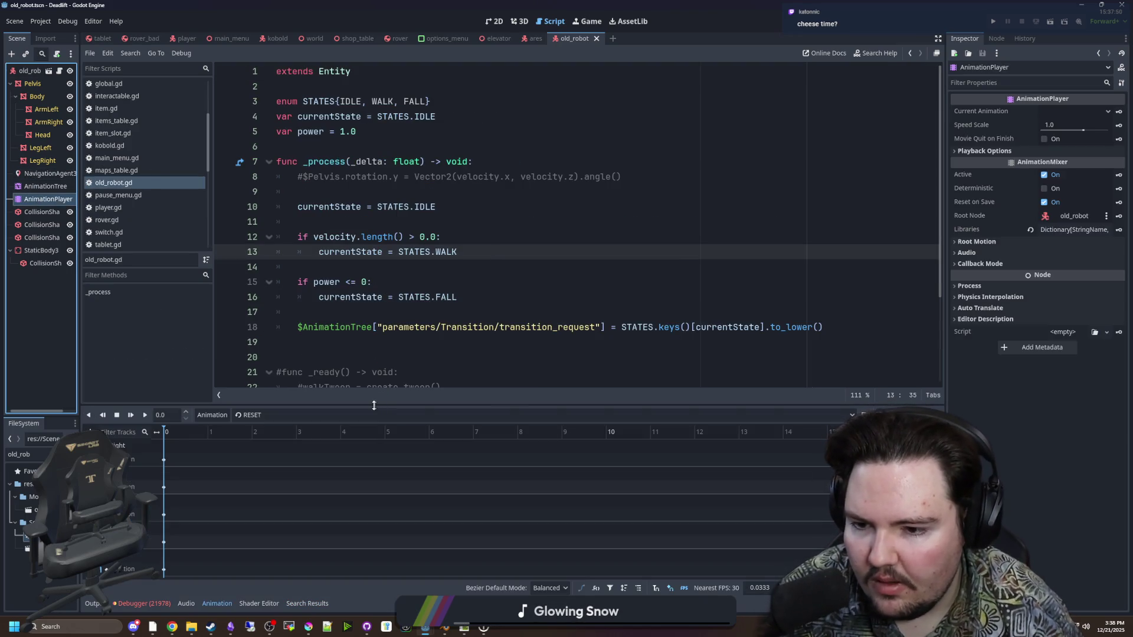
left_click_drag(375, 399, 375, 363)
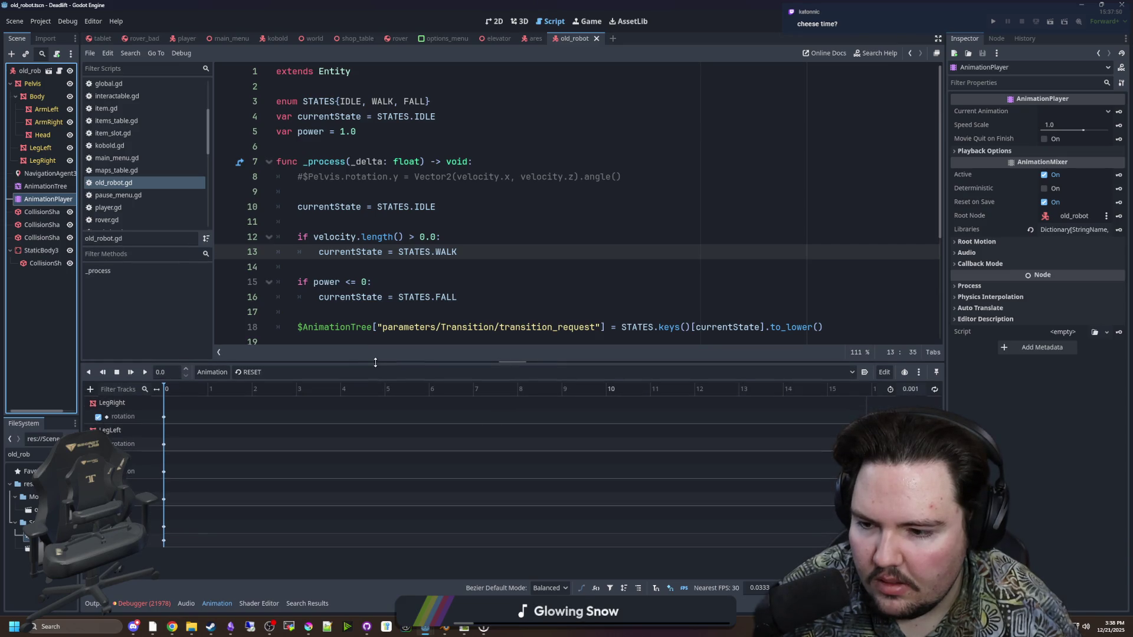
Switch to the robot's 3D view and load the 'walk' animation into the timeline
left_click(45, 254)
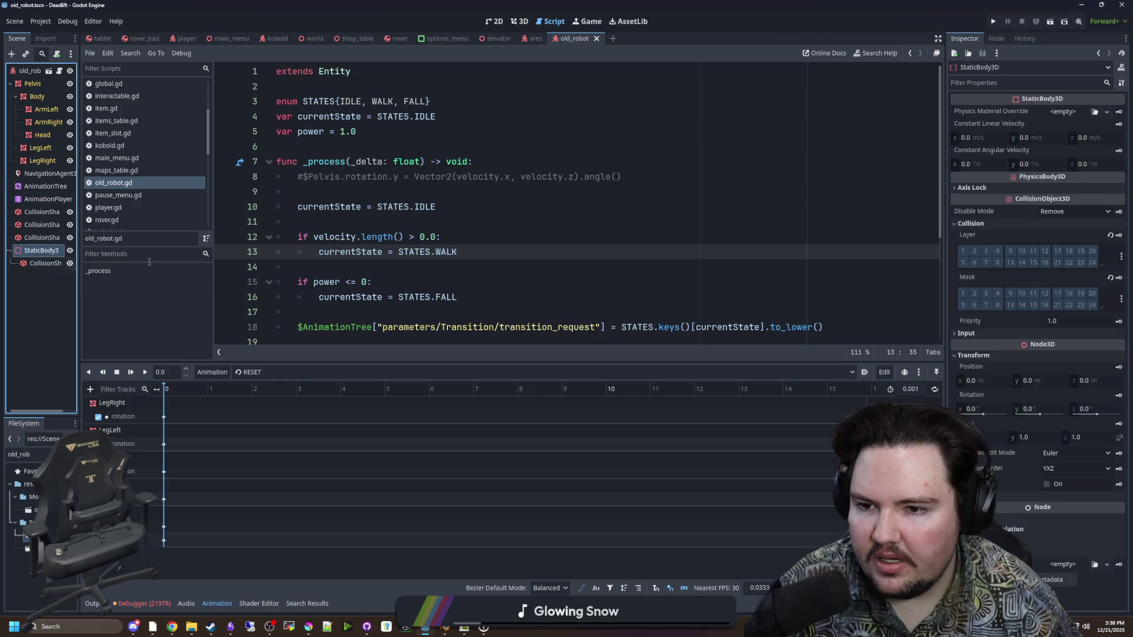
left_click(519, 21)
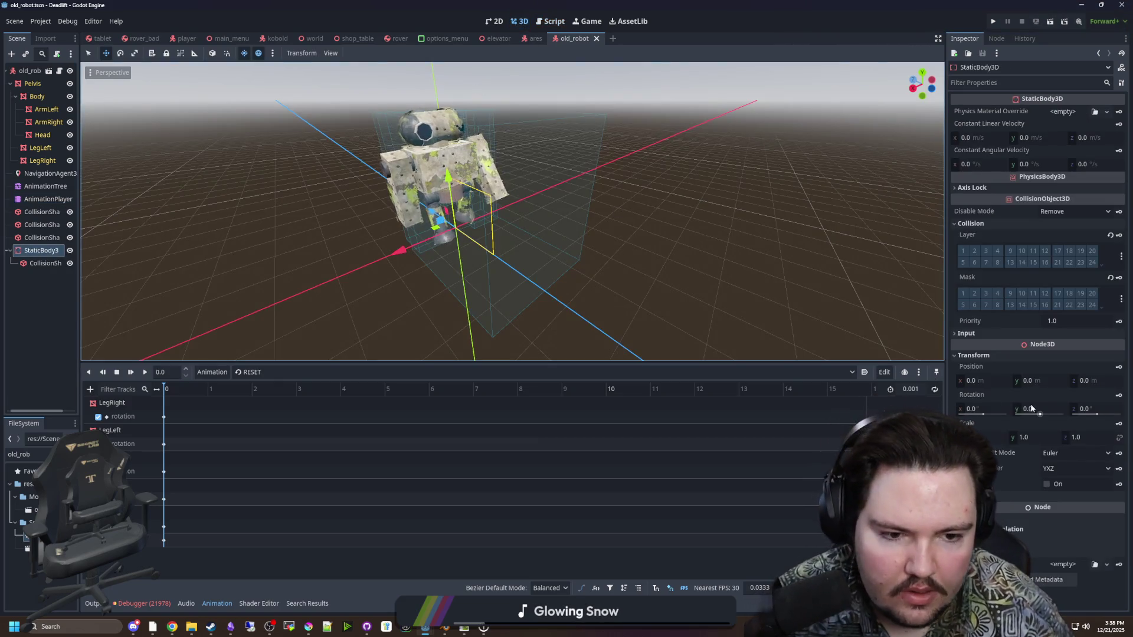
mouse_move(1040, 416)
left_mouse_down()
mouse_move(1027, 415)
mouse_move(1040, 416)
left_mouse_up()
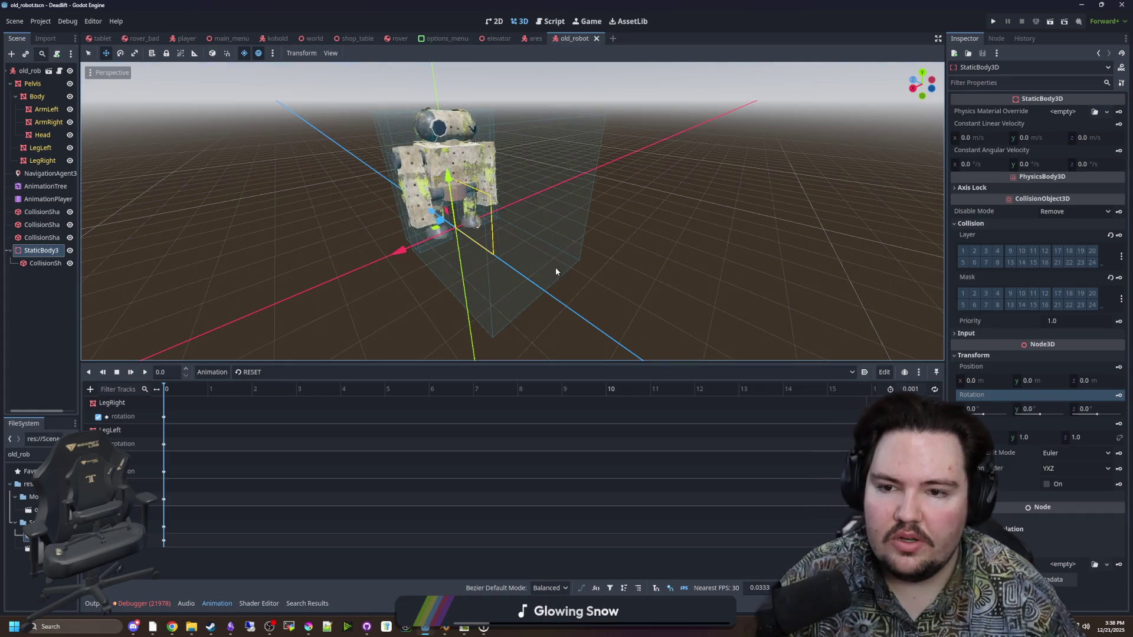
left_click(246, 375)
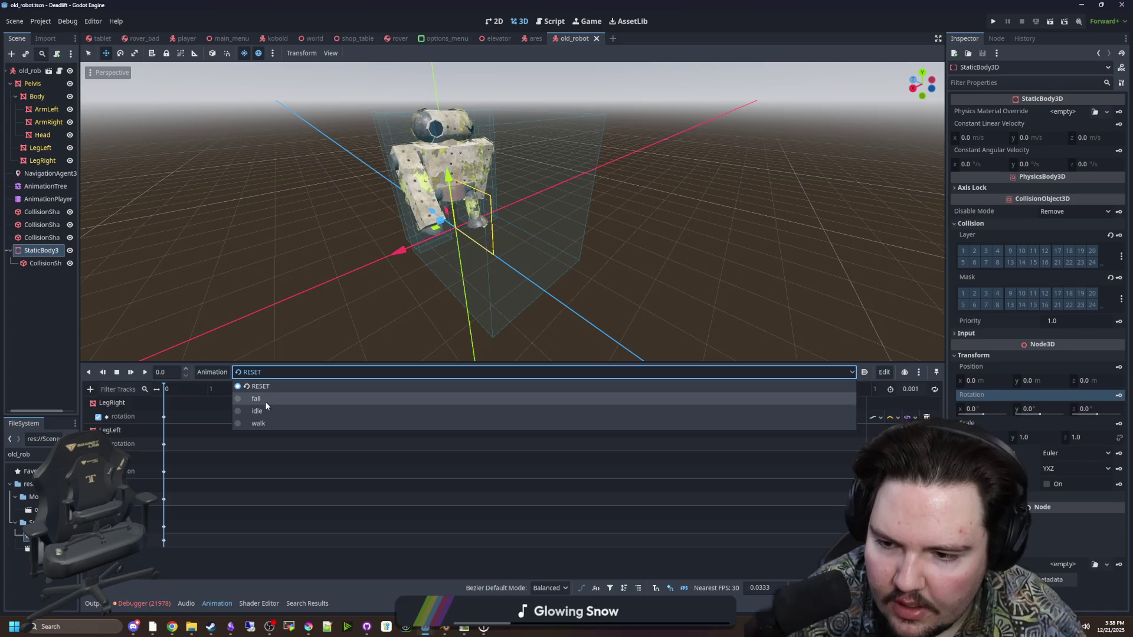
left_click(258, 423)
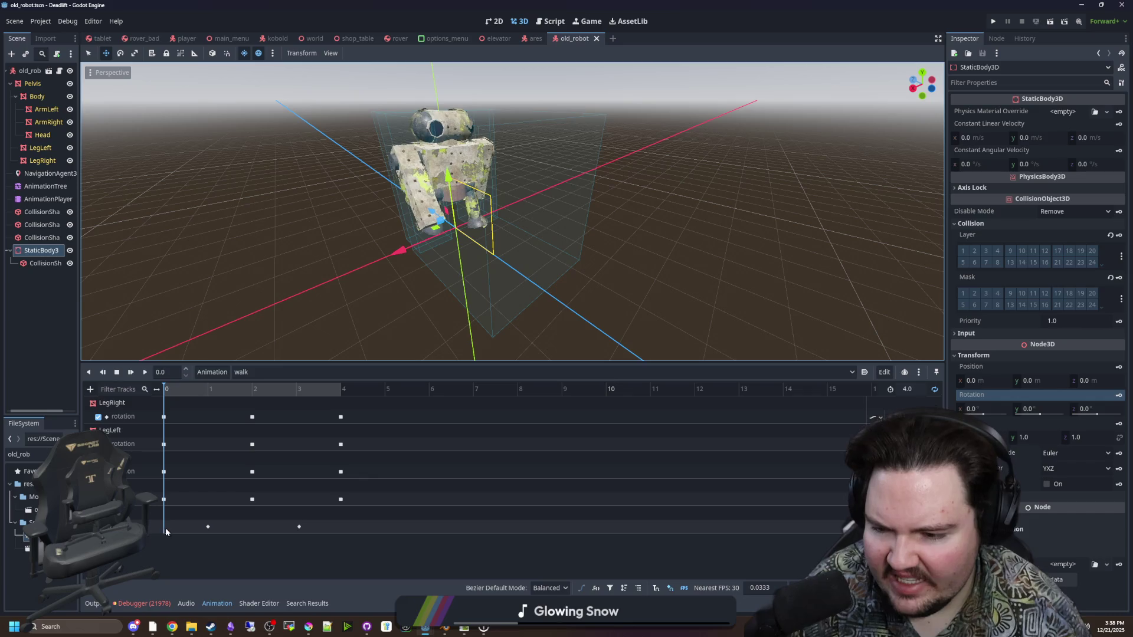
Straighten the Pelvis by dragging its Z rotation, then select the AnimationPlayer
left_click(413, 526)
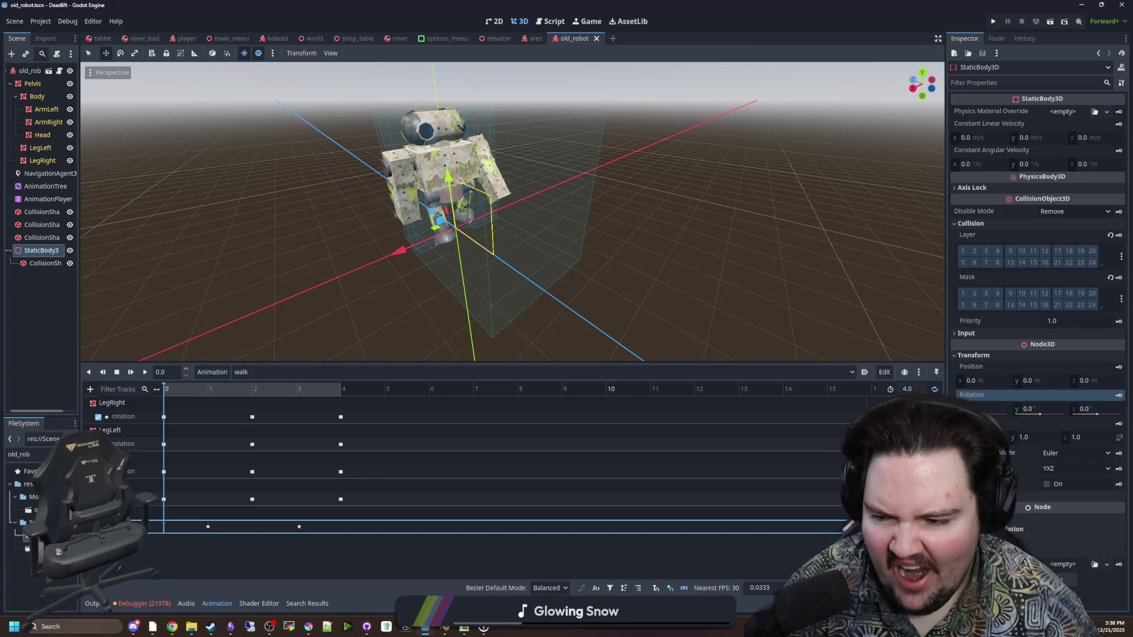
left_click(152, 526)
left_click(187, 531)
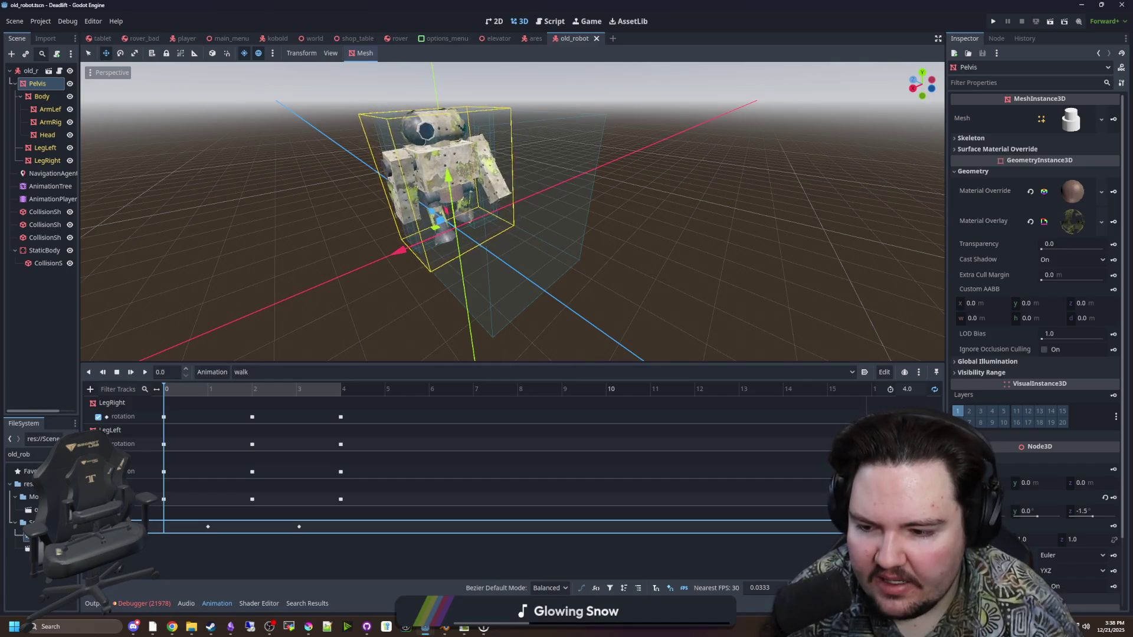
left_click_drag(1082, 511, 1089, 511)
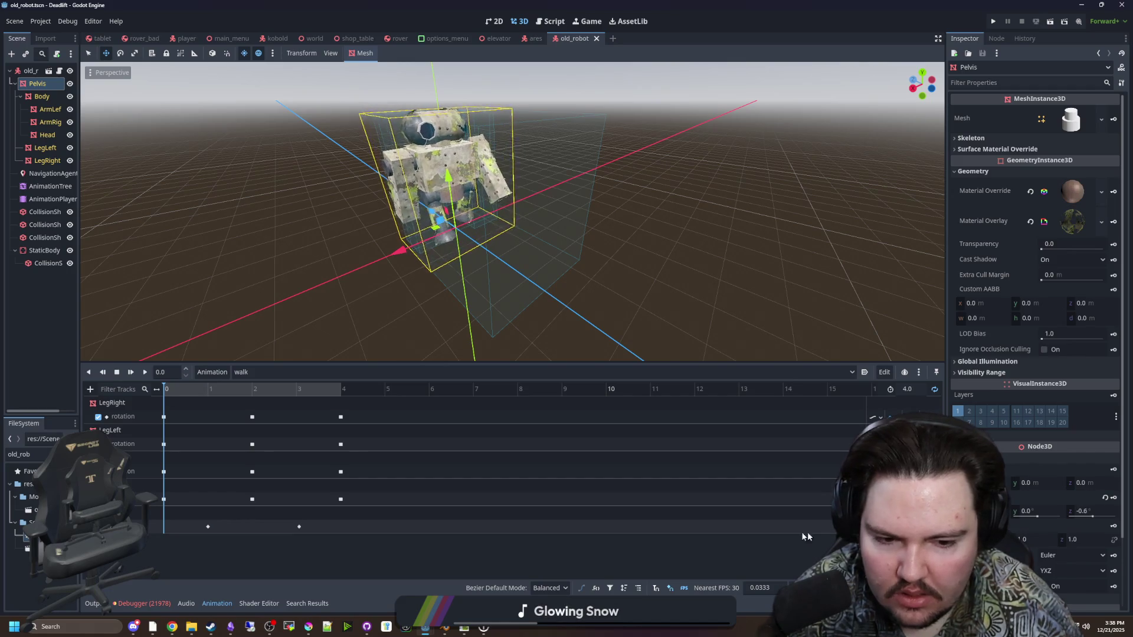
left_click(44, 88)
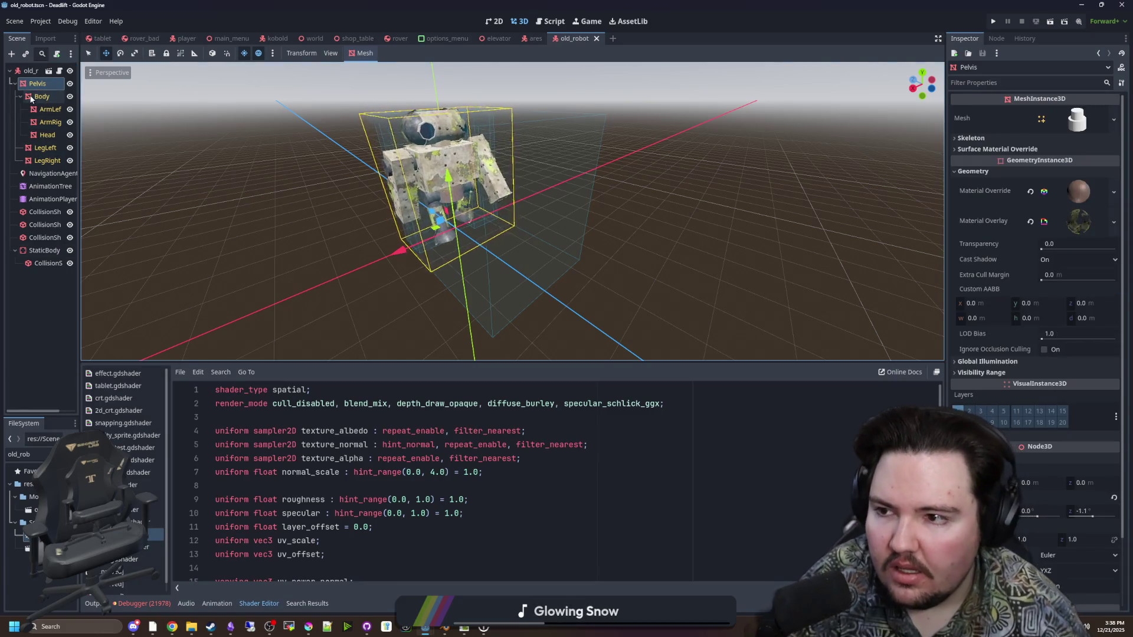
left_click(41, 94)
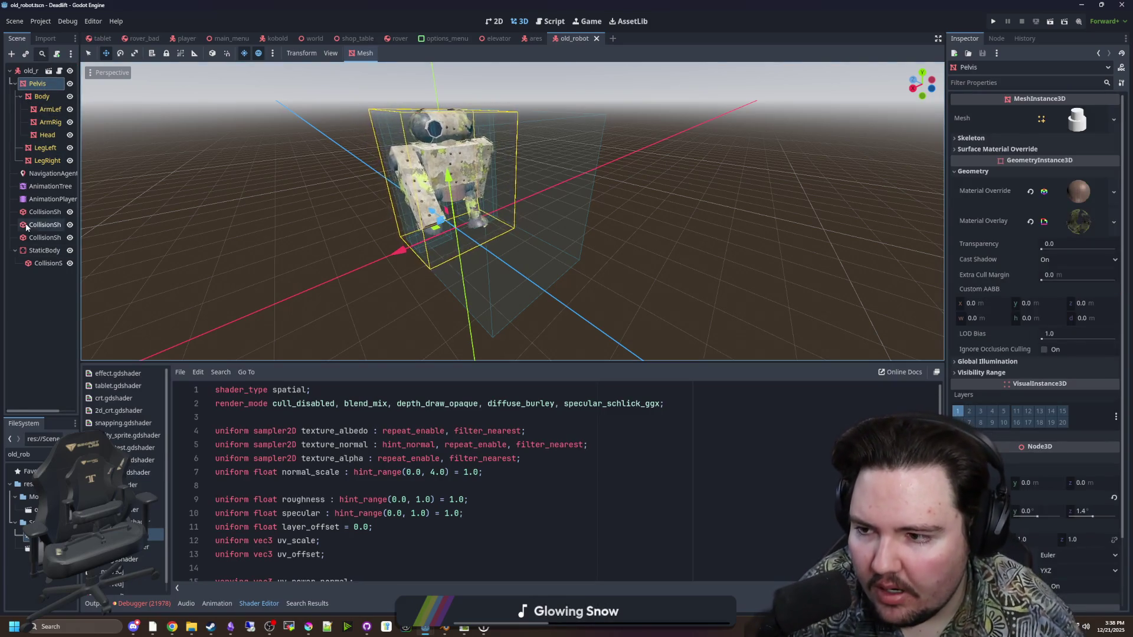
left_click(52, 199)
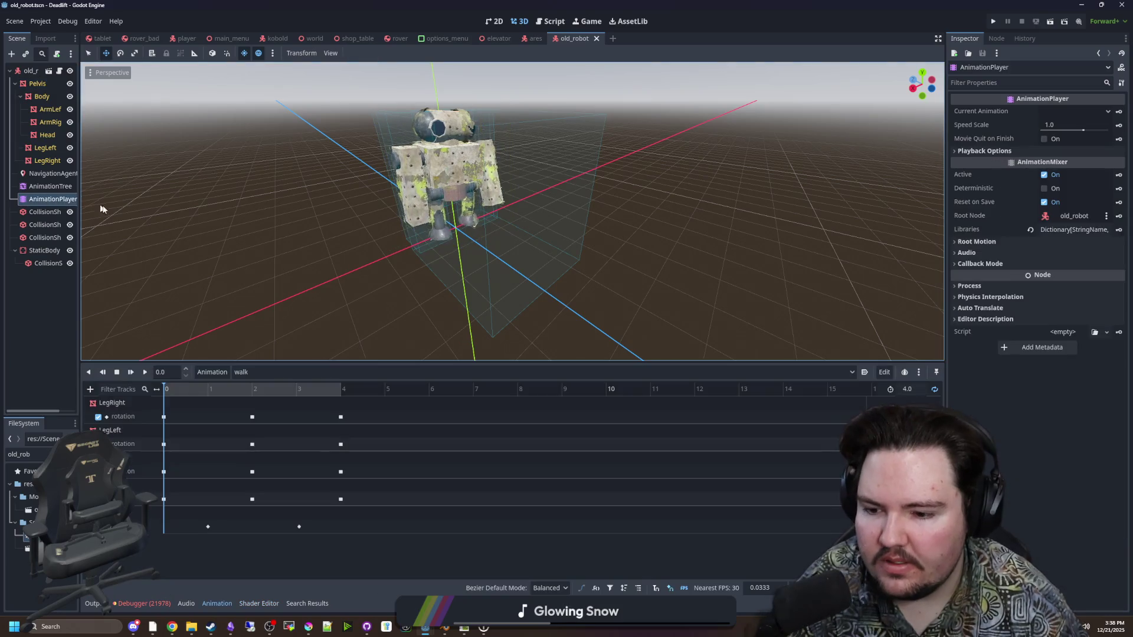
Cancel adding a 3D Rotation Track, then widen the Scene dock so node names fit
left_click(89, 389)
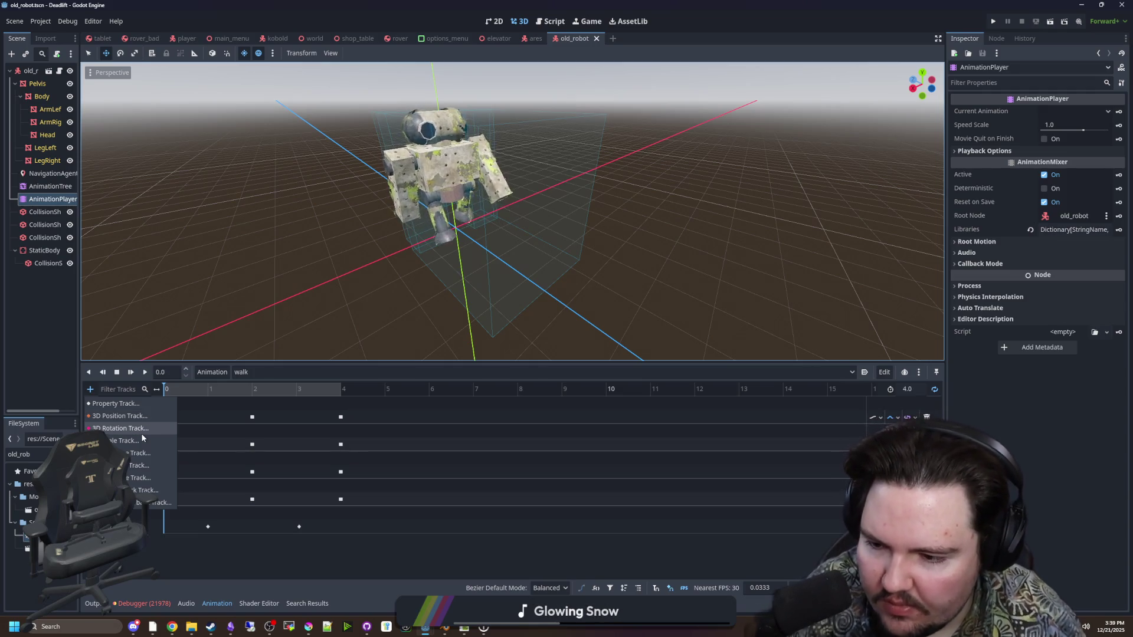
left_click(140, 433)
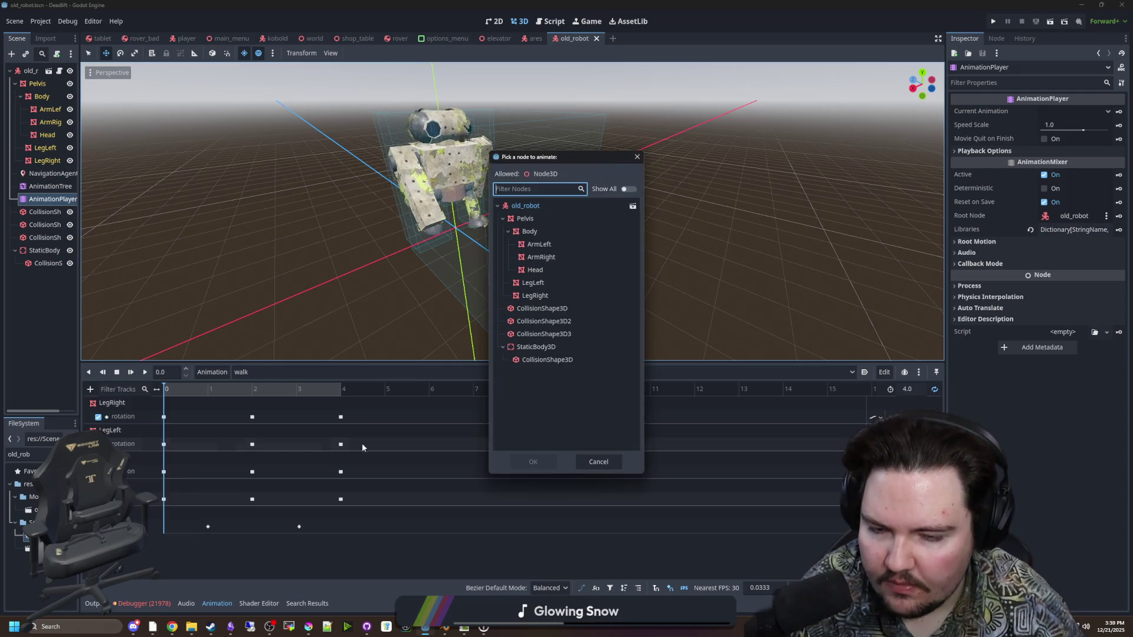
left_click(637, 156)
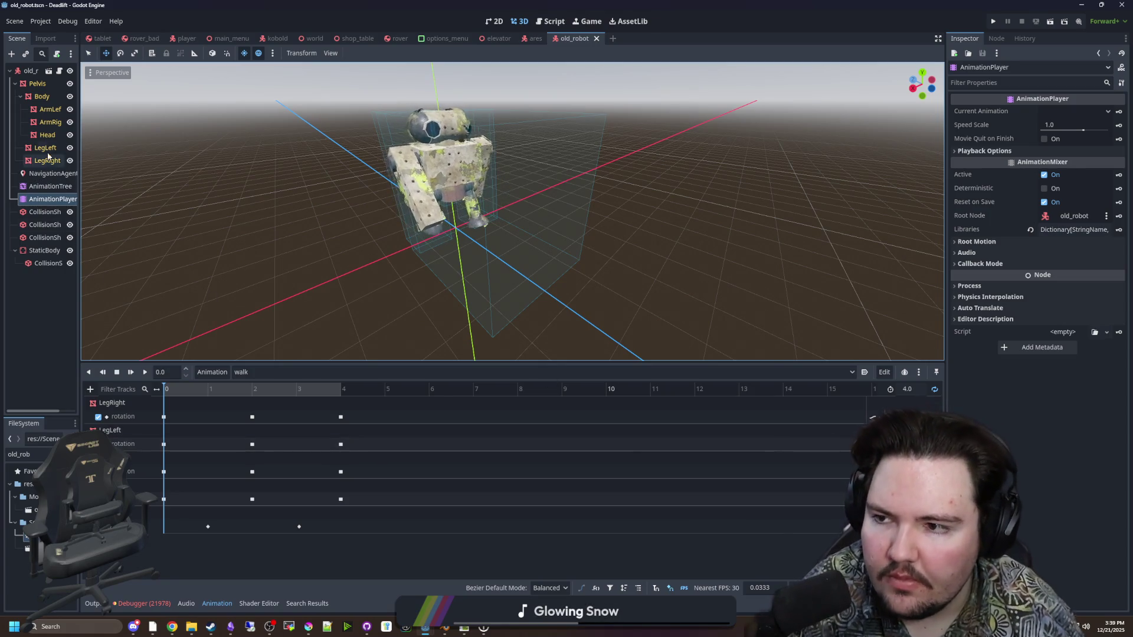
left_click_drag(79, 150, 149, 150)
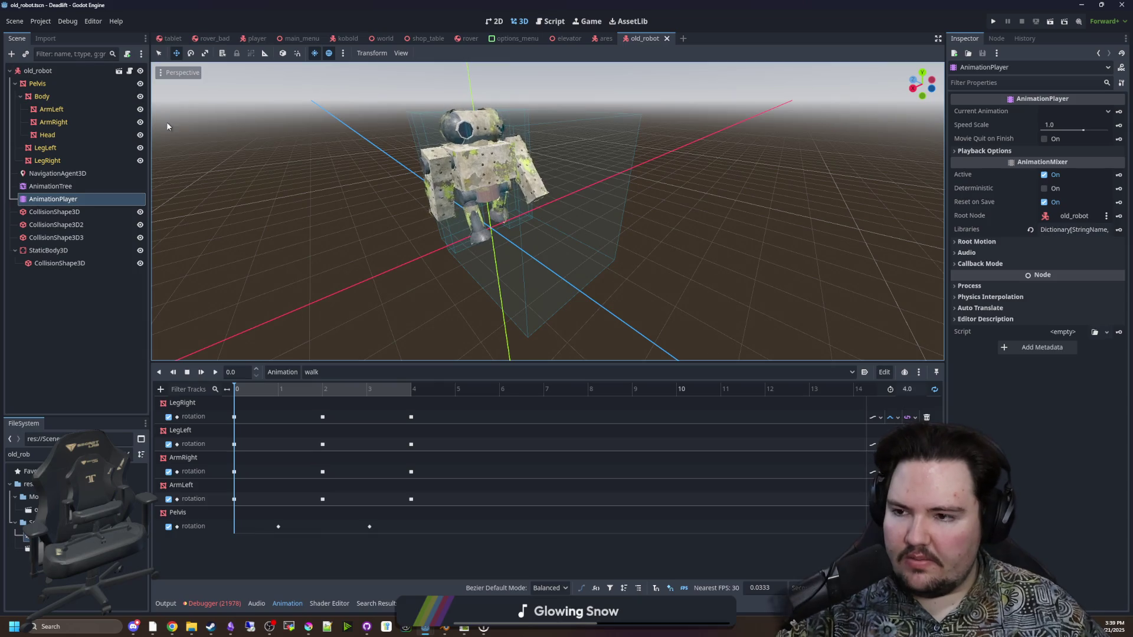
Set the Pelvis Y rotation to 0° and switch the timeline to the RESET animation
left_click(60, 84)
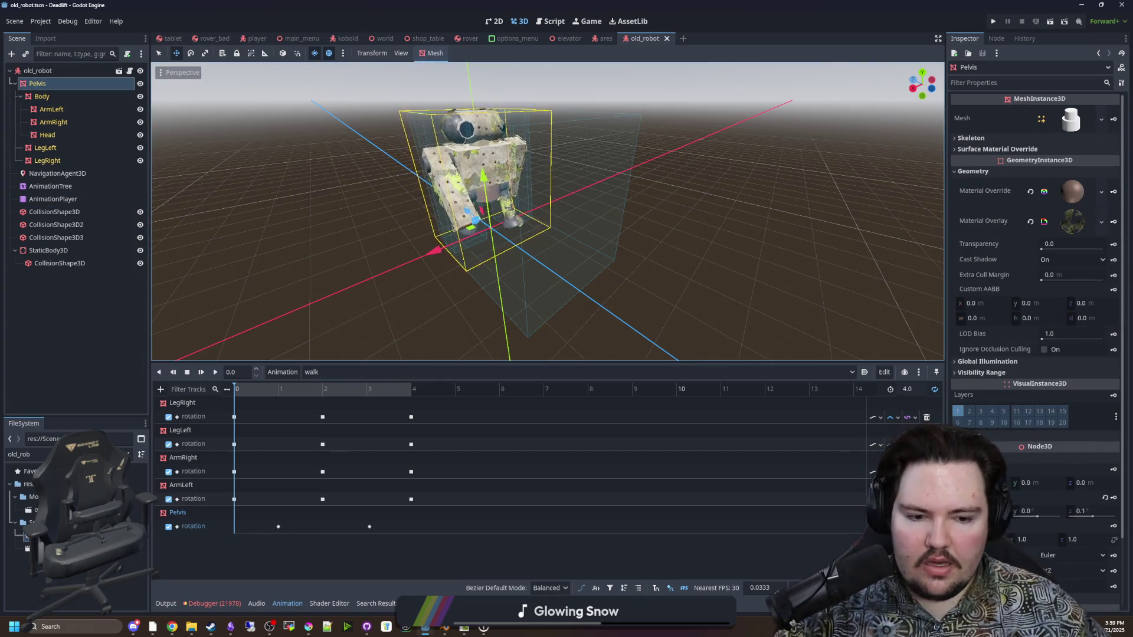
scroll(1038, 451, "down", 5)
left_click(1040, 435)
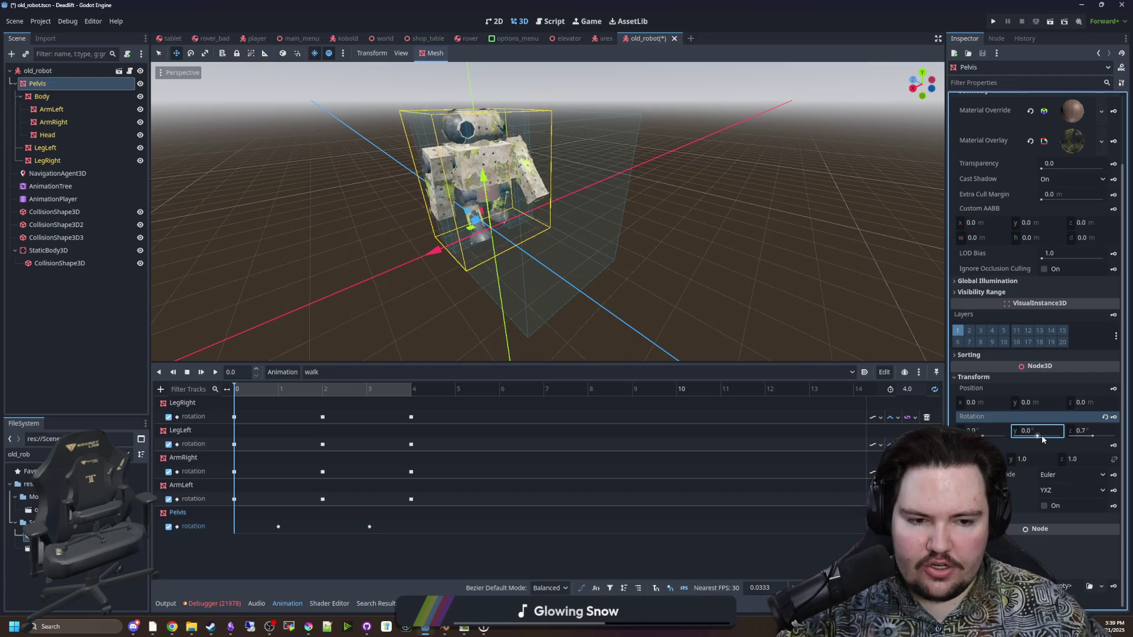
key("Return")
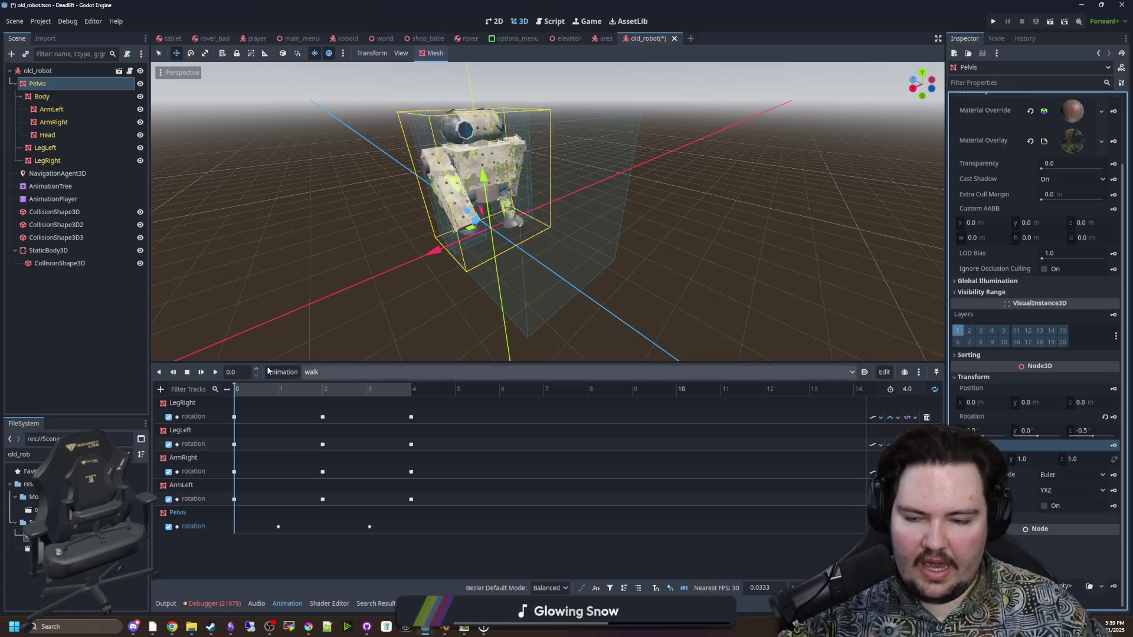
left_click(340, 377)
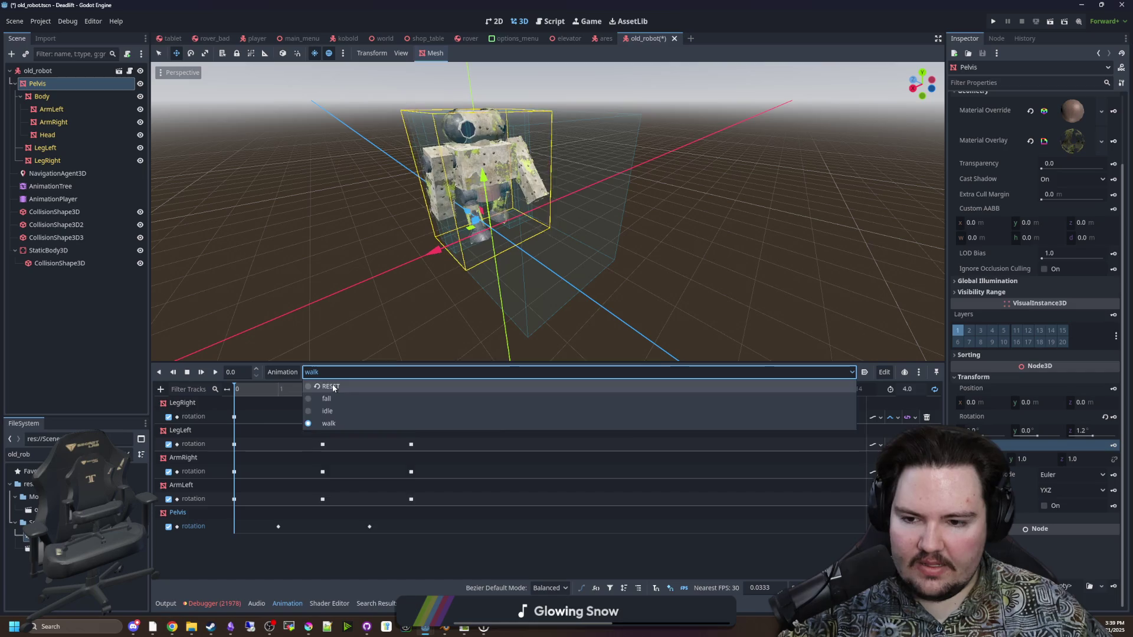
left_click(318, 392)
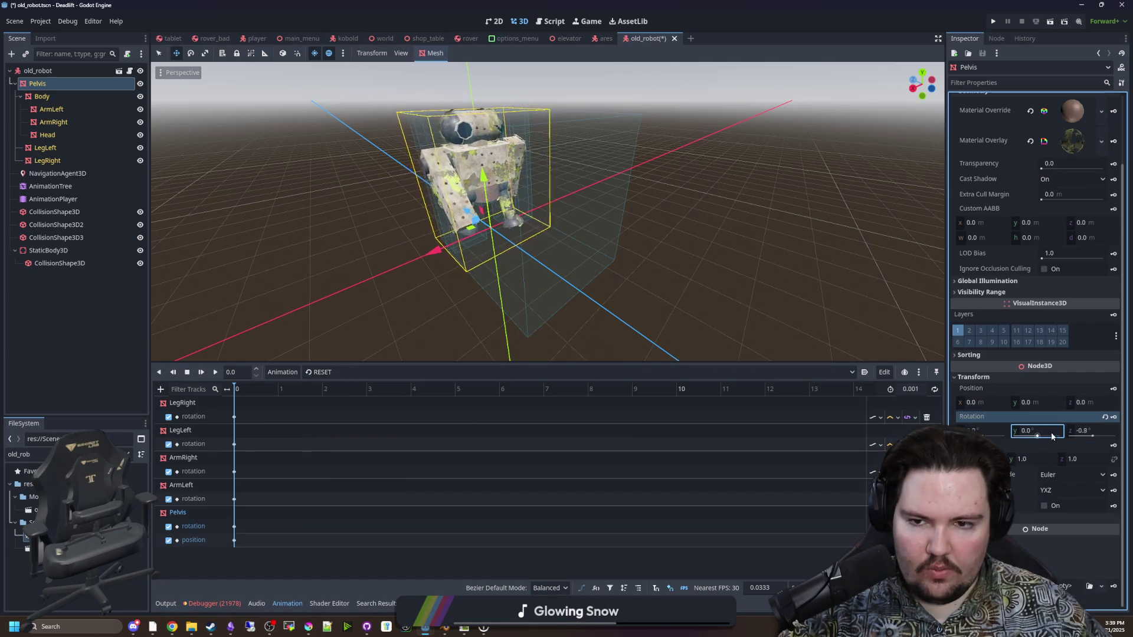
Set the AnimationTree's Transition Request to 'idle', then open old_robot.gd
left_click(50, 186)
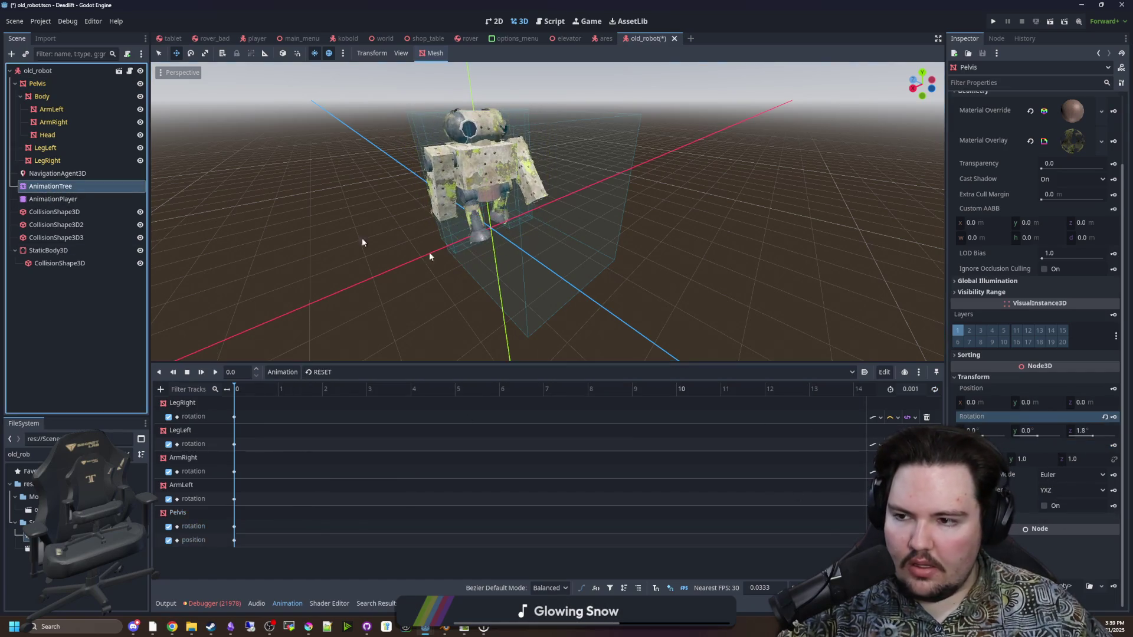
left_click(1079, 204)
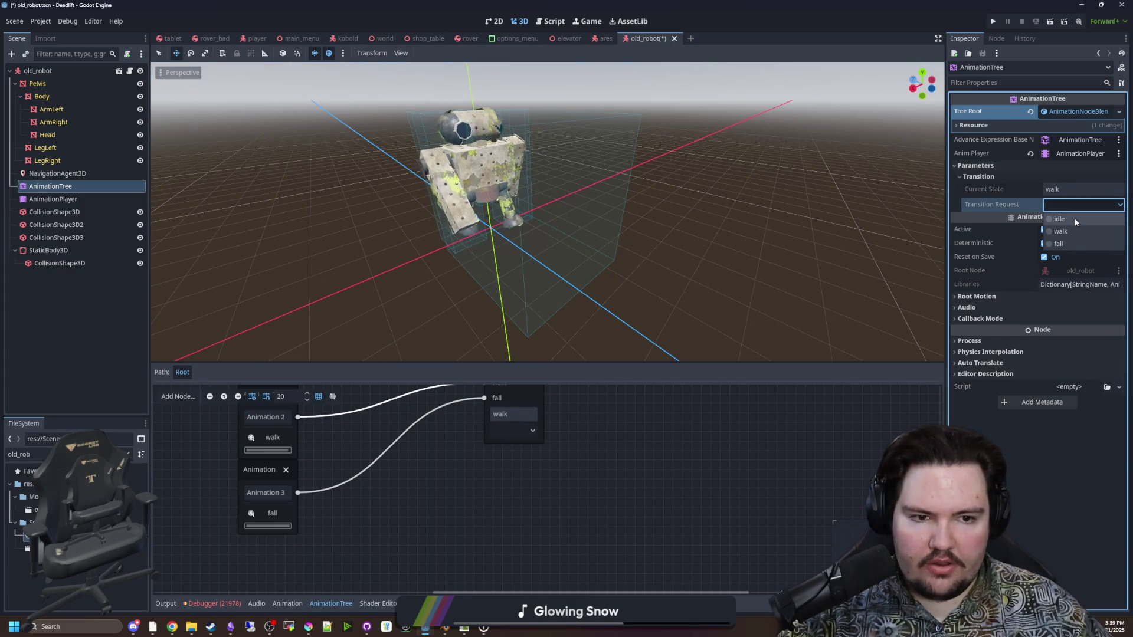
left_click(1059, 224)
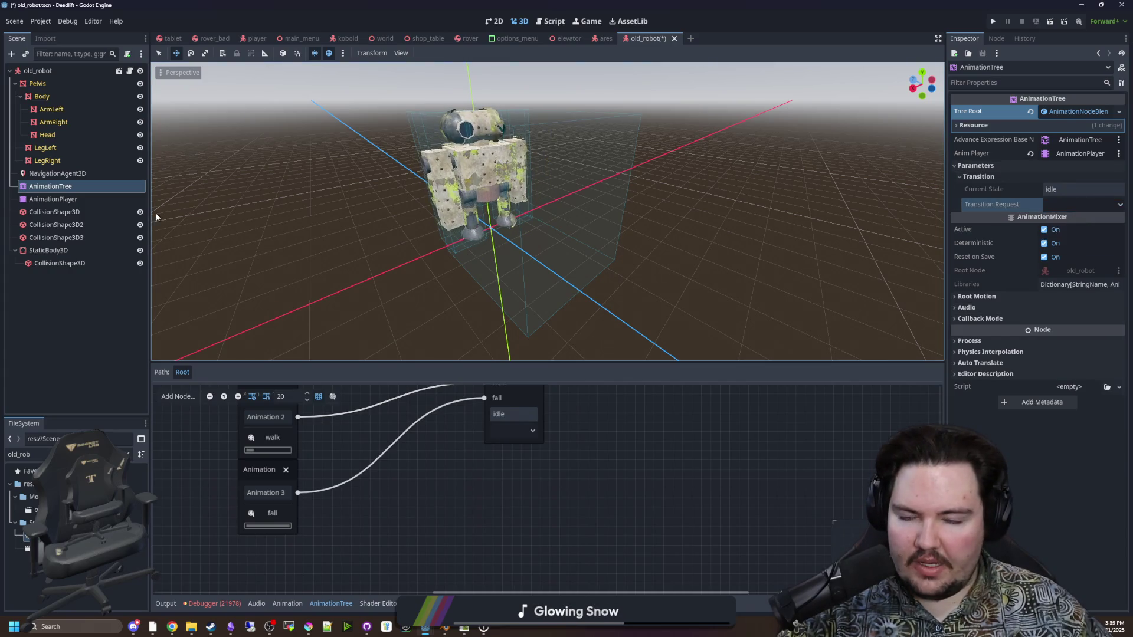
left_click(53, 199)
left_click(74, 173)
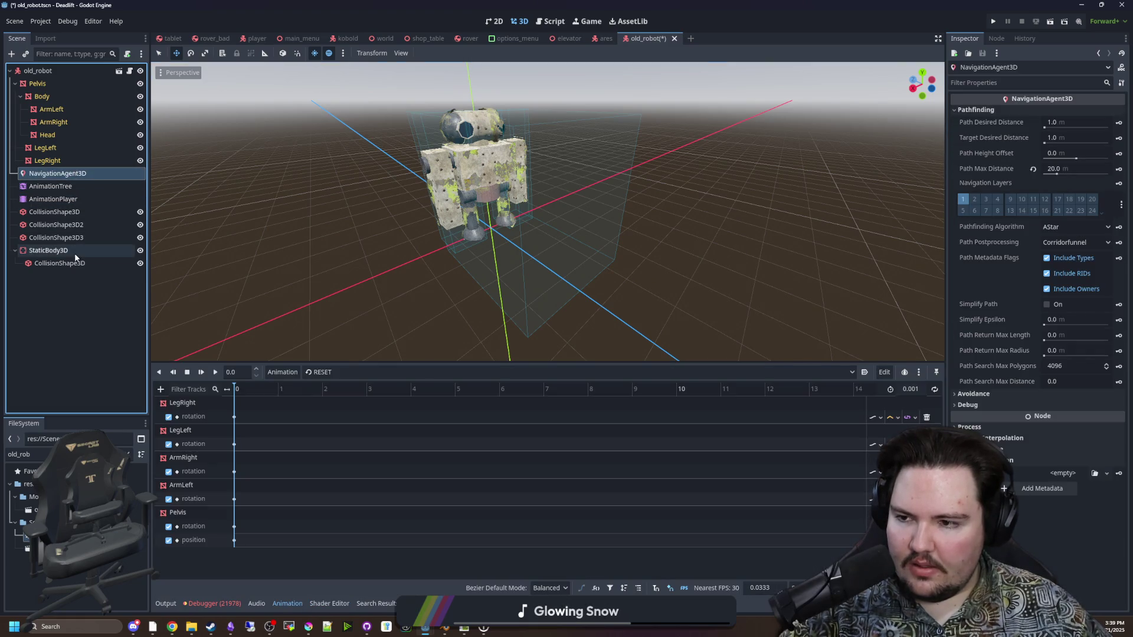
left_click(69, 187)
left_click(71, 201)
left_click(76, 174)
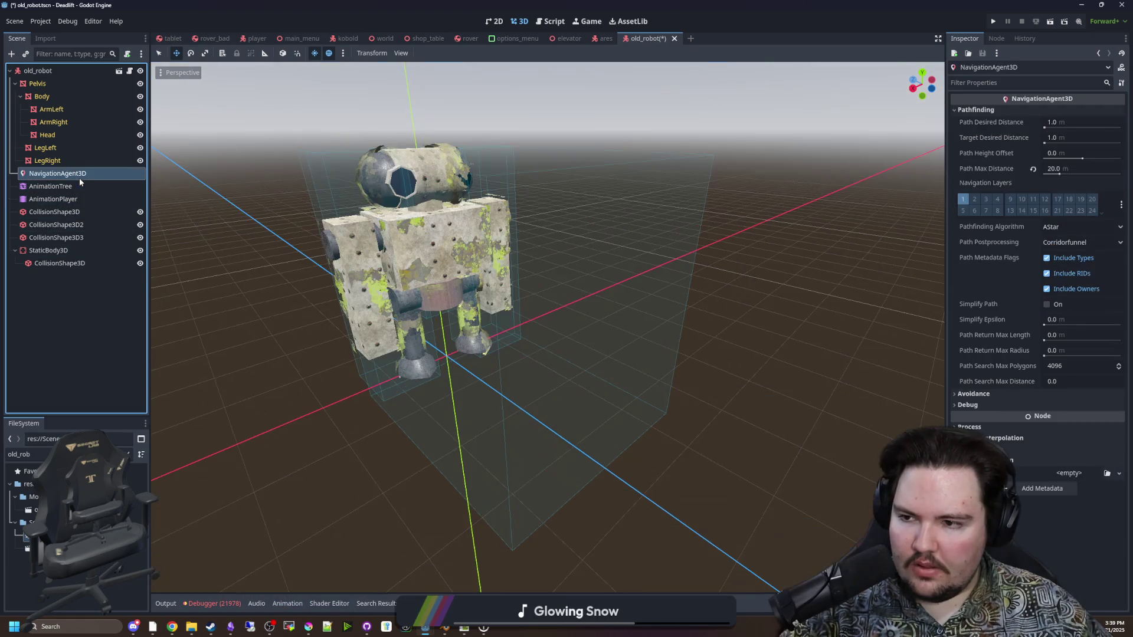
left_click(134, 71)
left_click(413, 267)
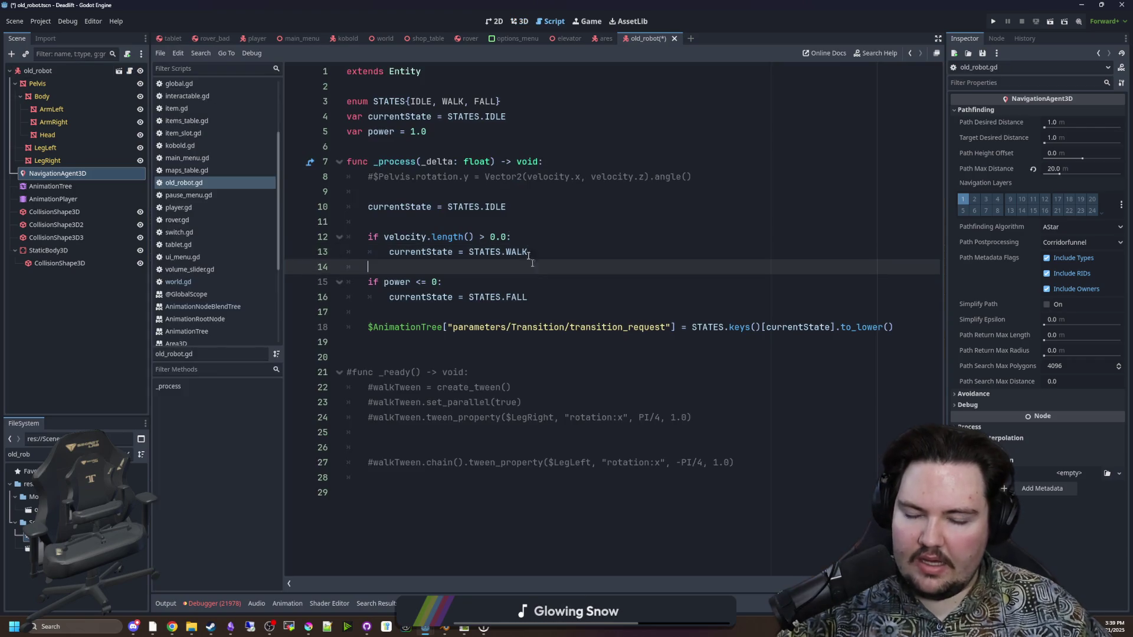
Open entity.gd and select its _physics_process function
left_click(445, 222)
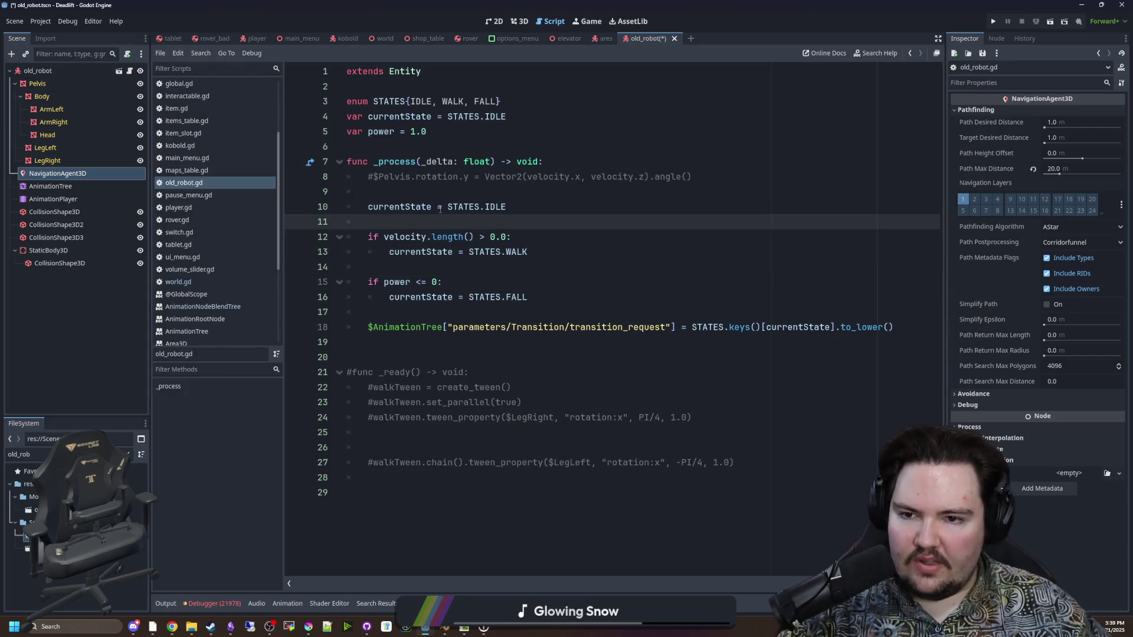
left_click(437, 147)
left_click(404, 71, "ctrl")
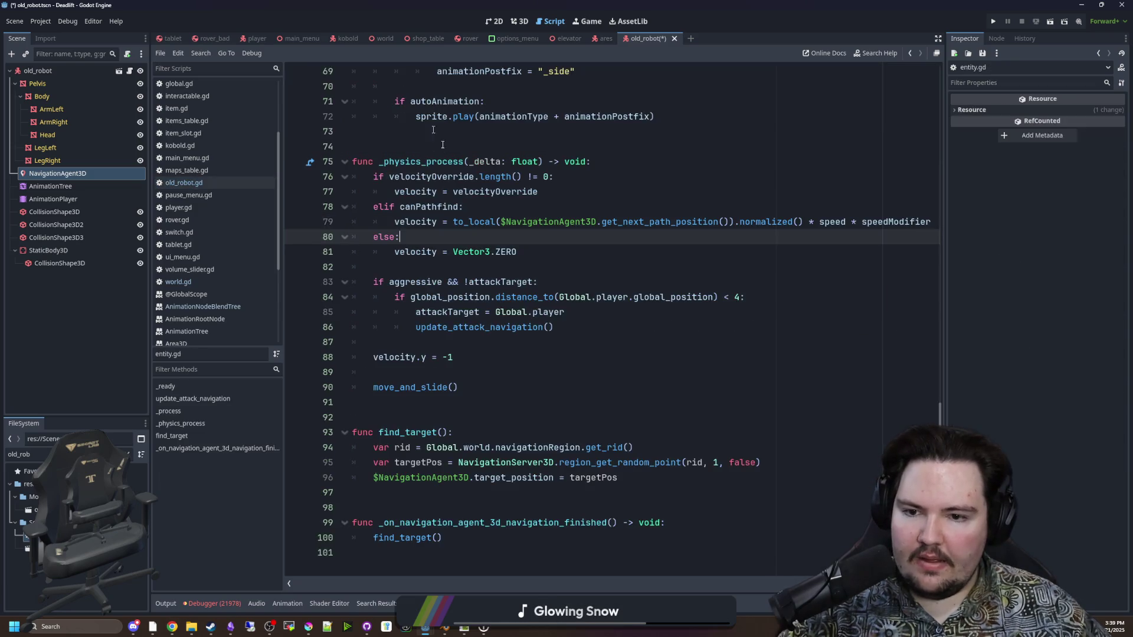
left_click(502, 491)
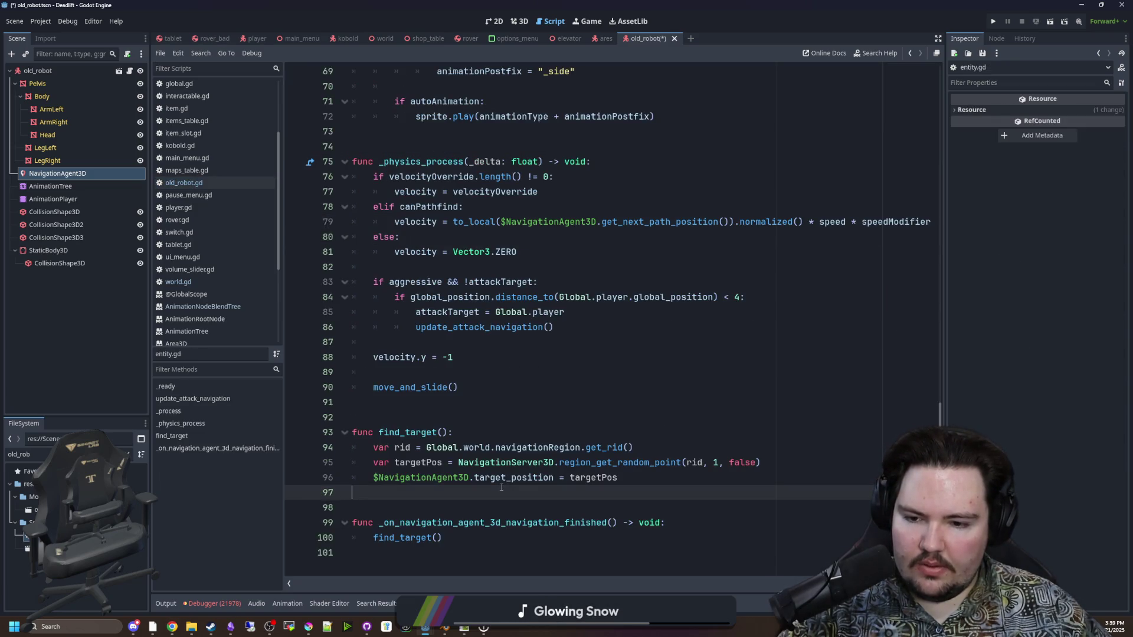
scroll(499, 413, "up", 1)
mouse_move(459, 433)
left_mouse_down()
mouse_move(355, 208)
mouse_move(296, 199)
left_mouse_up()
key("ctrl+c")
Paste the function into old_robot.gd on a new line after line 18
left_click(173, 185)
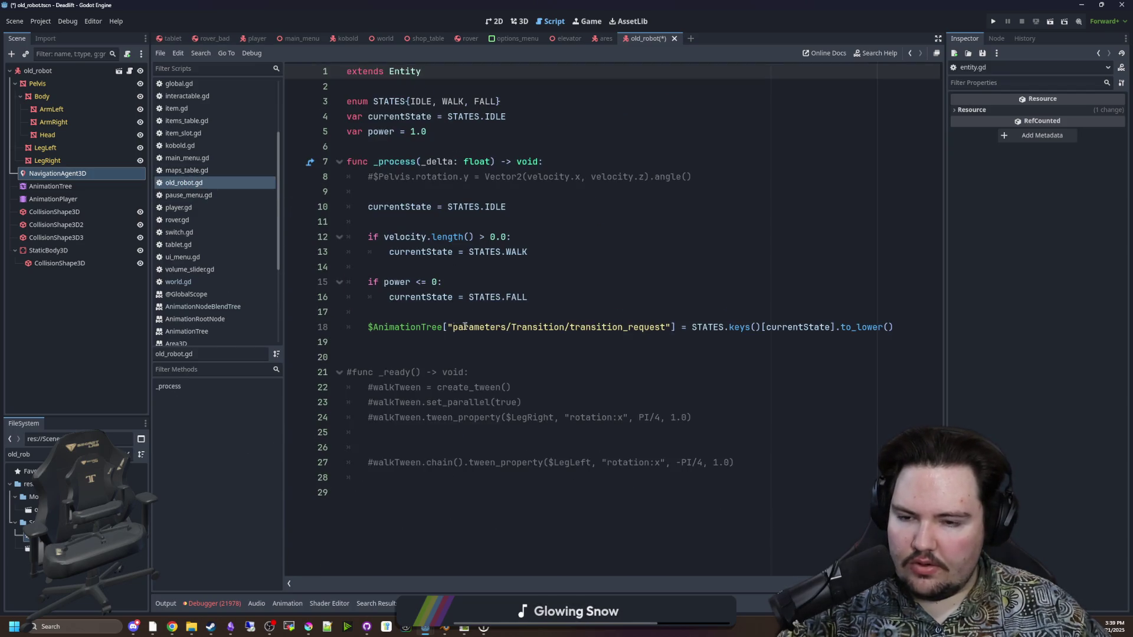
left_click(408, 358)
key("Return")
key("Return")
key("Return")
left_click(407, 371)
key("ctrl+v")
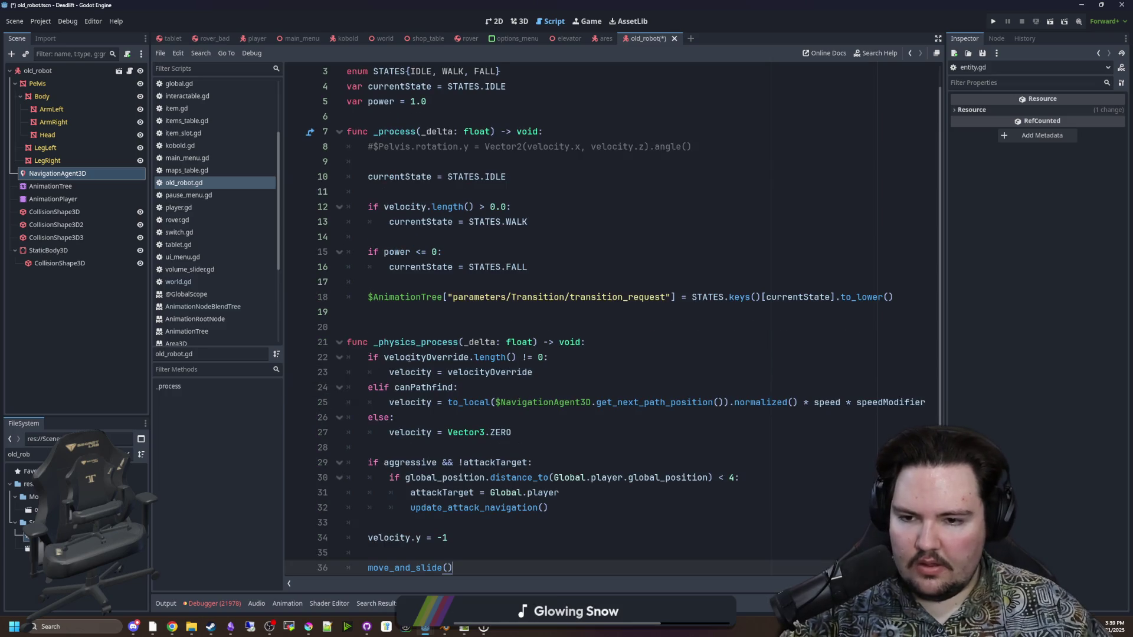
Widen the code editor and open blank lines under the _physics_process header
scroll(407, 359, "down", 3)
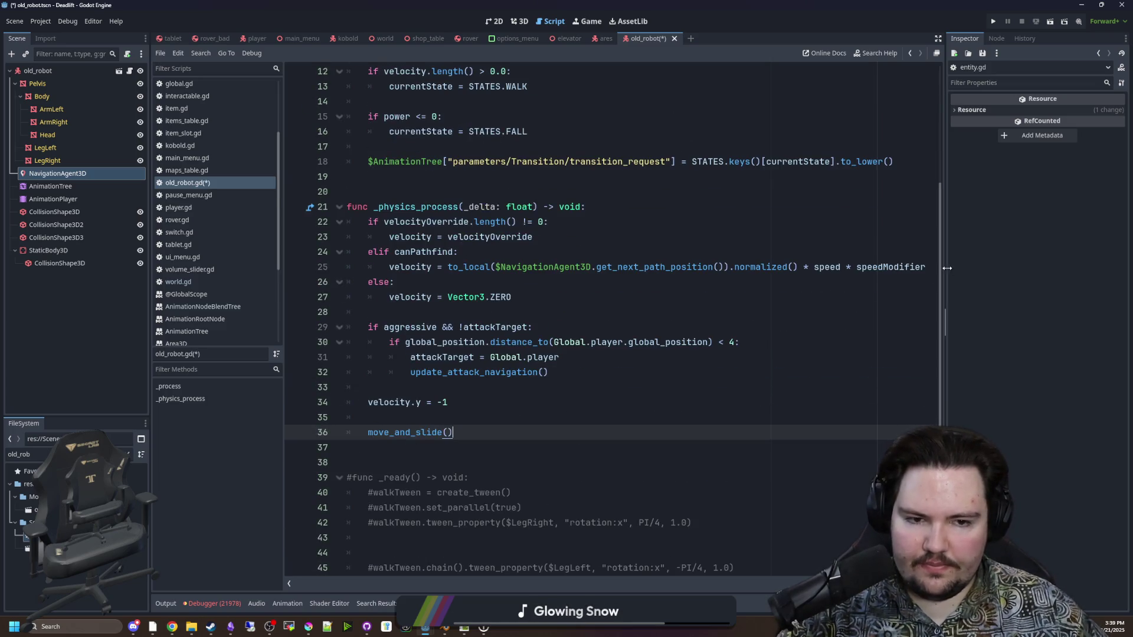
left_click_drag(946, 268, 1032, 268)
scroll(495, 350, "up", 1)
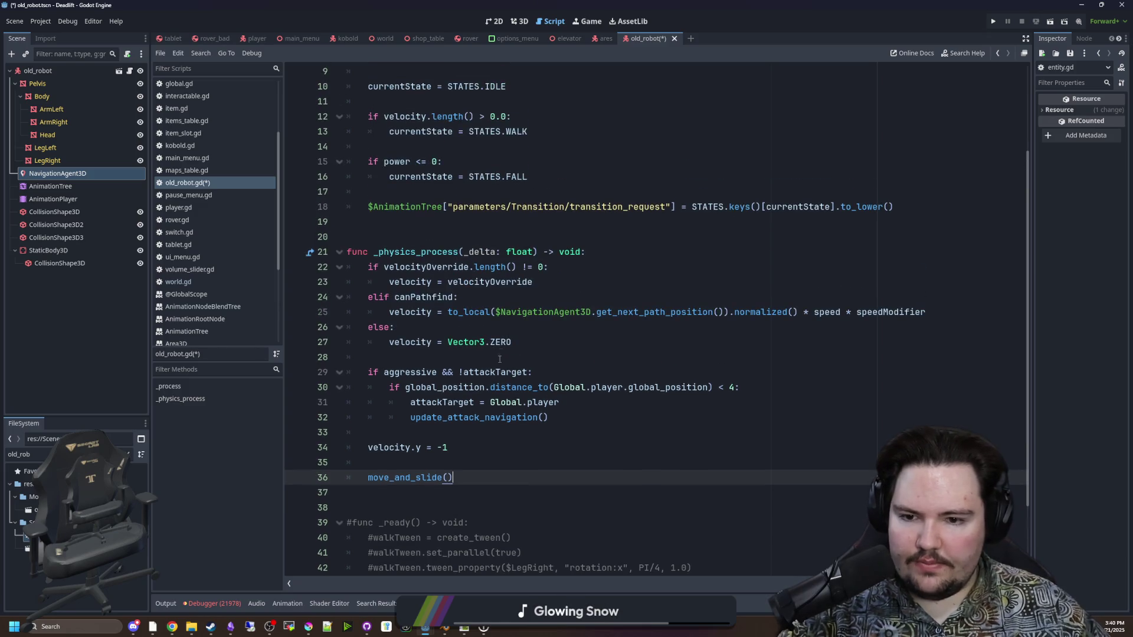
left_click(476, 373)
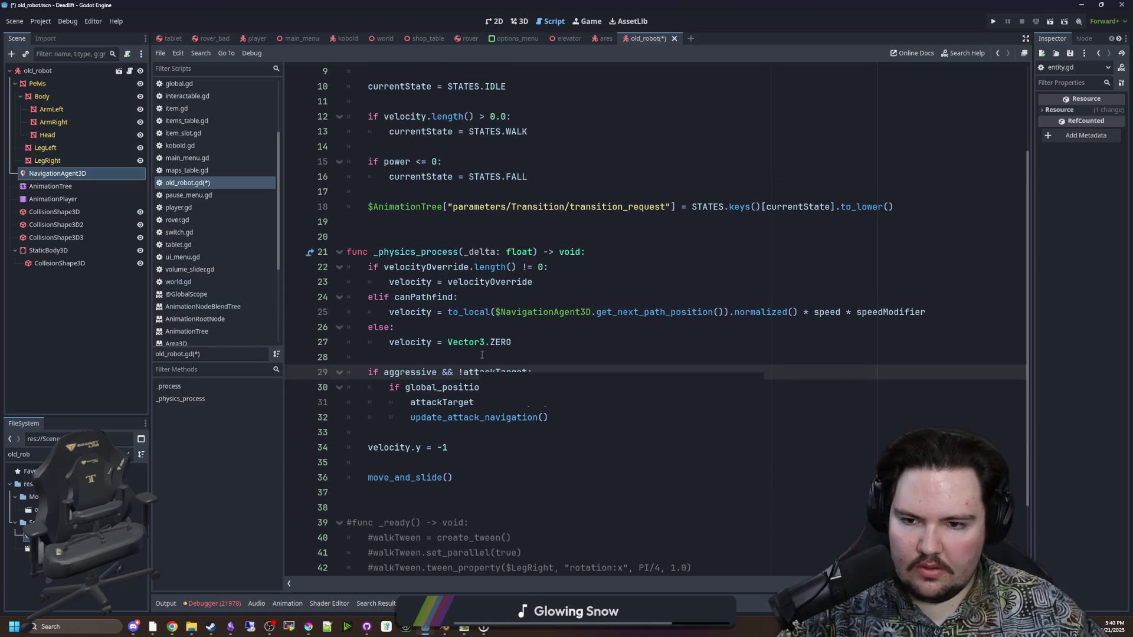
left_click(590, 252)
key("Return")
key("Return")
key("Return")
type("super()")
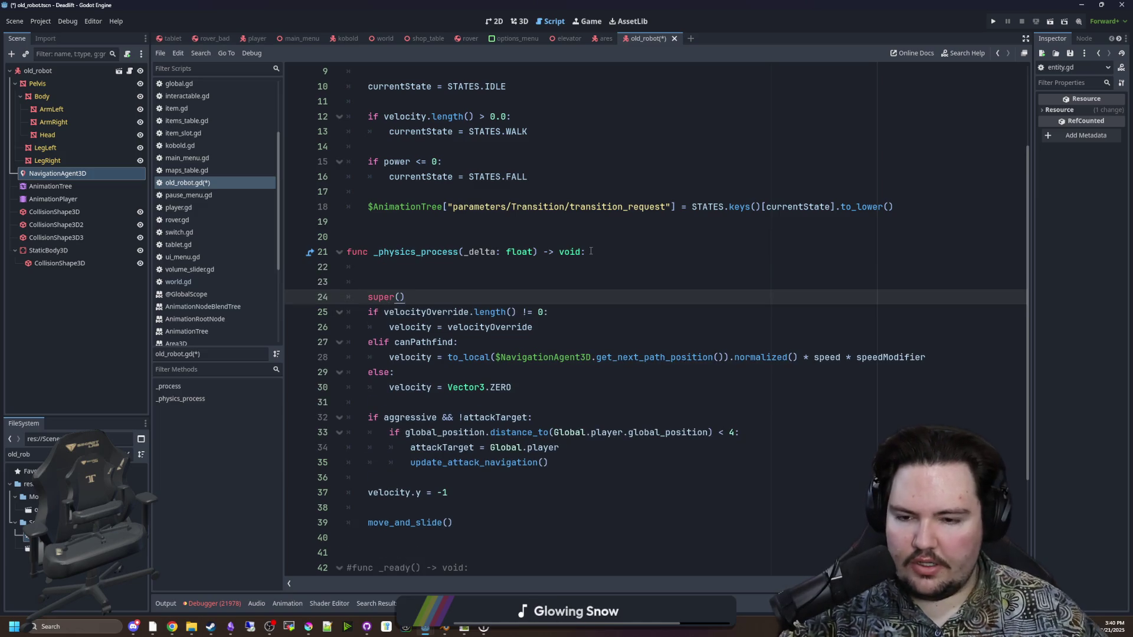
key("Return")
Reuse the velocityOverride name on a new line above super()
double_click(490, 342)
key("ctrl+c")
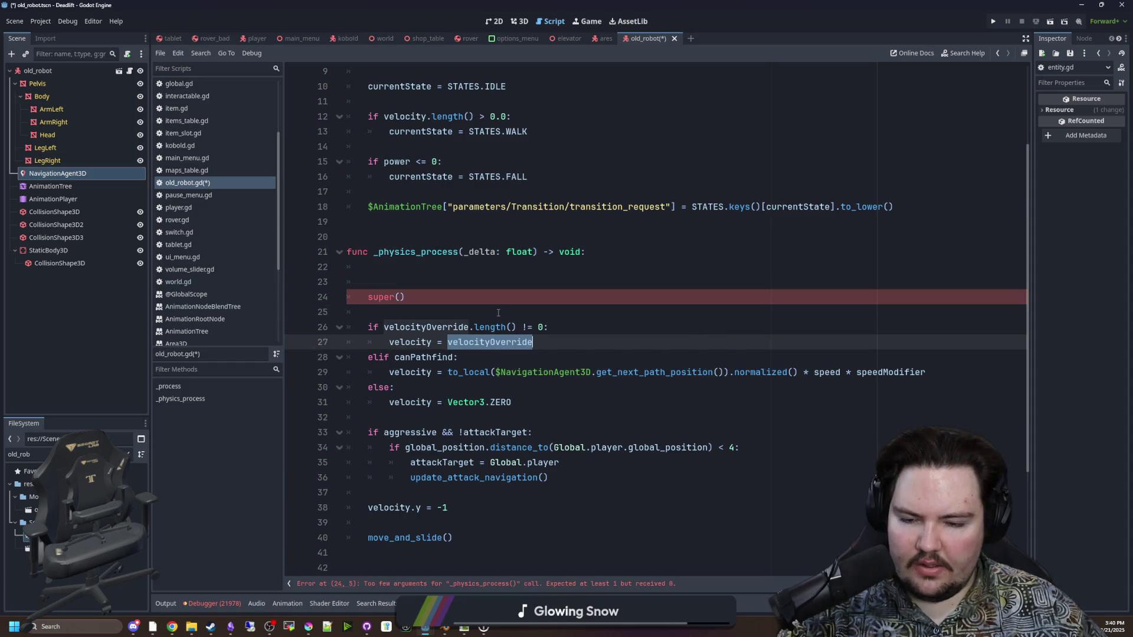
left_click(420, 282)
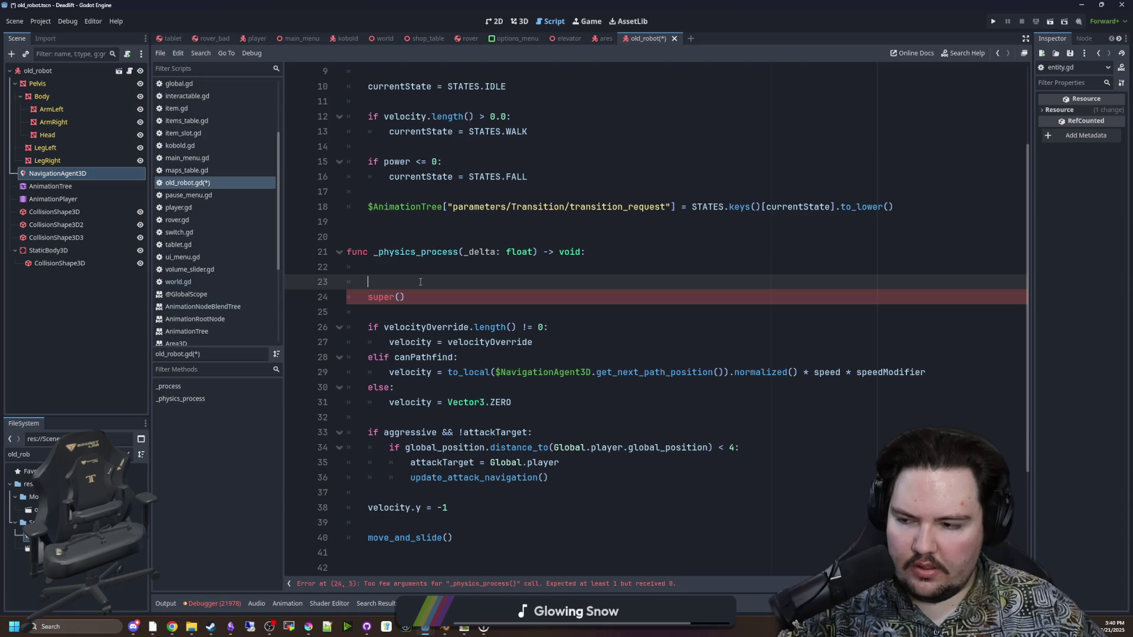
key("Return")
key("Return")
key("Up")
key("ctrl+v")
left_click(477, 285)
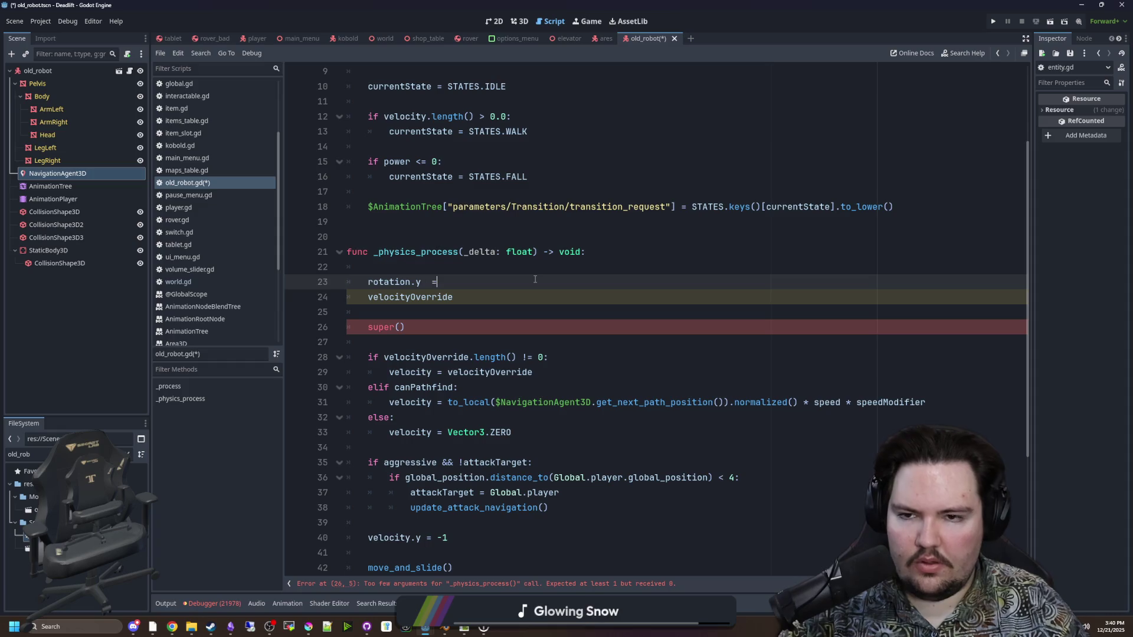
Add a targetPos variable holding the next path position expression
scroll(535, 279, "up", 2)
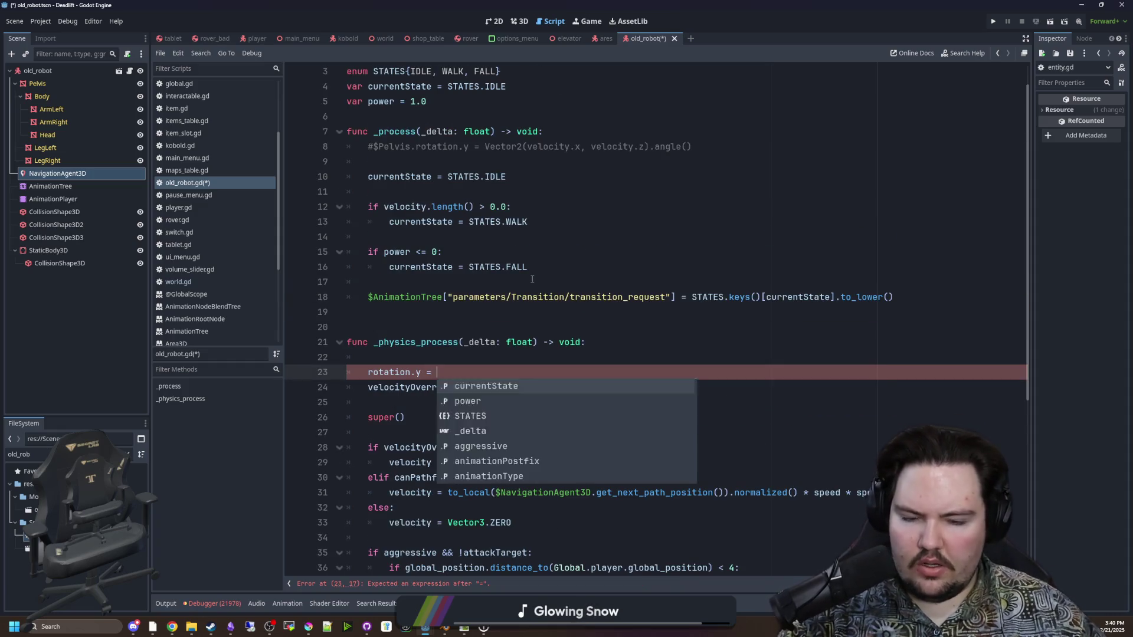
scroll(536, 279, "down", 2)
left_click_drag(925, 402, 444, 401)
key("ctrl+c")
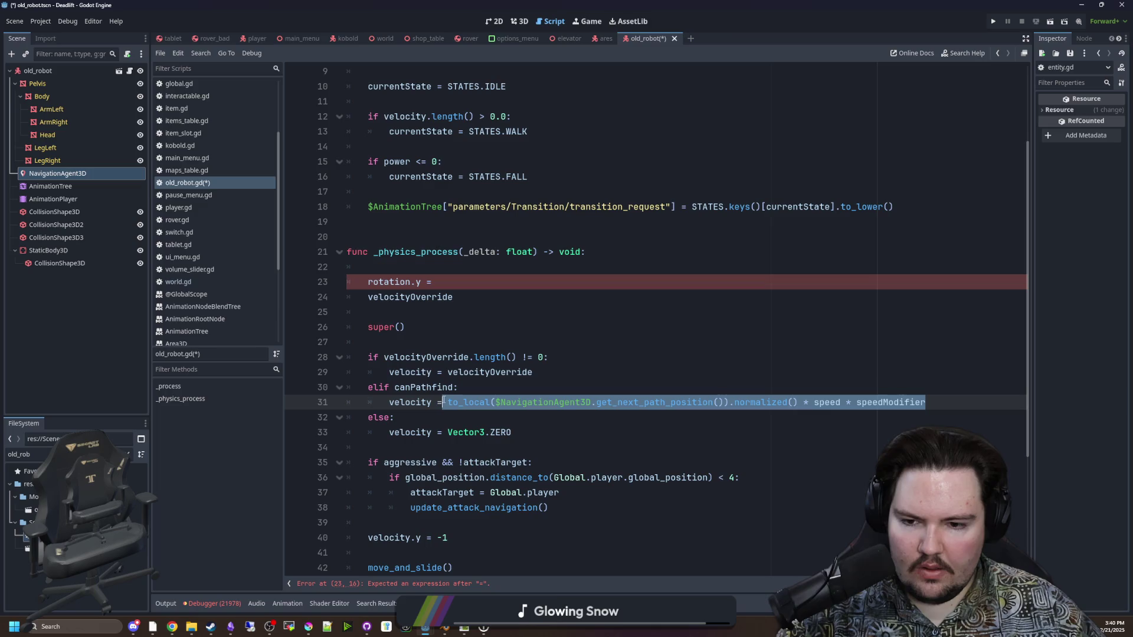
left_click(422, 267)
key("Return")
key("Return")
key("Up")
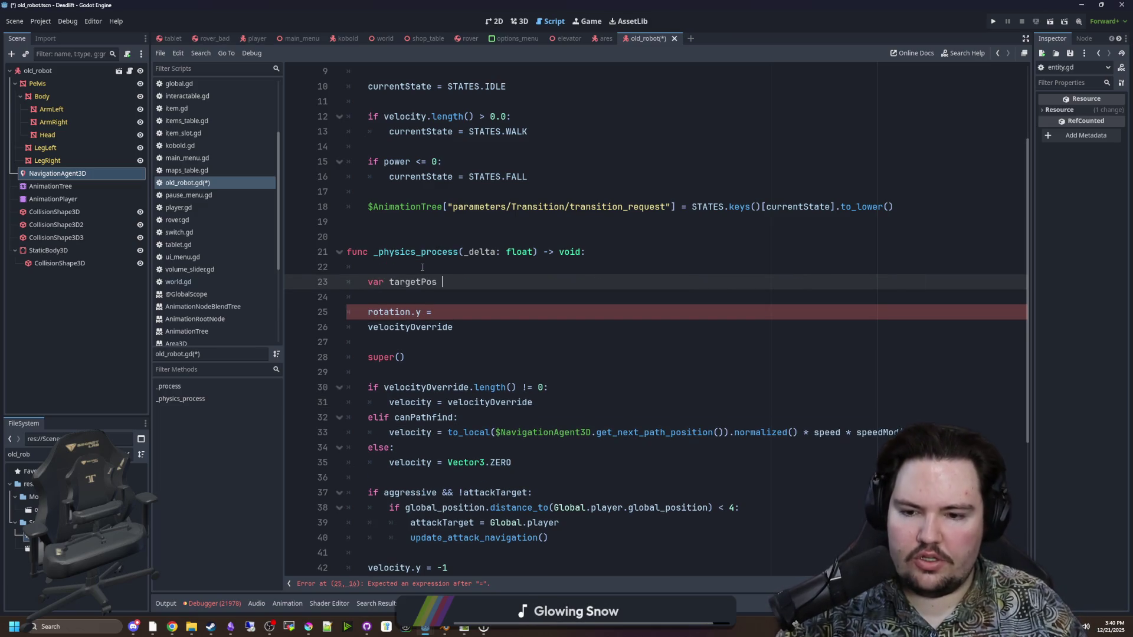
key("ctrl+v")
Write rotation.y = targetPos.angle() and add the missing '=' to targetPos
left_click(514, 296)
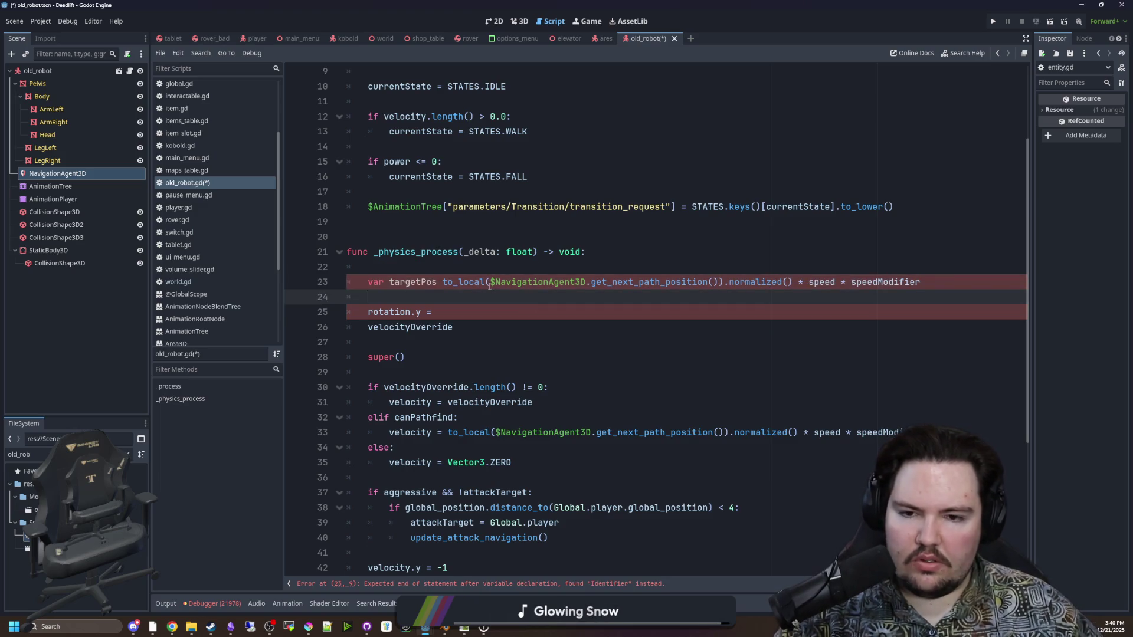
left_click(447, 314)
type("target")
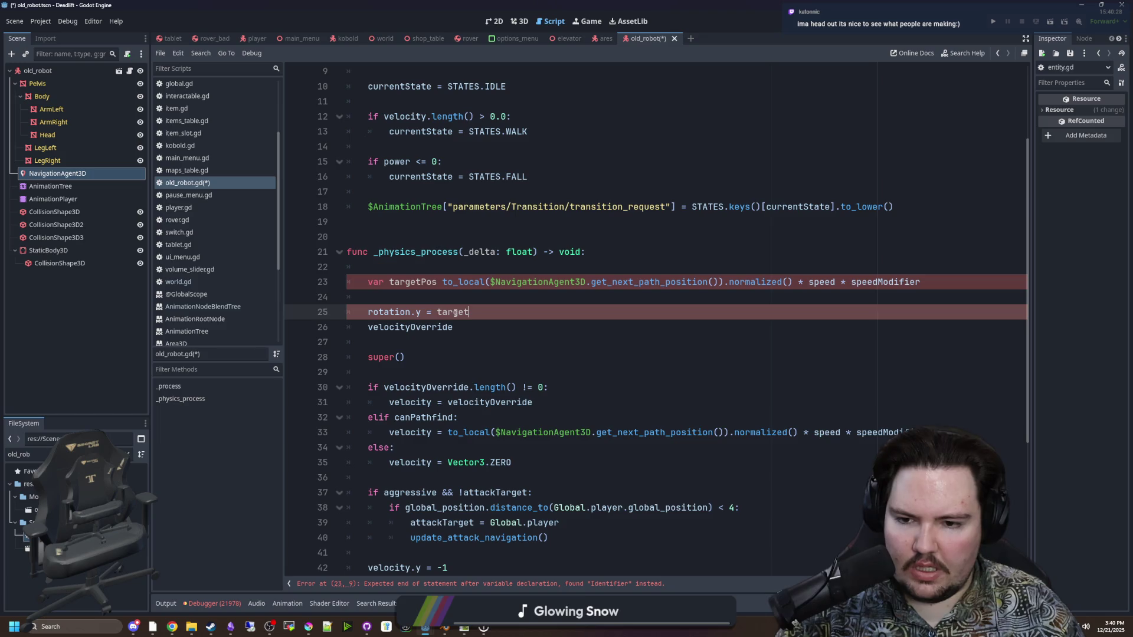
type("Pos.angle(")
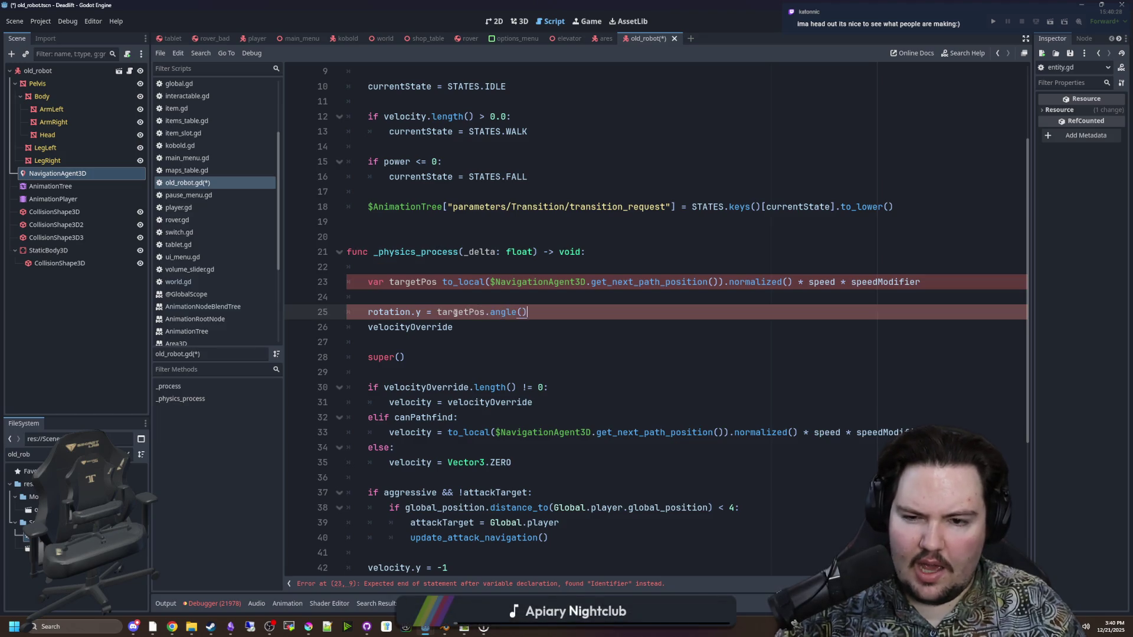
left_click(455, 313)
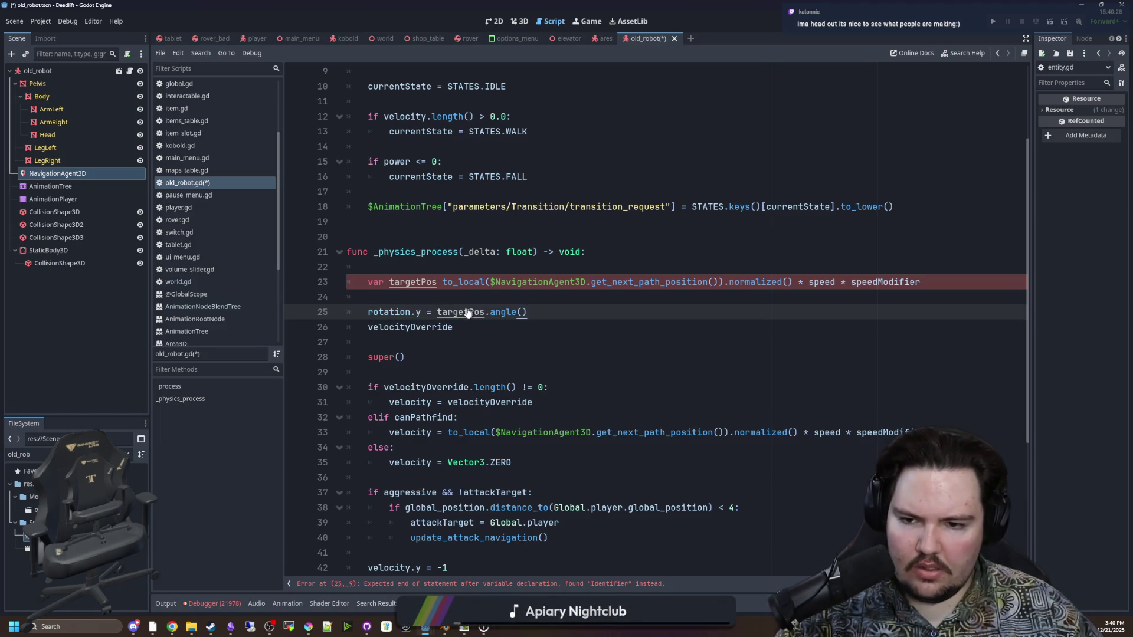
left_click(440, 282)
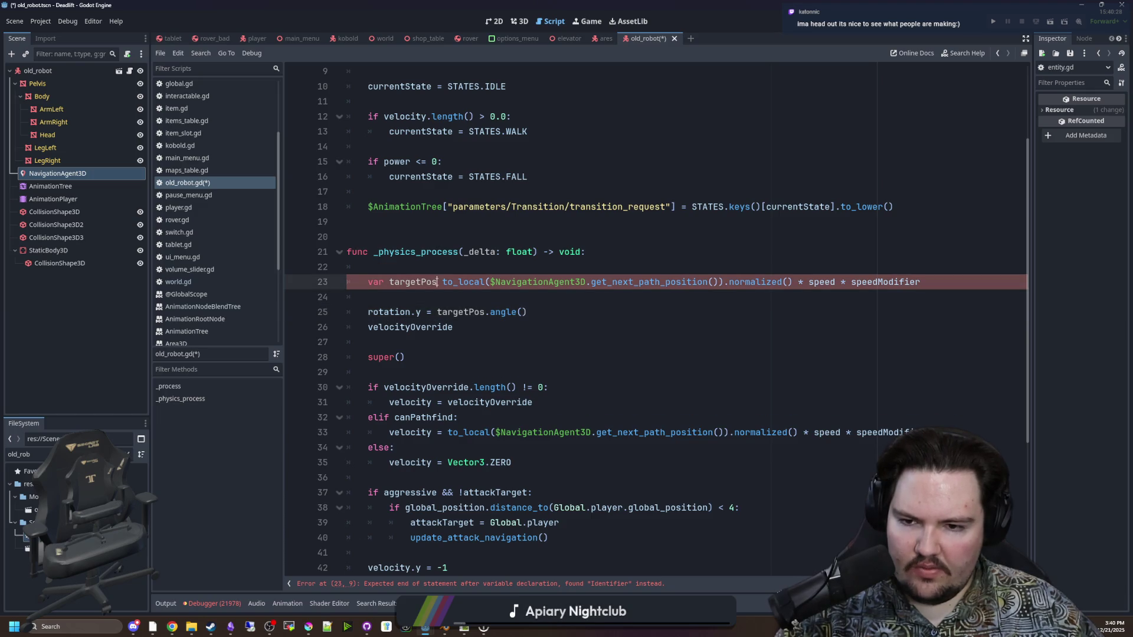
type("=")
Set velocityOverride to Vector3(0, 0, 1) and call super(_delta)
left_click(454, 269)
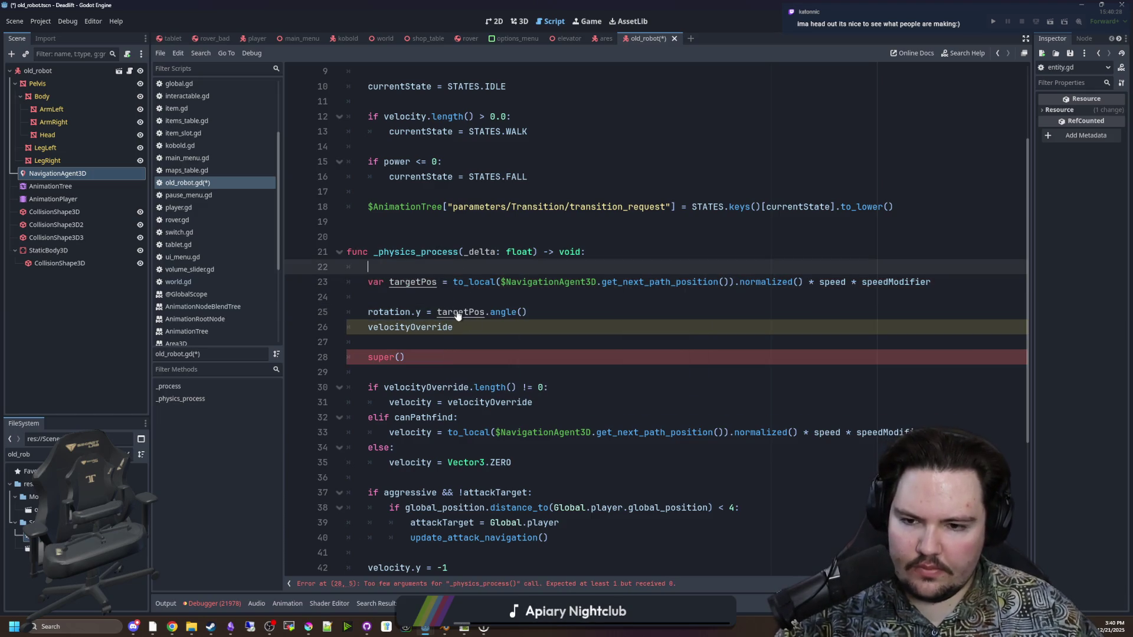
left_click(465, 330)
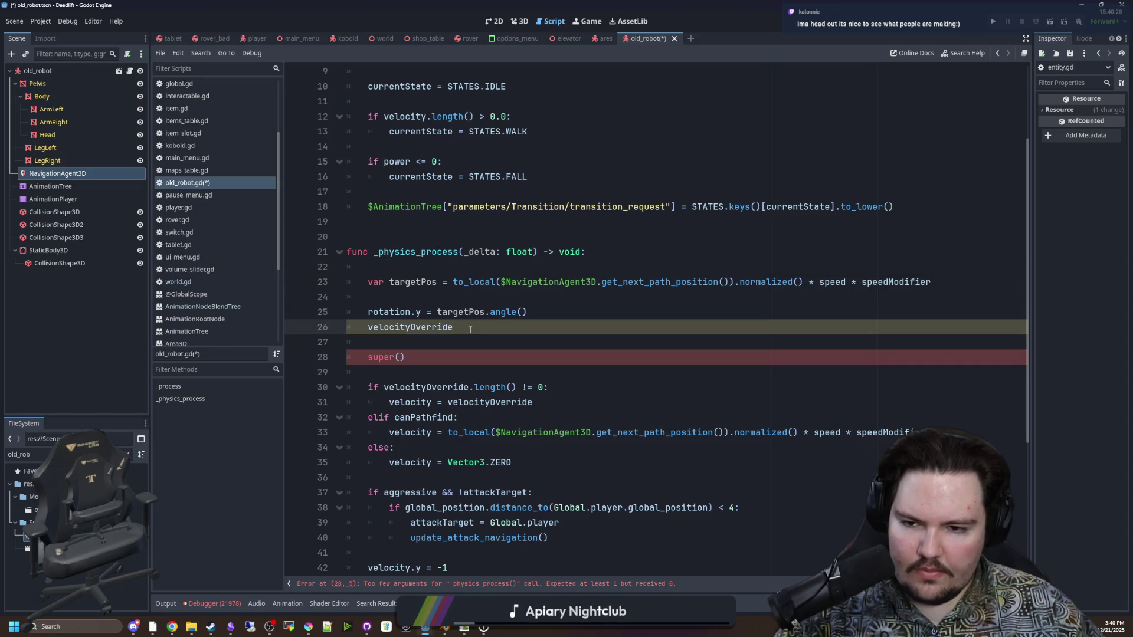
type("=Vector2(")
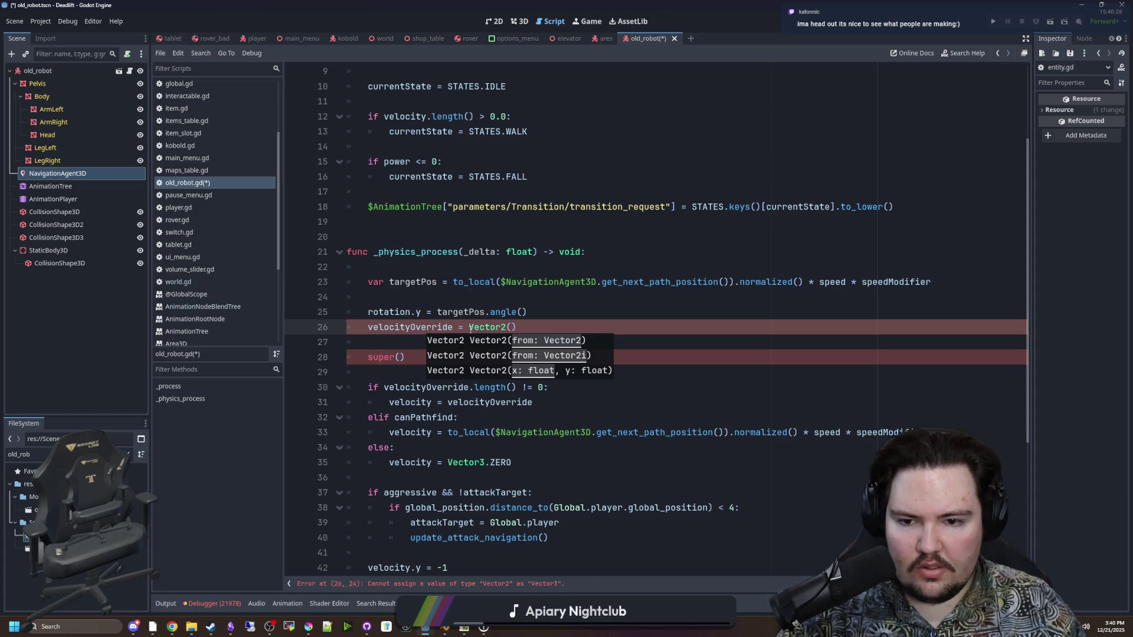
type("3")
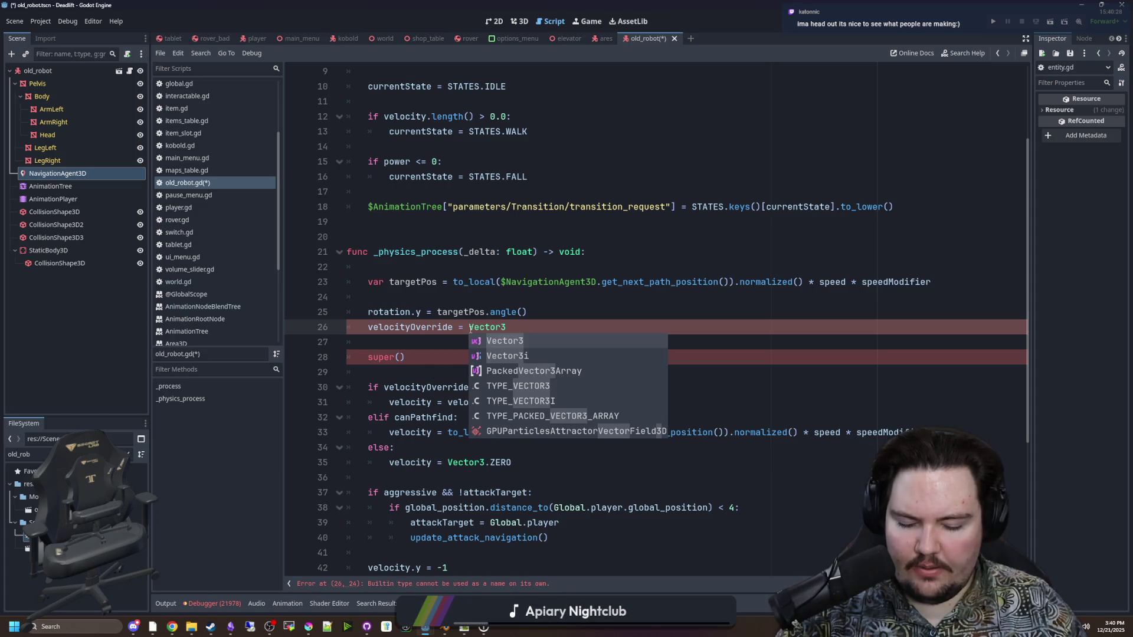
type("(0, 0, -1")
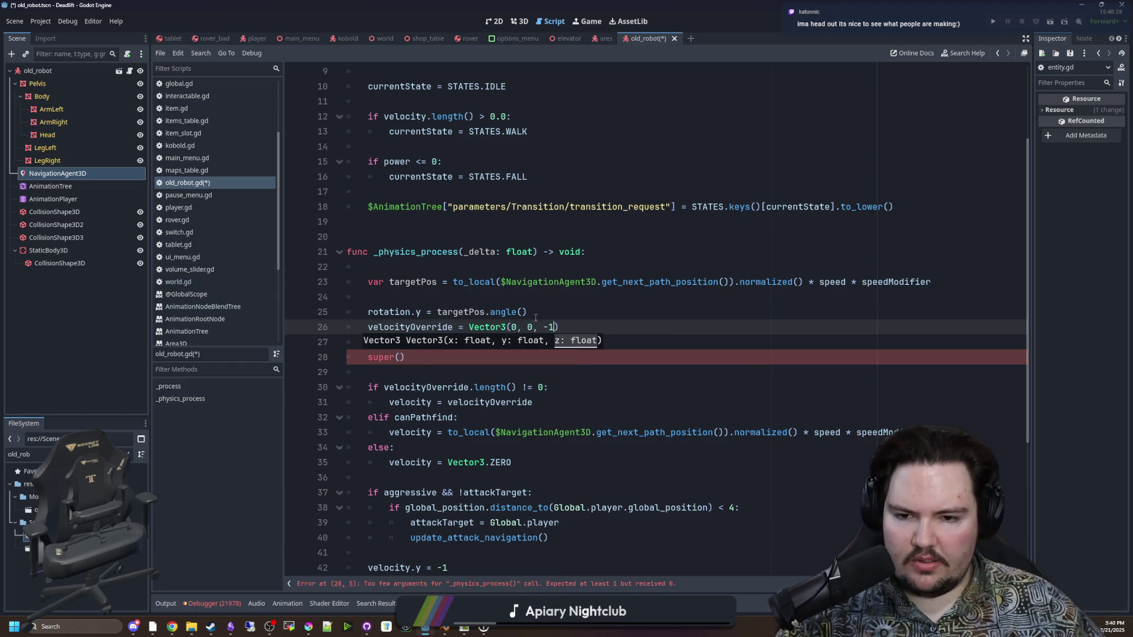
left_click(560, 312)
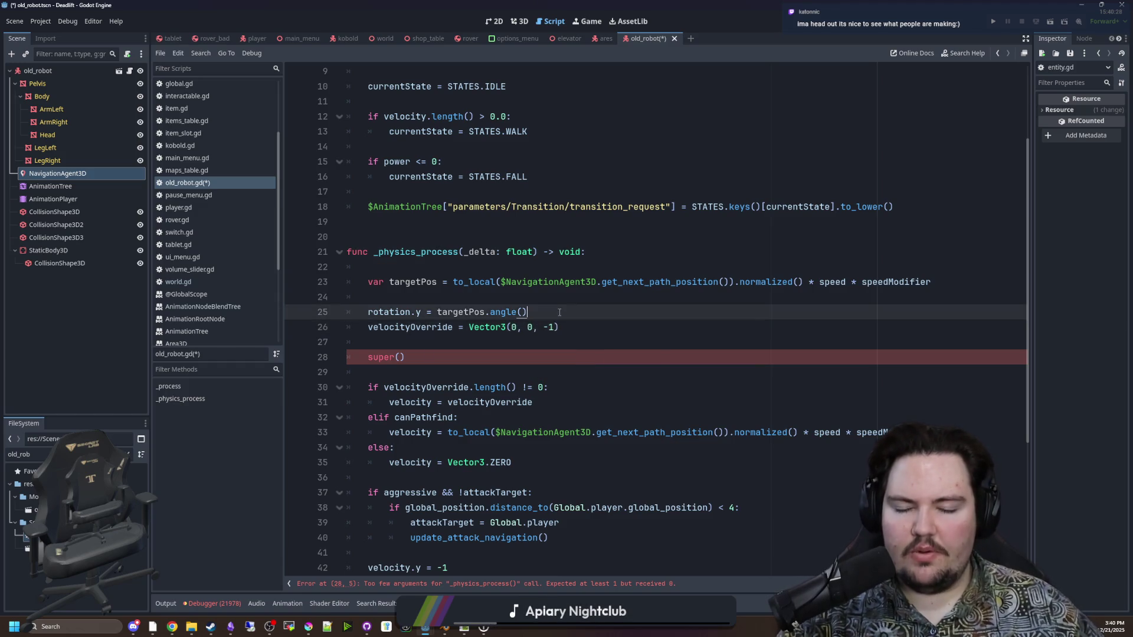
left_click(560, 313)
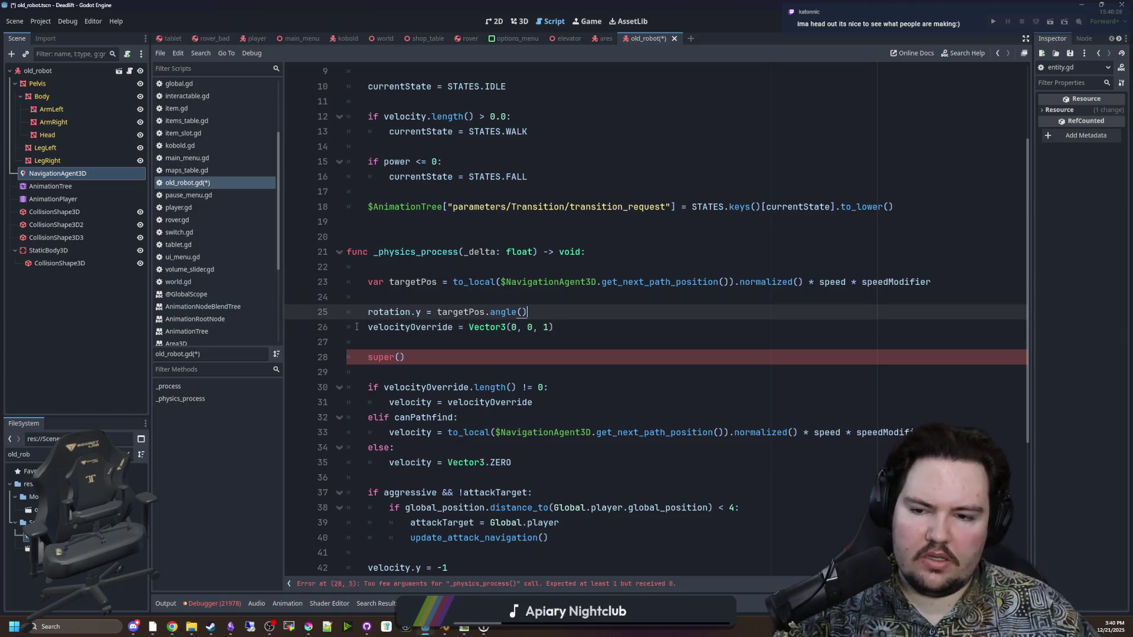
scroll(416, 349, "down", 1)
left_click(400, 312)
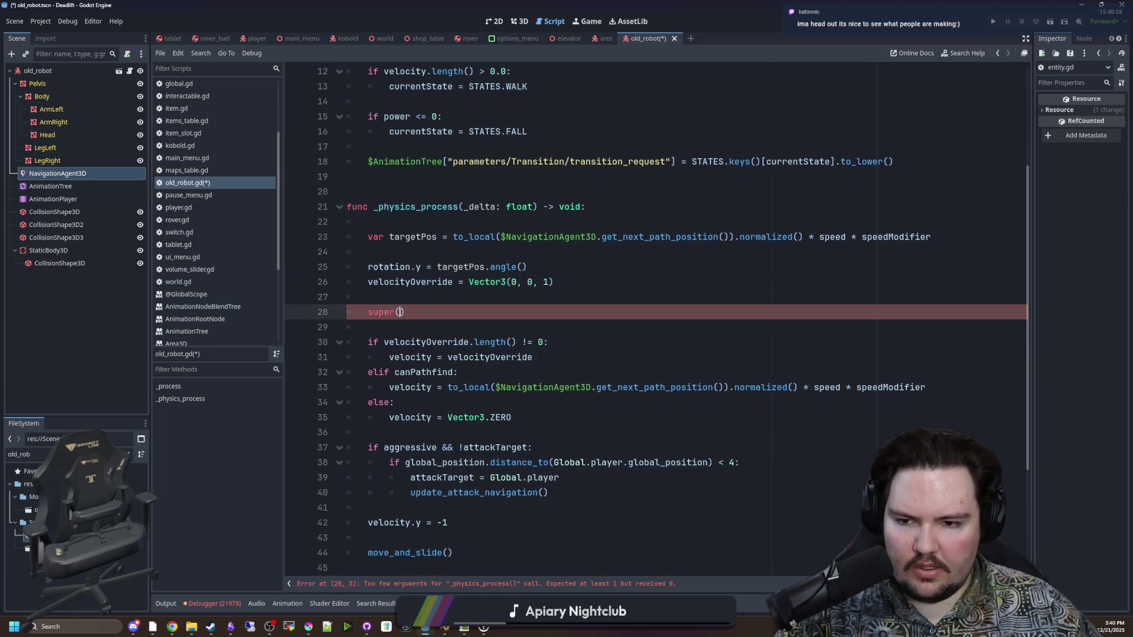
type("_Delta")
key("Return")
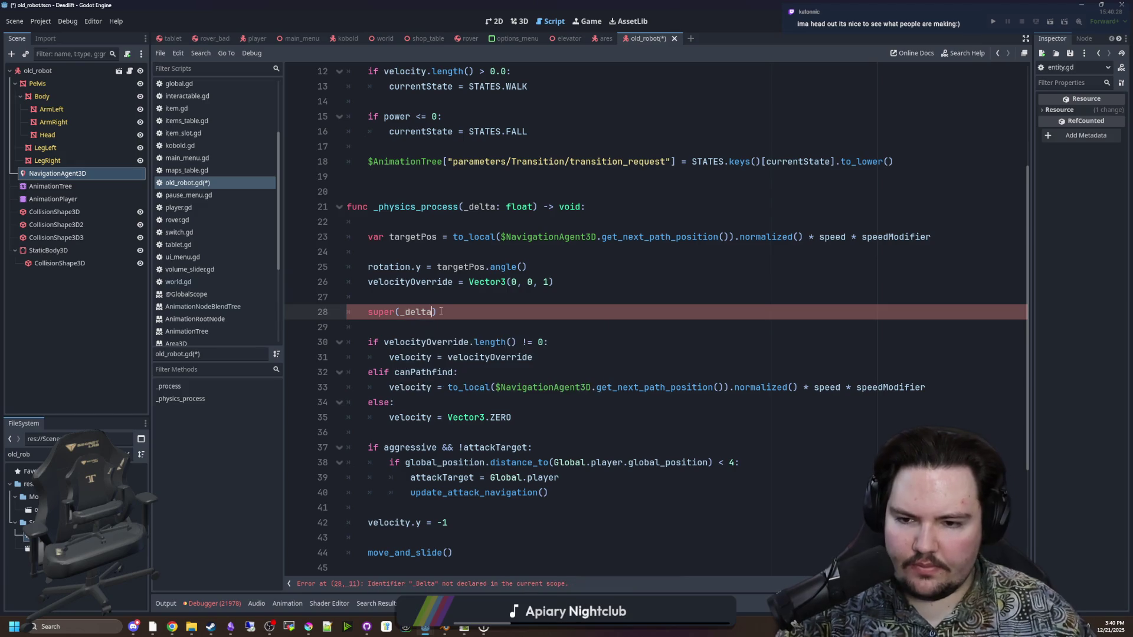
Select the old copied velocity logic below super(_delta)
scroll(486, 475, "down", 1)
left_click(486, 476)
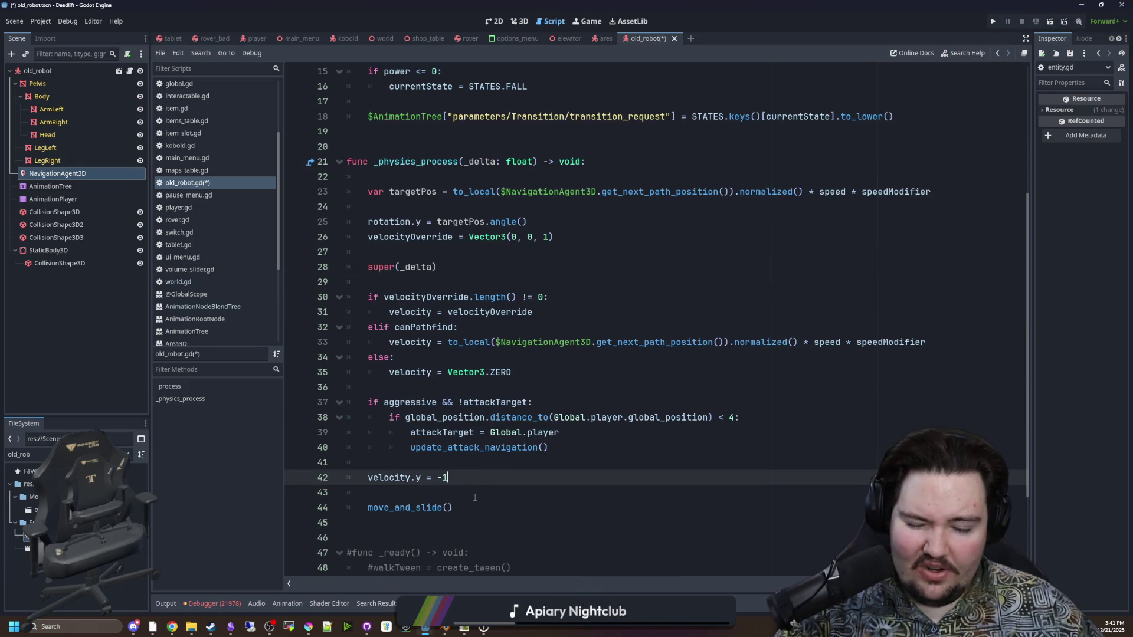
mouse_move(472, 511)
left_mouse_down()
mouse_move(425, 448)
mouse_move(354, 301)
mouse_move(284, 269)
mouse_move(233, 283)
left_mouse_up()
Delete the old velocity logic and the commented-out _ready block, then save
key("BackSpace")
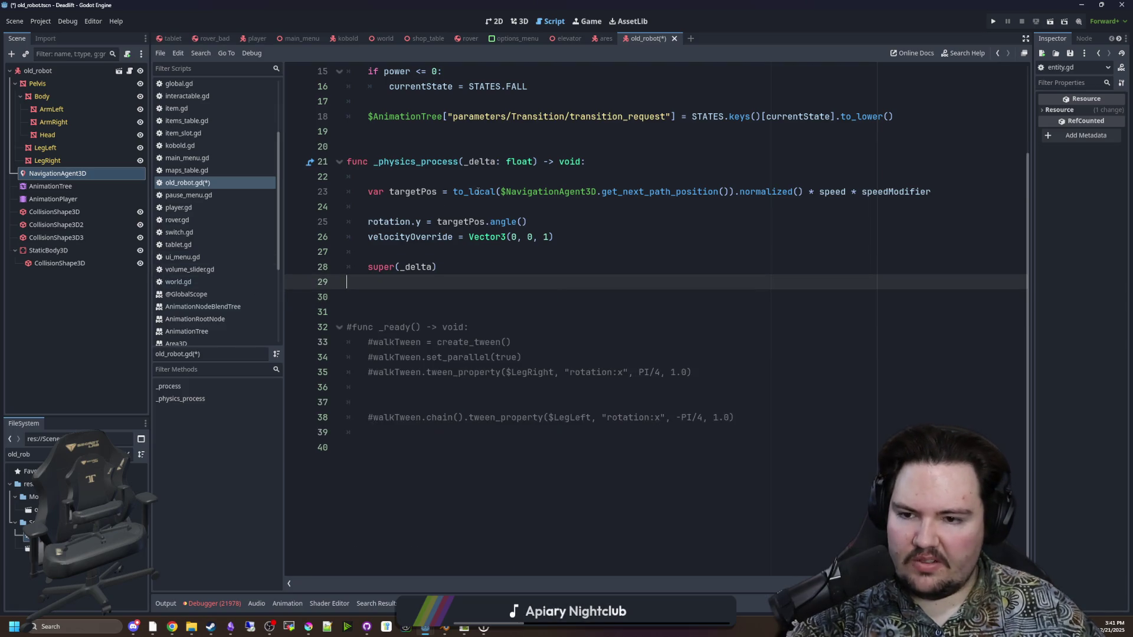
key("BackSpace")
left_click_drag(819, 438, 268, 284)
key("BackSpace")
key("BackSpace")
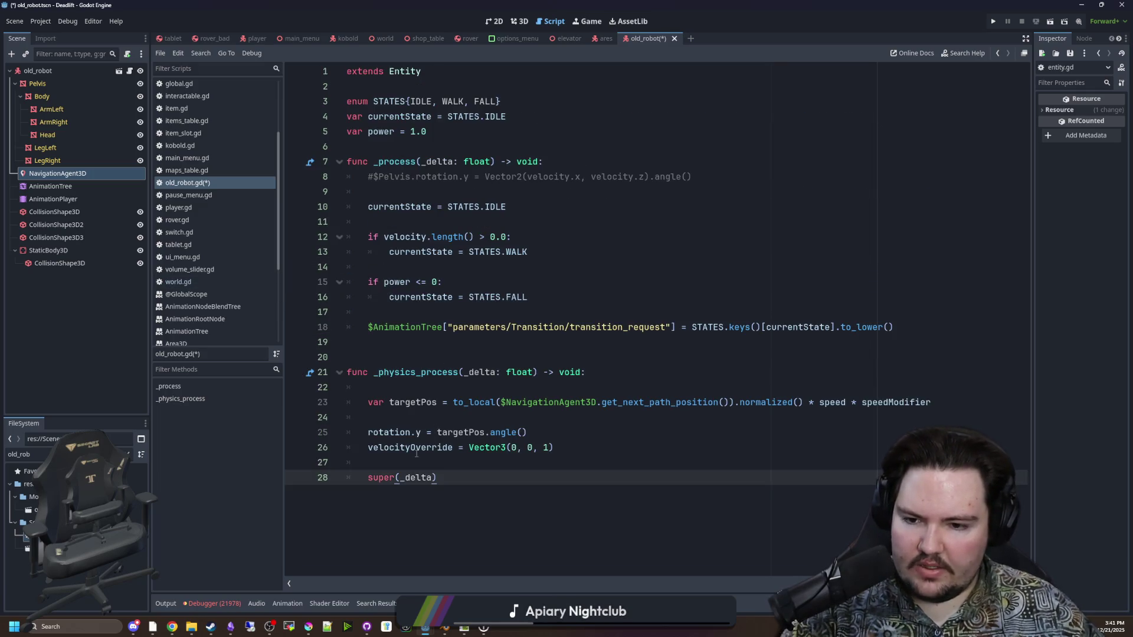
left_click(444, 349)
key("ctrl+s")
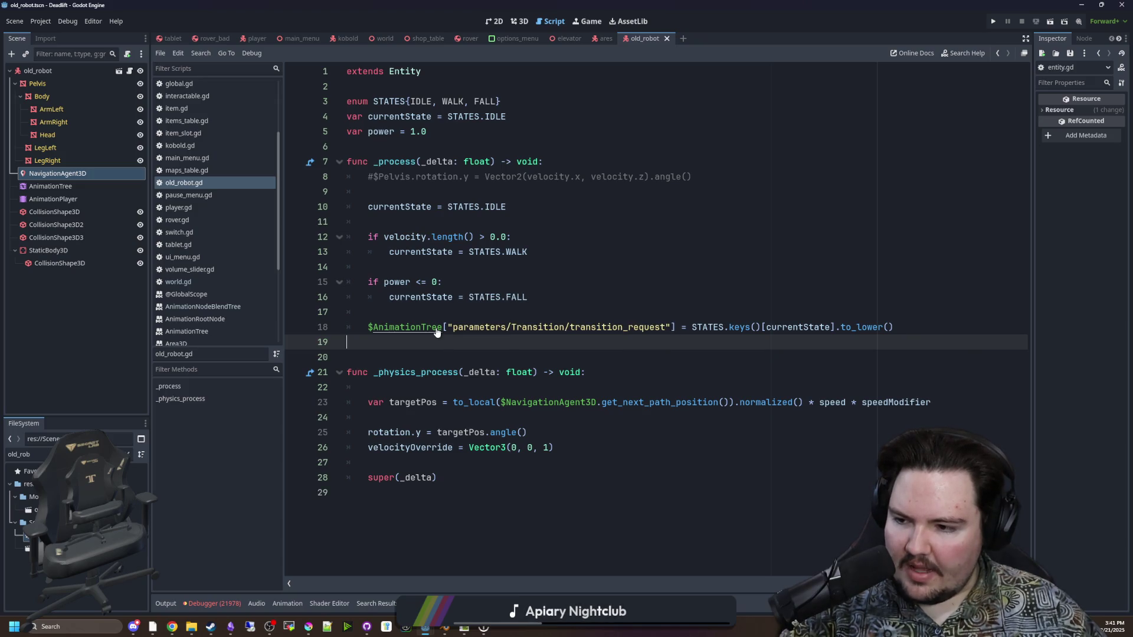
Remove the blank line under the physics header and run the project
left_click(569, 356)
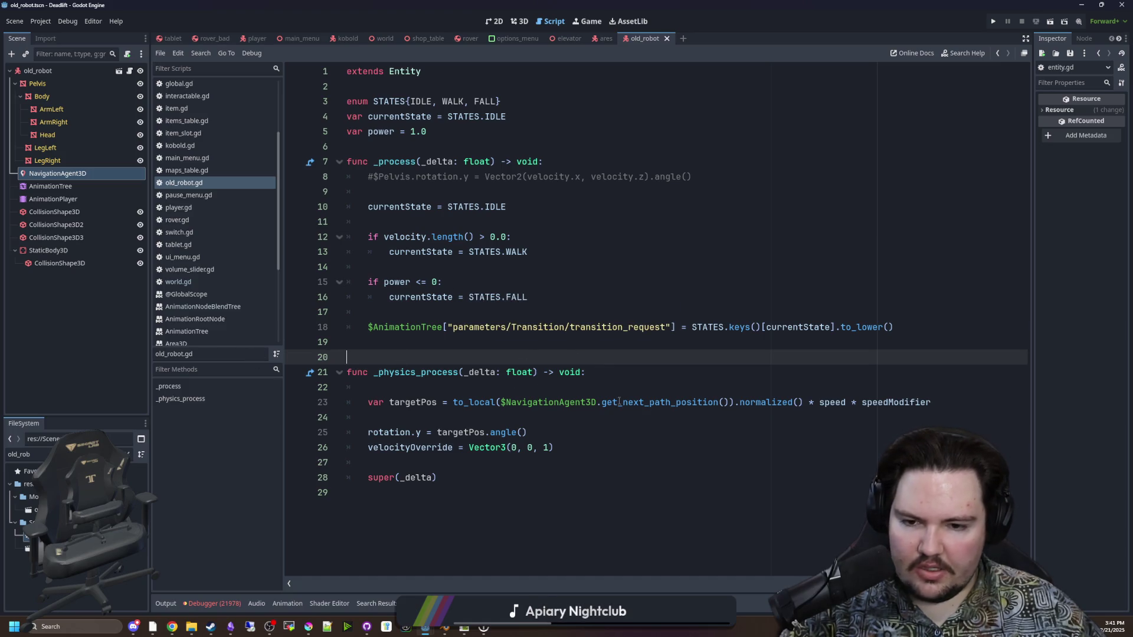
left_click(419, 389)
key("BackSpace")
left_click(445, 355)
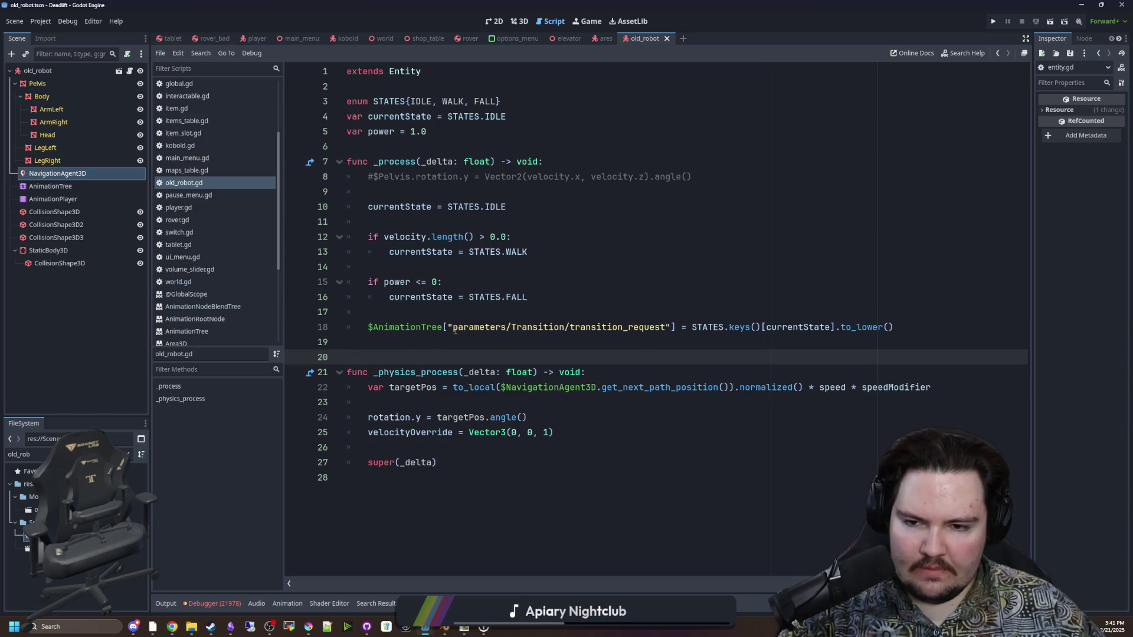
left_click(993, 21)
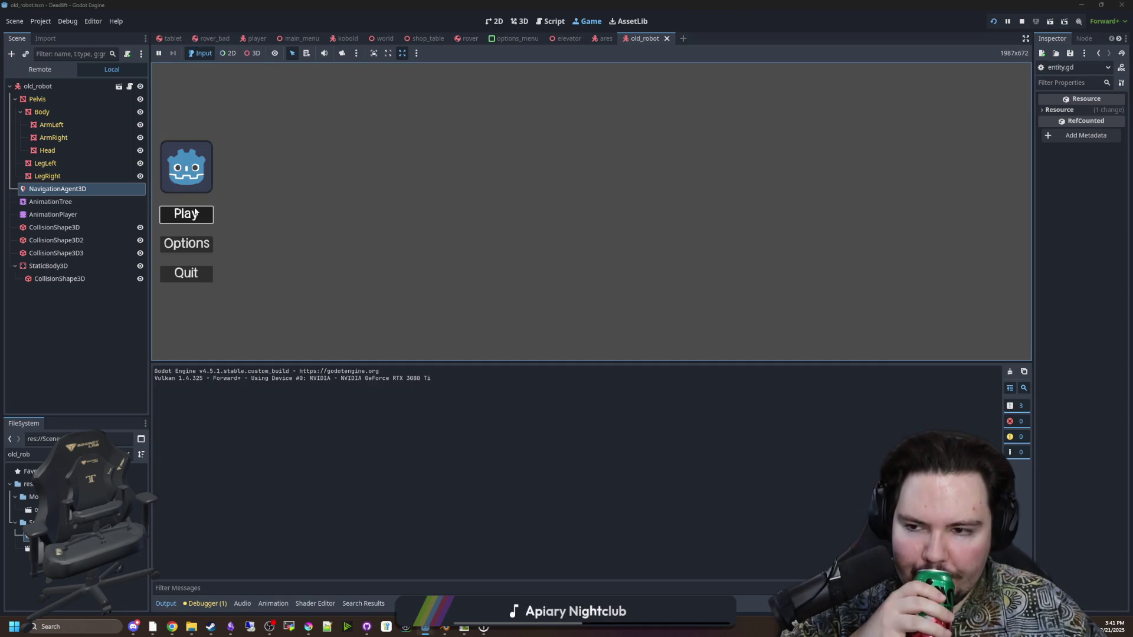
Start the game from the main menu and unpause it to resume play until the error
left_click(195, 213)
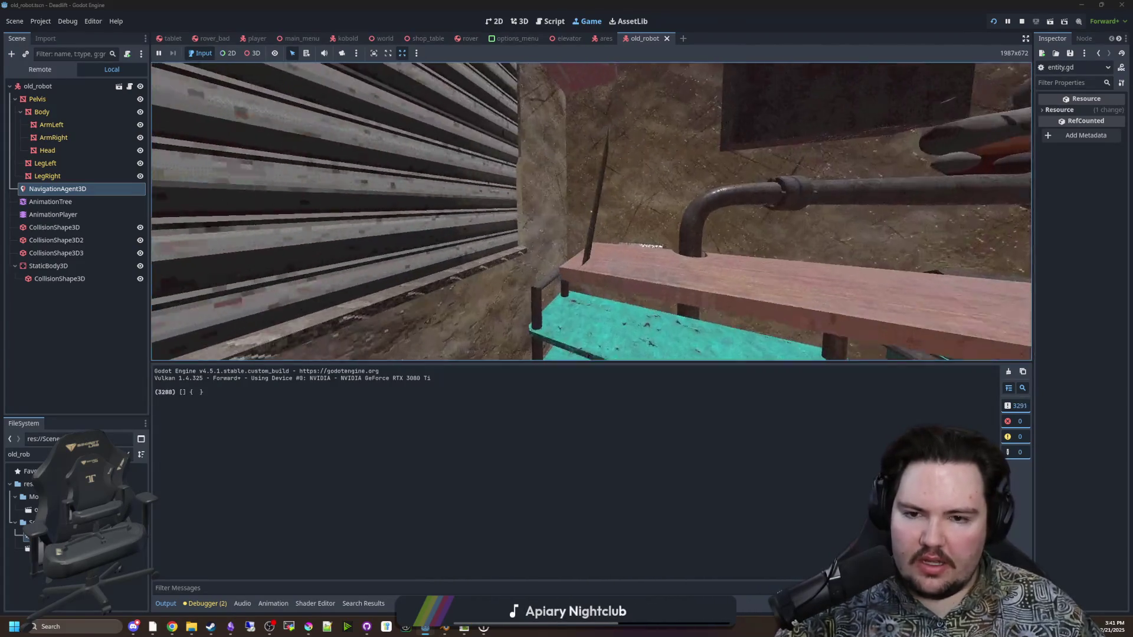
key("super")
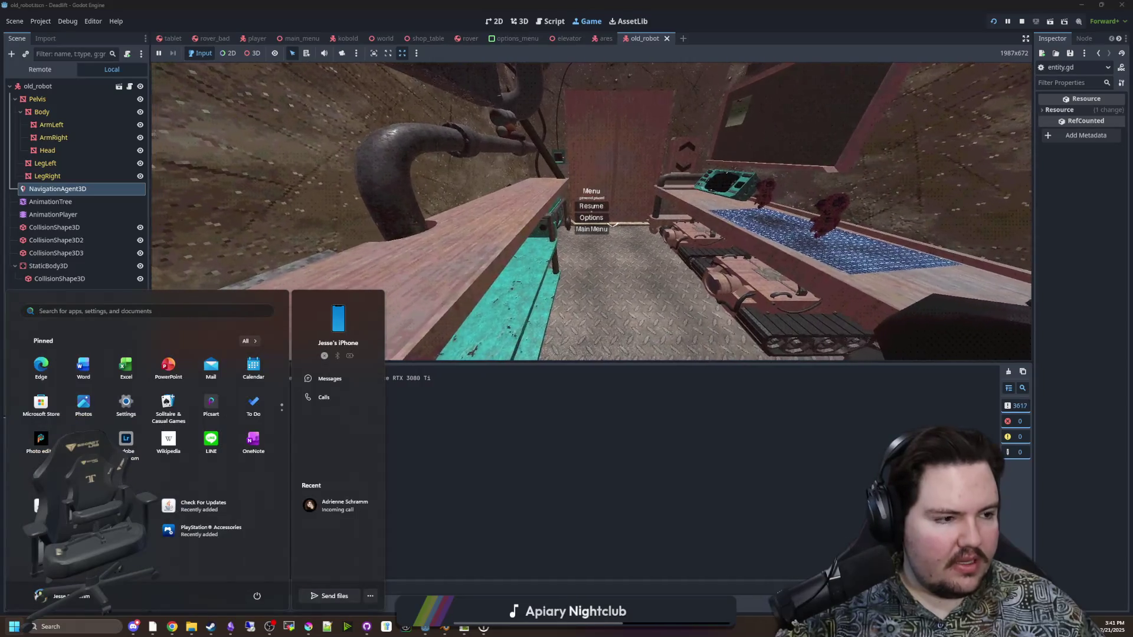
key("Escape")
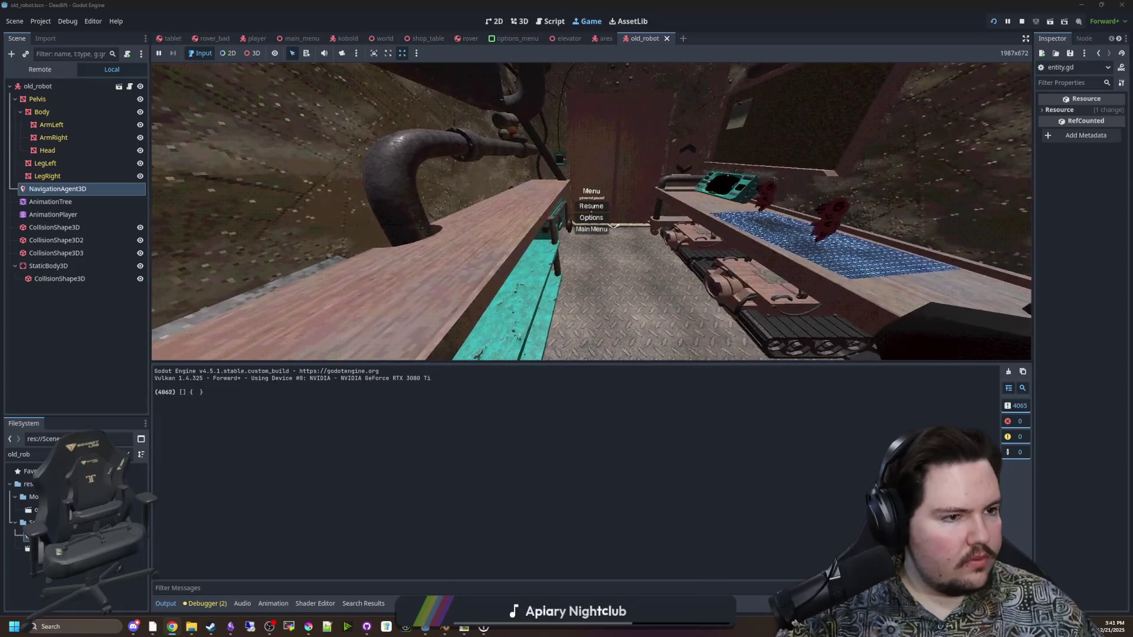
key("Escape")
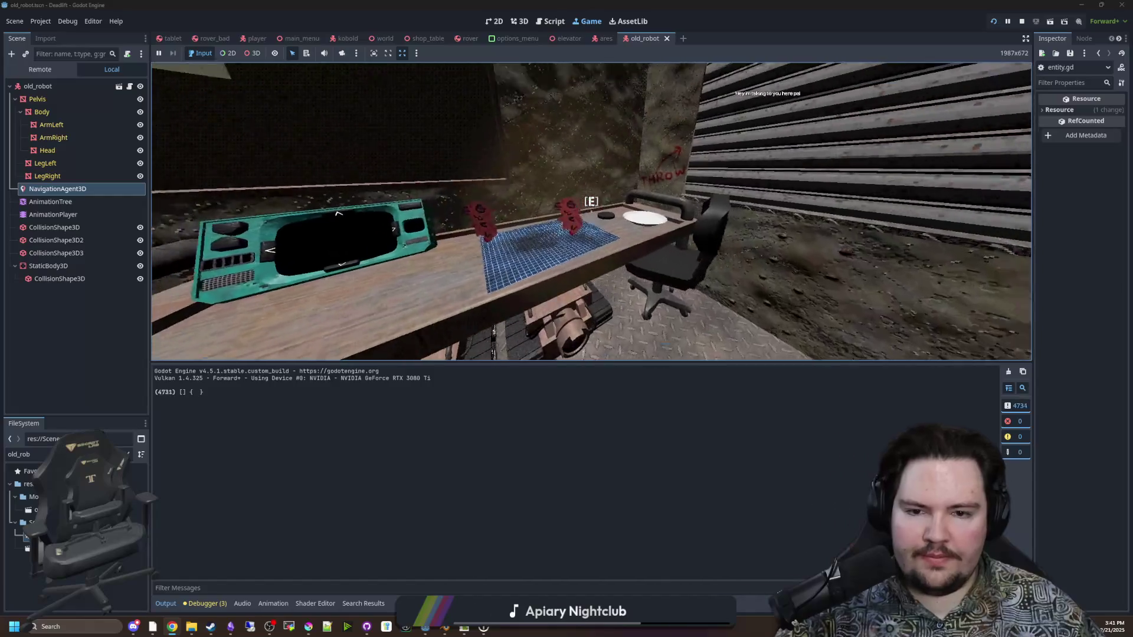
key("super")
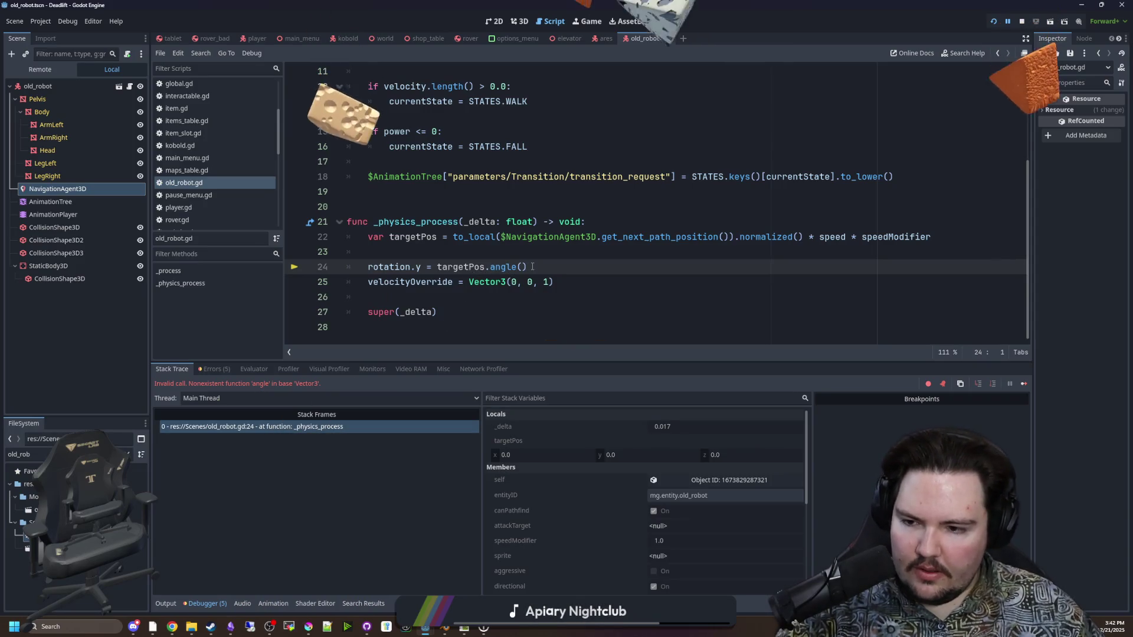
Change line 24 to use Vector2(targetPos.x, targetPos.z).angle() and save old_robot.gd
left_click_drag(532, 267, 437, 267)
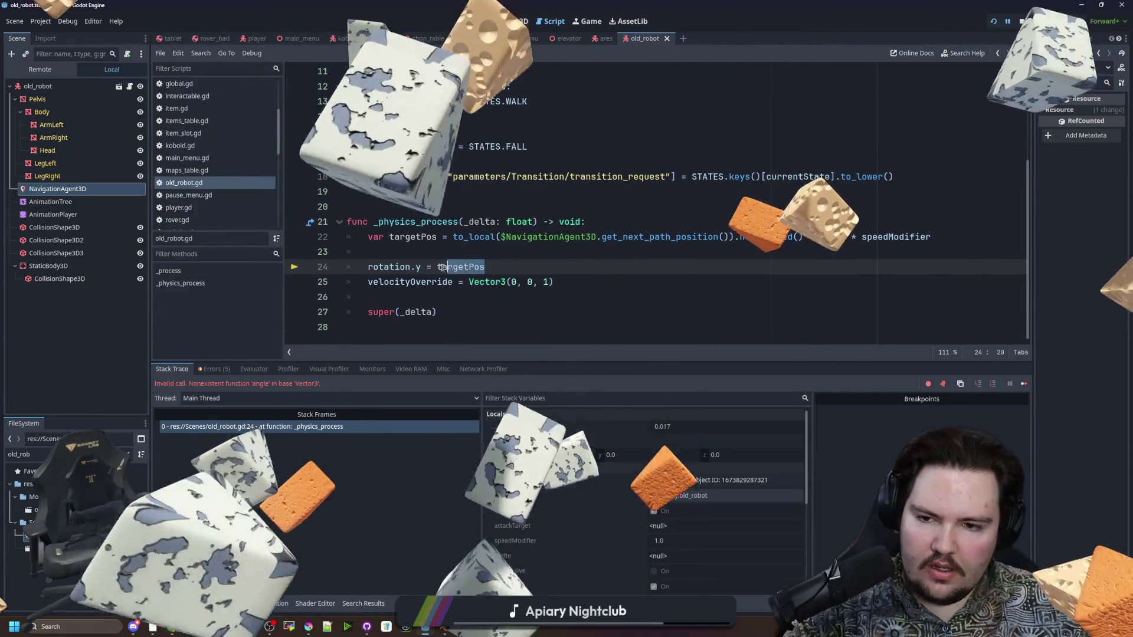
type("vec")
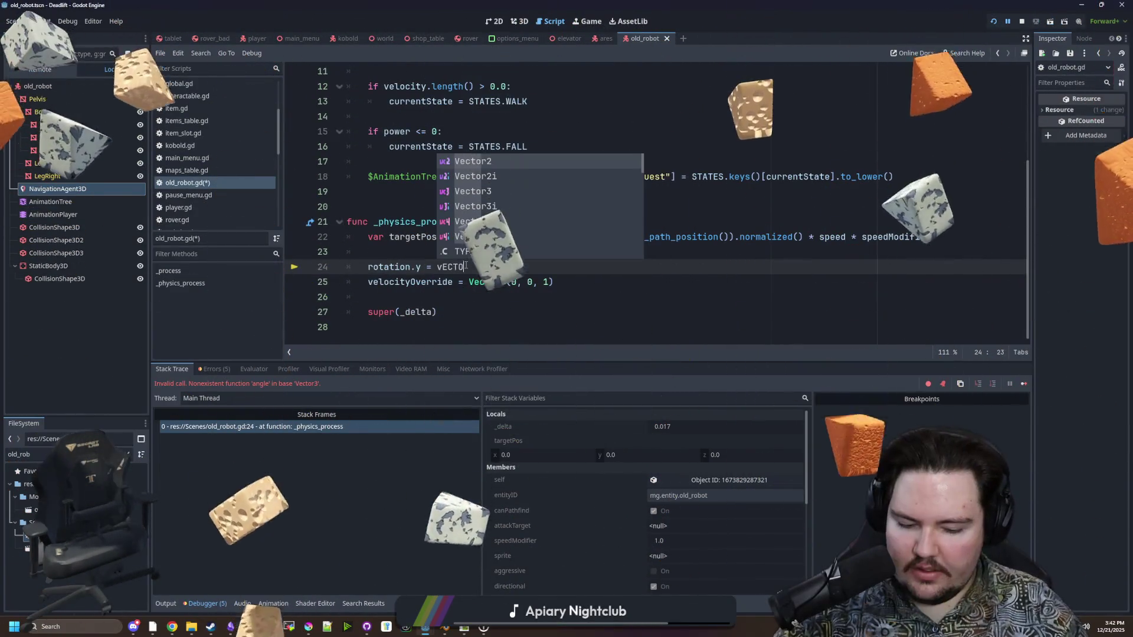
key("Escape")
type("V")
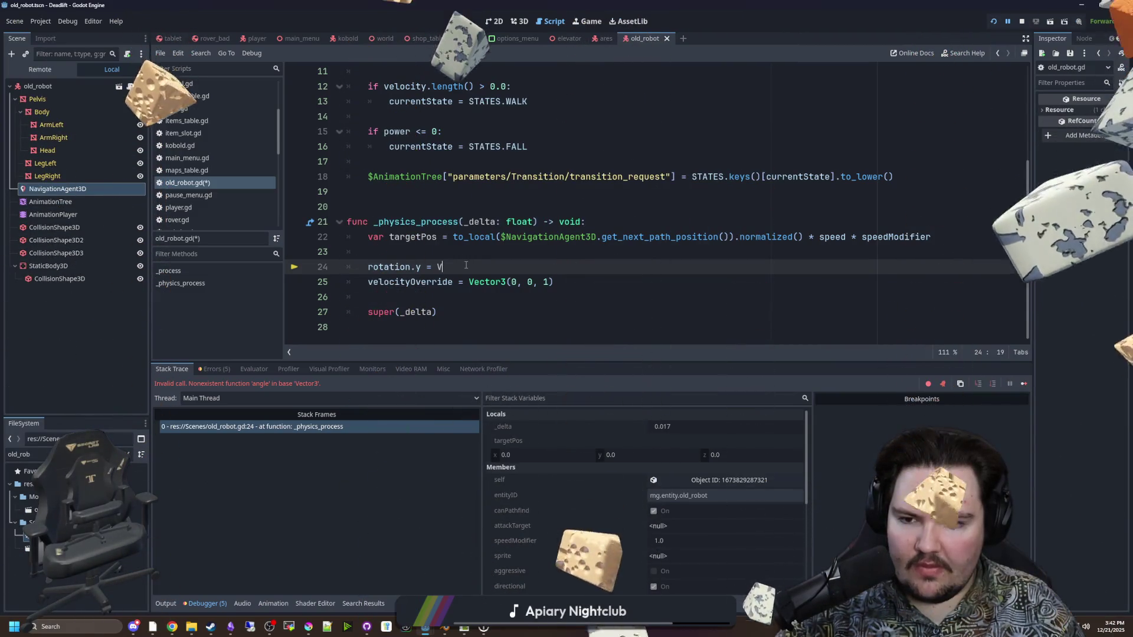
key("ctrl+space")
key("Return")
type("targetPos.x, ")
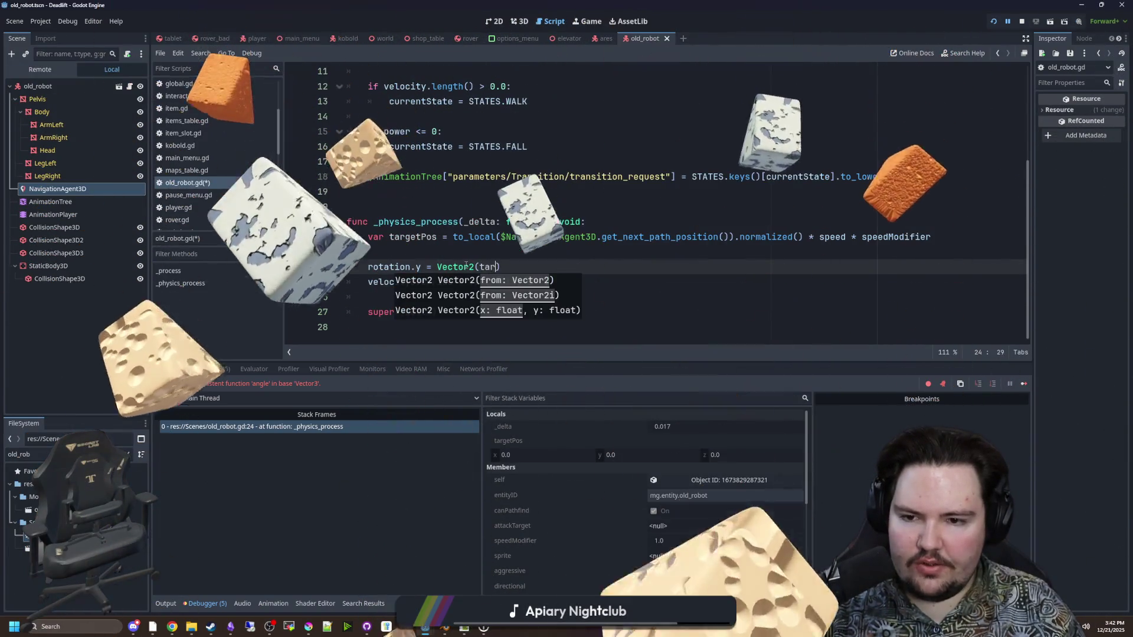
type("targetPos.z")
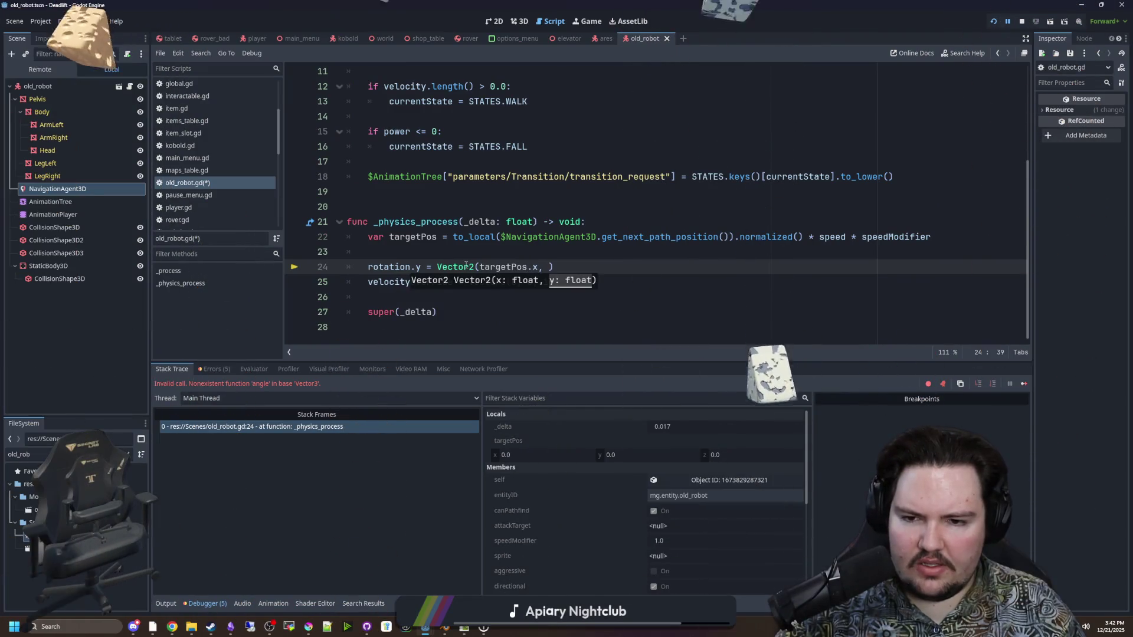
type(").ANGLE()")
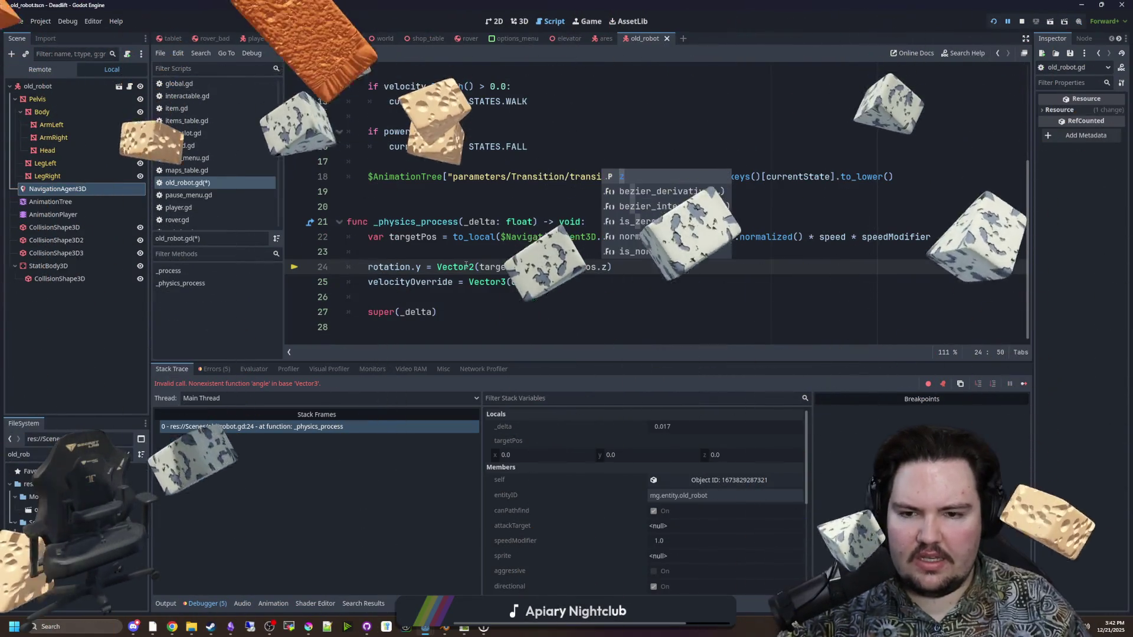
key("BackSpace")
key("BackSpace")
key("BackSpace")
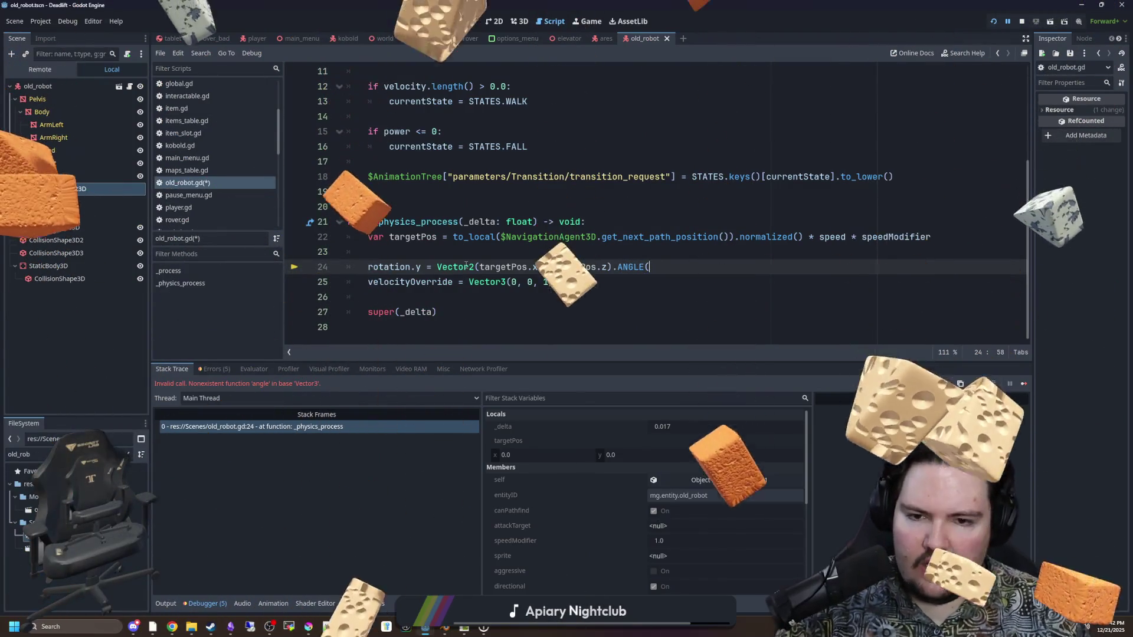
type("angle()")
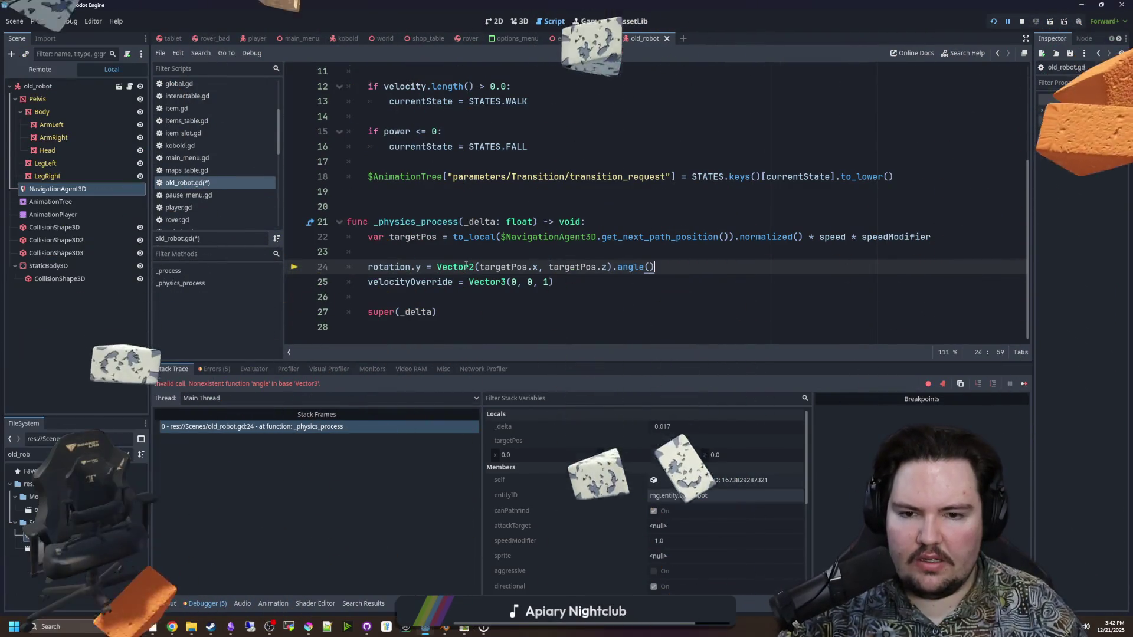
key("Up")
key("ctrl+s")
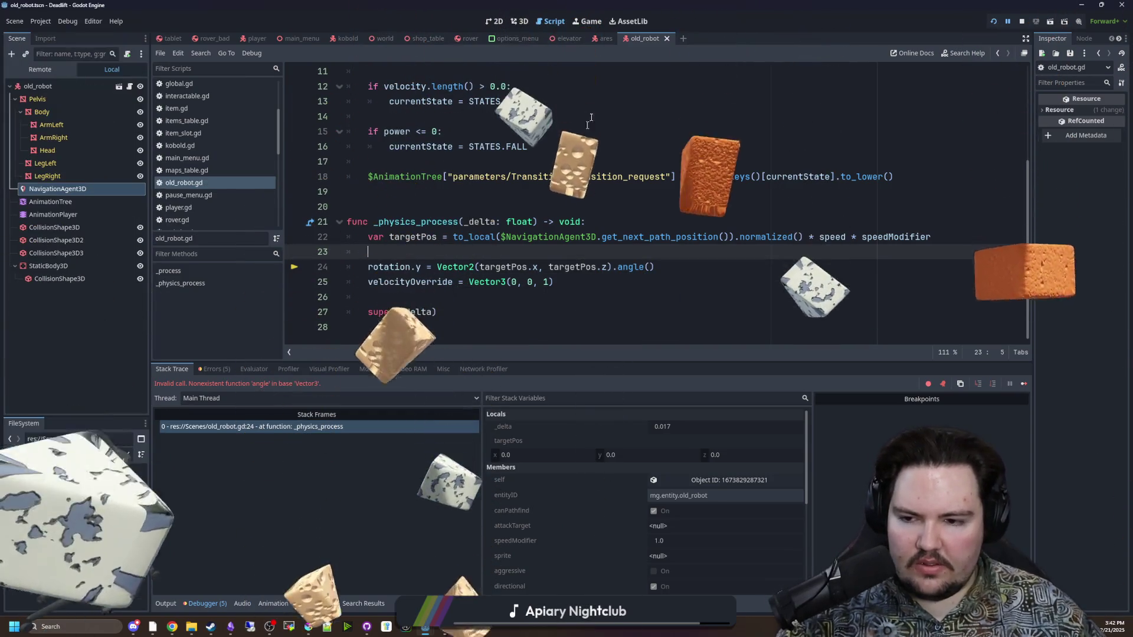
Resume the game past the repeated debugger breaks on line 24
left_click(1023, 384)
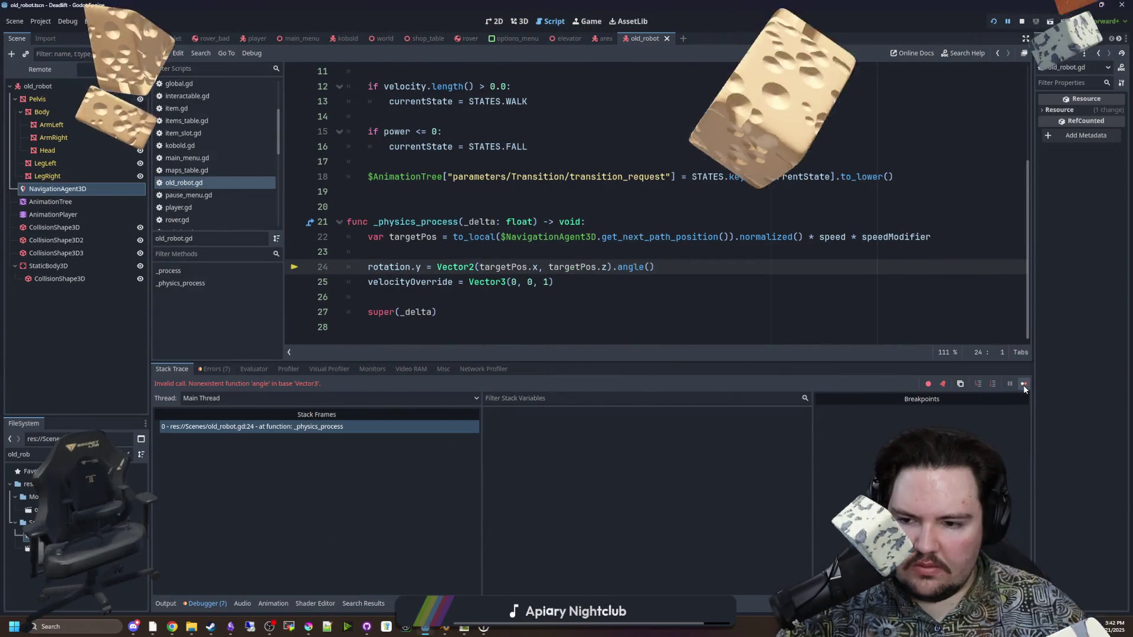
left_click(1023, 384)
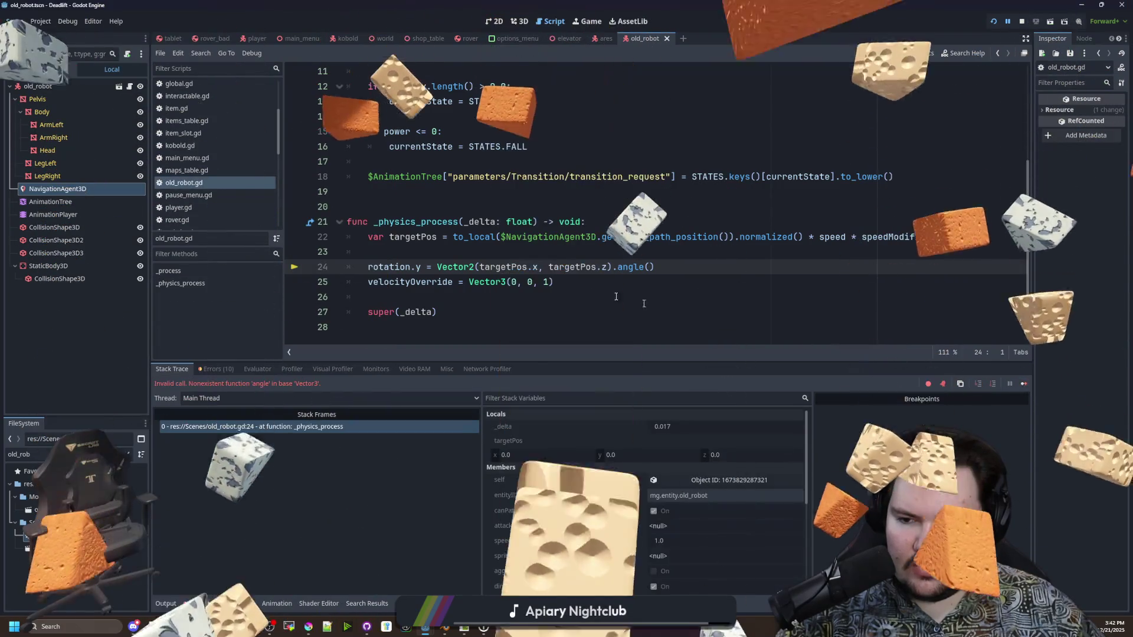
left_click(1024, 383)
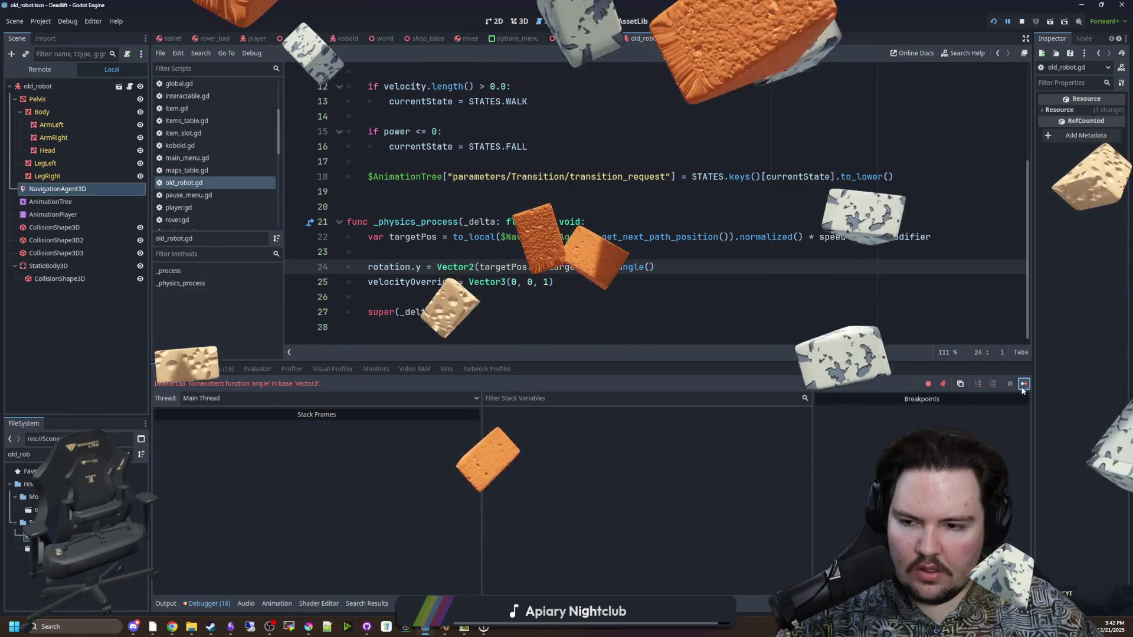
left_click(1022, 388)
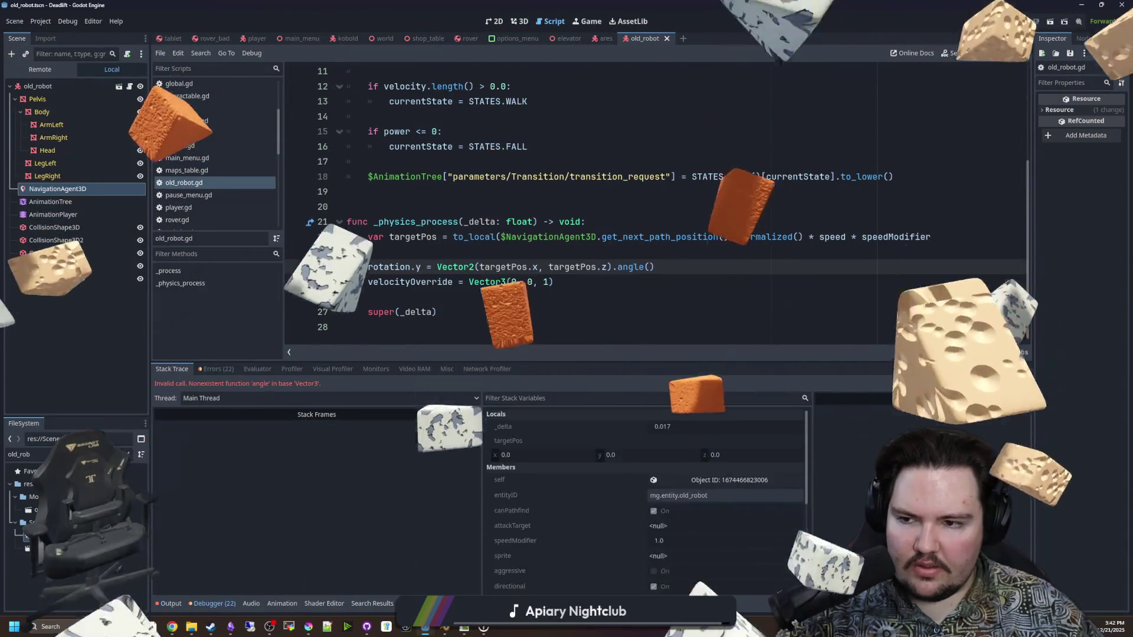
left_click(1023, 388)
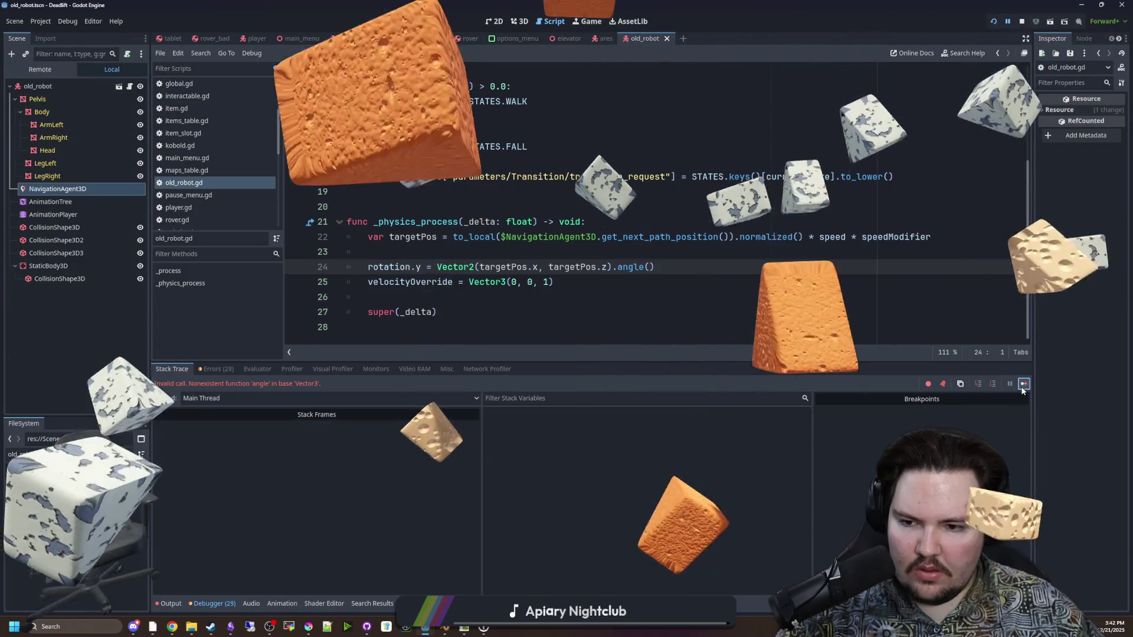
left_click(1022, 388)
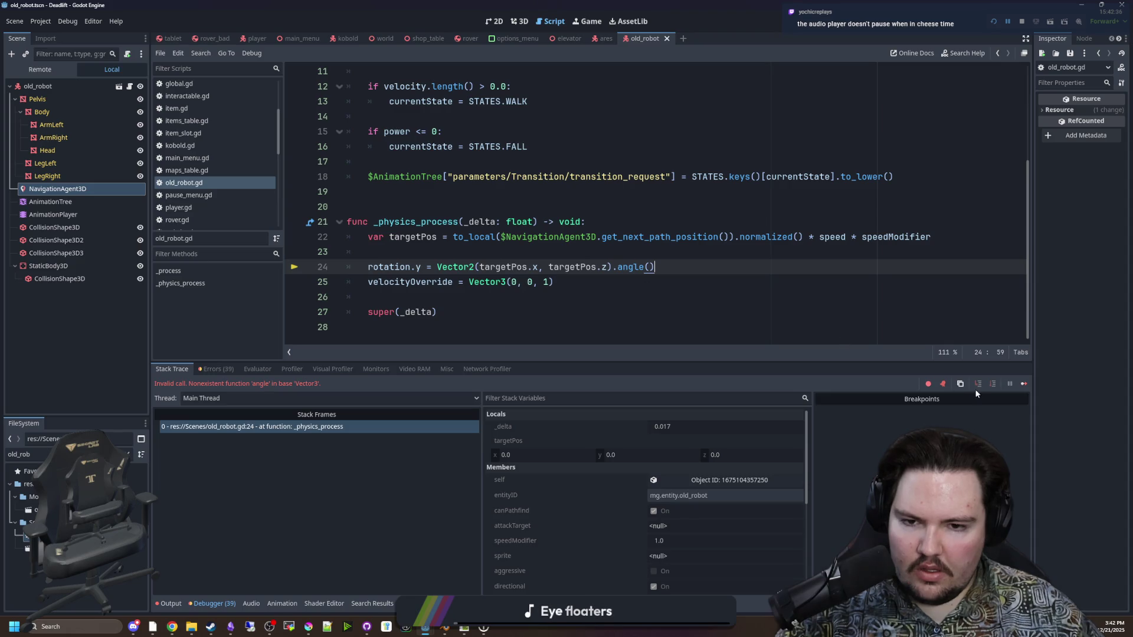
left_click(1025, 383)
left_click(1024, 383)
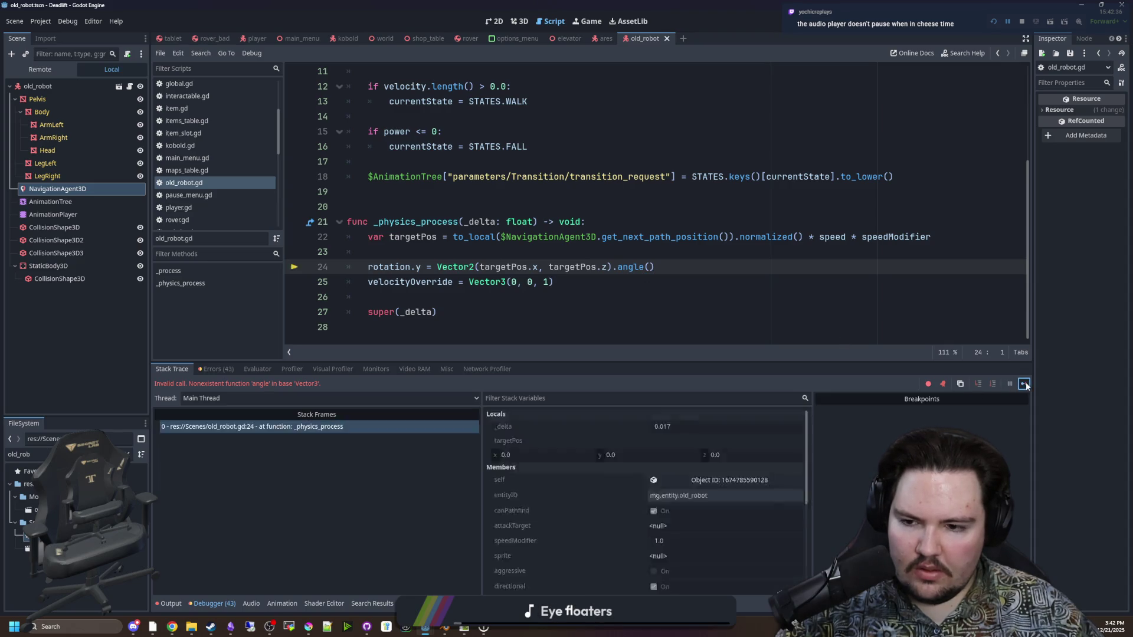
left_click(1025, 385)
Override the game's camera with a free 3D view and orbit it to watch the old robots
left_click(608, 24)
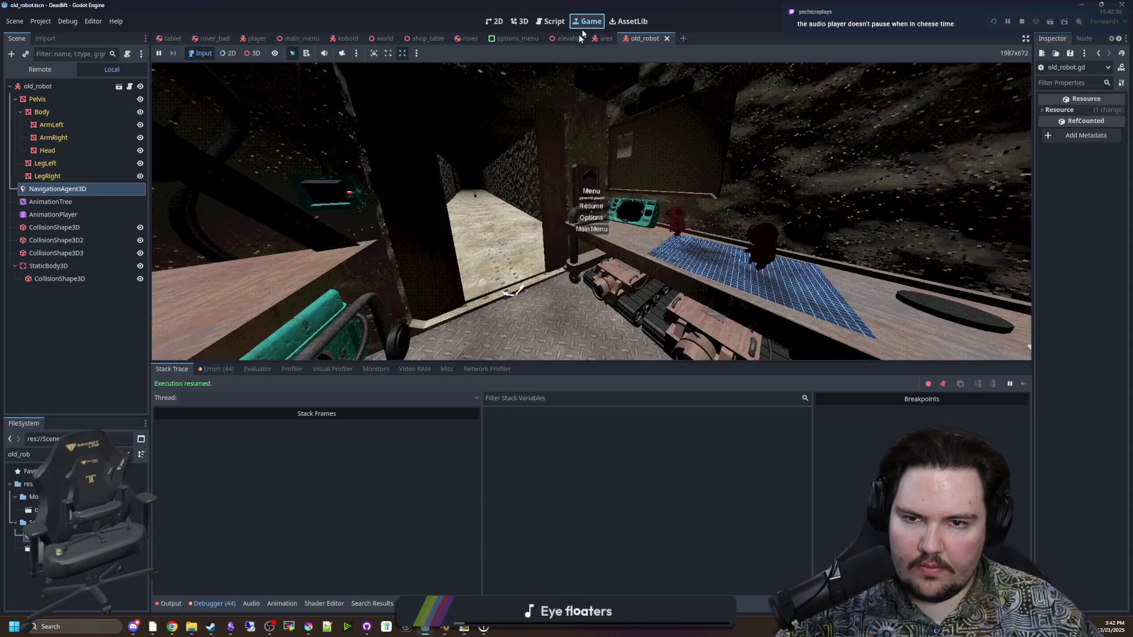
left_click(255, 54)
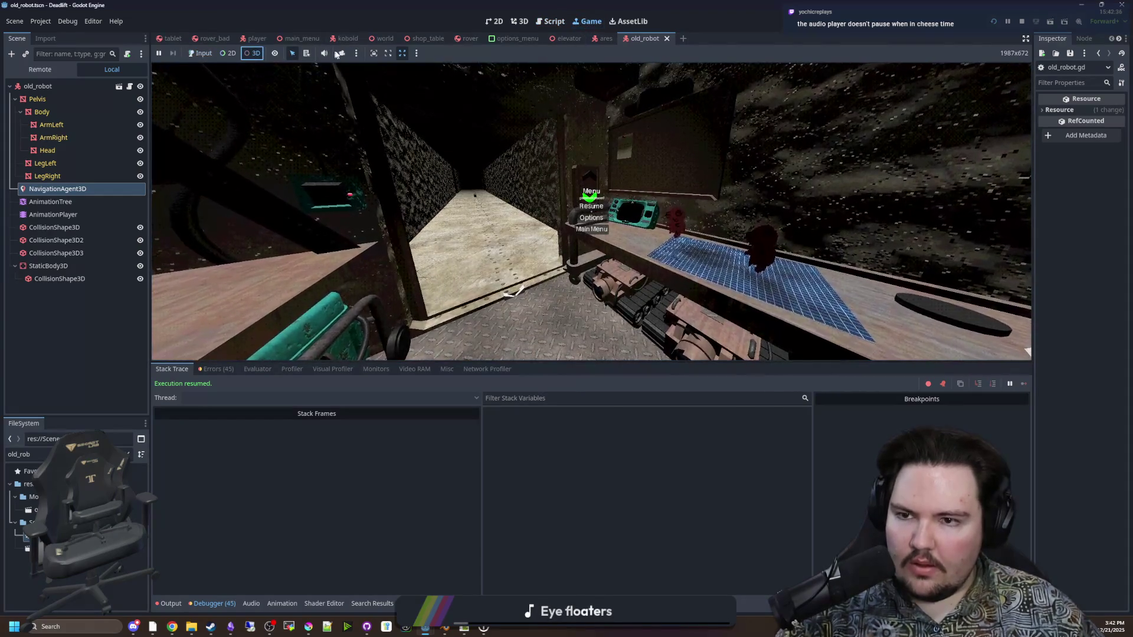
scroll(591, 236, "up", 5)
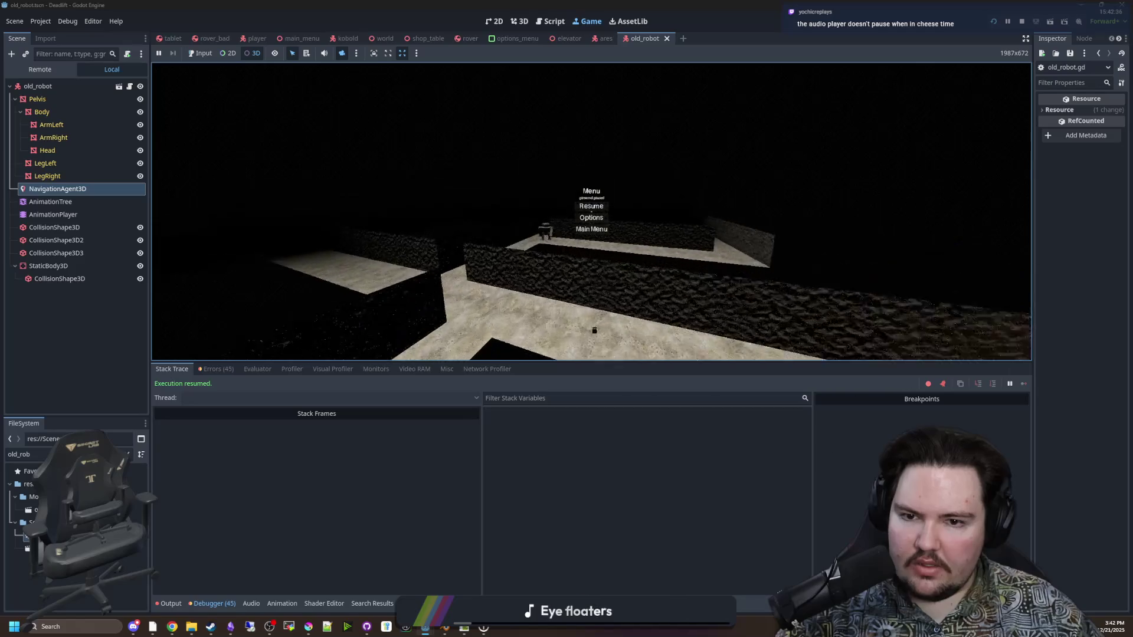
left_click_drag(590, 236, 575, 290)
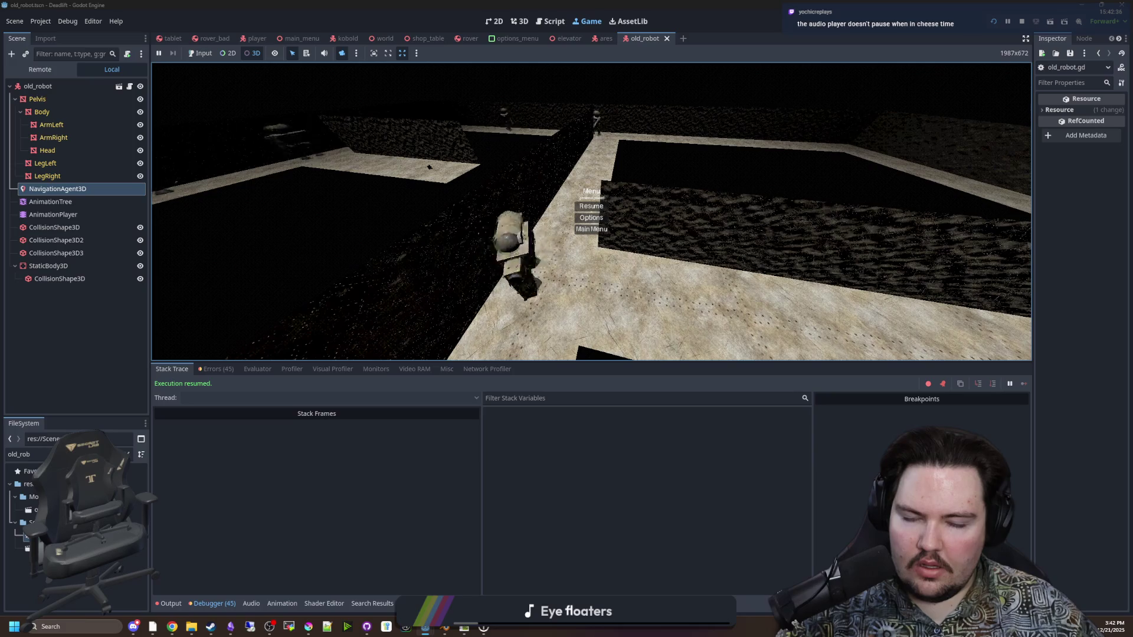
scroll(591, 236, "down", 3)
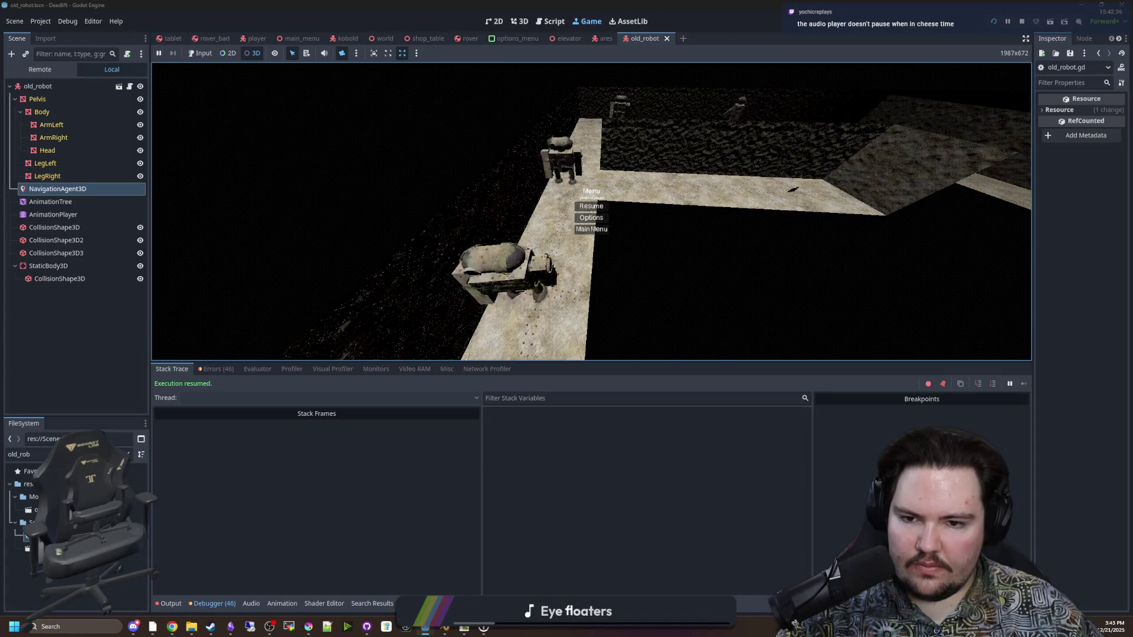
key("ctrl+F3")
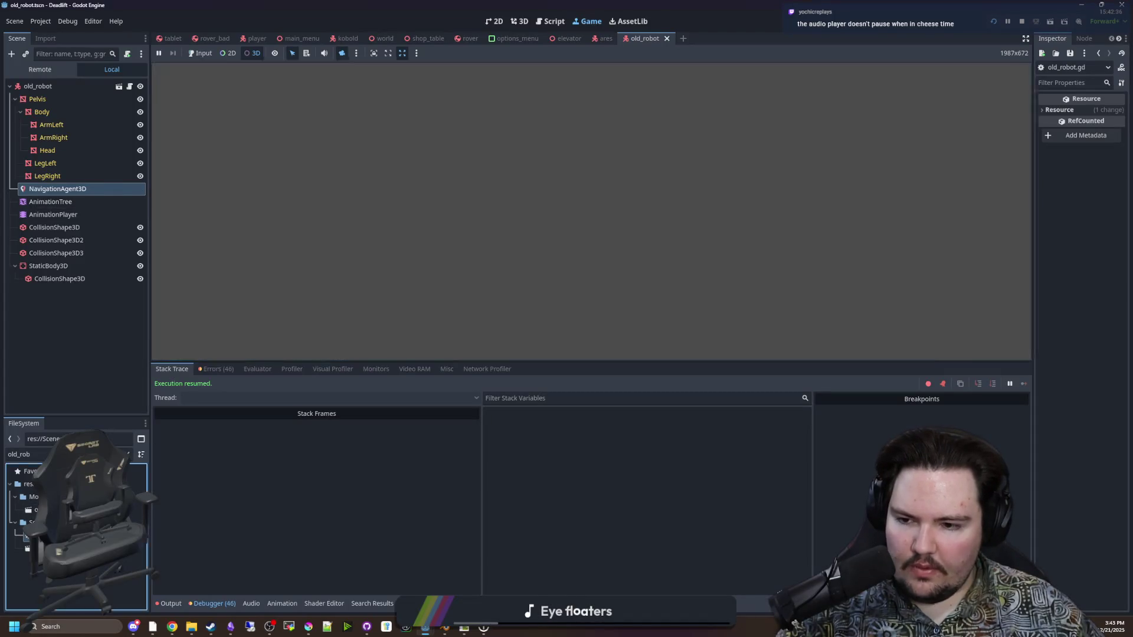
left_click(550, 252)
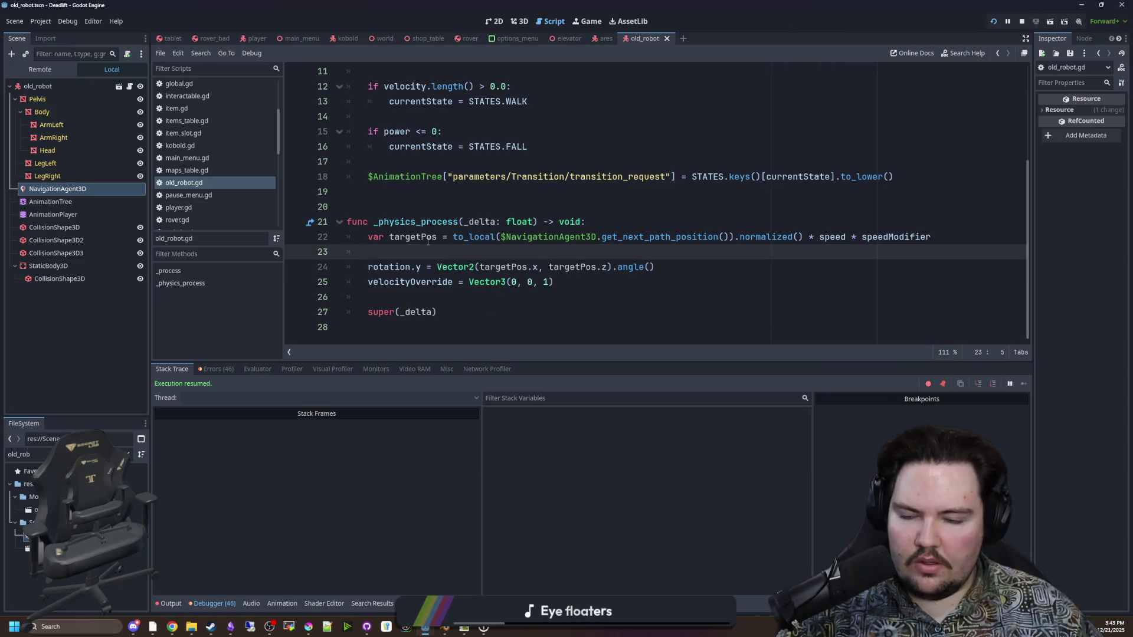
Insert print(targetPos) on a new line 24 and view the printed Vector3 values in Output
key("Return")
type("physics")
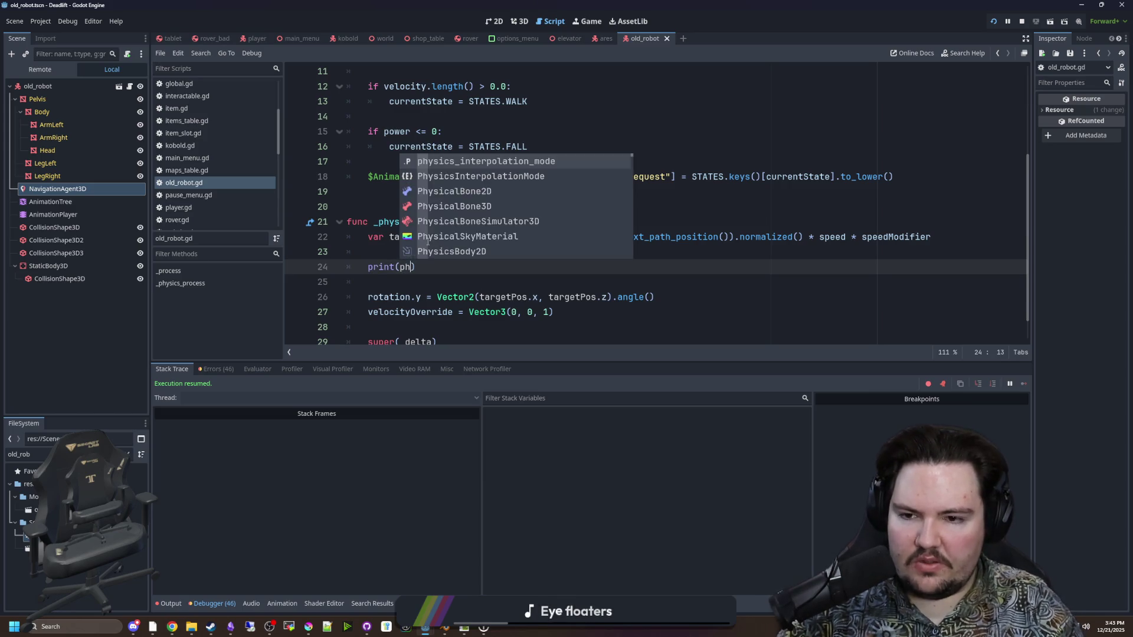
type("_pr")
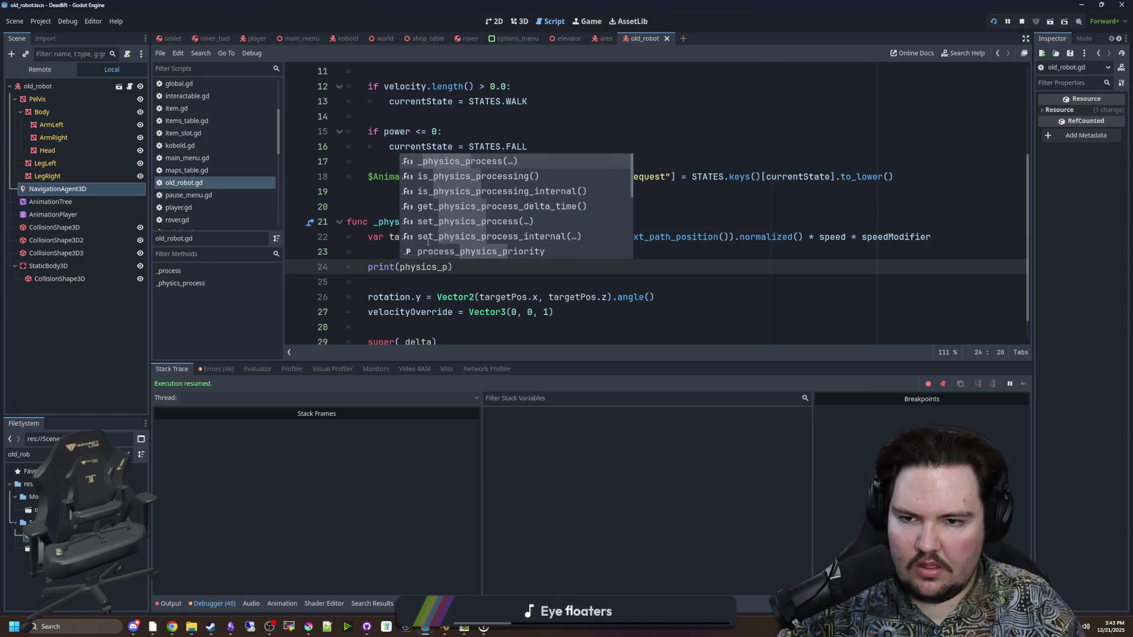
key("BackSpace")
key("BackSpace")
key("BackSpace")
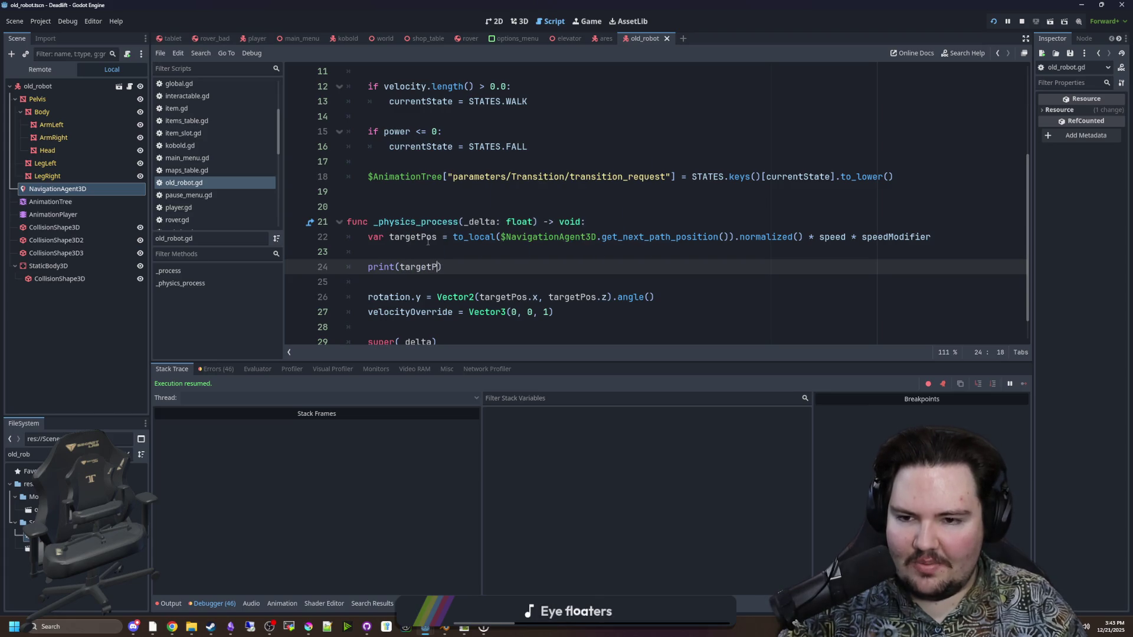
key("Up")
key("Up")
key("Up")
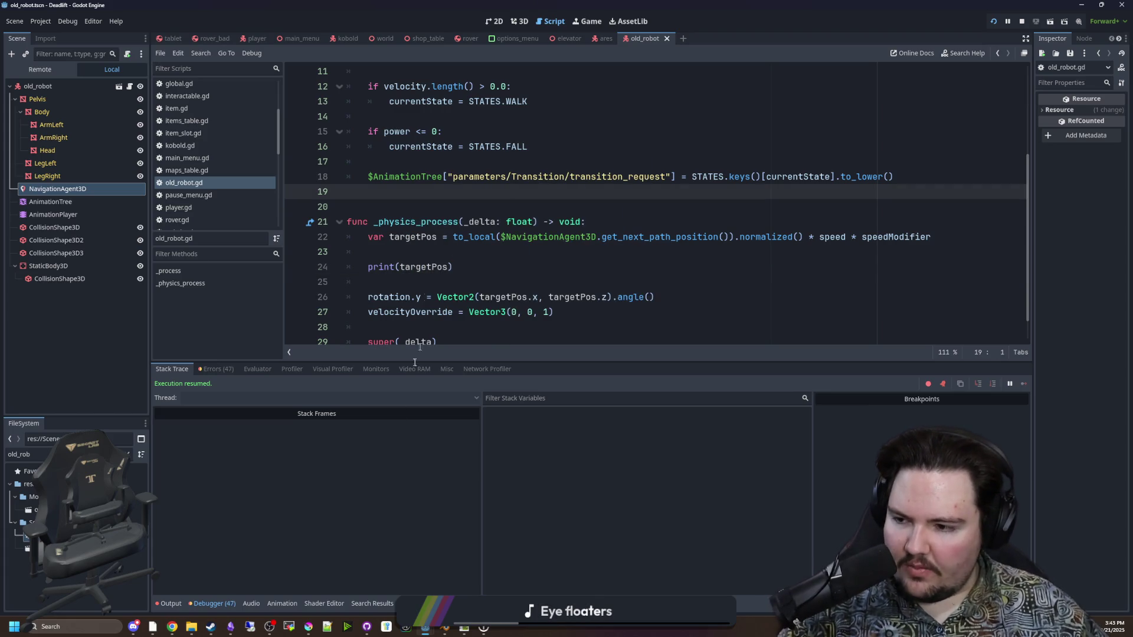
left_click(171, 603)
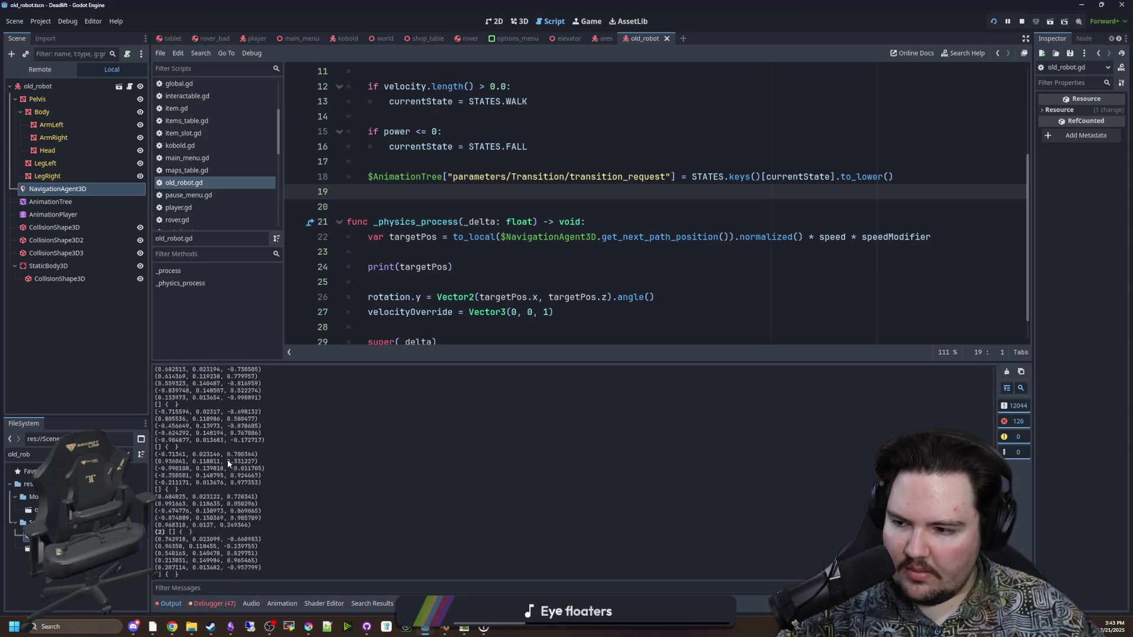
left_click(419, 267)
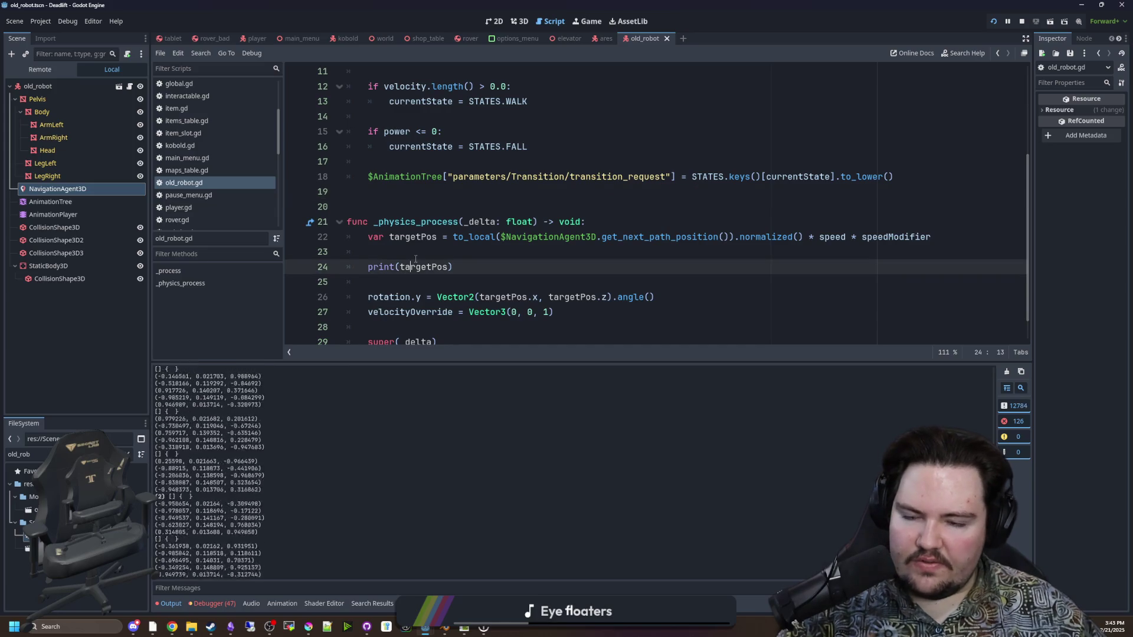
key("Up")
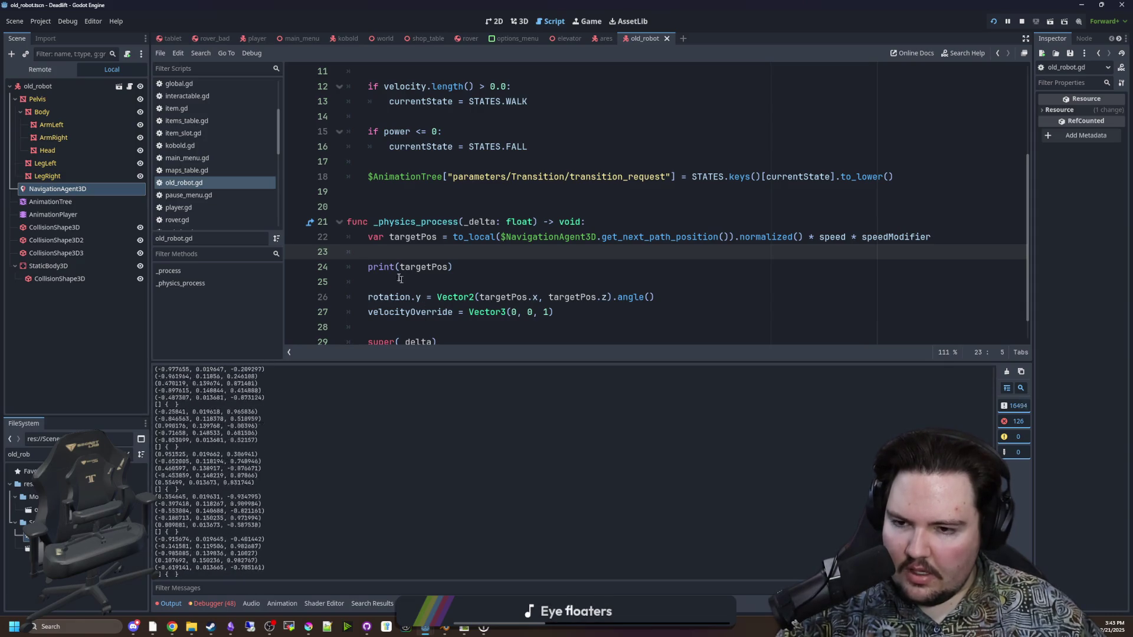
Comment out the print(targetPos) line and save the script
key("Down")
type("#")
left_click(394, 253)
key("ctrl+s")
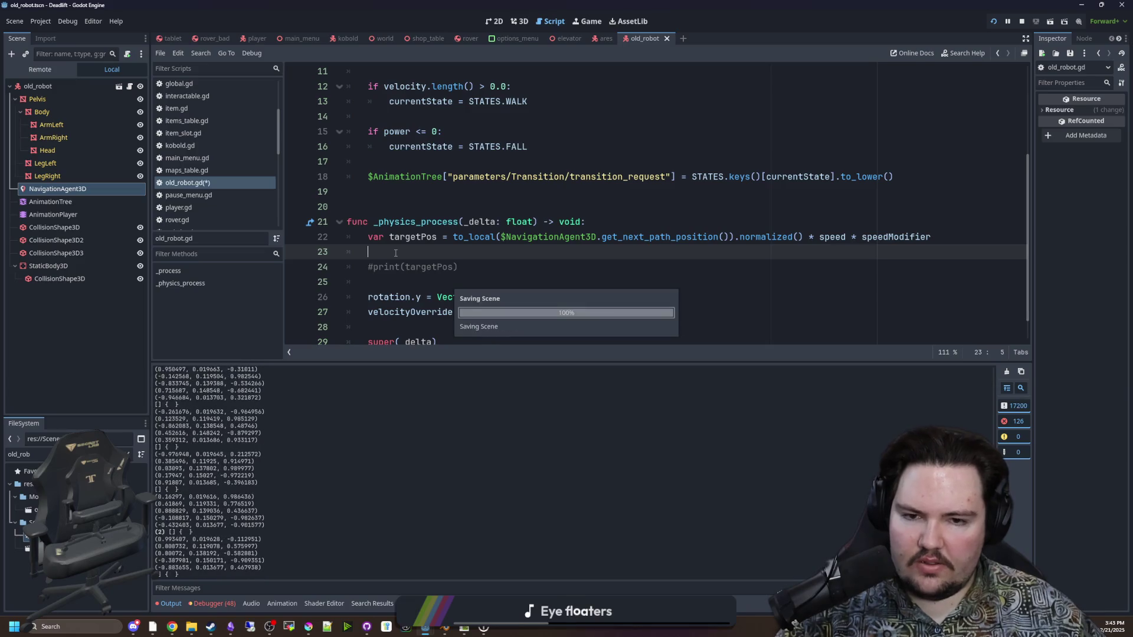
Remove the to_local conversion from the targetPos assignment on line 22
left_click(504, 242)
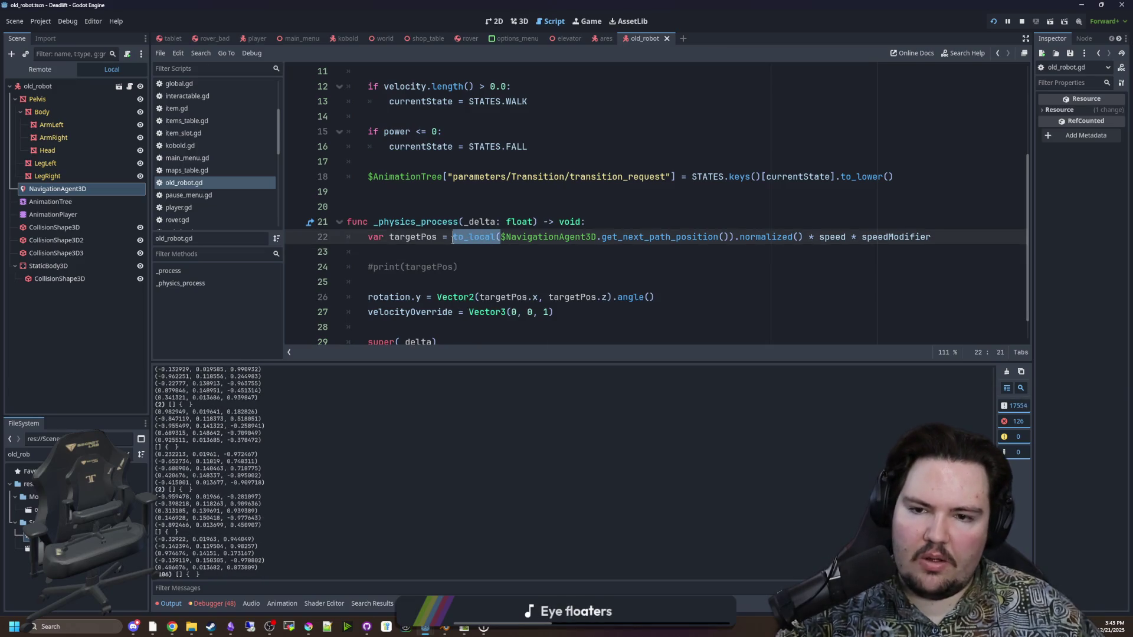
left_click(749, 230)
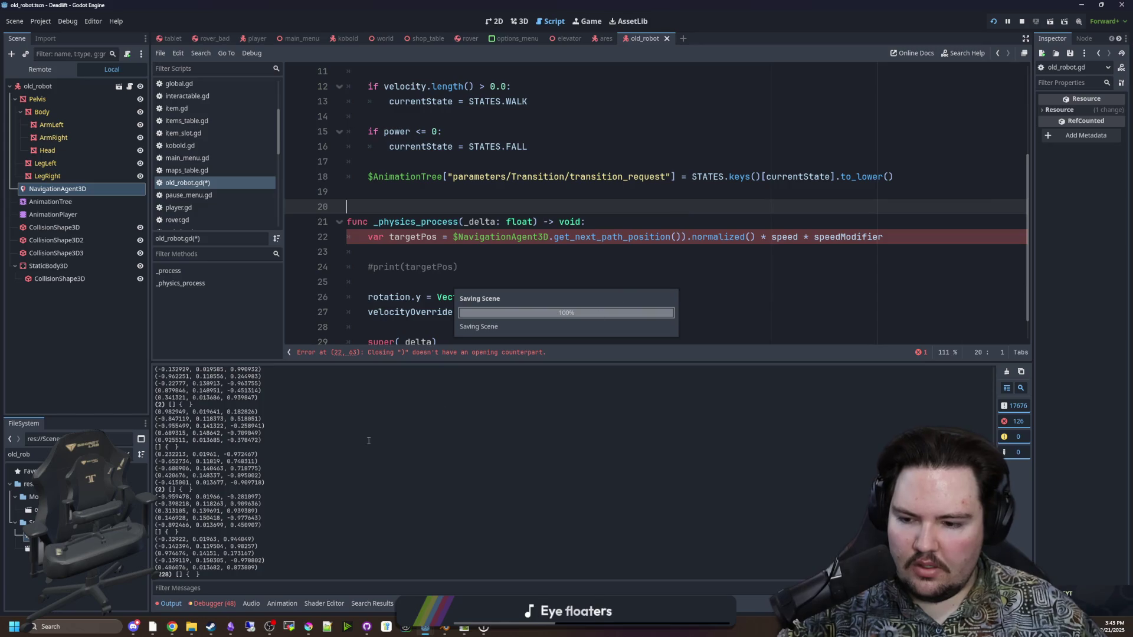
left_click(452, 237)
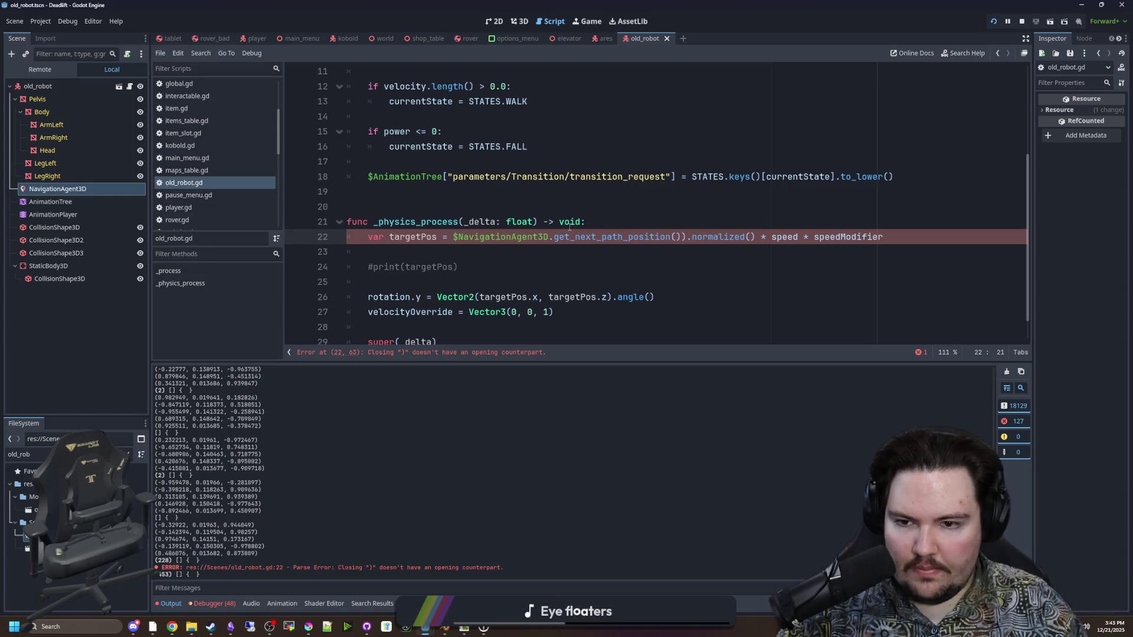
scroll(656, 225, "down", 1)
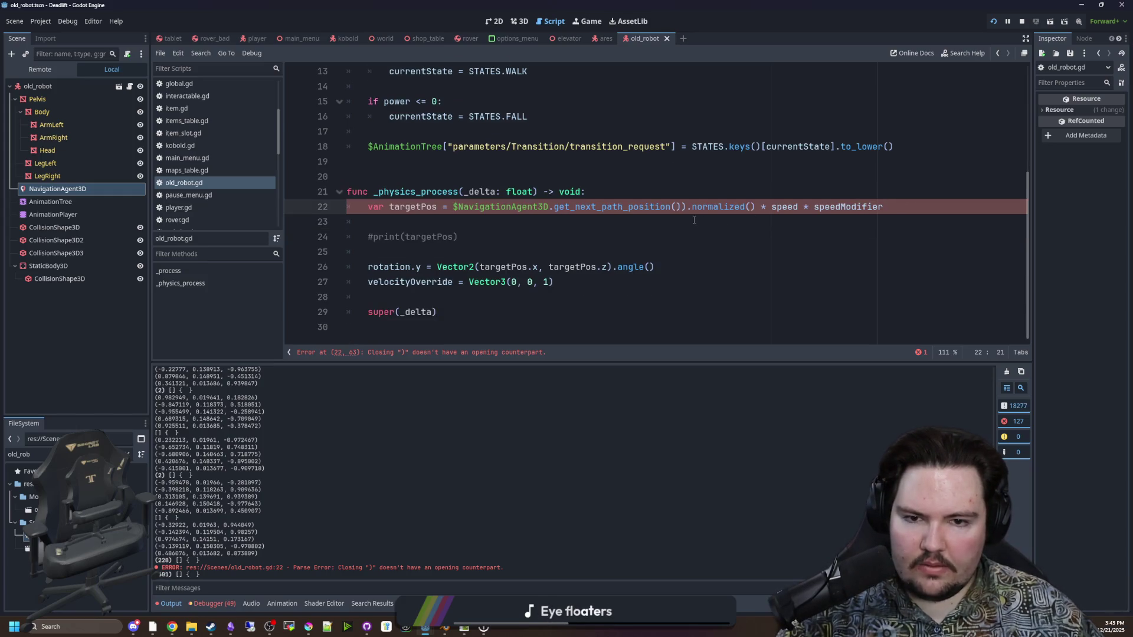
key("Down")
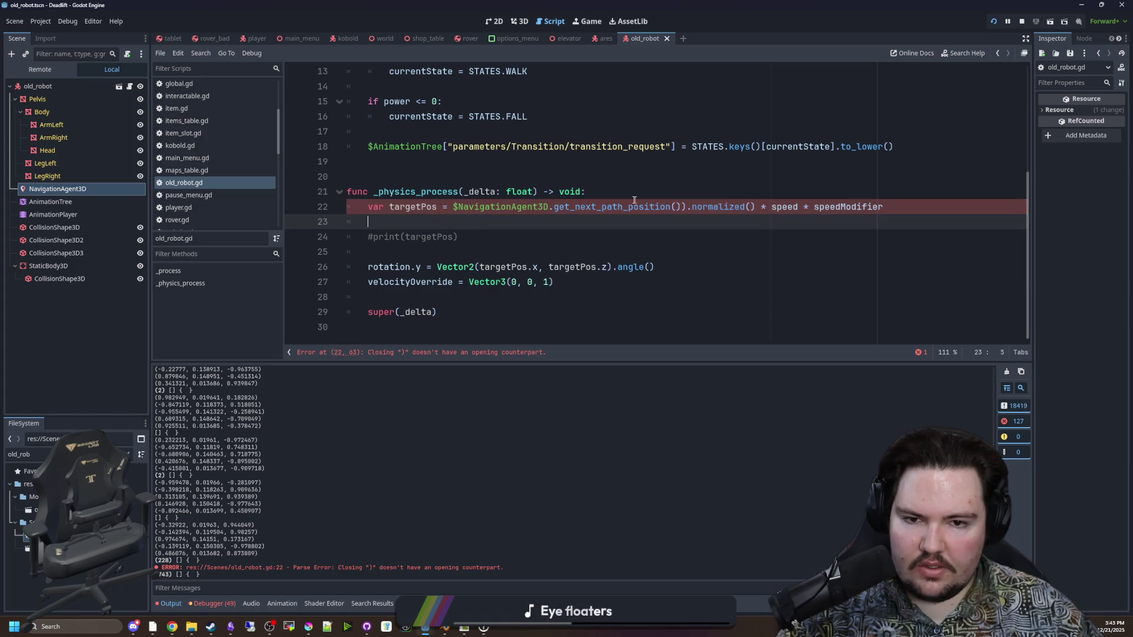
Make targetPos global_position.direction_to the next path position, with balanced parentheses
left_click(452, 206)
type("(global")
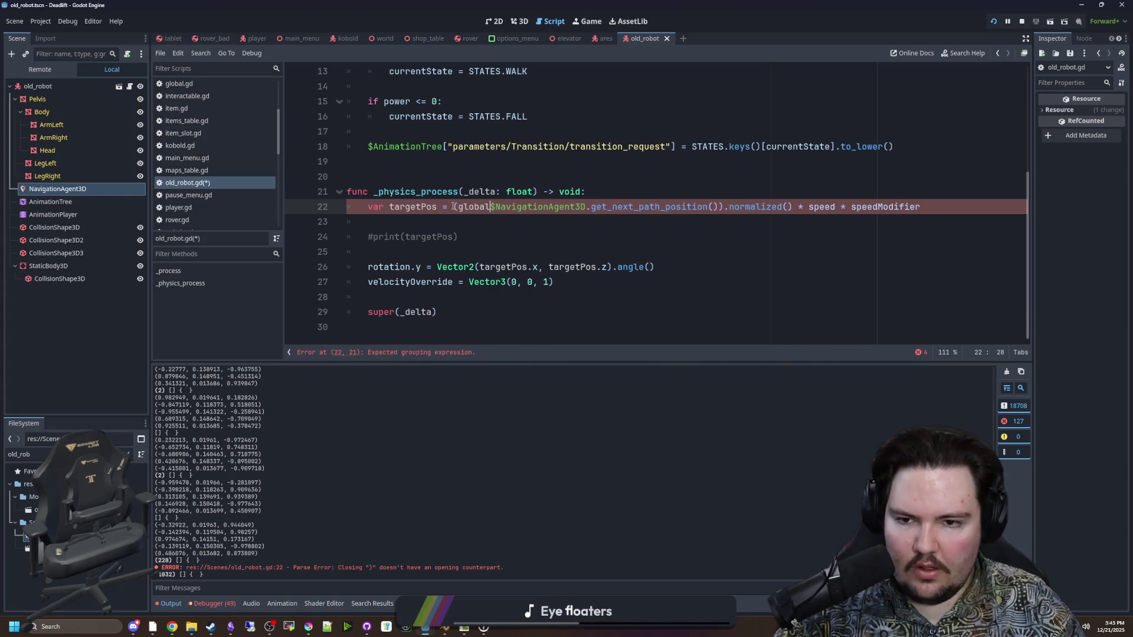
type(">")
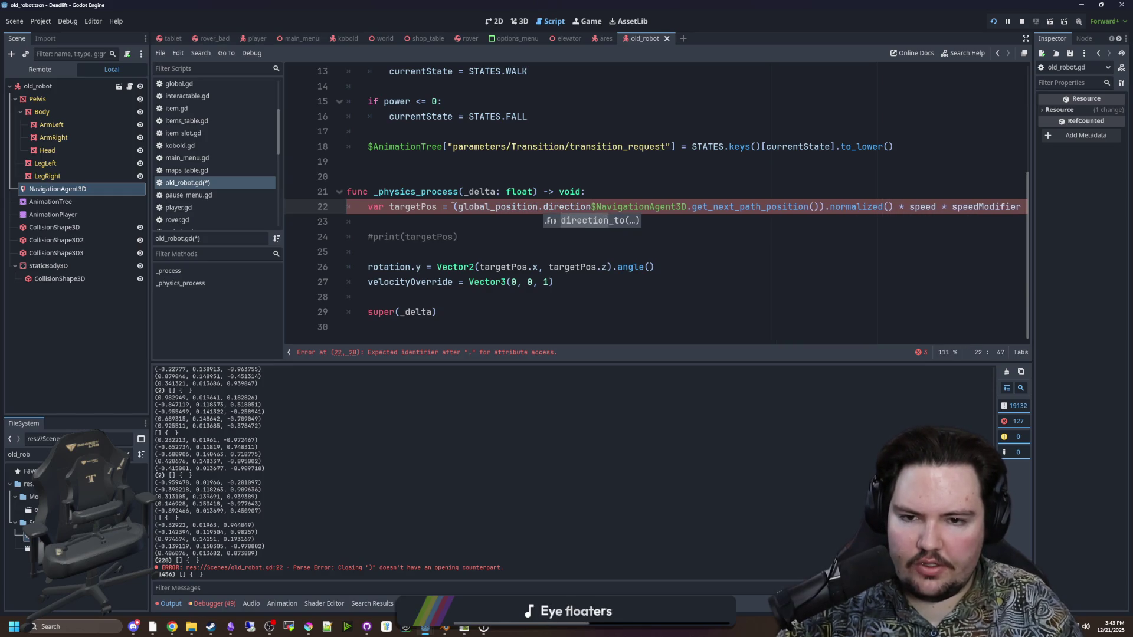
key("Return")
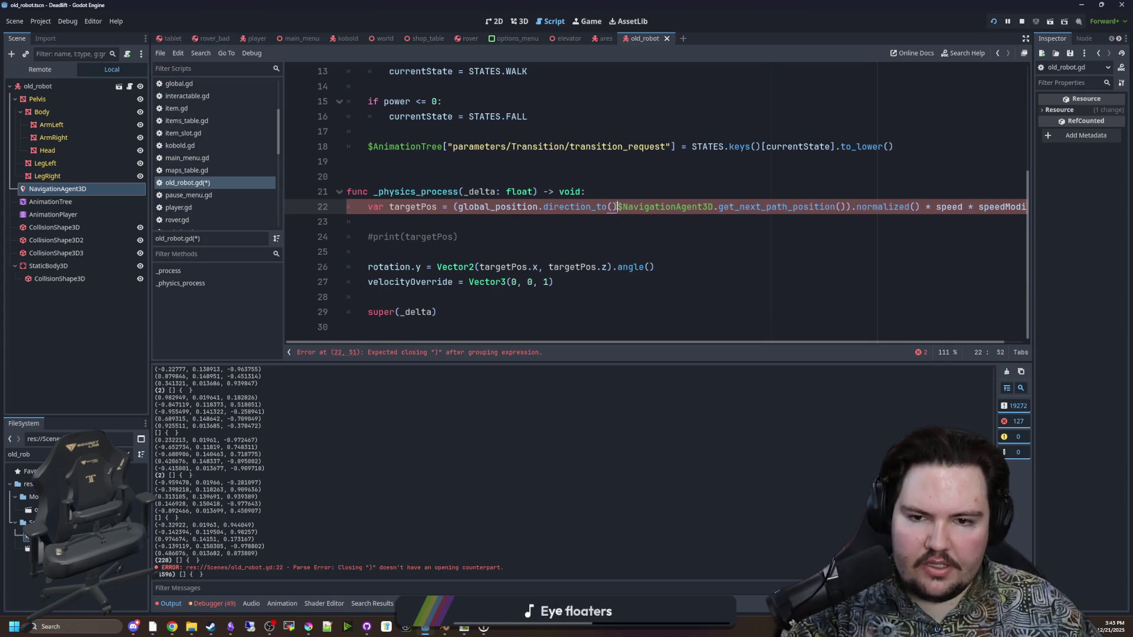
left_click(633, 195)
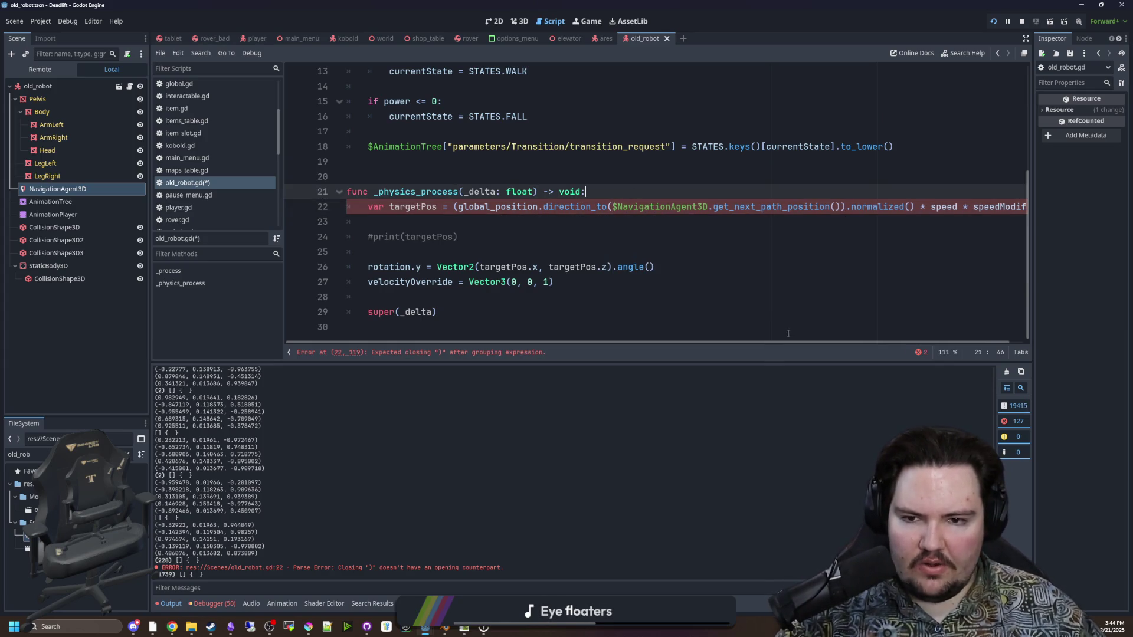
left_click_drag(750, 343, 778, 338)
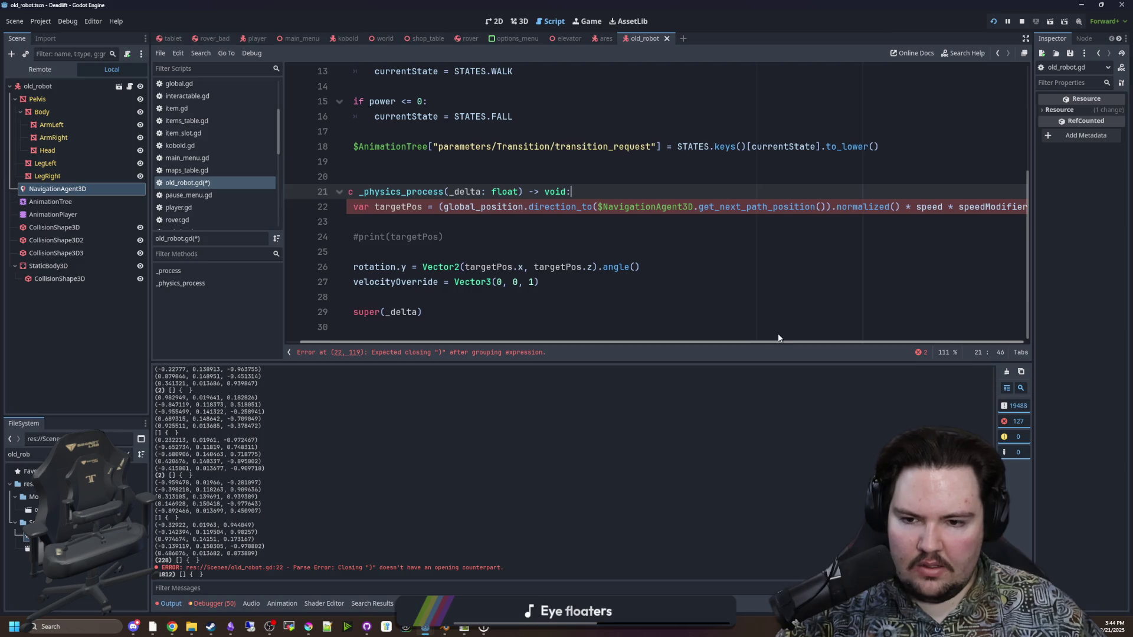
left_click(832, 207)
type(")")
left_click(880, 196)
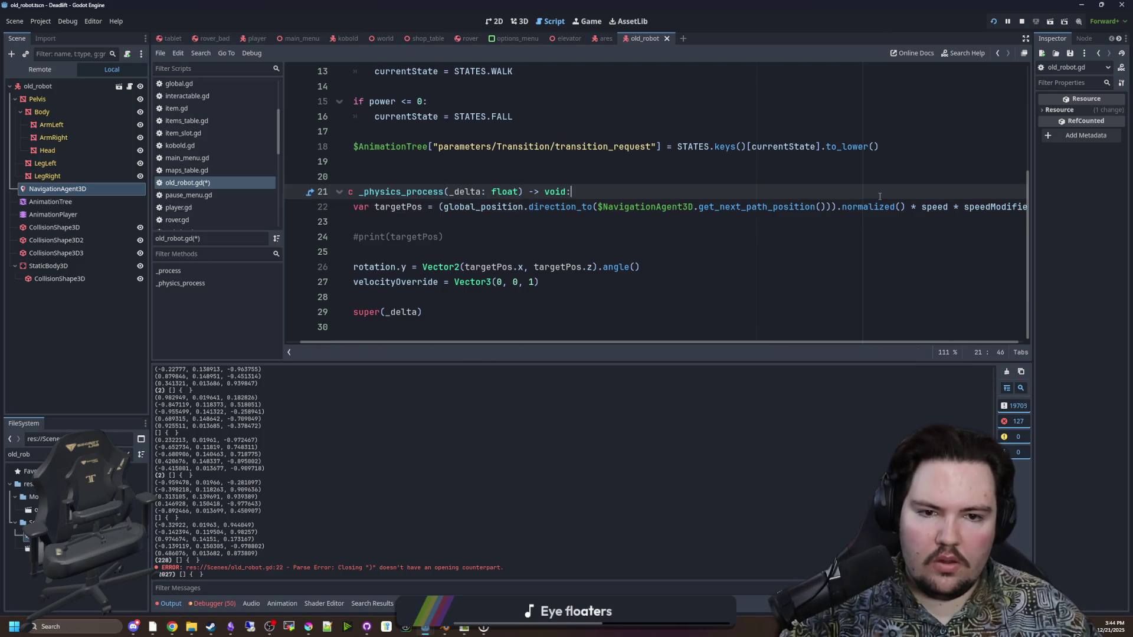
left_click(700, 252)
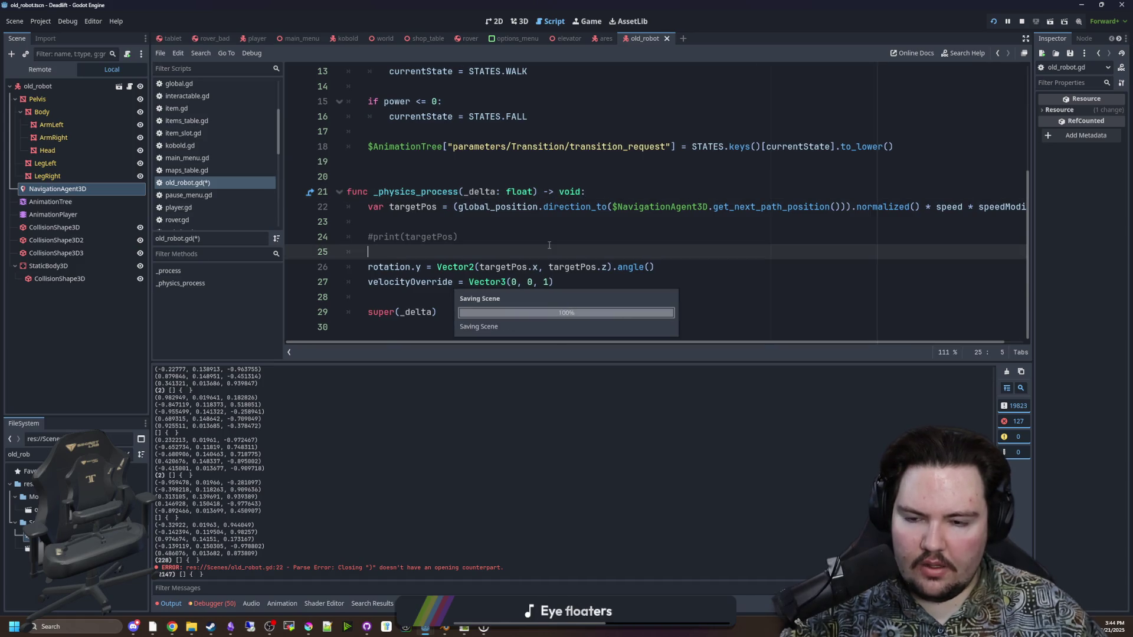
left_click(598, 23)
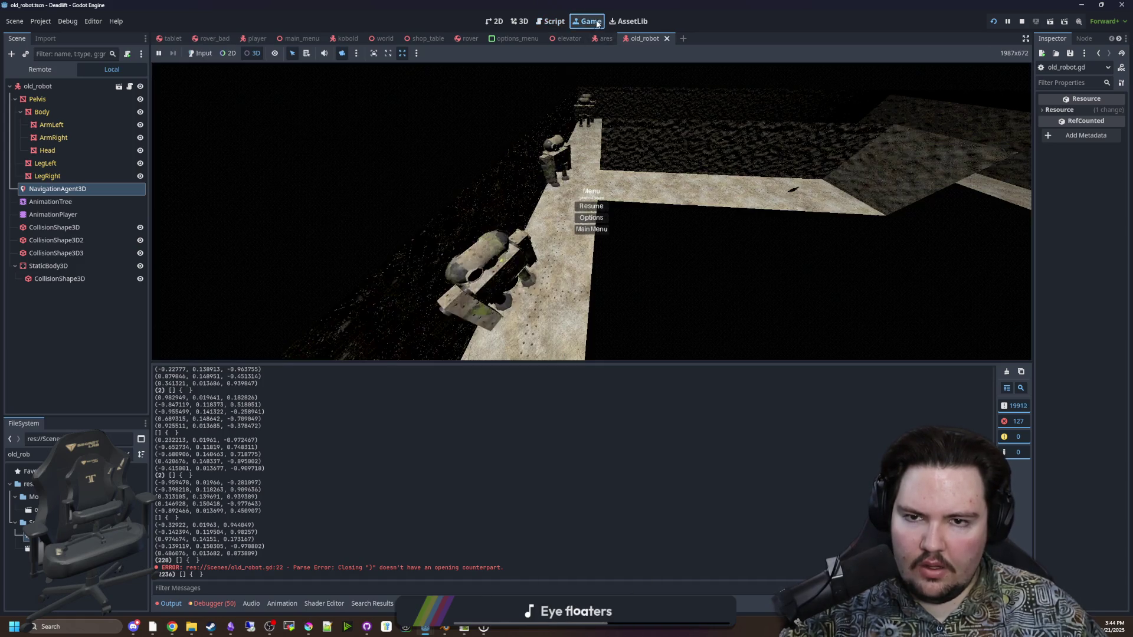
Open the debugger panel and switch the embedded game view to a free 3D camera
left_click(596, 211)
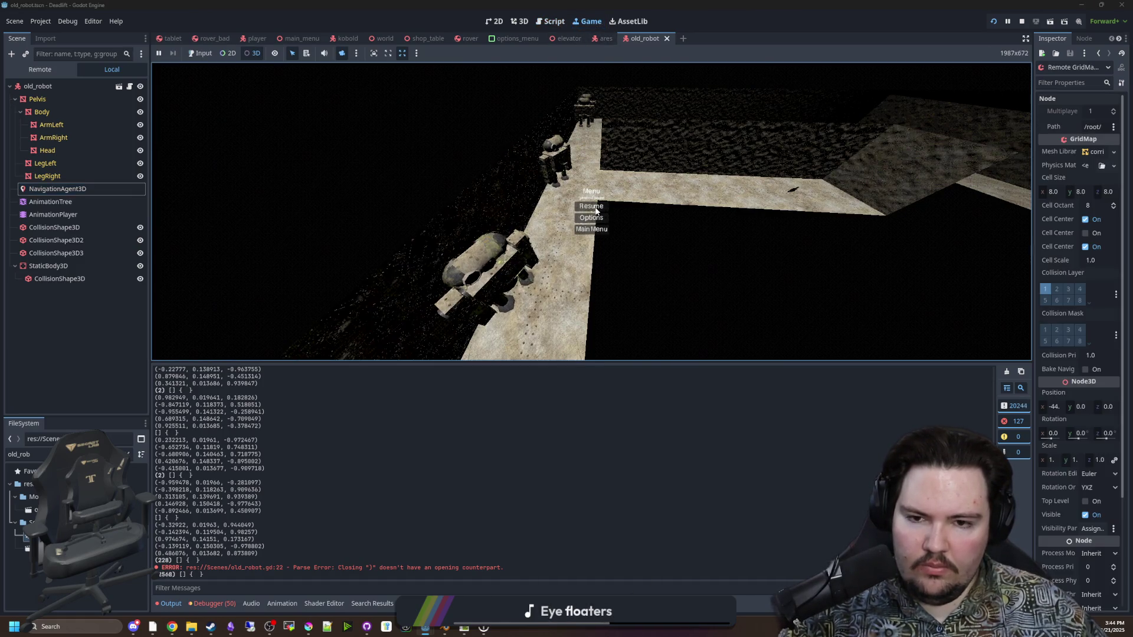
left_click(211, 604)
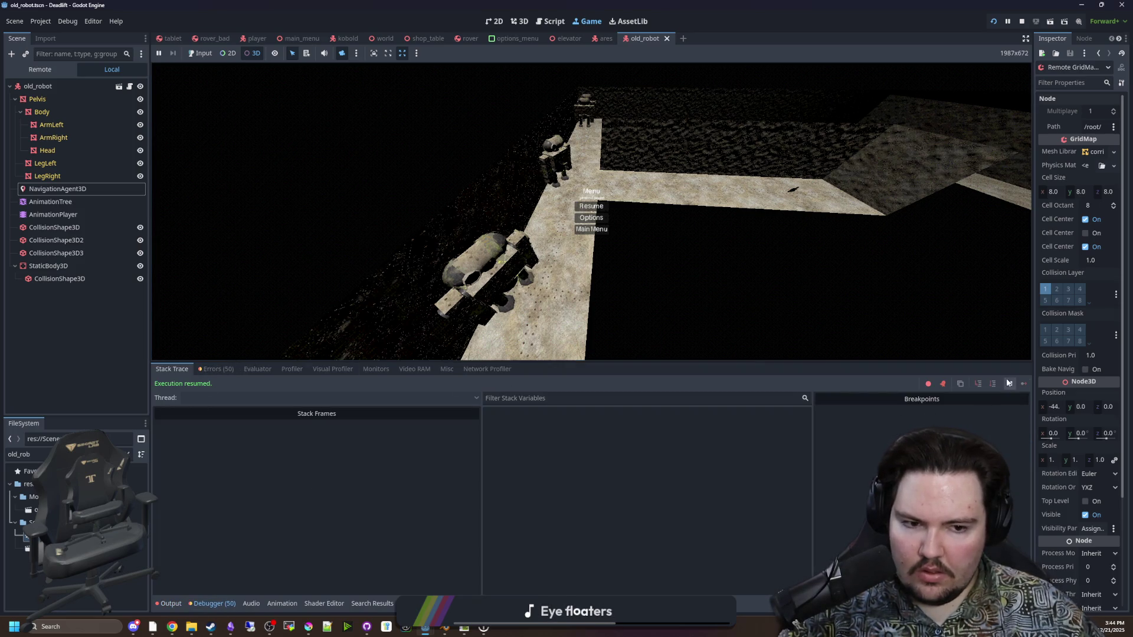
left_click(760, 255)
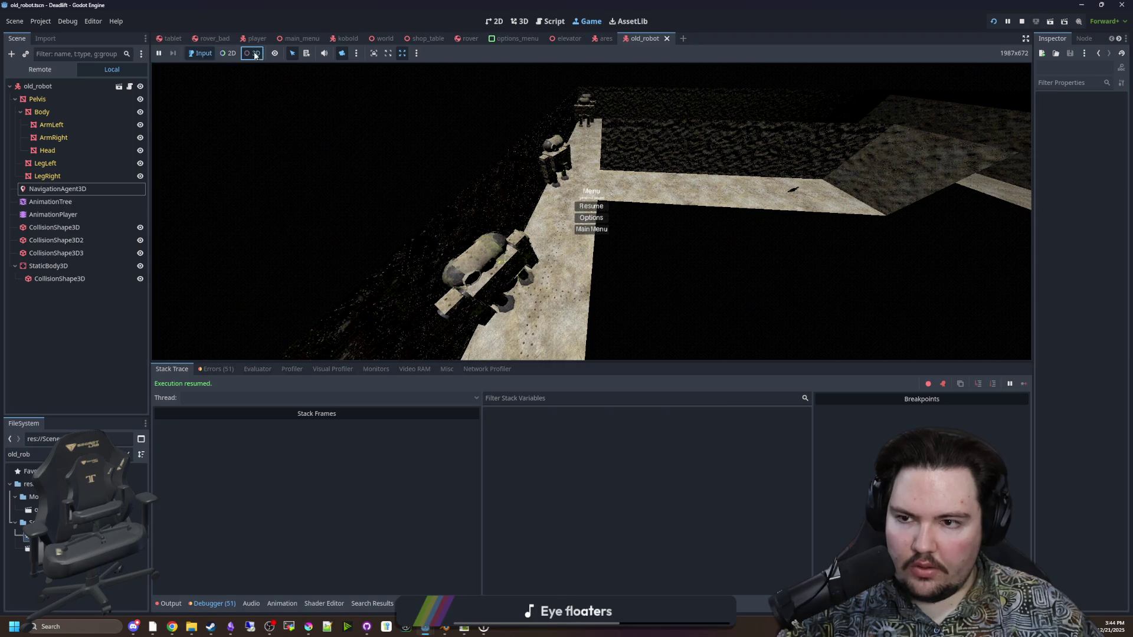
left_click(255, 55)
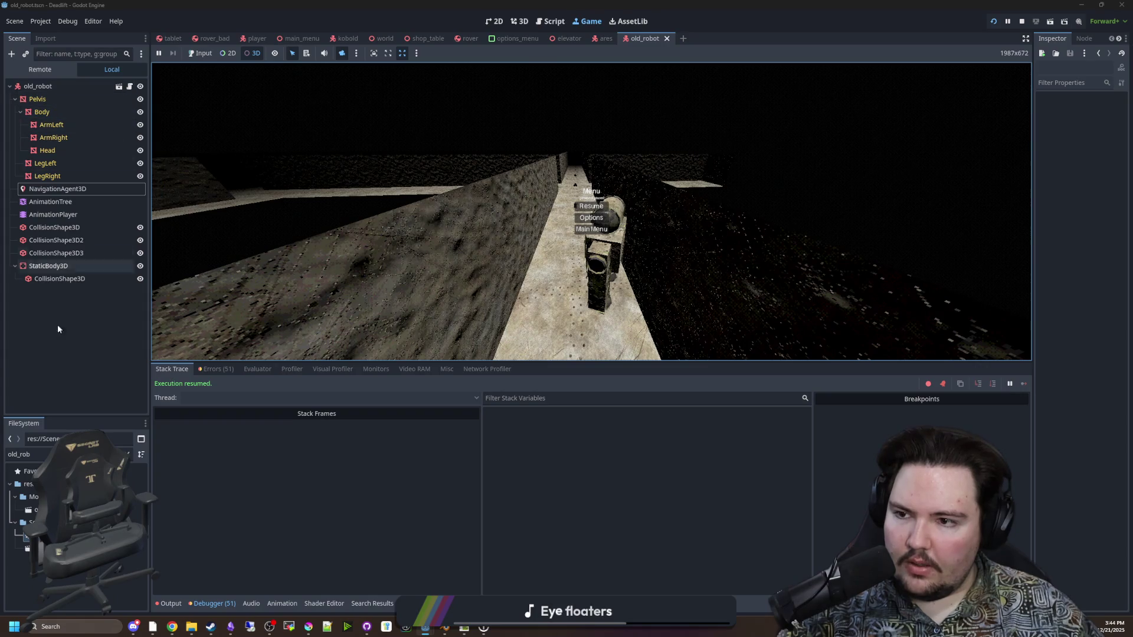
key("ctrl+F3")
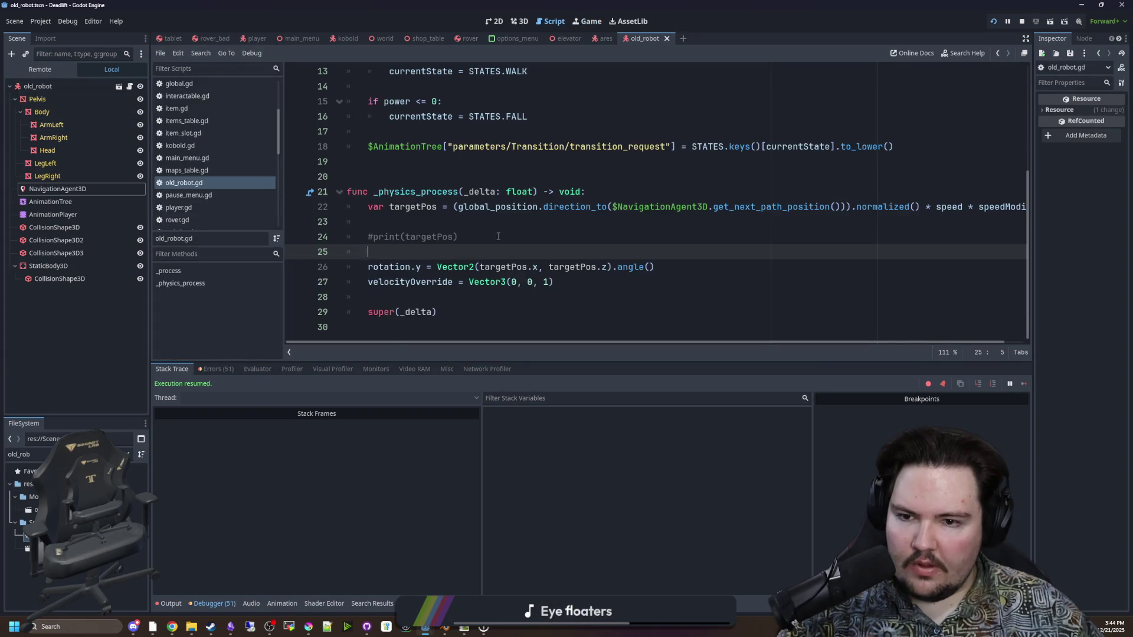
Delete the extra '(' and the .normalized() call from the targetPos line 22
left_click(498, 236)
left_click_drag(649, 343, 679, 345)
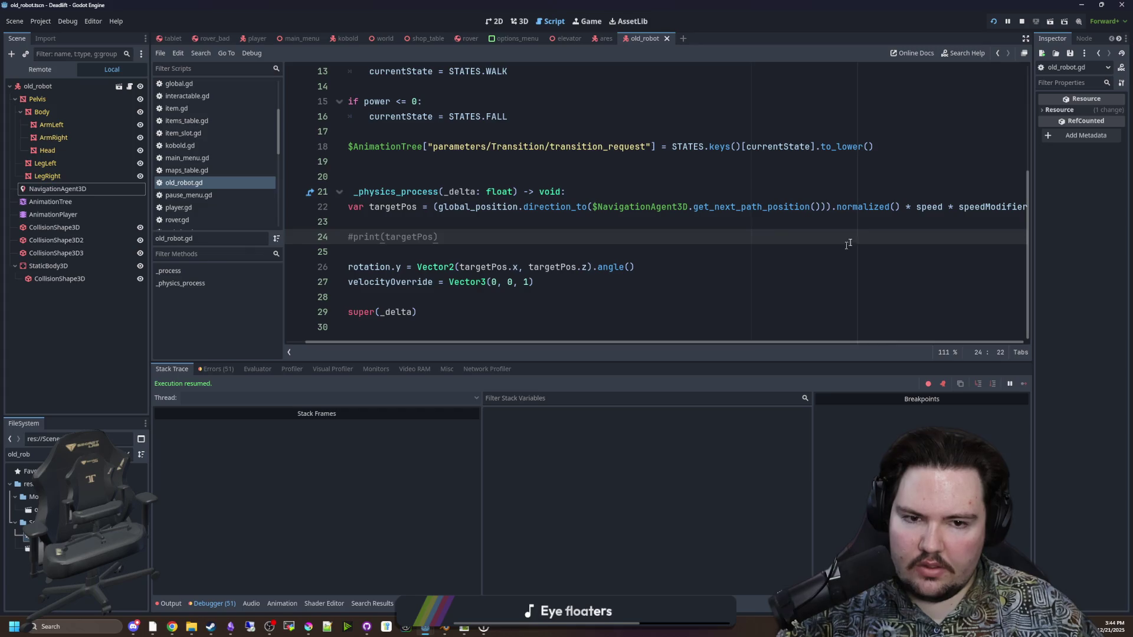
left_click_drag(900, 207, 831, 208)
key("BackSpace")
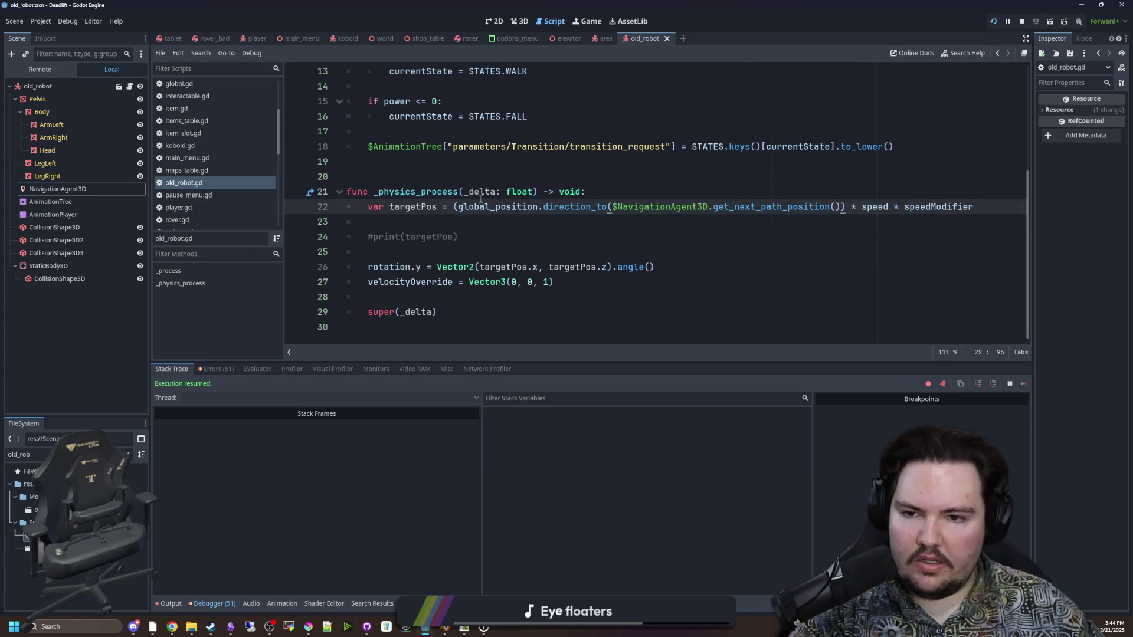
left_click(437, 206)
key("BackSpace")
left_click(479, 212)
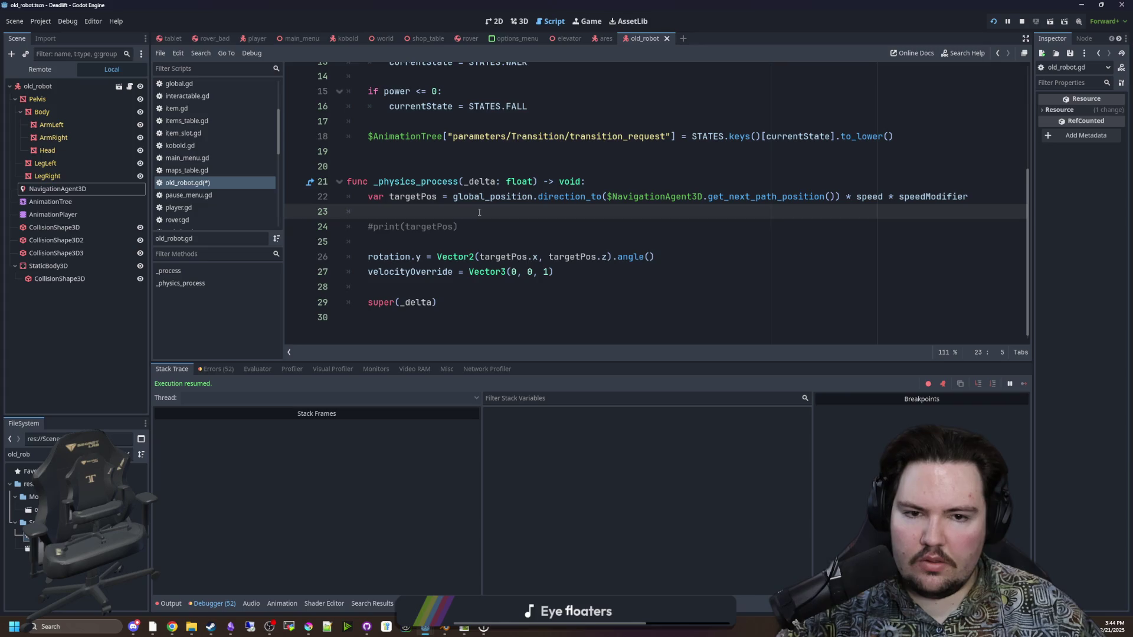
Uncomment the print(targetPos) line and save old_robot.gd
left_click(545, 224)
key("ctrl+s")
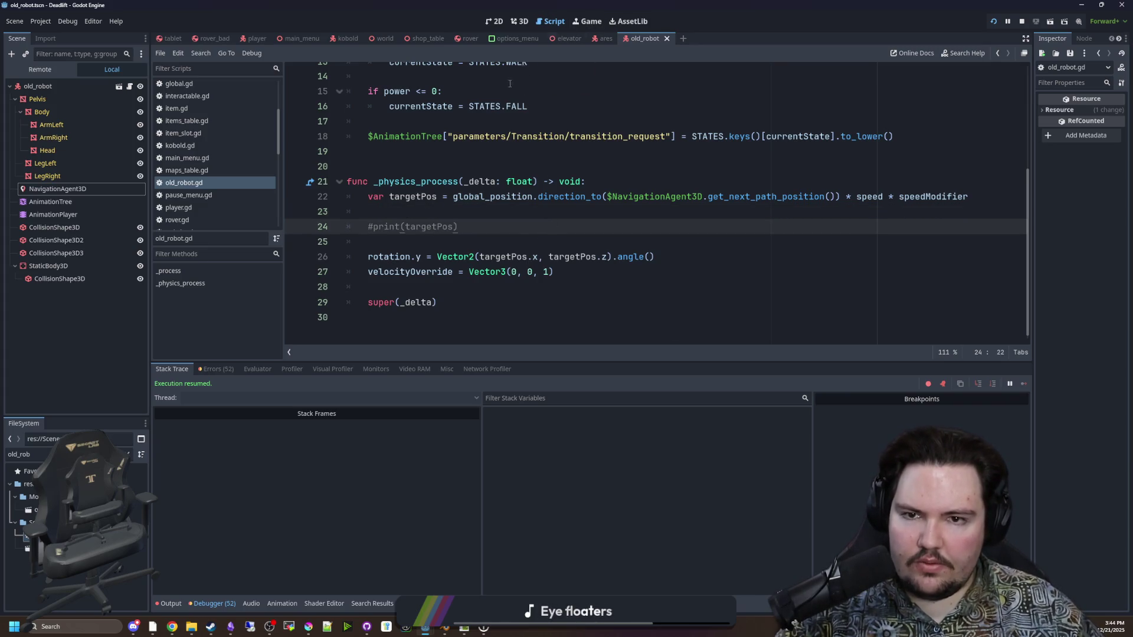
key("BackSpace")
left_click(378, 211)
key("ctrl+s")
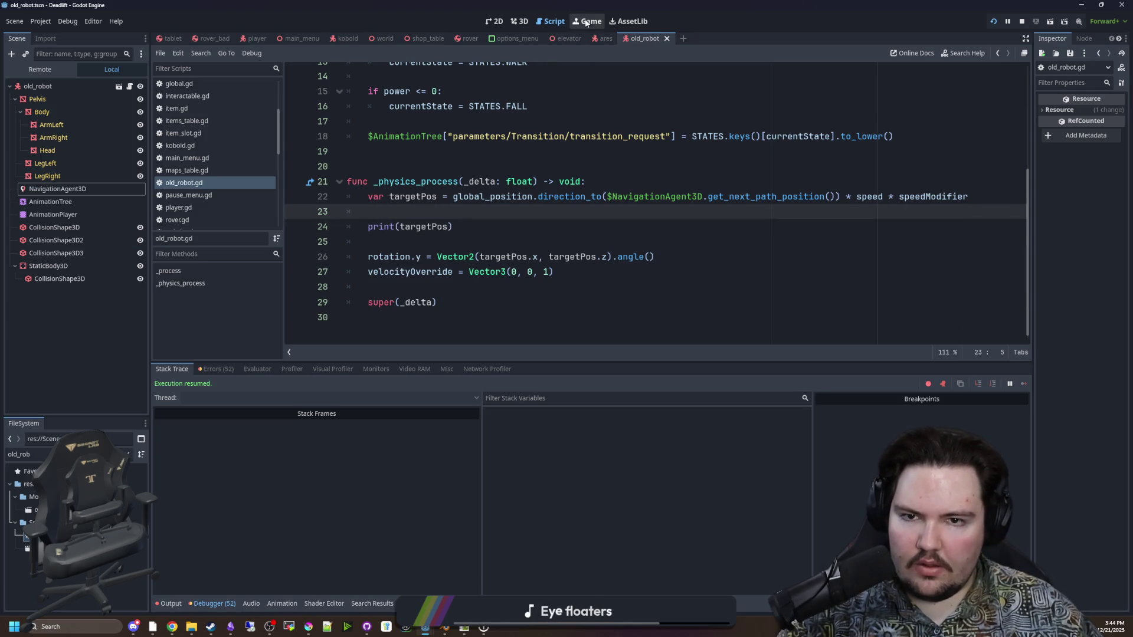
left_click(592, 18)
Pause the game, then set velocityOverride to Vector3(0, 0, -1) and save the script
key("Escape")
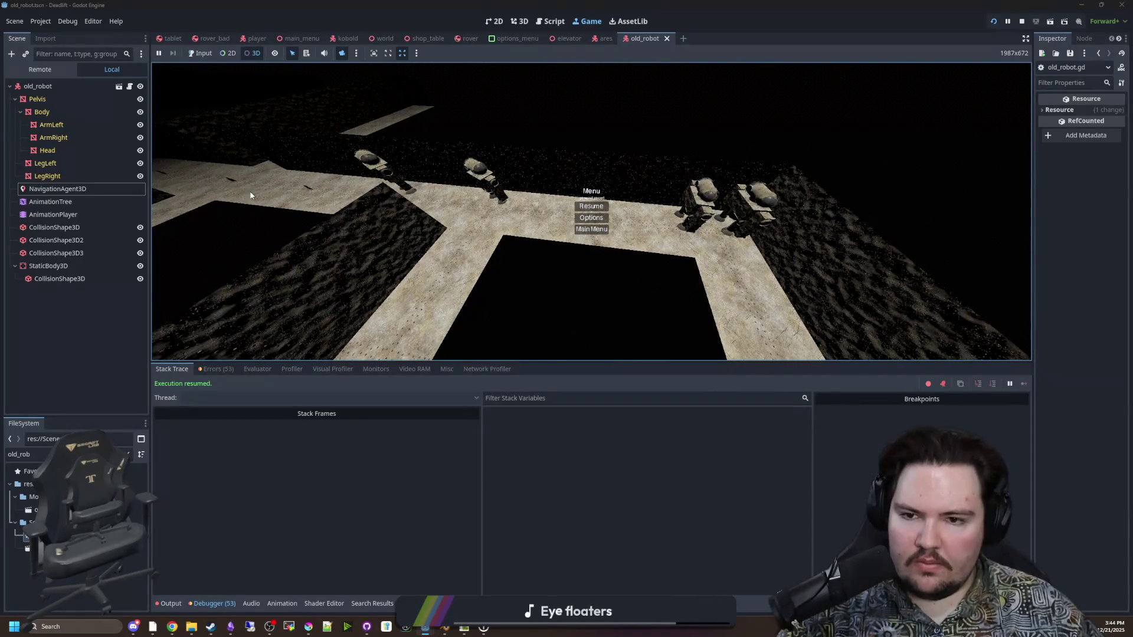
left_click(129, 86)
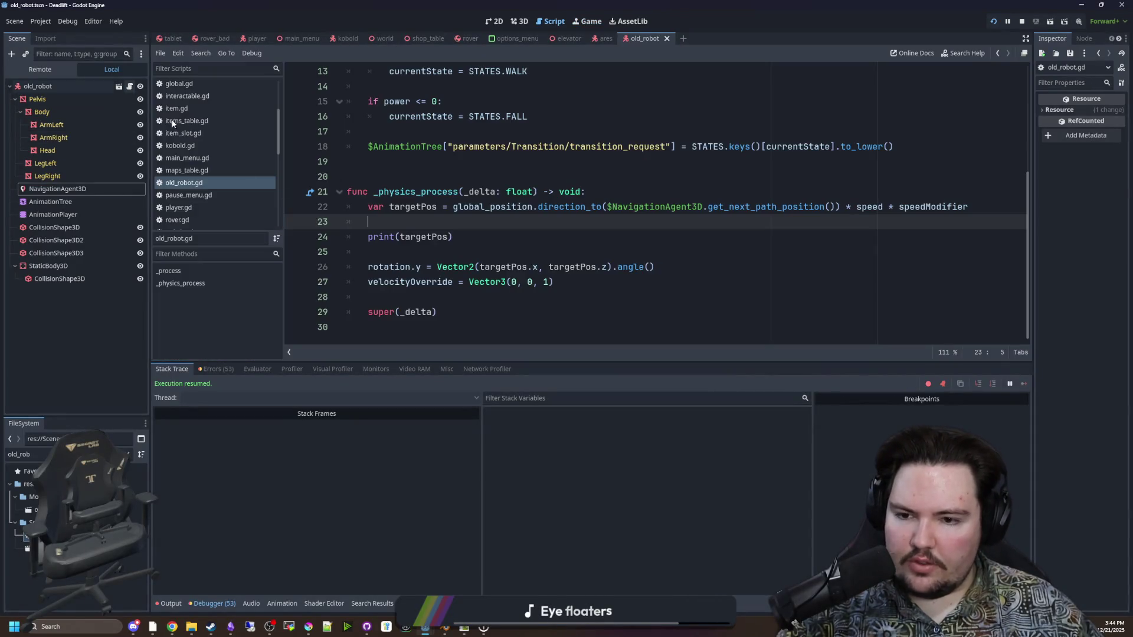
left_click(419, 270)
key("Up")
left_click(545, 282)
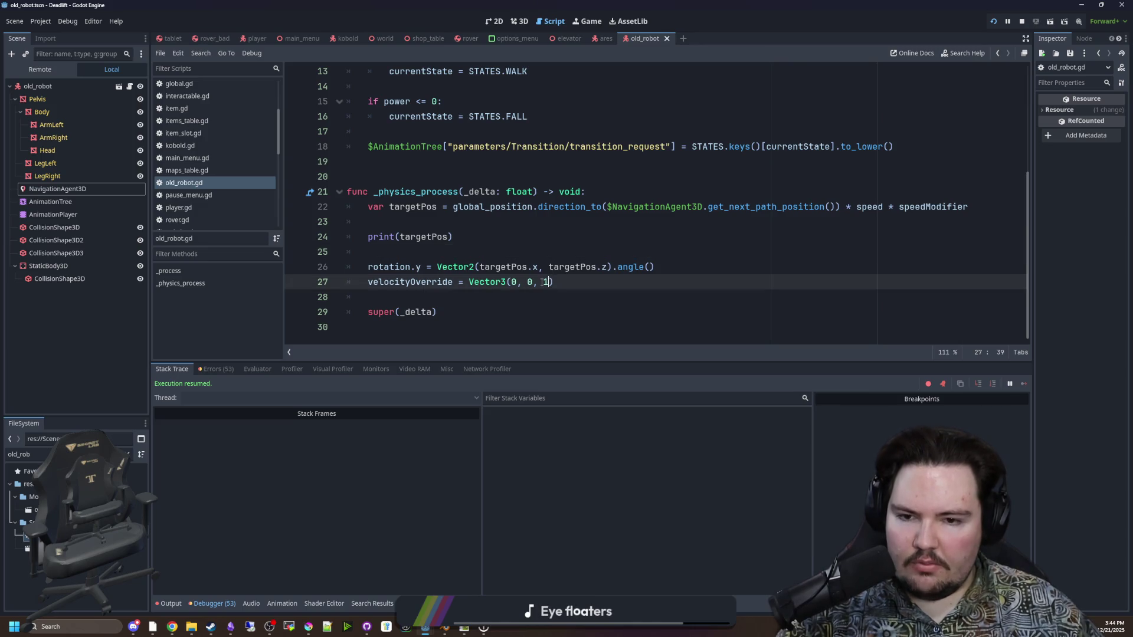
left_click(581, 241)
key("ctrl+s")
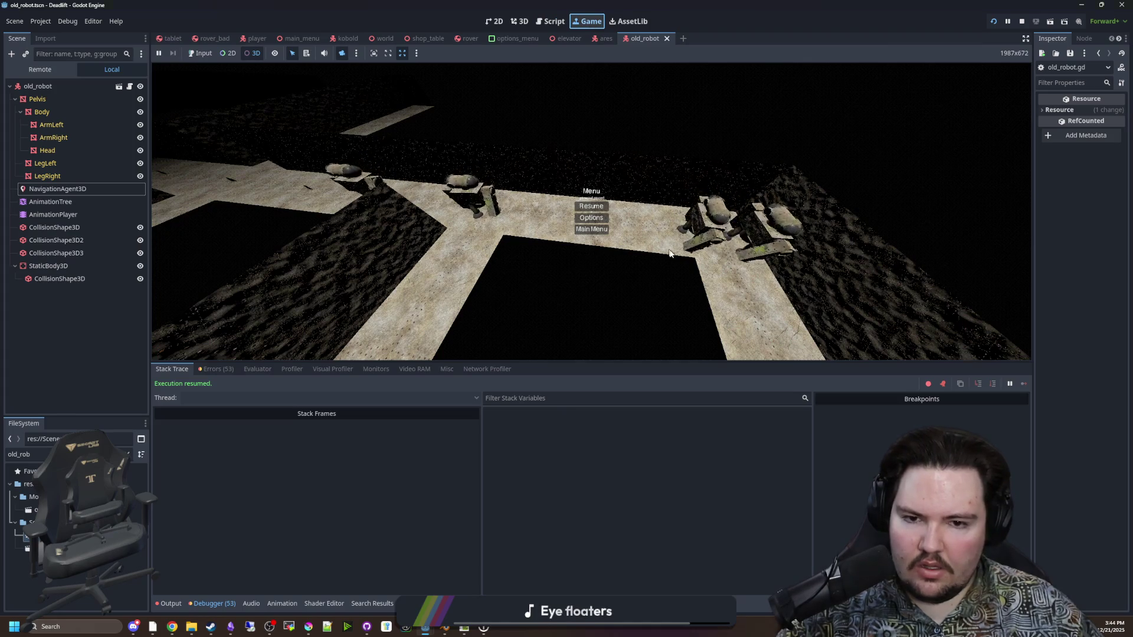
Watch the robots in the running game with the reversed velocity override
left_click(130, 87)
left_click(517, 282)
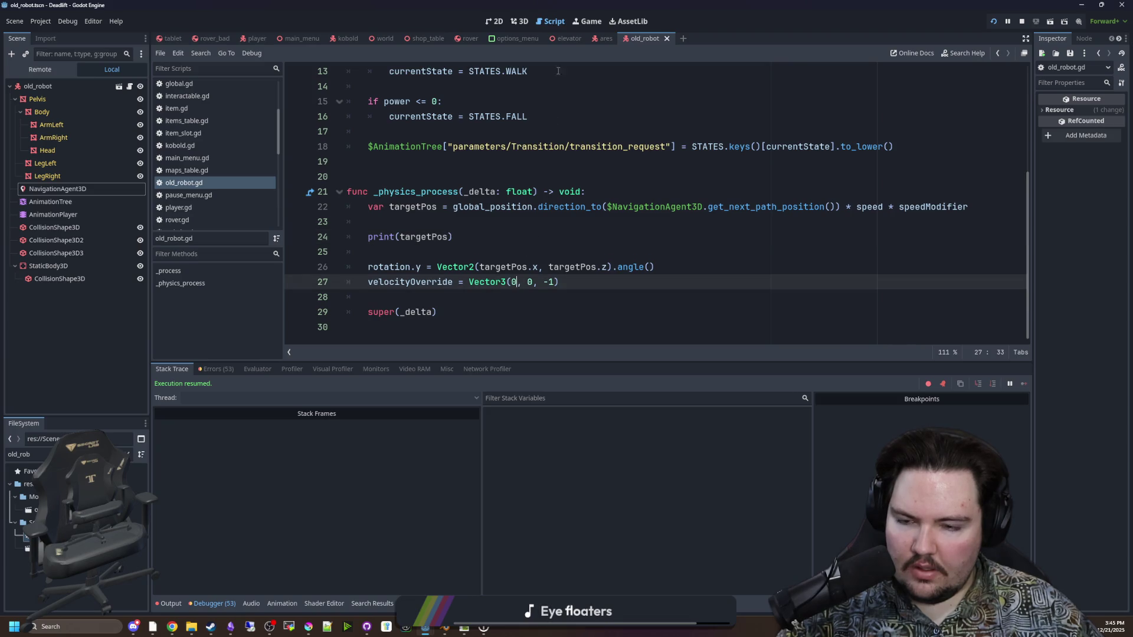
left_click(586, 23)
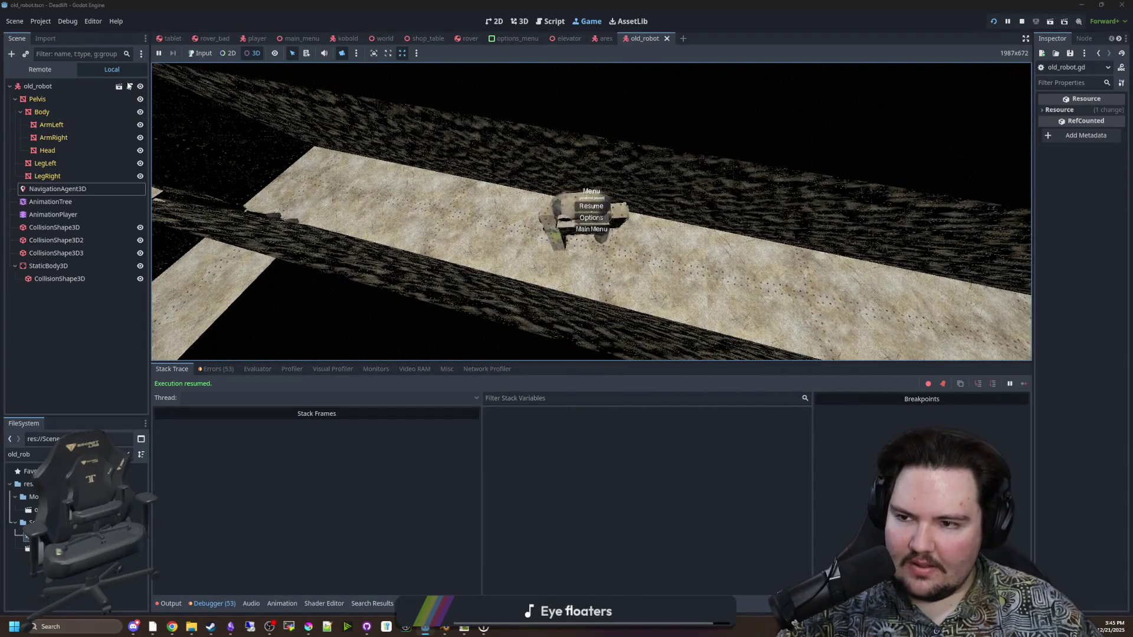
key("ctrl+F3")
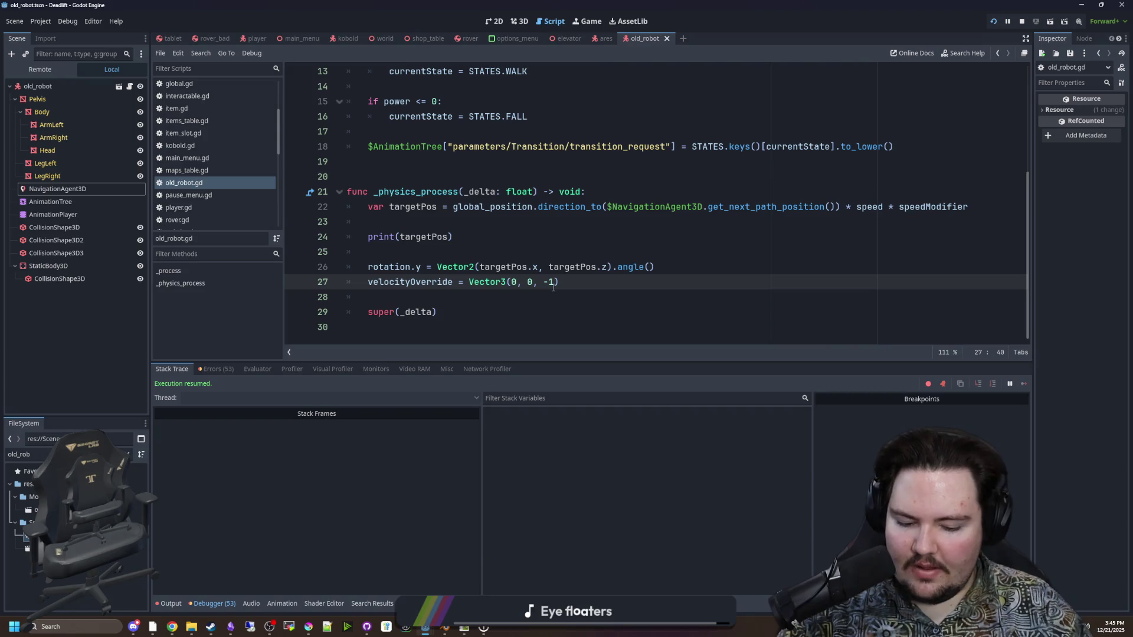
Set velocityOverride to Vector3(1, 0, 0), save, and watch the robots walk the maze
key("Left")
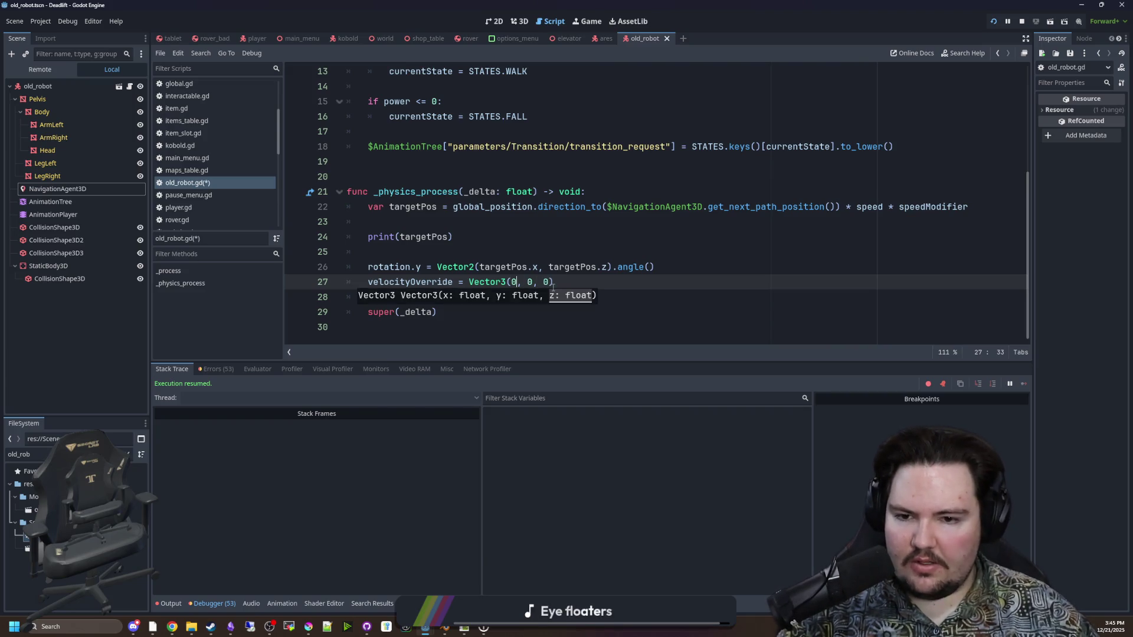
type("x")
left_click(404, 250)
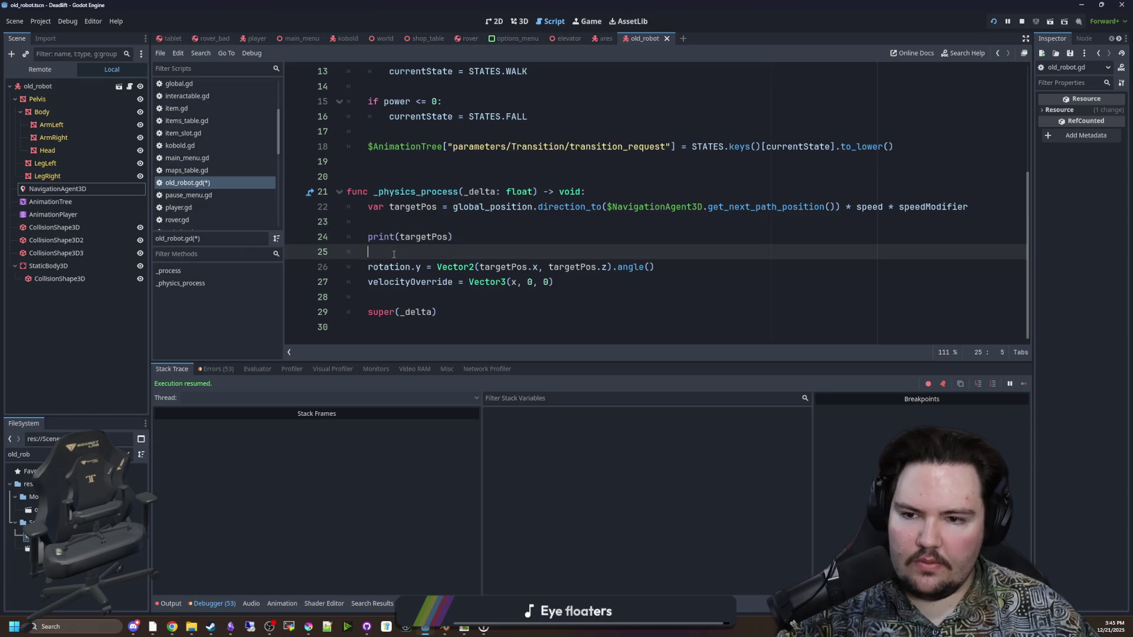
key("ctrl+s")
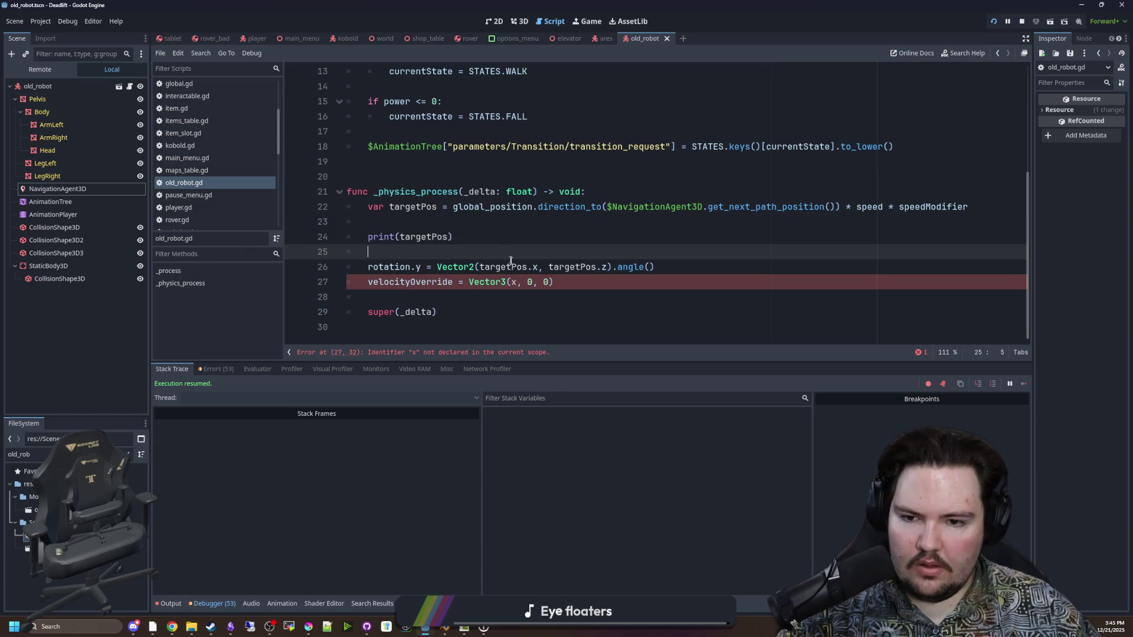
left_click(518, 283)
type("1")
left_click(531, 252)
key("ctrl+s")
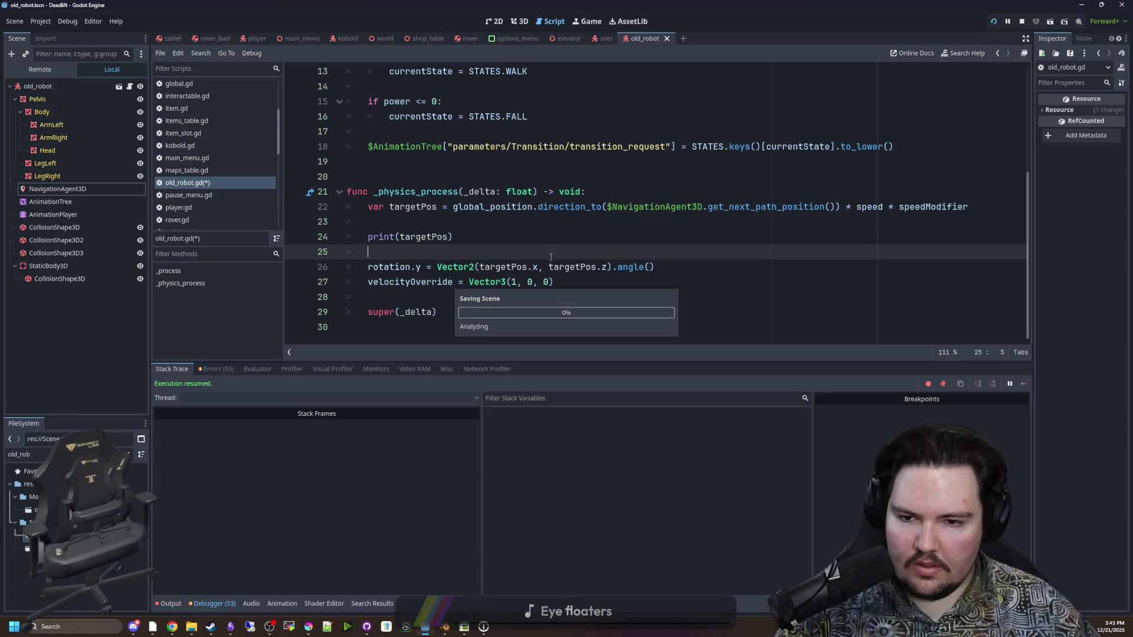
left_click(593, 24)
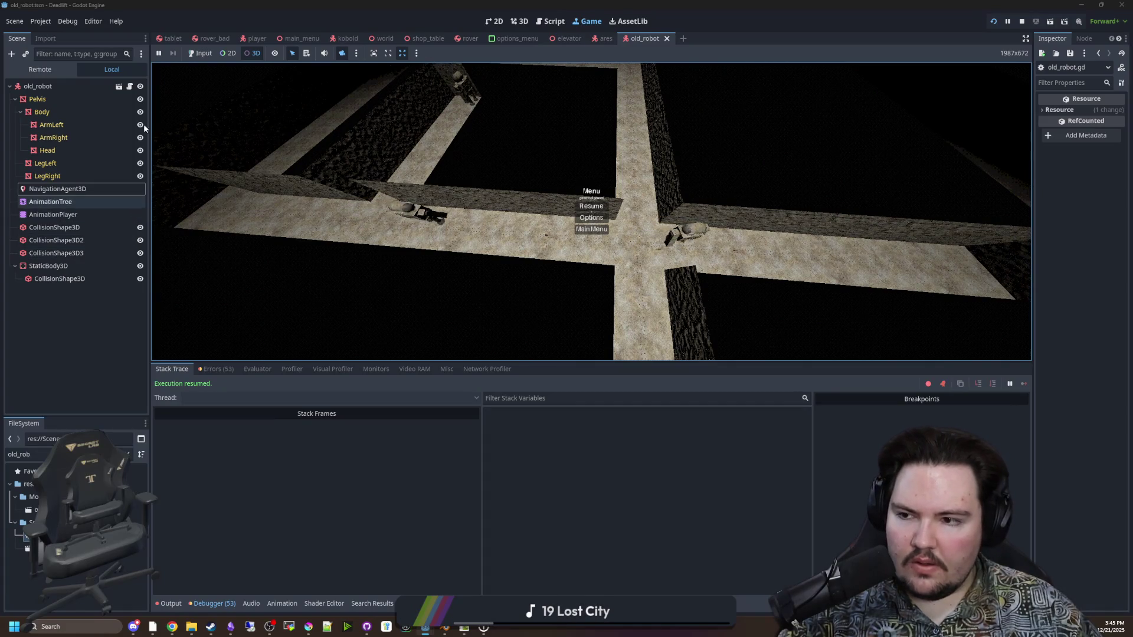
left_click(129, 86)
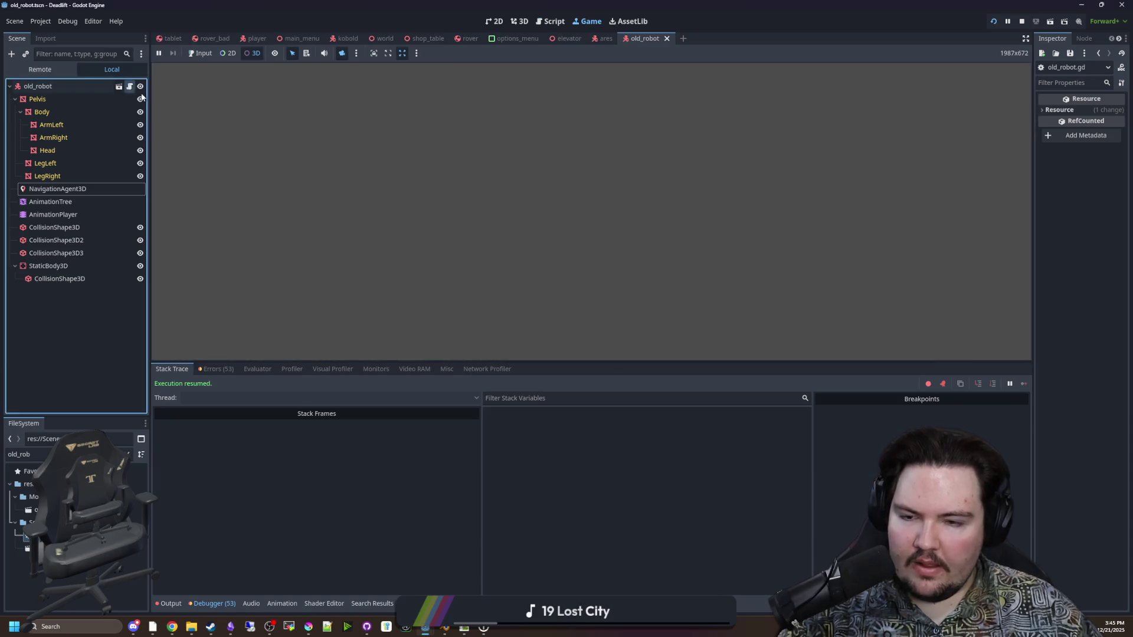
Try Vector3.ZERO for velocityOverride on line 27 and save the script
left_click(713, 266)
key("Return")
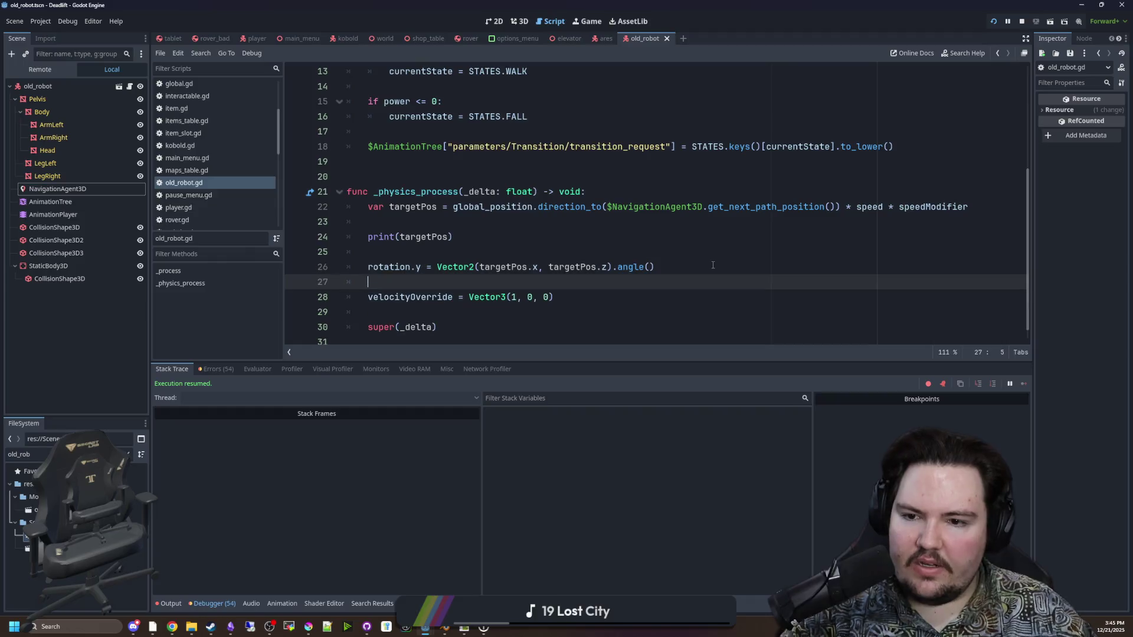
scroll(662, 252, "down", 1)
left_click(597, 243)
left_click(509, 272)
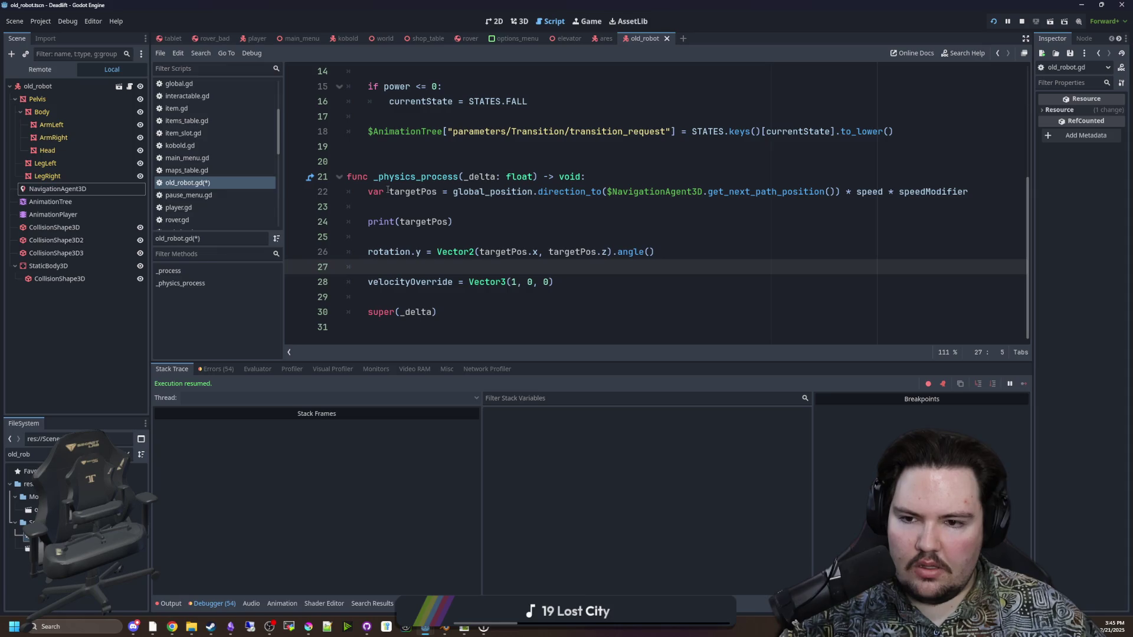
mouse_move(388, 190)
left_mouse_down()
mouse_move(348, 192)
mouse_move(974, 191)
left_mouse_up()
left_click(969, 191)
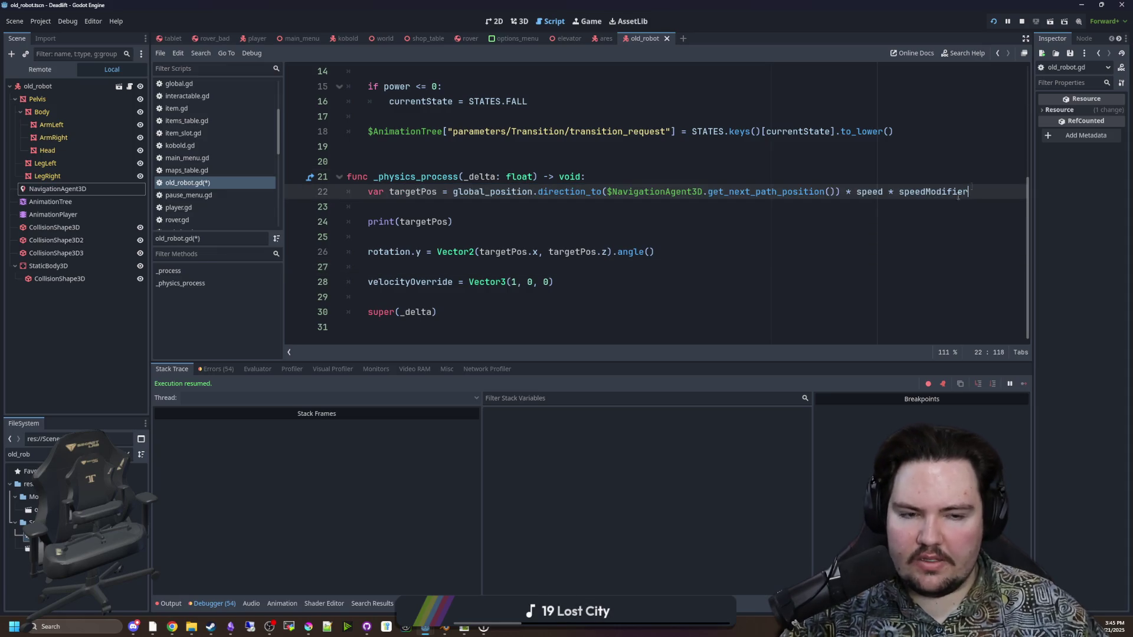
left_click(505, 269)
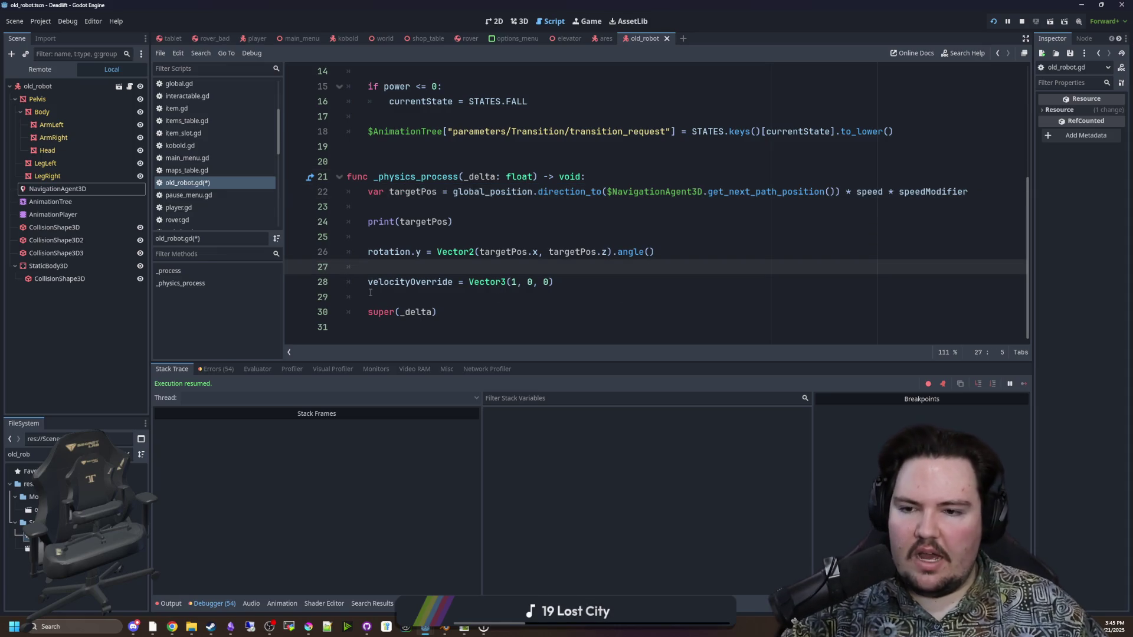
left_click(370, 281)
type(".ZERO")
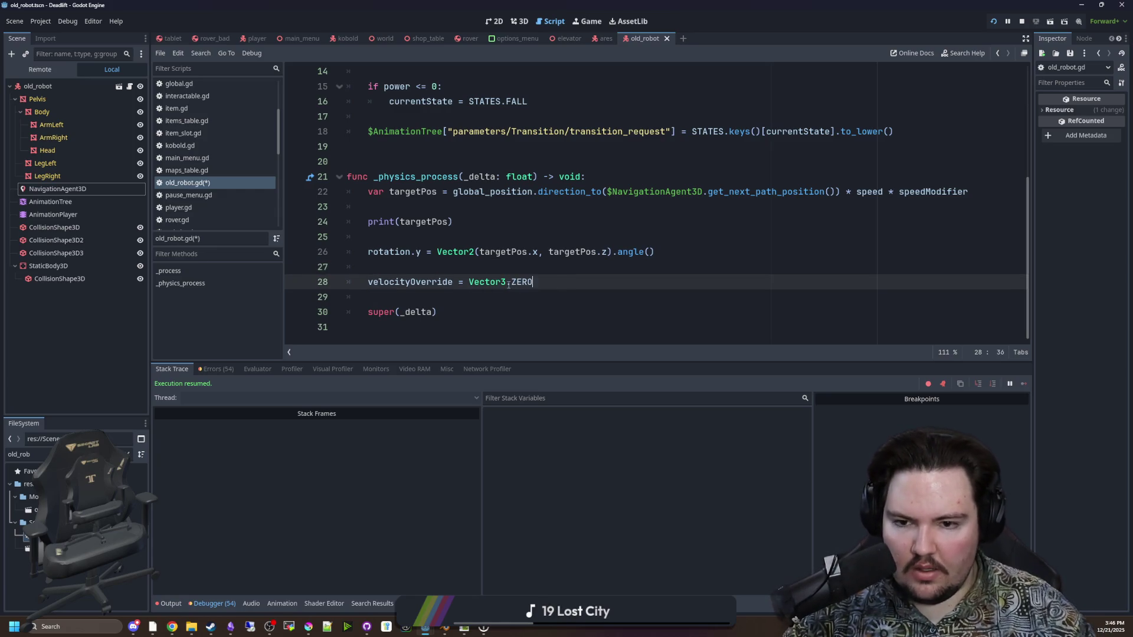
left_click(483, 275)
key("ctrl+s")
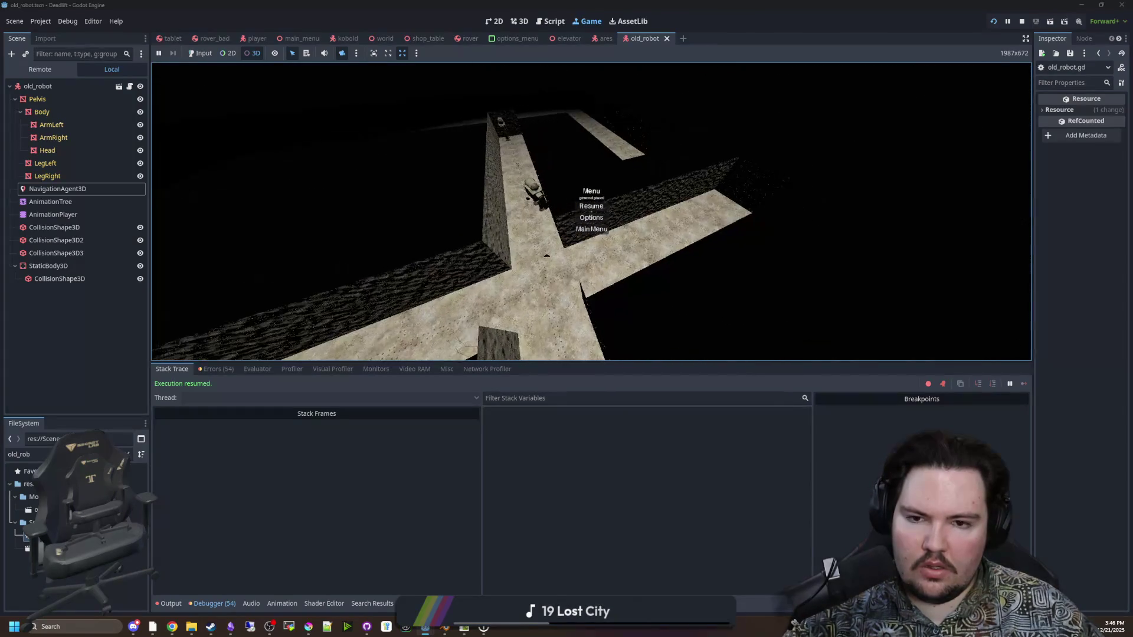
Delete the velocityOverride line and its leftover blank lines
left_click(129, 86)
left_click_drag(533, 282, 389, 274)
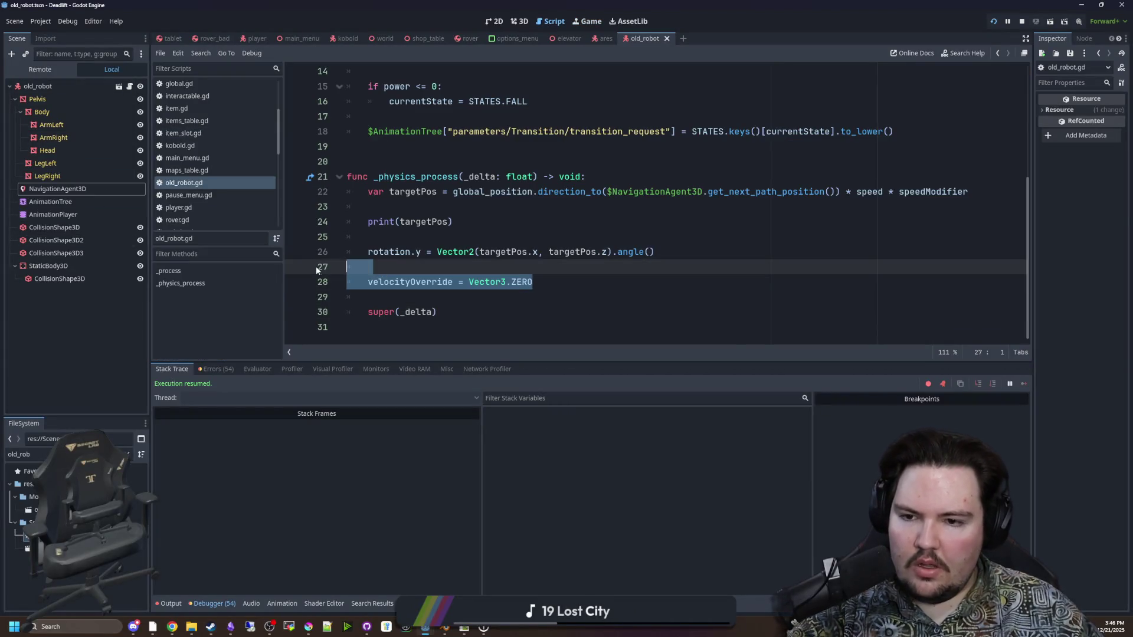
key("BackSpace")
key("BackSpace")
key("Up")
key("BackSpace")
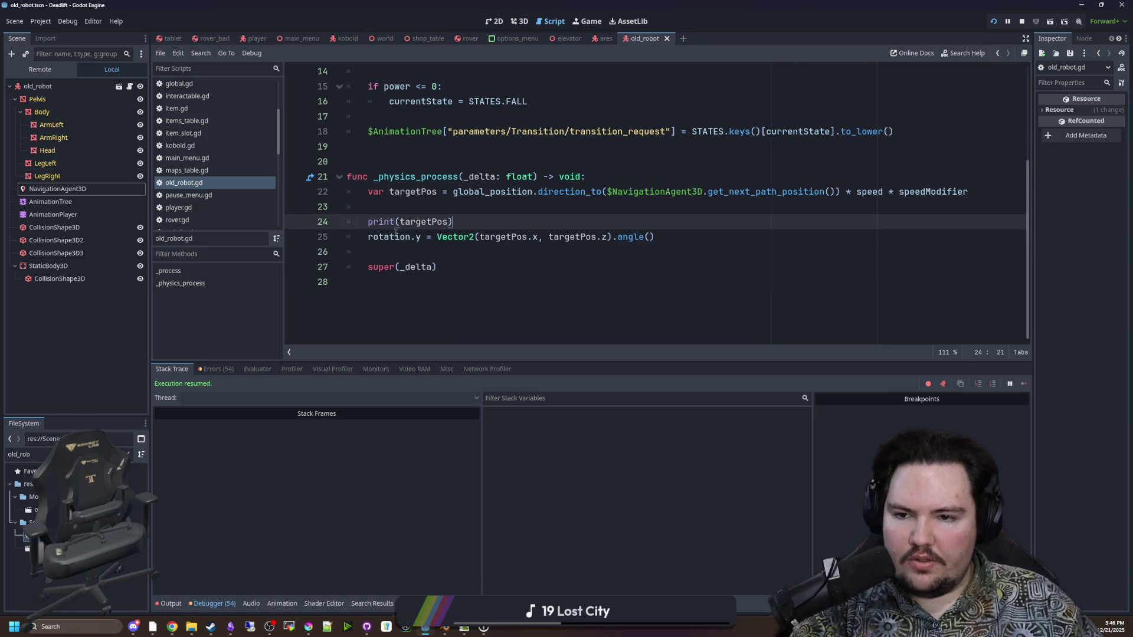
Delete the print(targetPos) debug line, save, and test the robots in the game
left_click(169, 605)
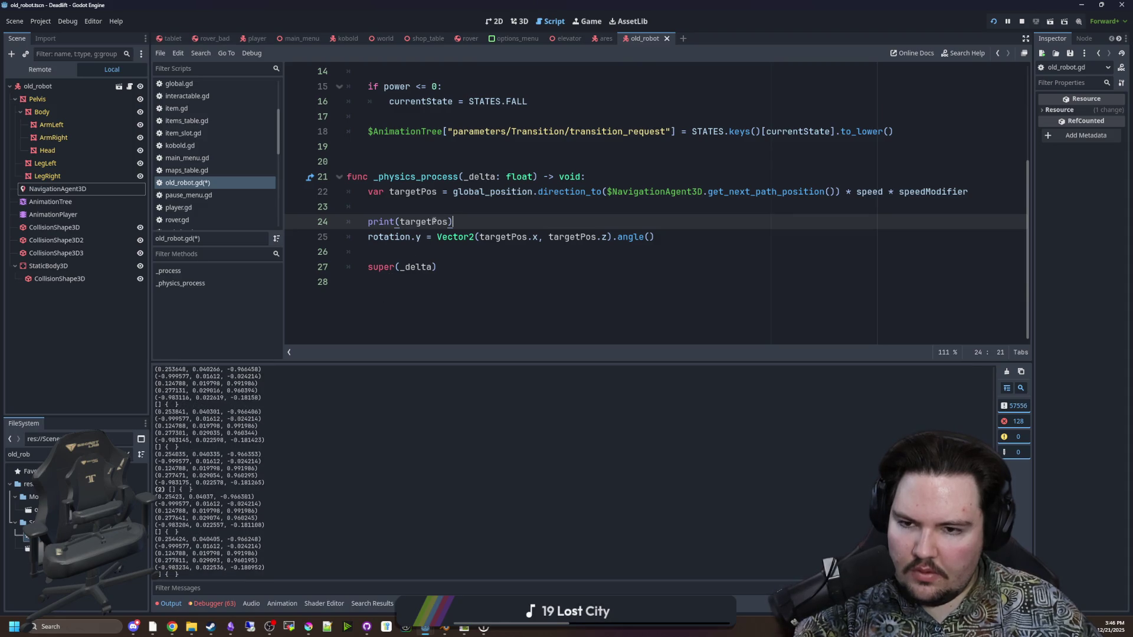
left_click_drag(452, 222, 349, 221)
key("BackSpace")
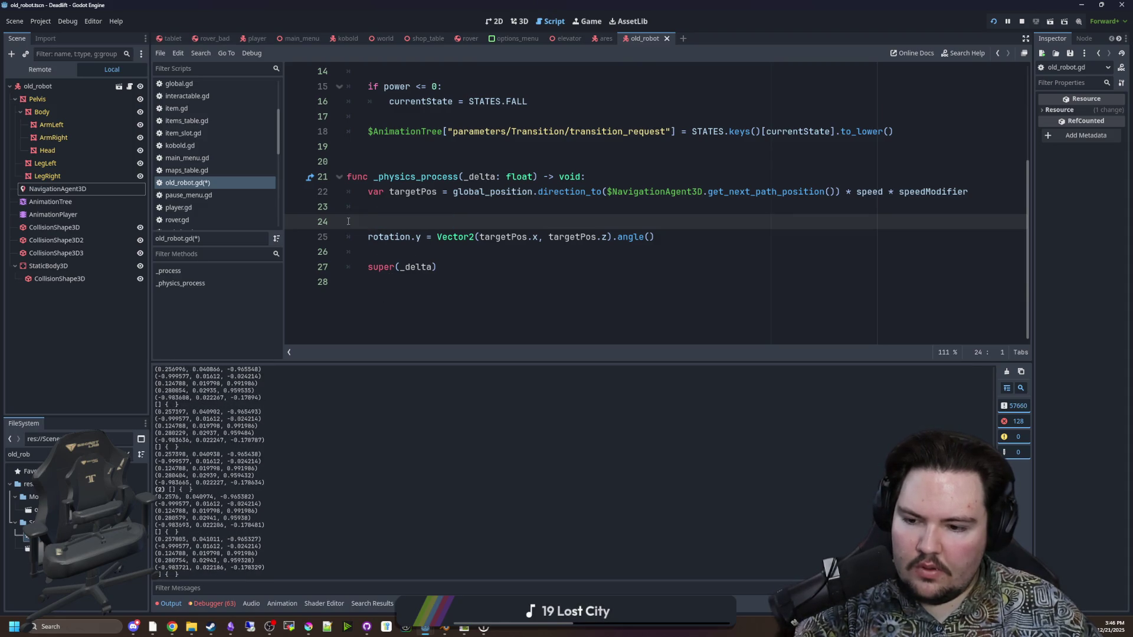
key("BackSpace")
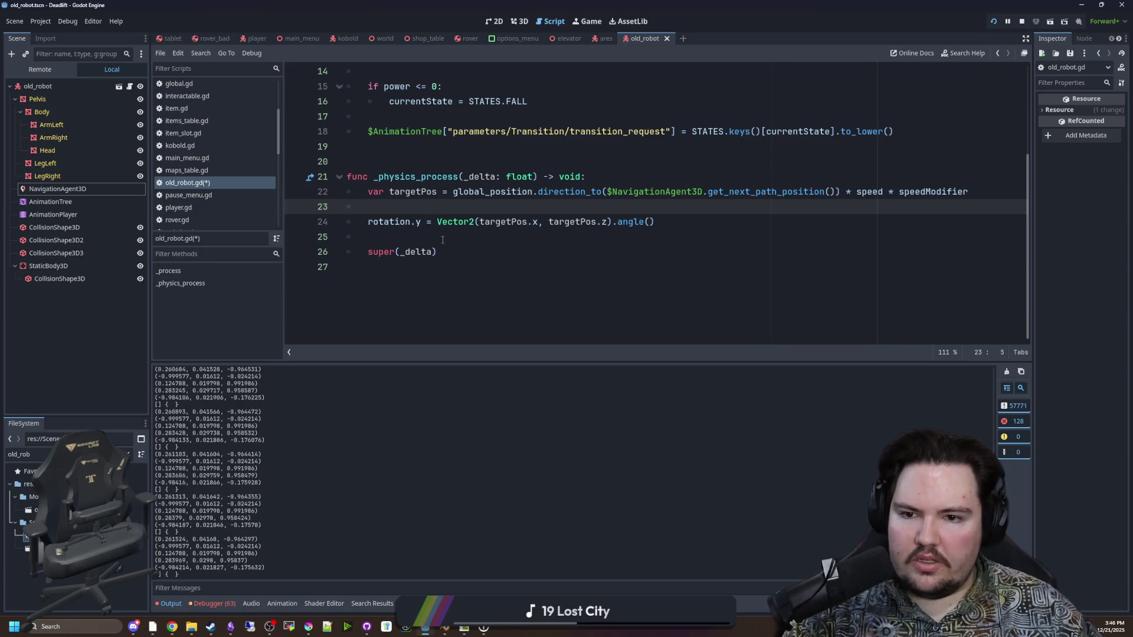
left_click(443, 239)
key("ctrl+s")
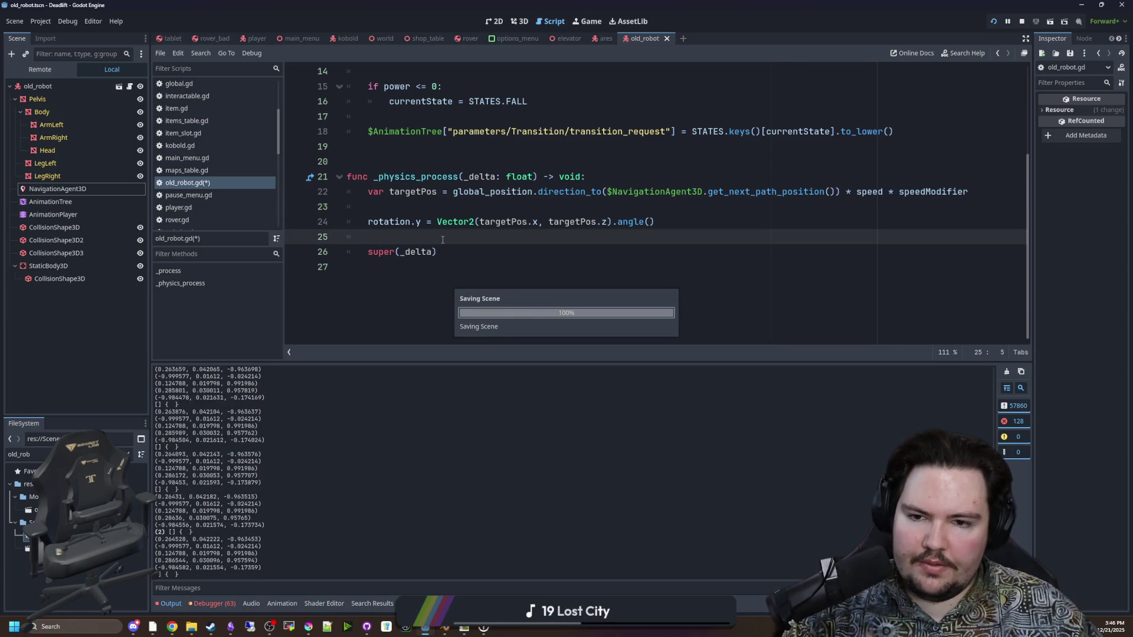
key("ctrl+s")
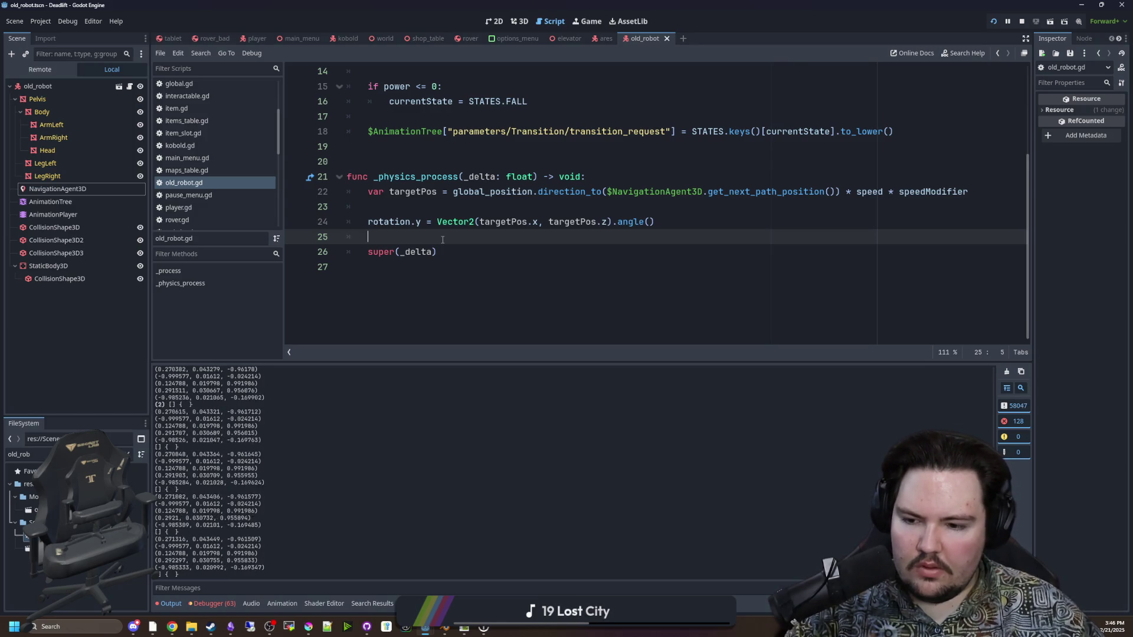
left_click(588, 21)
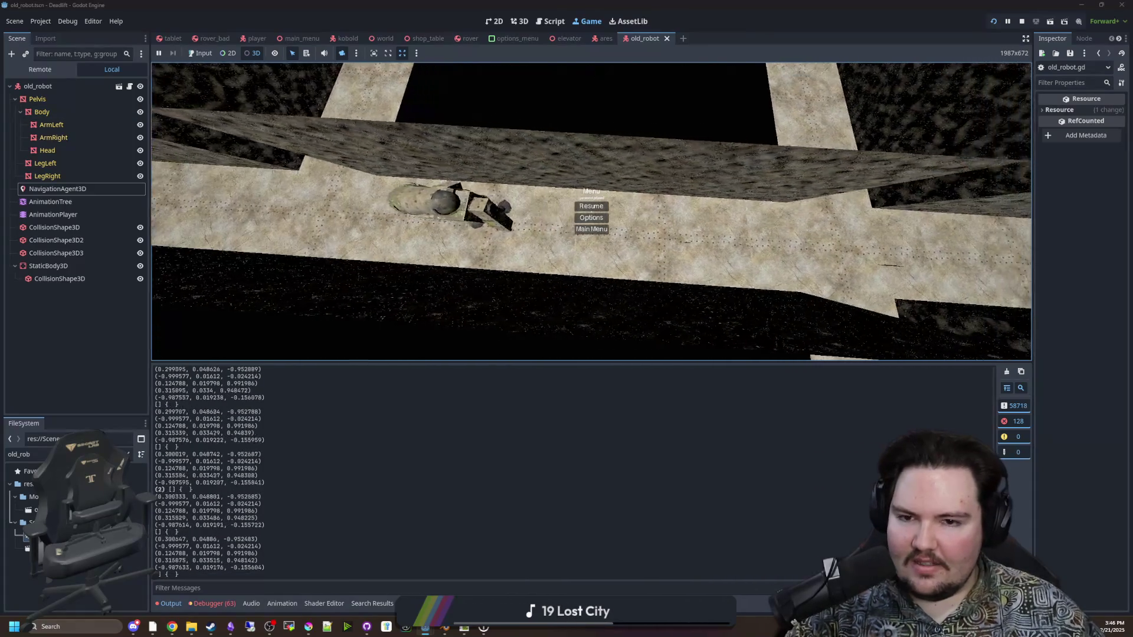
left_click(130, 86)
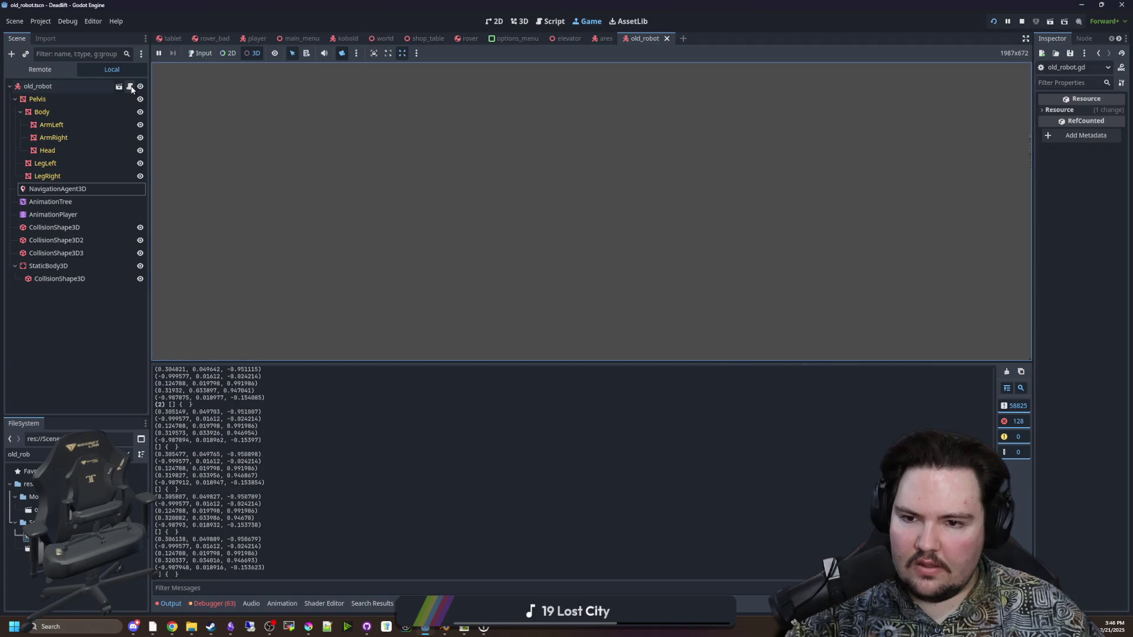
left_click(658, 287)
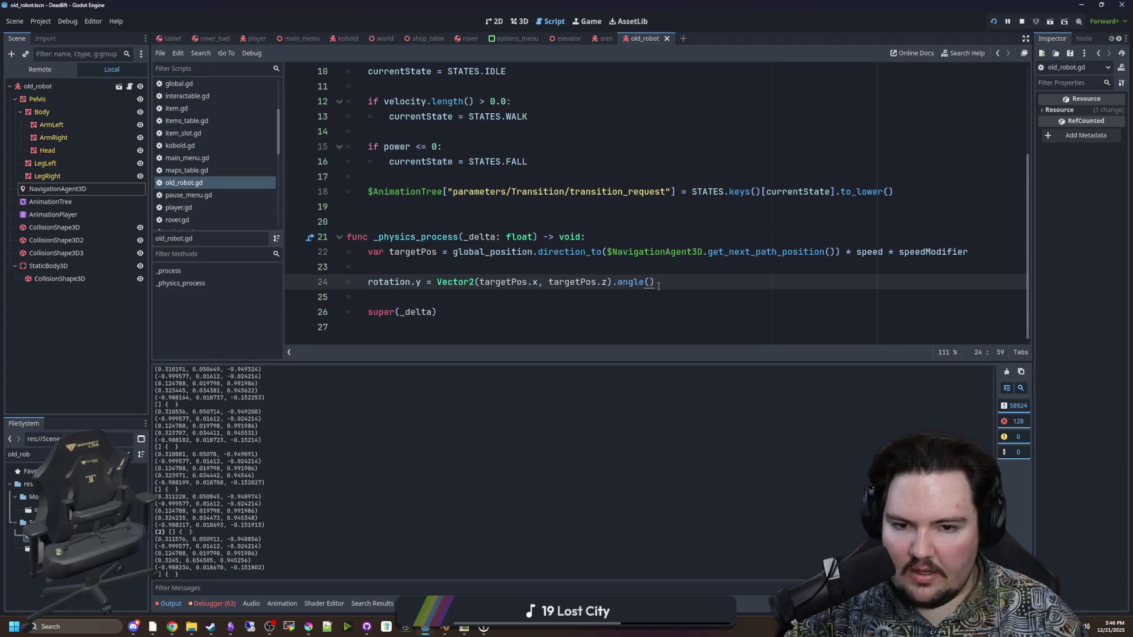
Append + PI/2 to the rotation.y angle and test it in the running game
type("/2")
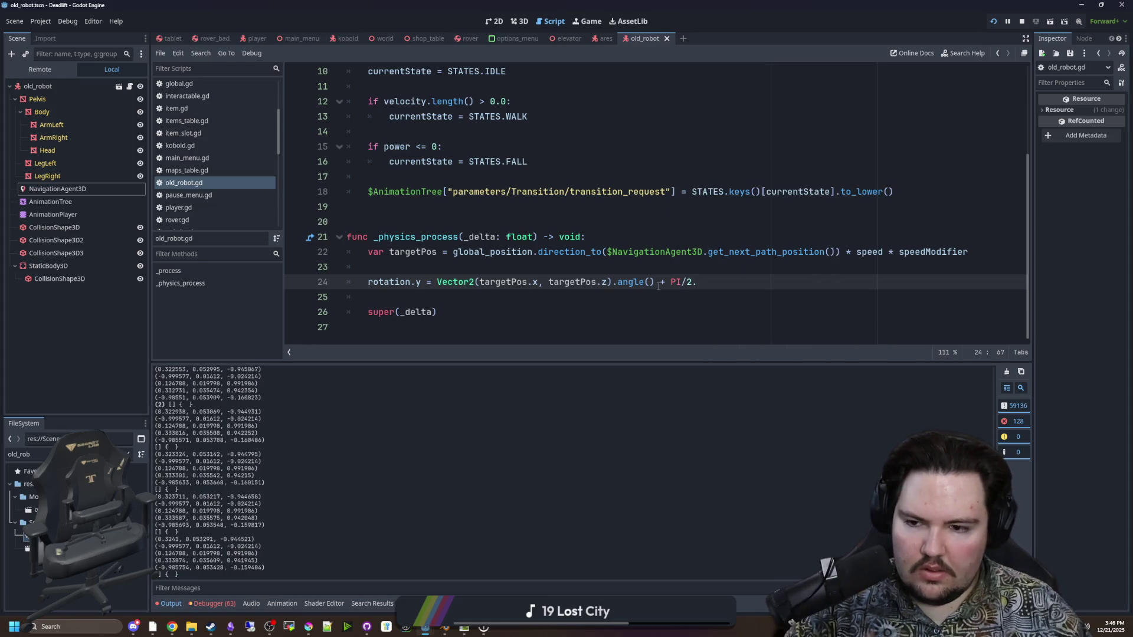
left_click(593, 21)
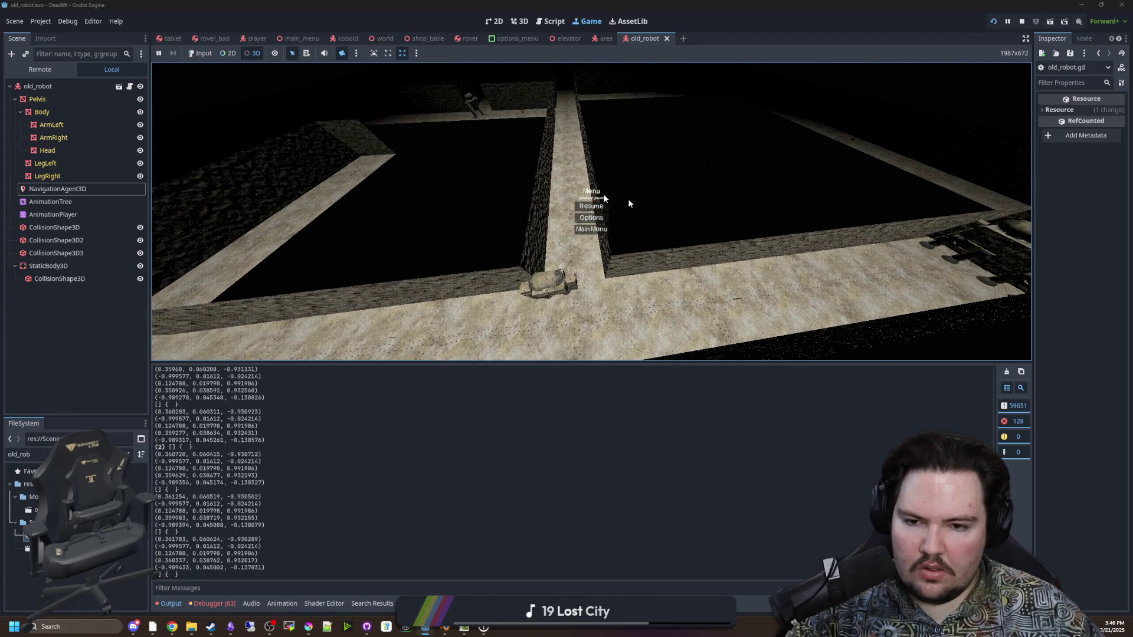
left_click(130, 86)
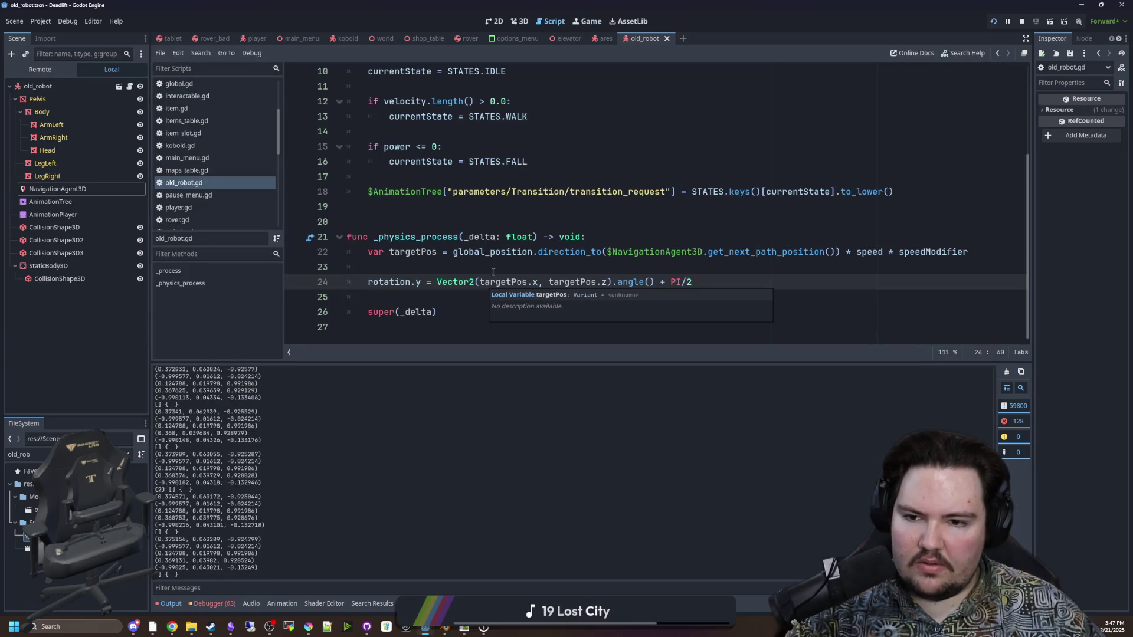
Select the targetPos.x and targetPos.z arguments inside the rotation line's Vector2
left_click(502, 266)
left_click(457, 294)
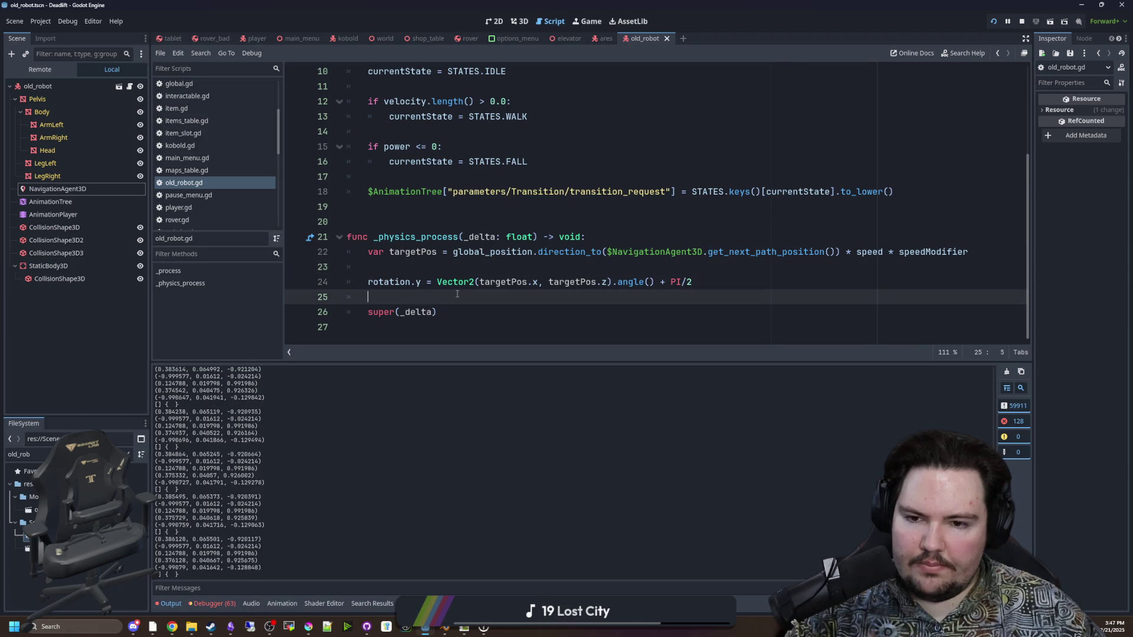
left_click(512, 286)
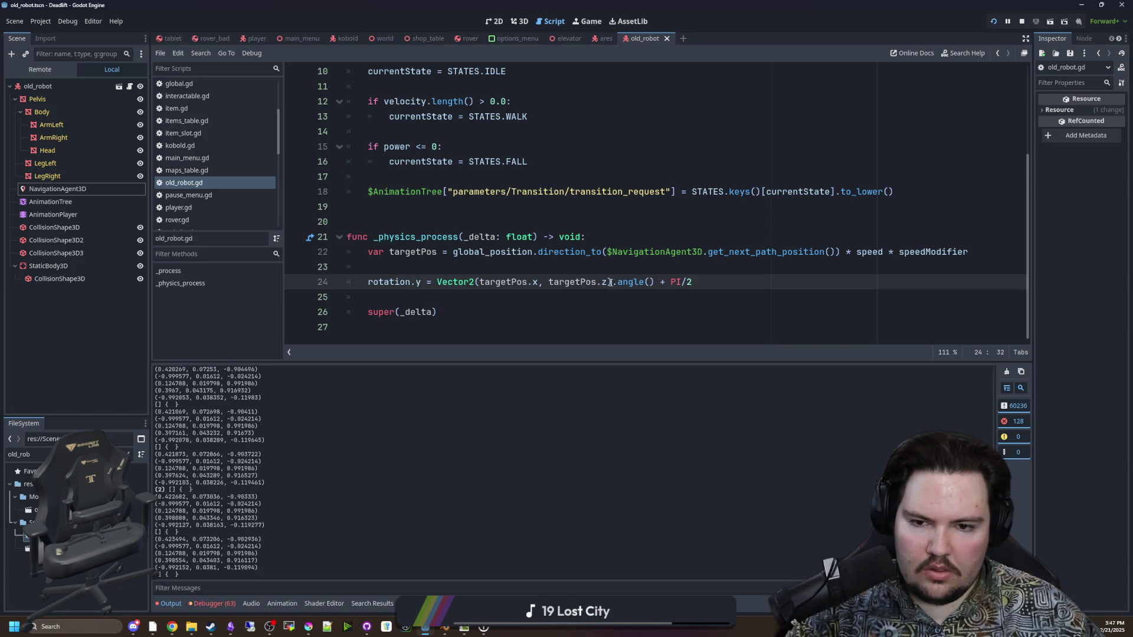
left_click_drag(611, 282, 480, 282)
Change the rotation line to use velocity instead of targetPos and drop the + PI/2 offset
left_click(519, 302)
double_click(490, 282)
type("velocity")
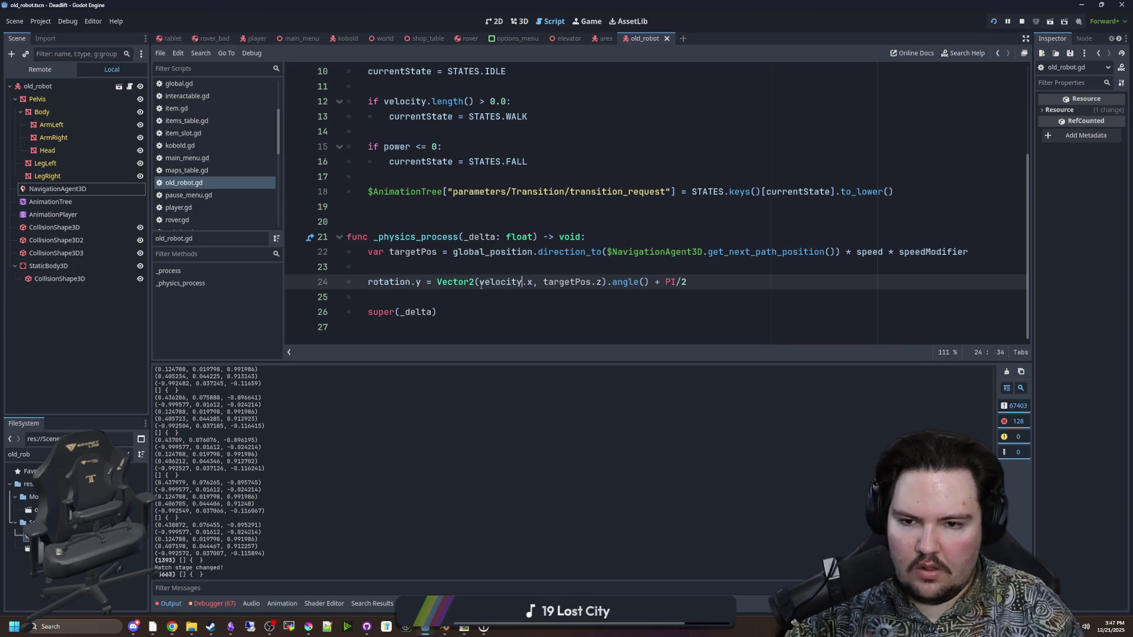
double_click(576, 282)
type("velocity")
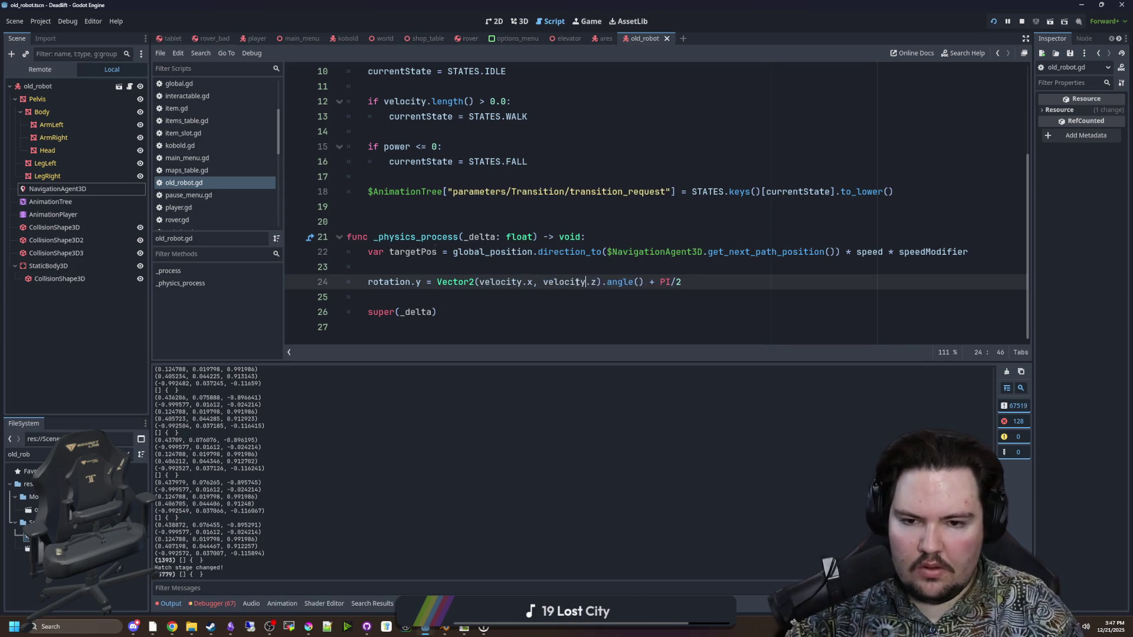
left_click(646, 309)
left_click_drag(644, 283, 682, 282)
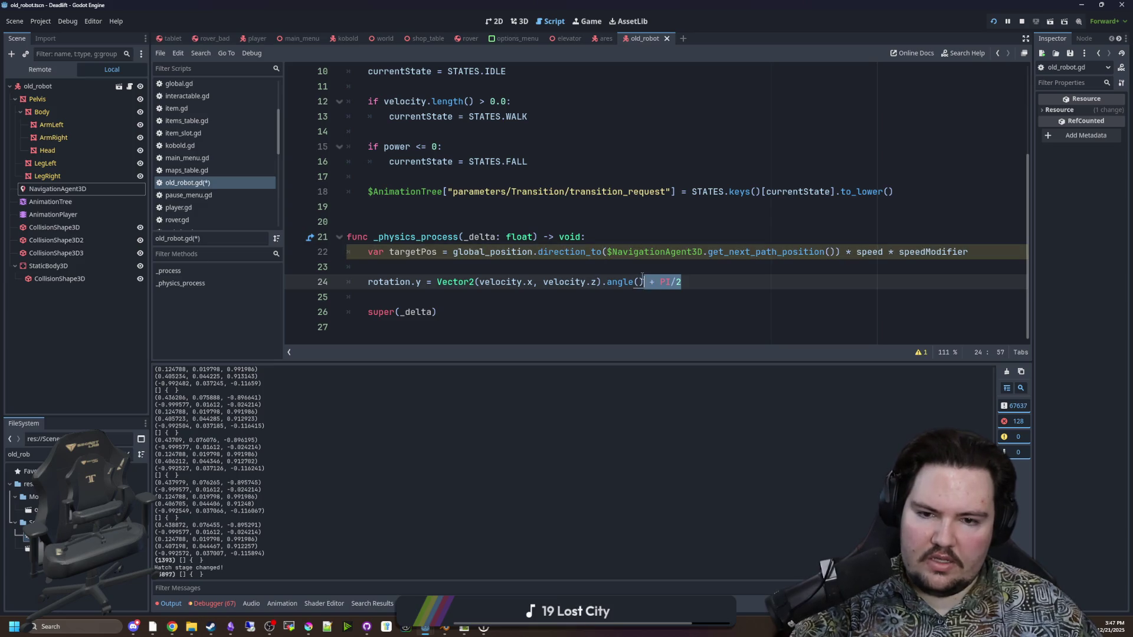
key("BackSpace")
Delete the targetPos declaration on line 22 and the blank lines around the rotation line
left_click(647, 267)
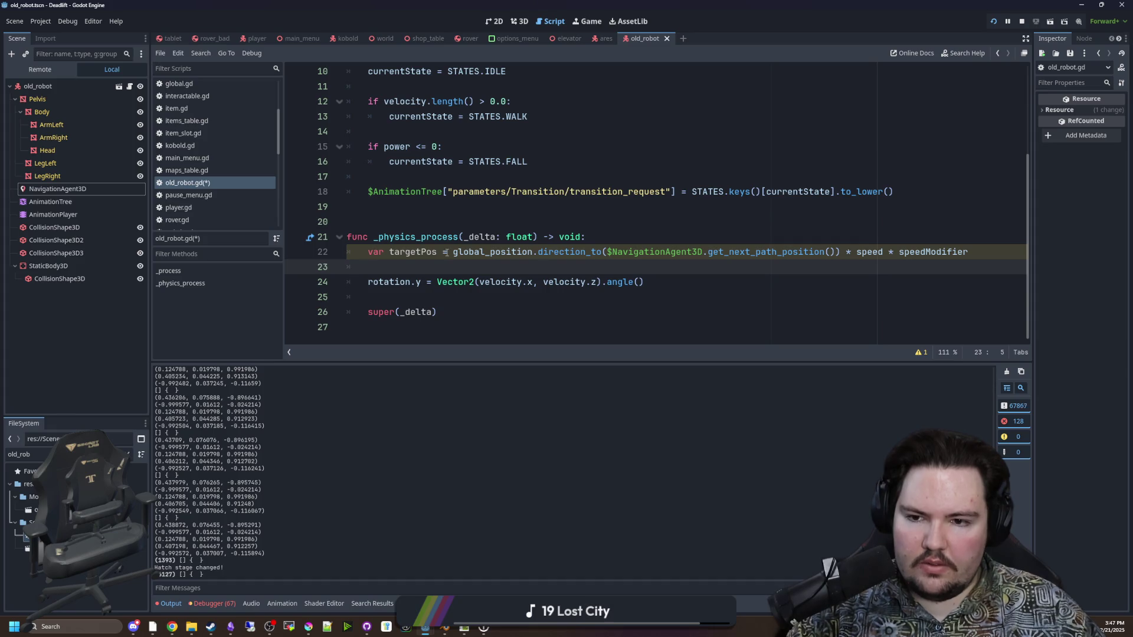
mouse_move(987, 255)
left_mouse_down()
mouse_move(369, 253)
mouse_move(366, 239)
mouse_move(367, 253)
left_mouse_up()
key("BackSpace")
left_click(385, 266)
key("BackSpace")
key("BackSpace")
key("BackSpace")
key("BackSpace")
left_click(630, 260)
key("BackSpace")
key("BackSpace")
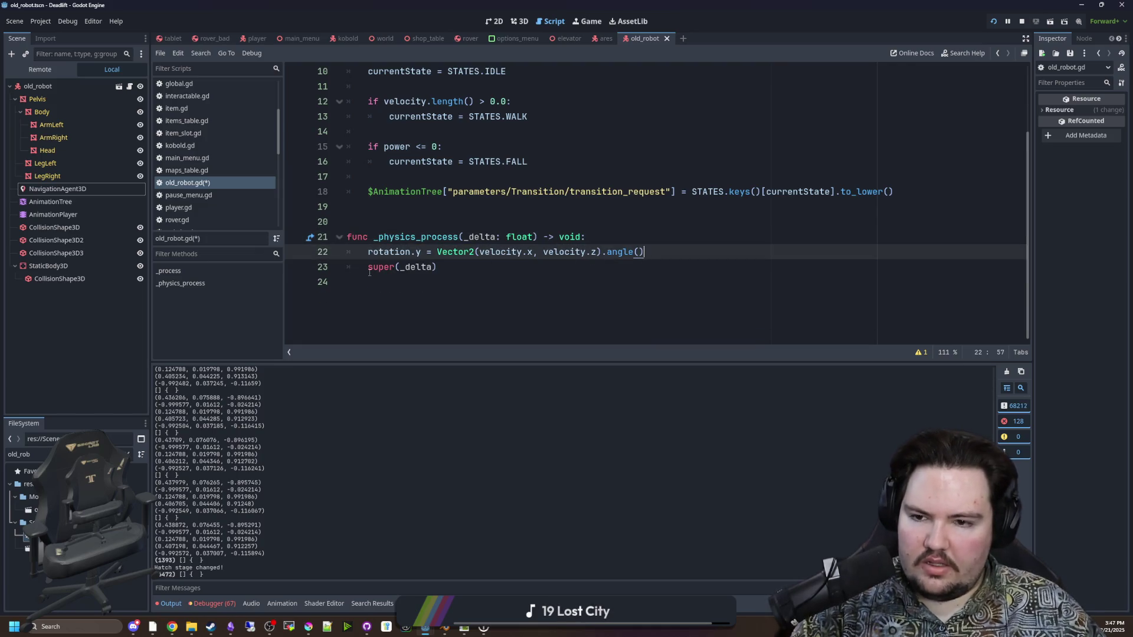
Jump from super(_delta) to the parent _physics_process in entity.gd and locate the pathfinding velocity line
left_click(379, 267, "ctrl")
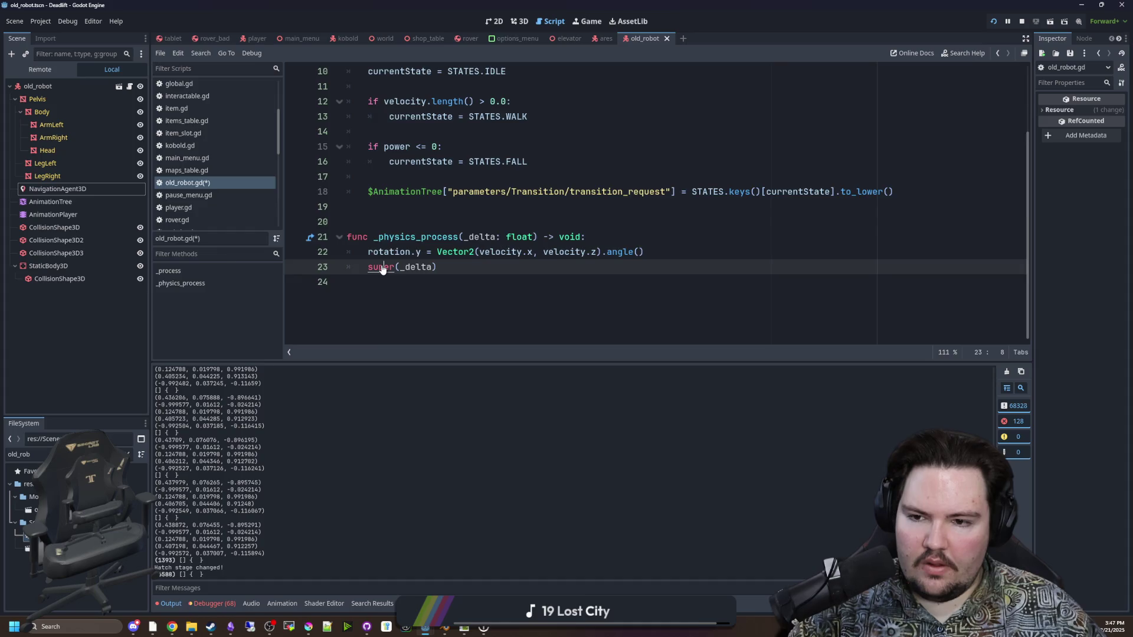
scroll(458, 252, "down", 3)
left_click(464, 237)
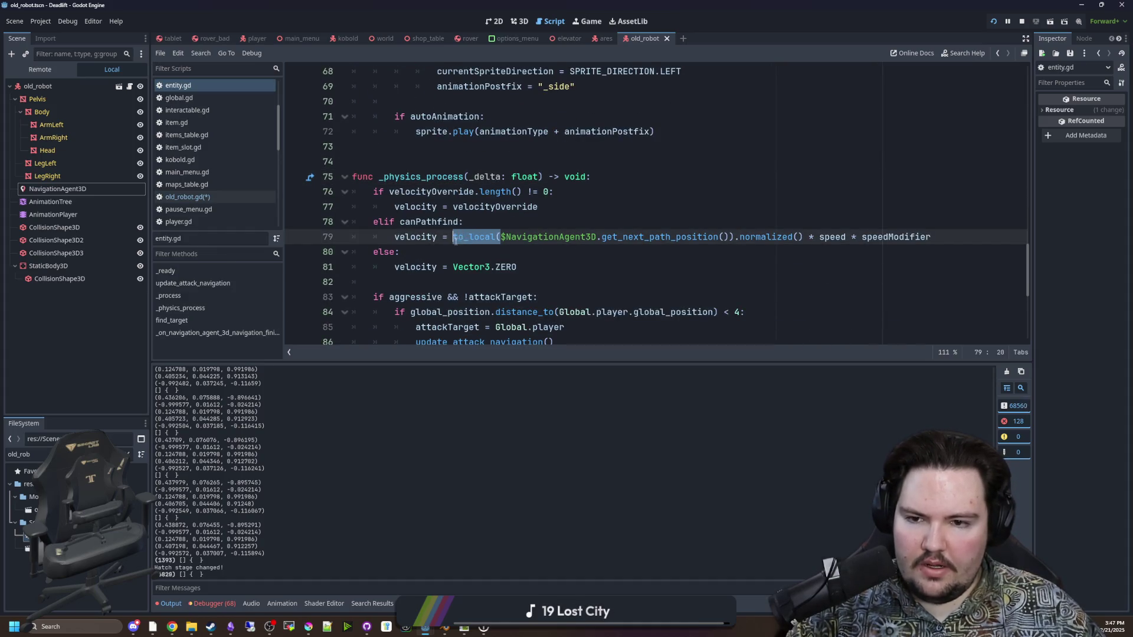
Make line 79 use global_position.direction_to without .normalized(), save entity.gd, and return to the game
type("obal_position.direc")
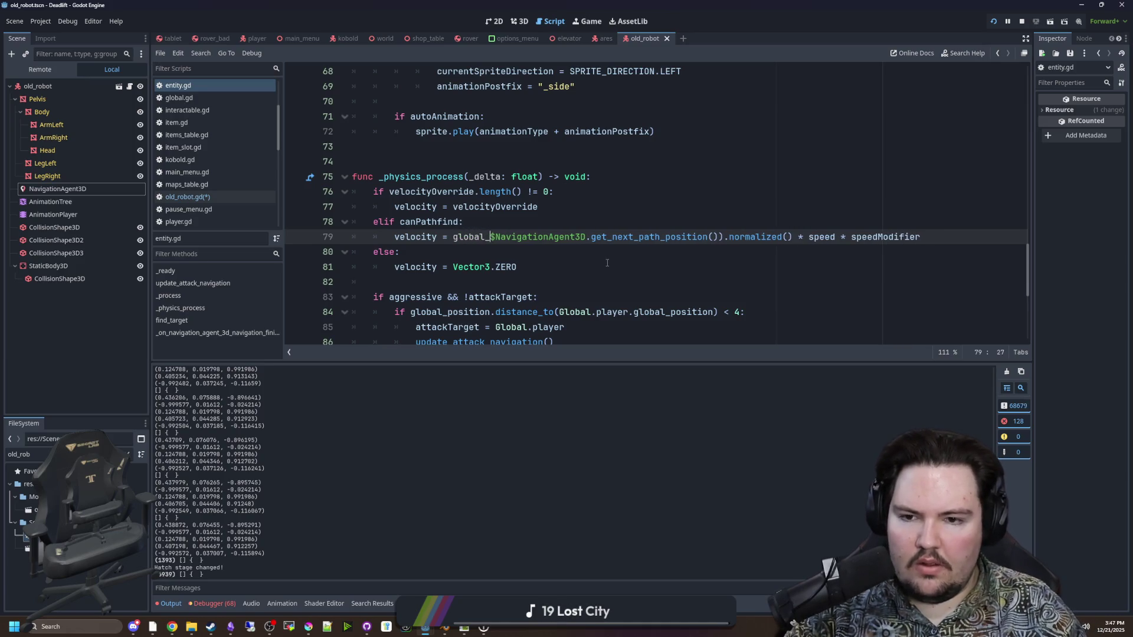
type("tion_to(")
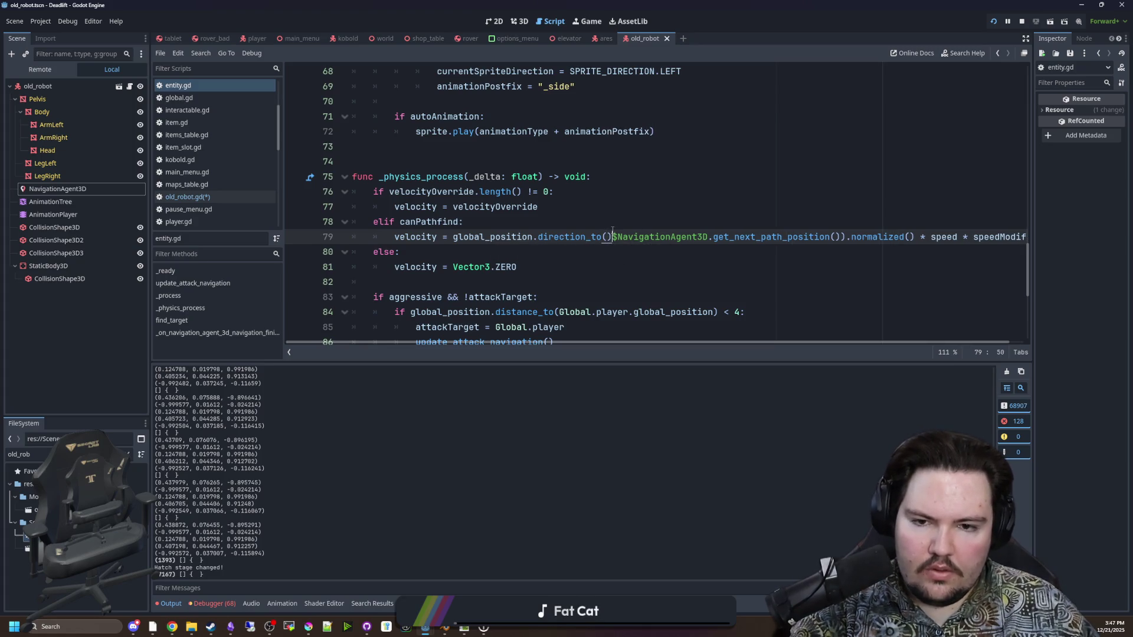
key("Delete")
left_click_drag(912, 238, 842, 237)
key("BackSpace")
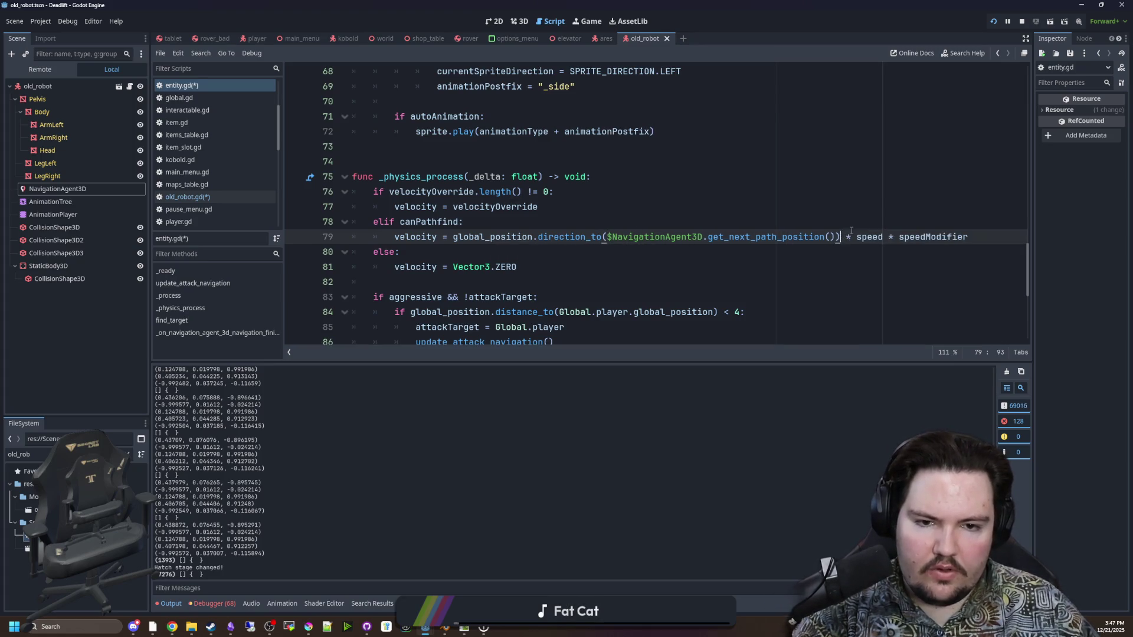
left_click(529, 250)
key("ctrl+s")
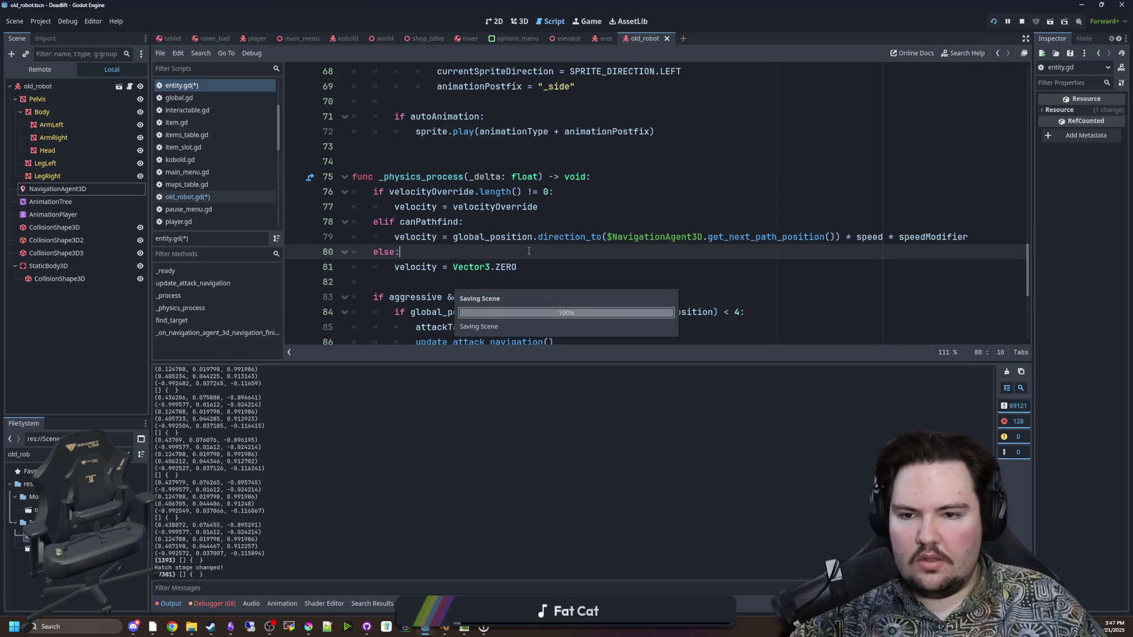
left_click(589, 21)
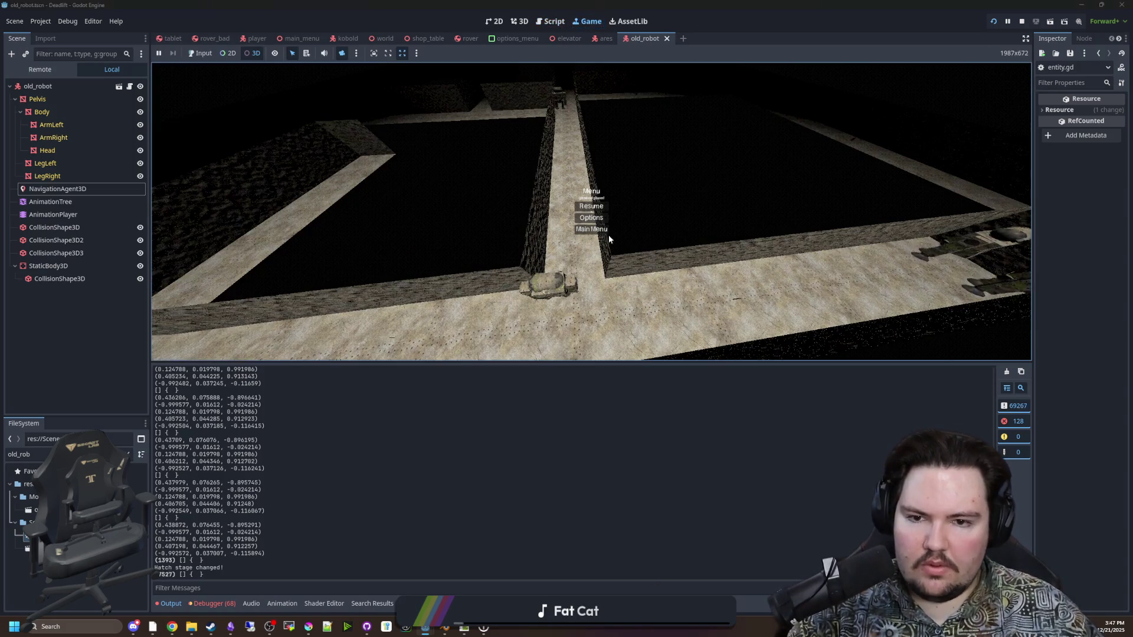
Look over the robots in the game, then append - PI/2 to old_robot's rotation line
left_click_drag(598, 210, 447, 261)
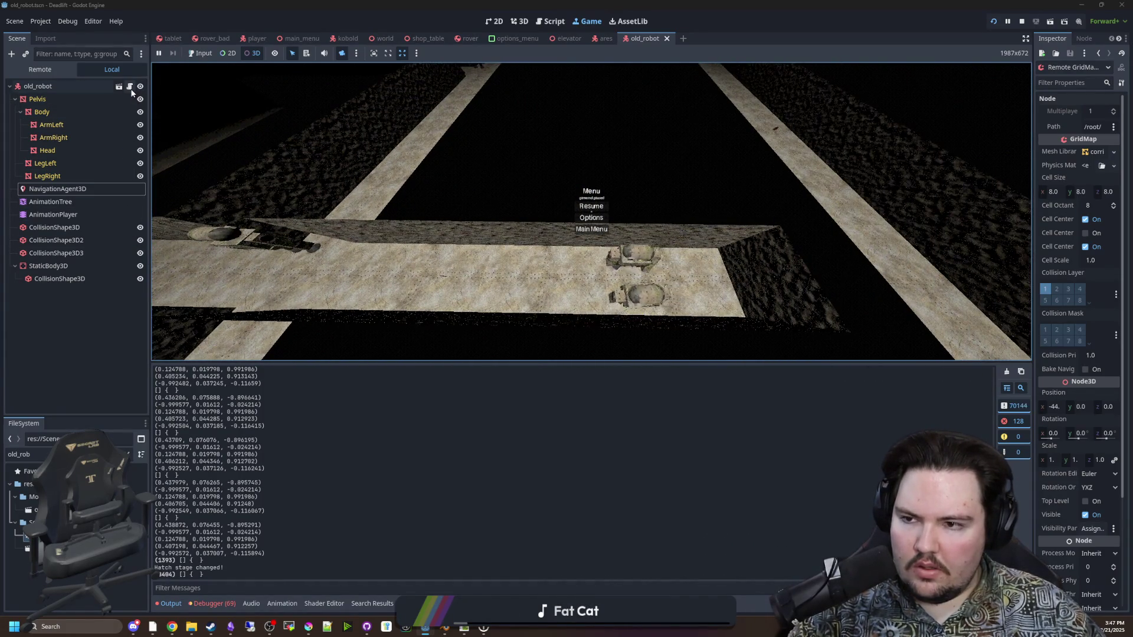
left_click(129, 86)
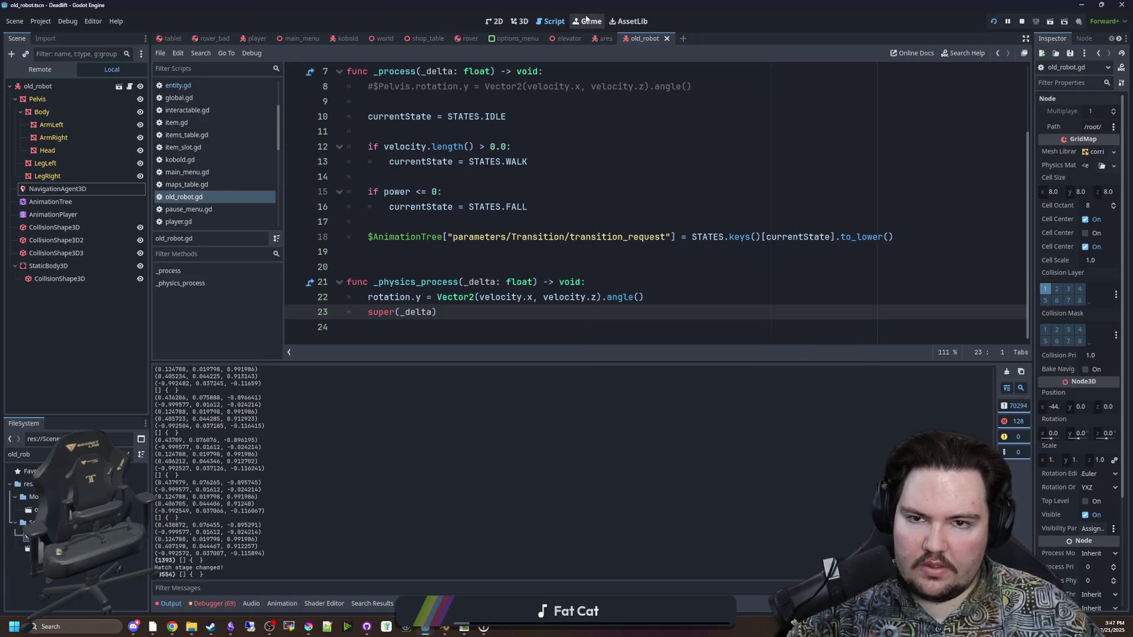
left_click(589, 22)
mouse_move(489, 210)
left_mouse_down()
mouse_move(560, 218)
mouse_move(228, 176)
left_mouse_up()
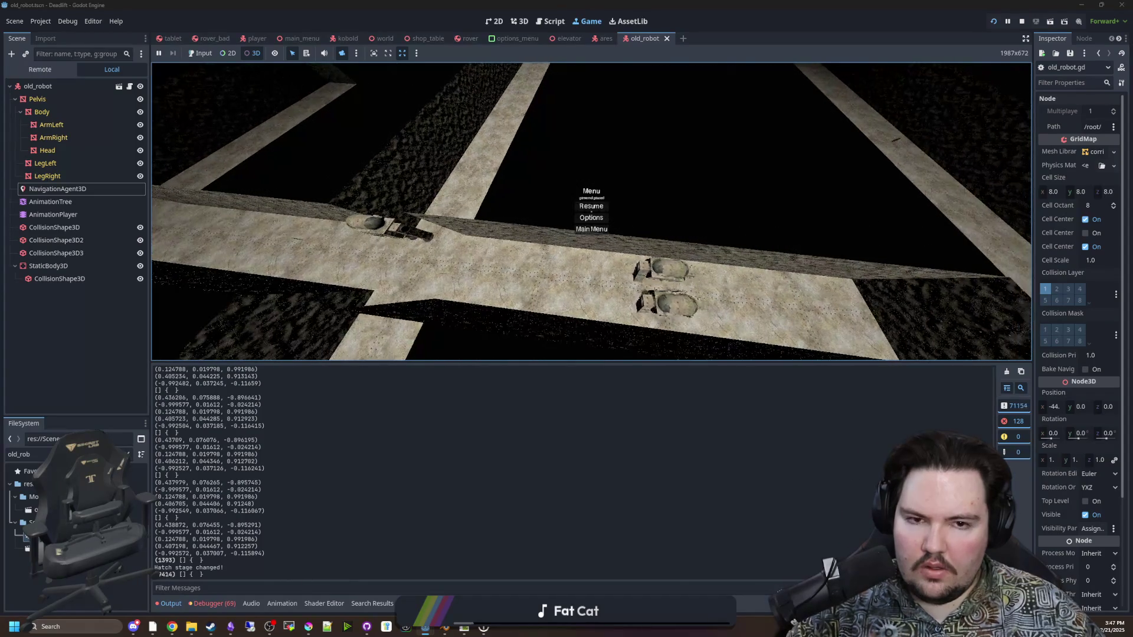
left_click(129, 87)
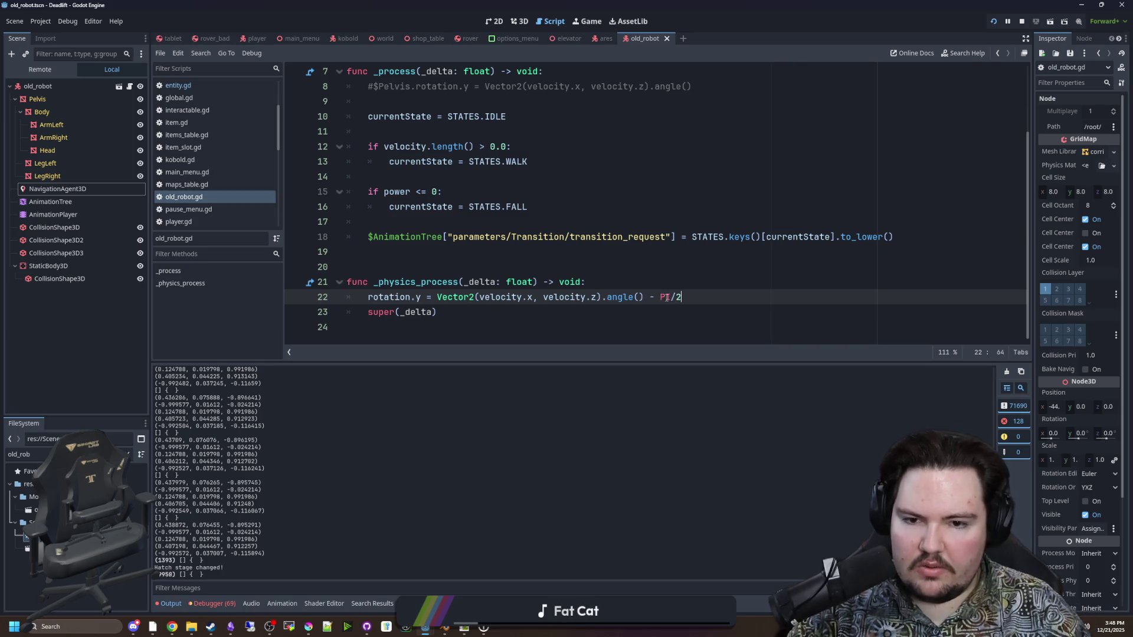
left_click(695, 259)
Swing the game camera to check the robots' facing and review the Debugger errors list
left_click(587, 21)
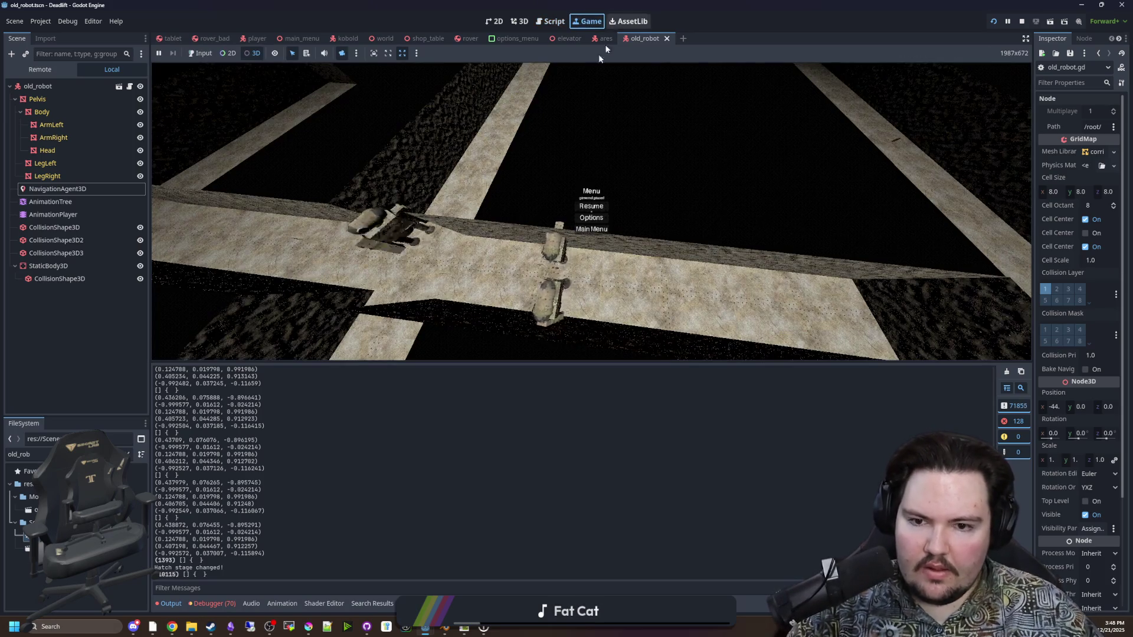
mouse_move(593, 210)
left_mouse_down()
mouse_move(640, 217)
mouse_move(644, 195)
left_mouse_up()
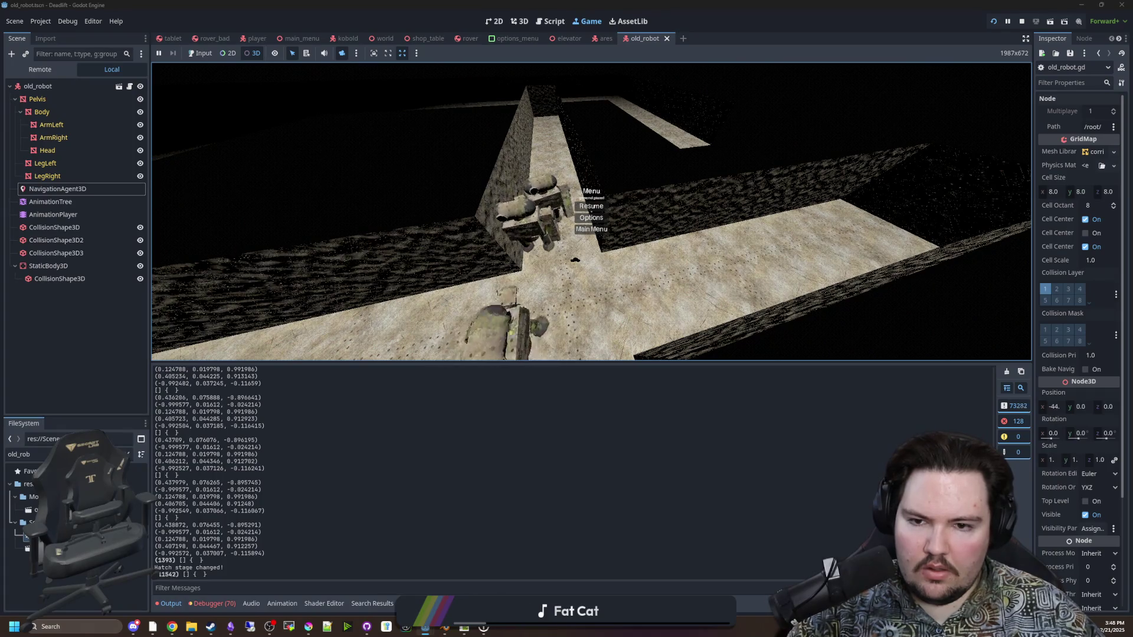
mouse_move(643, 195)
left_mouse_down()
mouse_move(640, 213)
mouse_move(638, 195)
left_mouse_up()
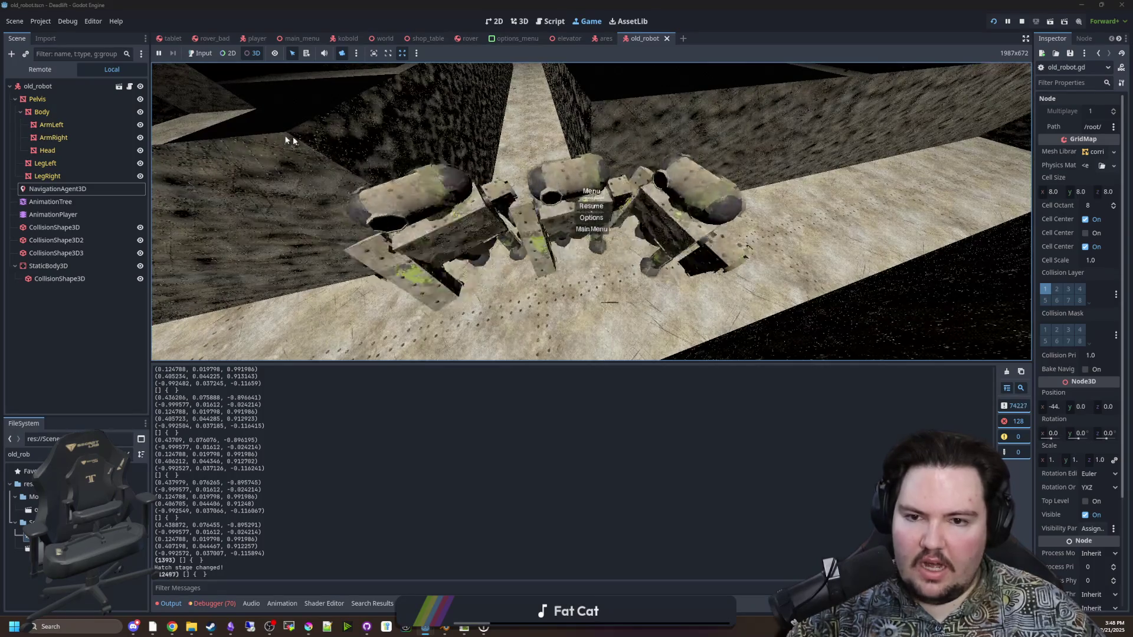
left_click(214, 603)
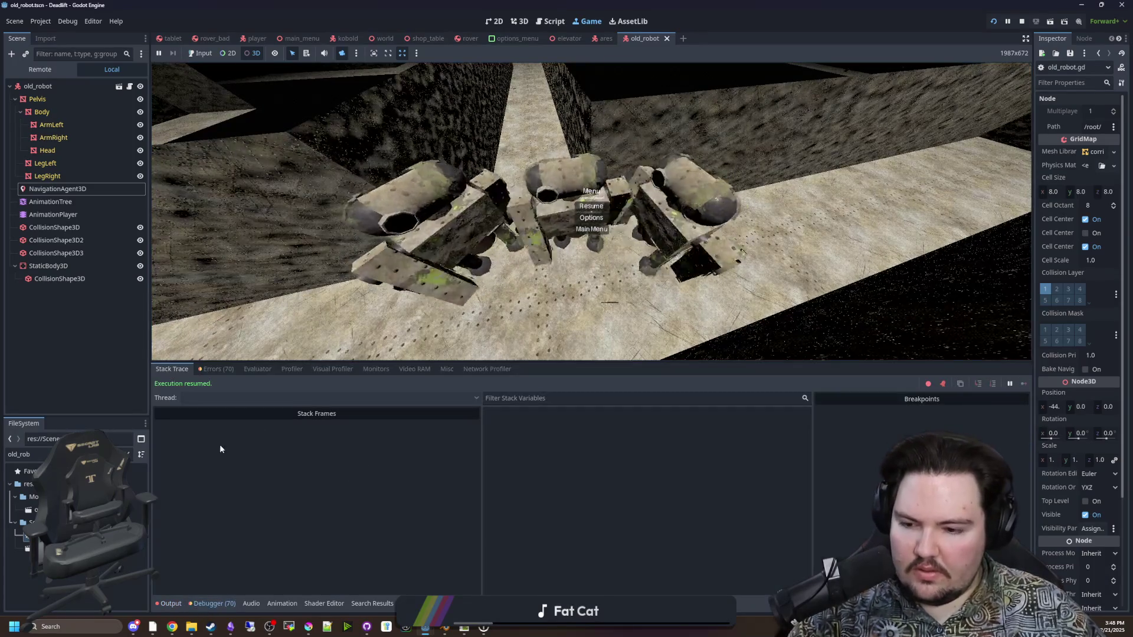
left_click(217, 369)
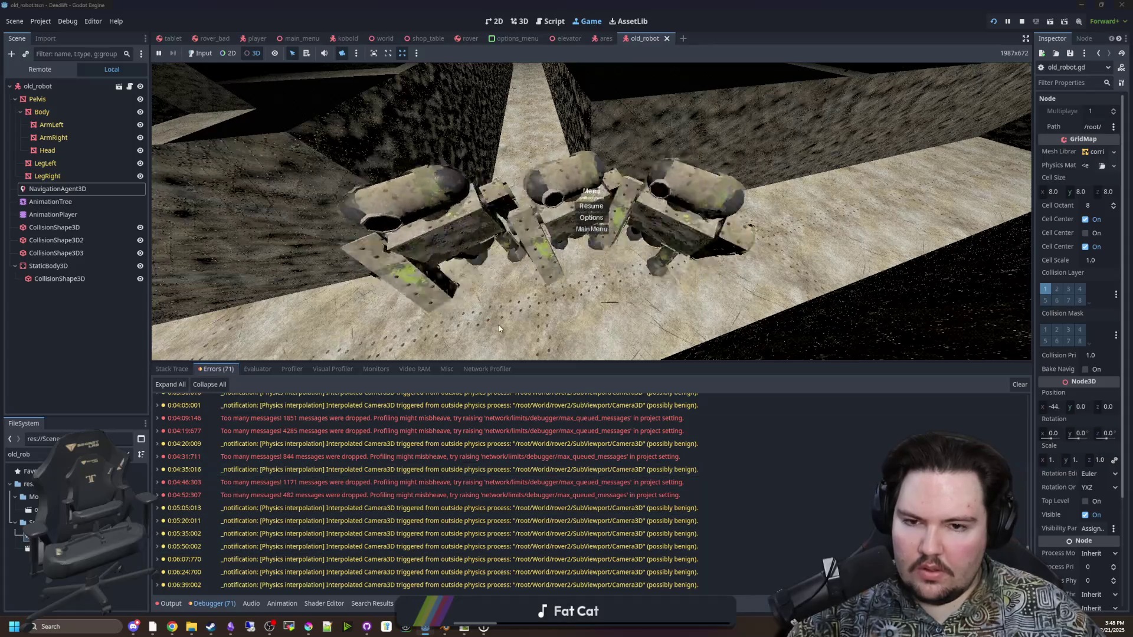
left_click(129, 86)
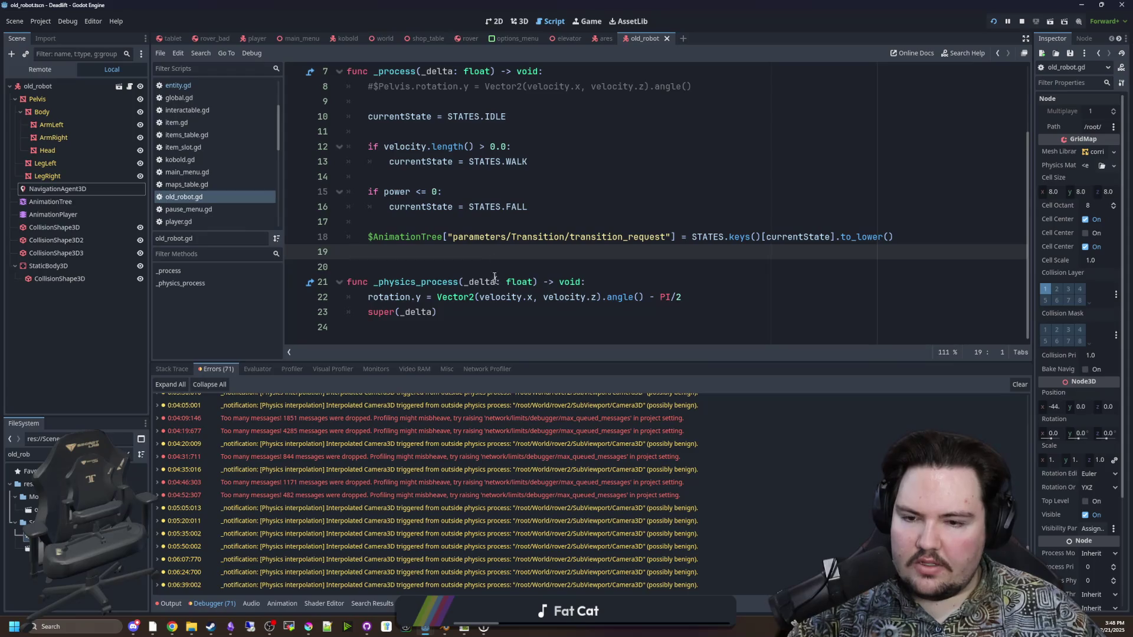
Wrap the rotation line in an 'if velocity.length() > 0.1:' check and save
left_click(624, 278)
key("Return")
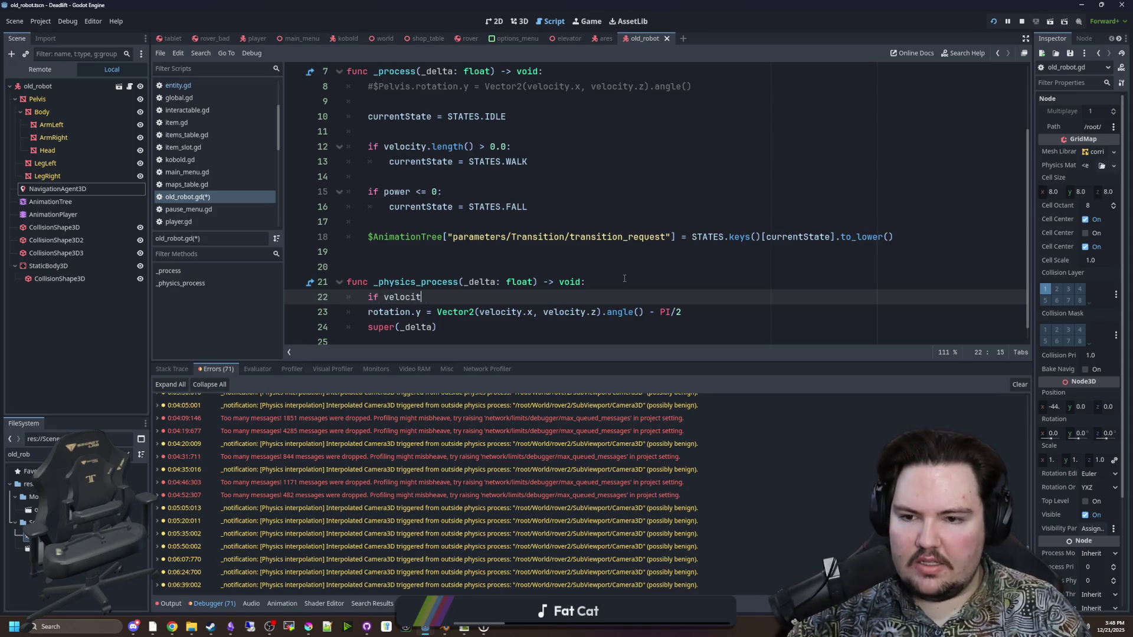
type("y.leng")
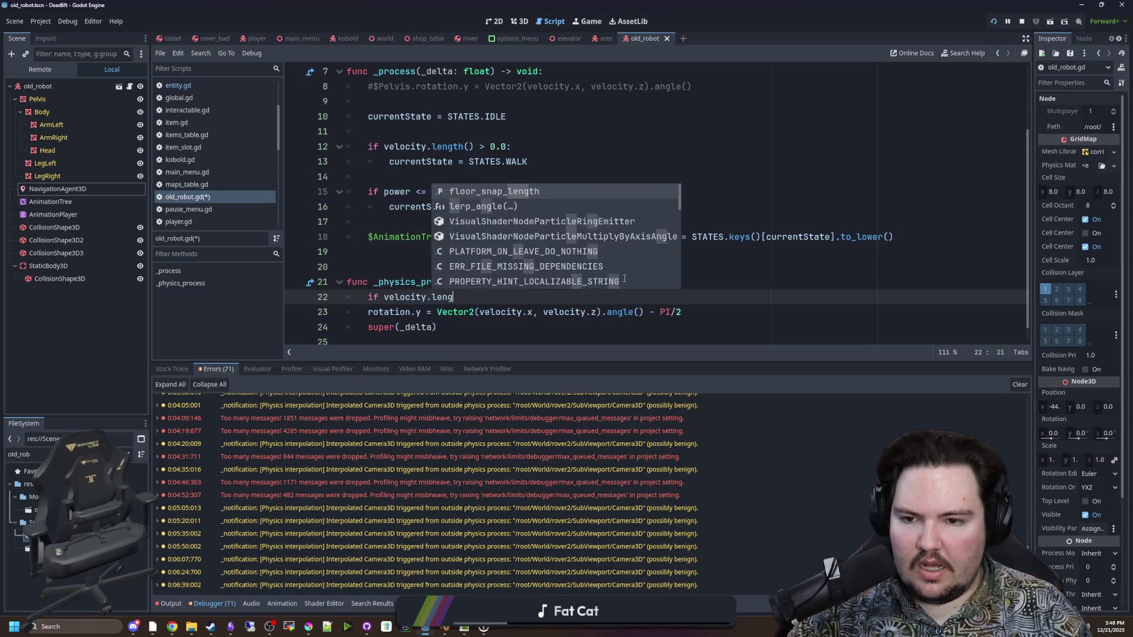
key("Return")
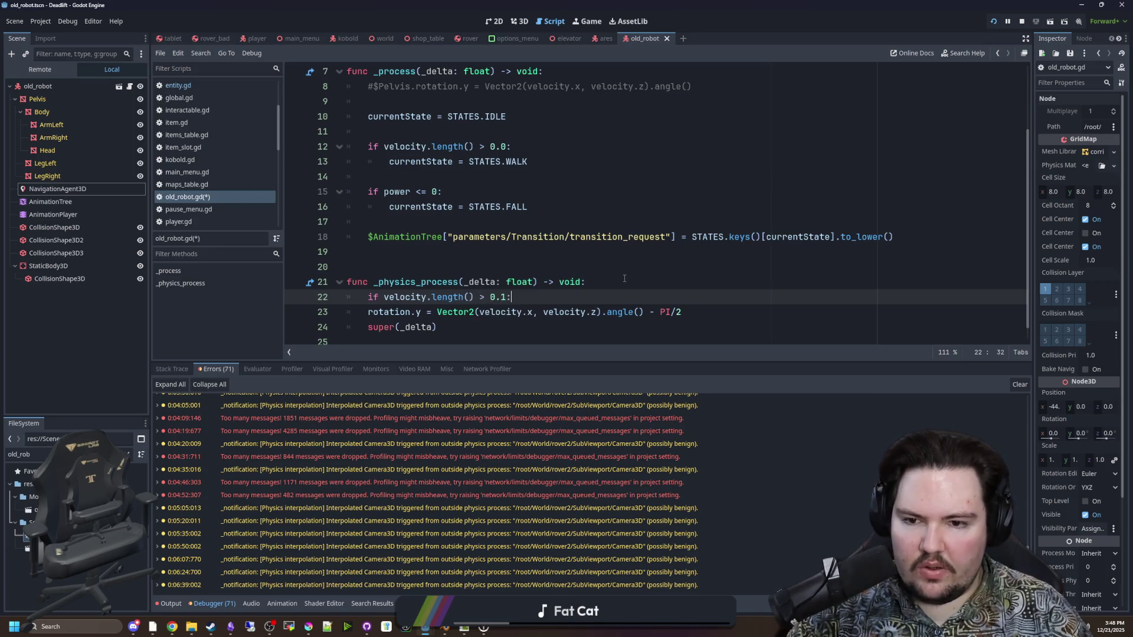
left_click(367, 311)
key("Tab")
left_click(416, 262)
key("ctrl+s")
Move the velocity if-block below super(_delta) and fix its indentation
key("ctrl+F4")
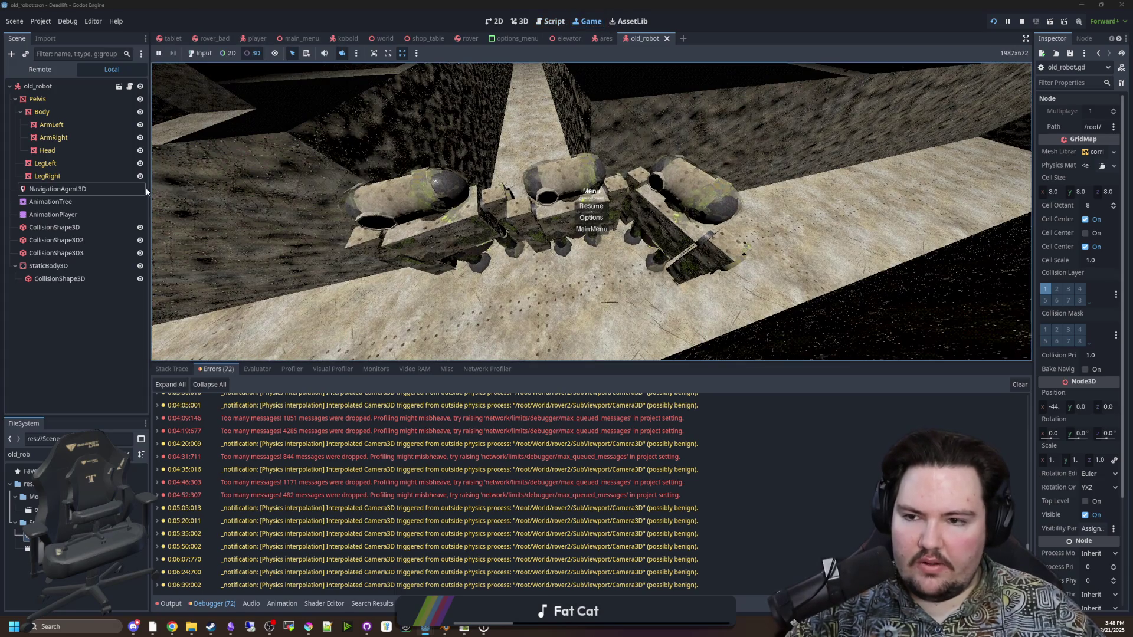
key("ctrl+F3")
left_click_drag(726, 311, 349, 297)
key("ctrl+c")
key("Delete")
key("Delete")
left_click(467, 298)
key("Return")
key("ctrl+v")
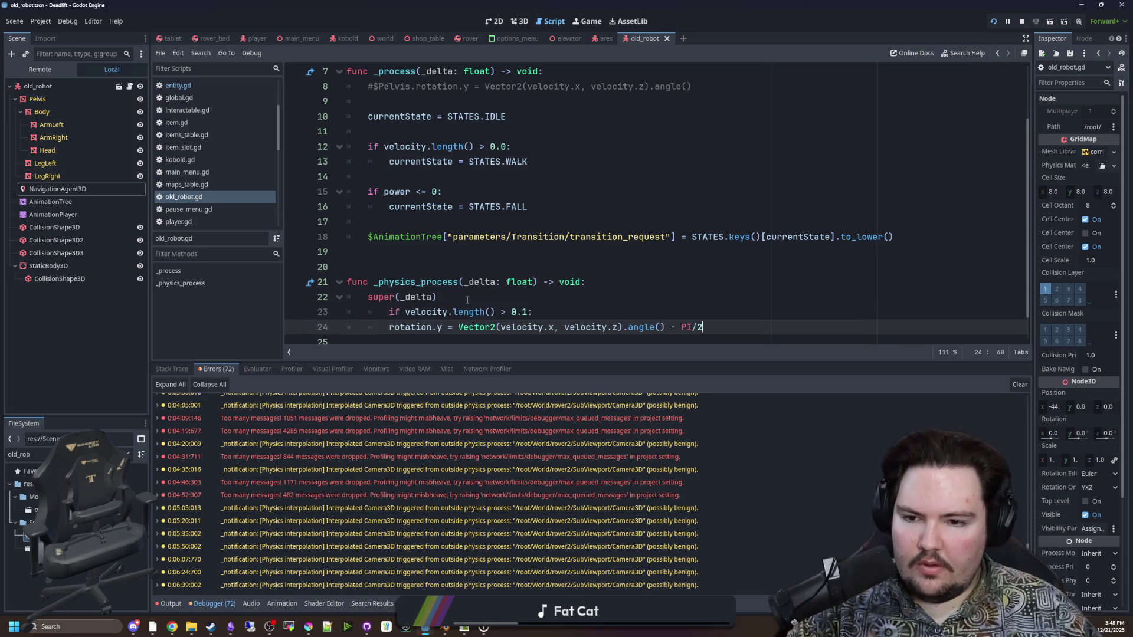
left_click(388, 312)
key("BackSpace")
left_click(463, 302)
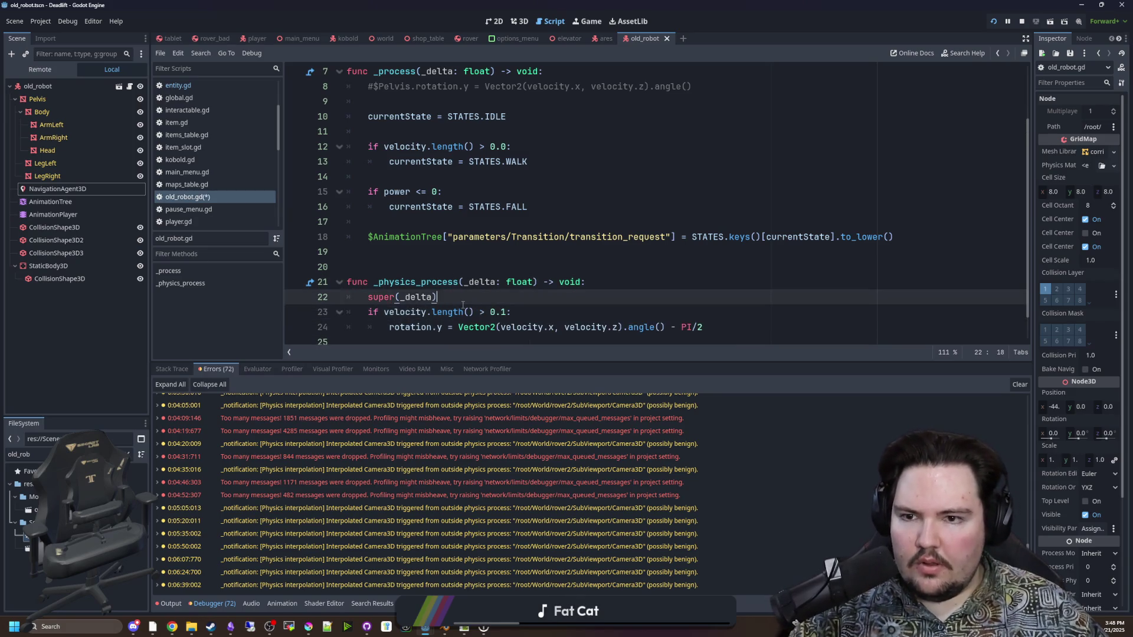
Set the walk threshold on line 12 to 0.1, save, and stop the game
left_click(508, 146)
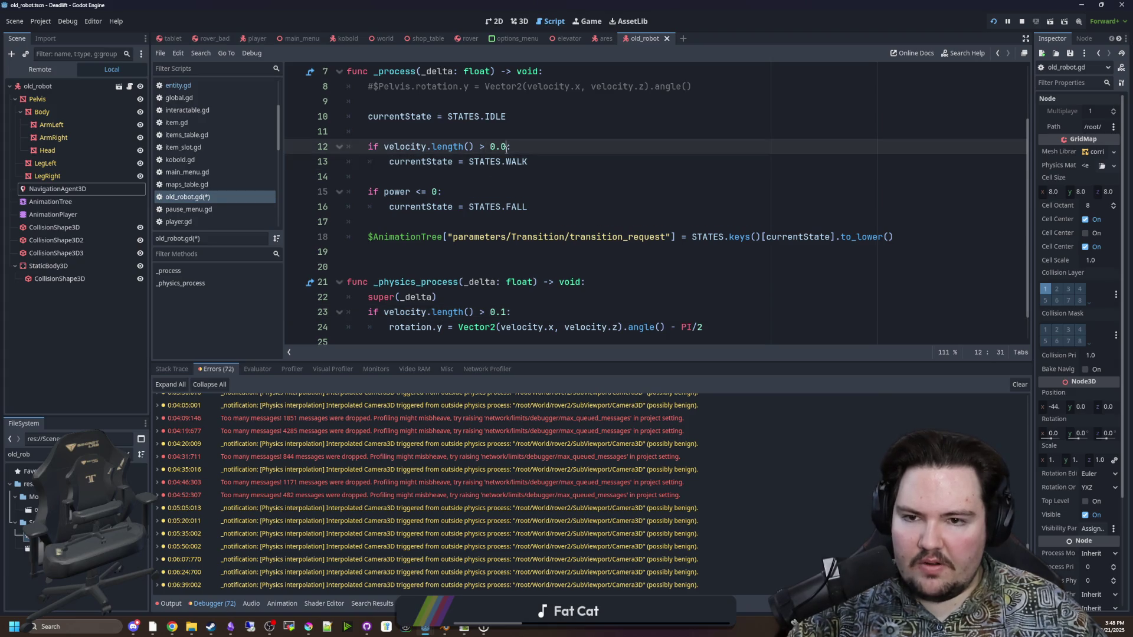
type("1")
key("ctrl+s")
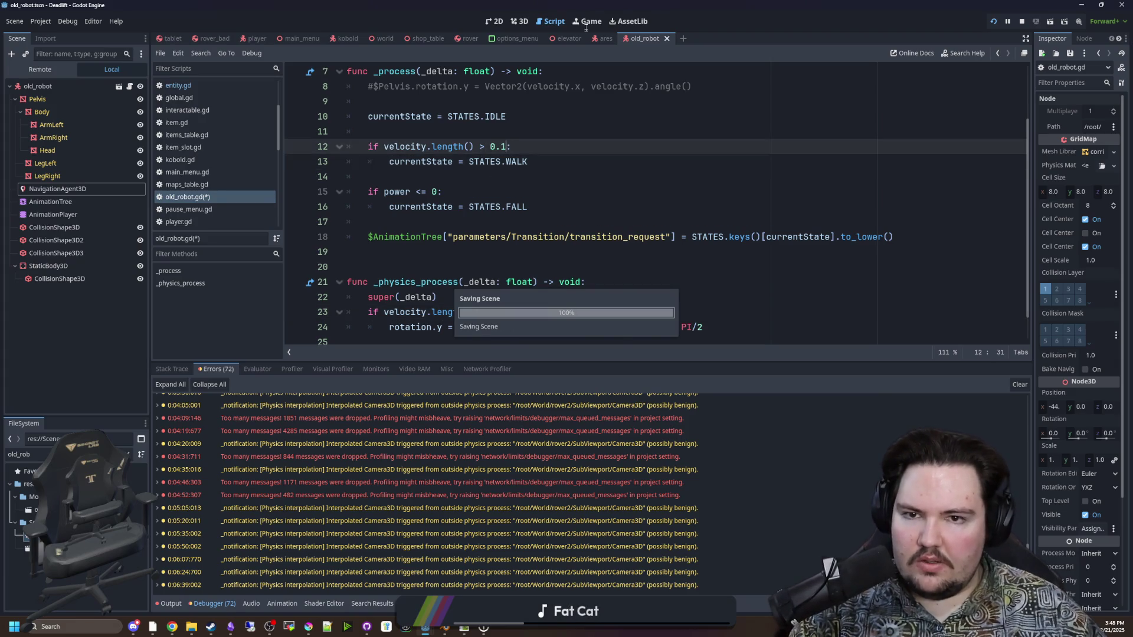
left_click(586, 27)
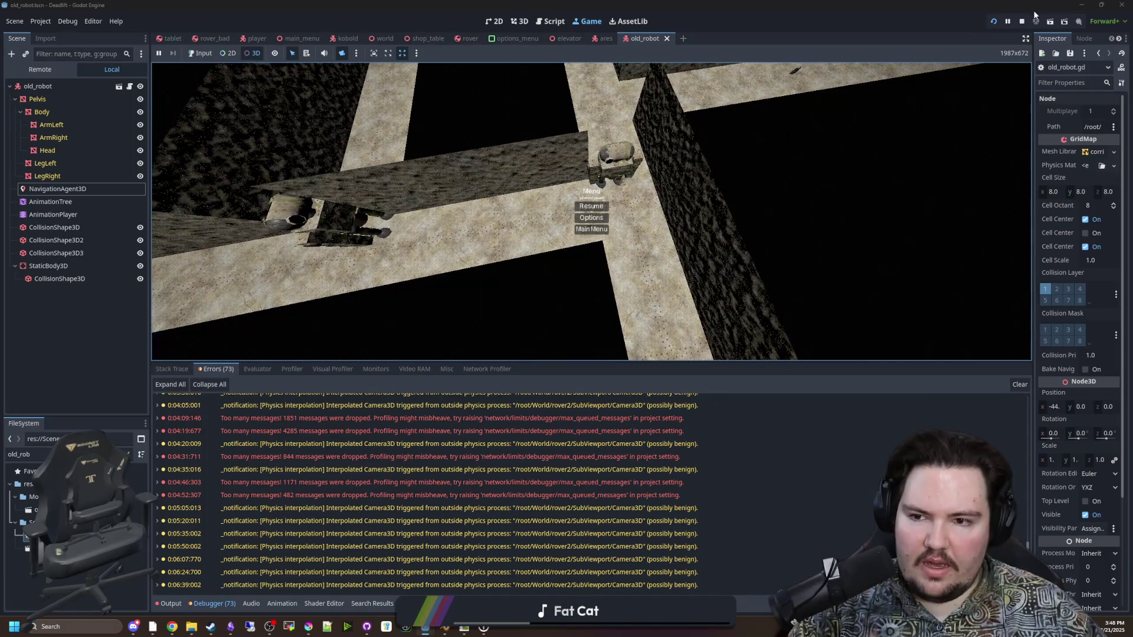
left_click(1022, 21)
left_click(604, 180)
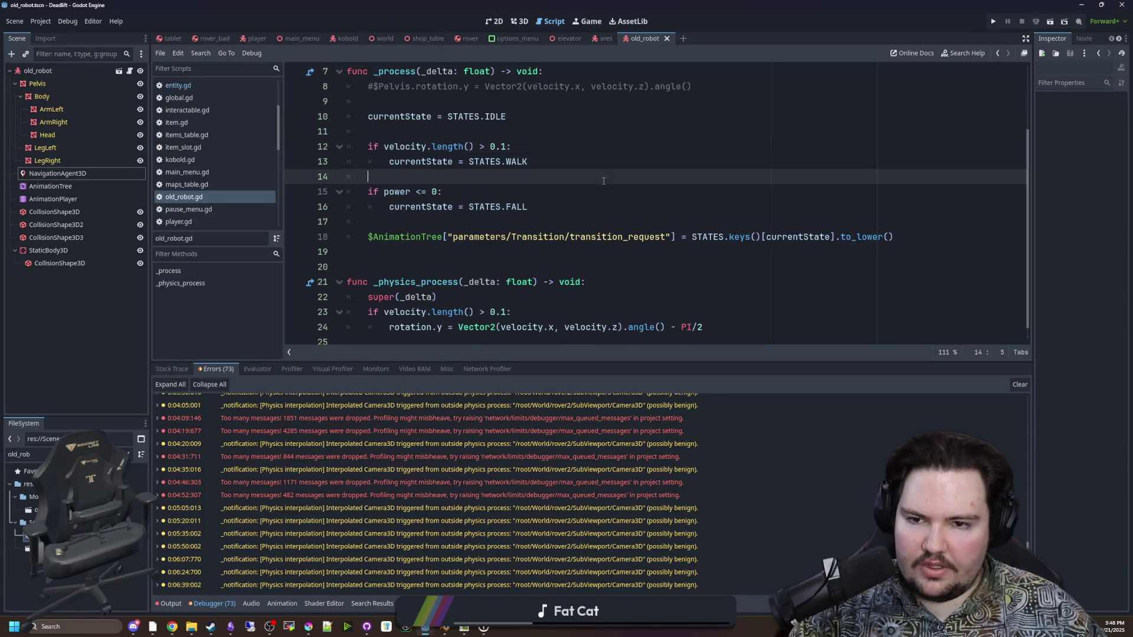
Run the project, enable game input, and press Play to reach the forest level
left_click(994, 21)
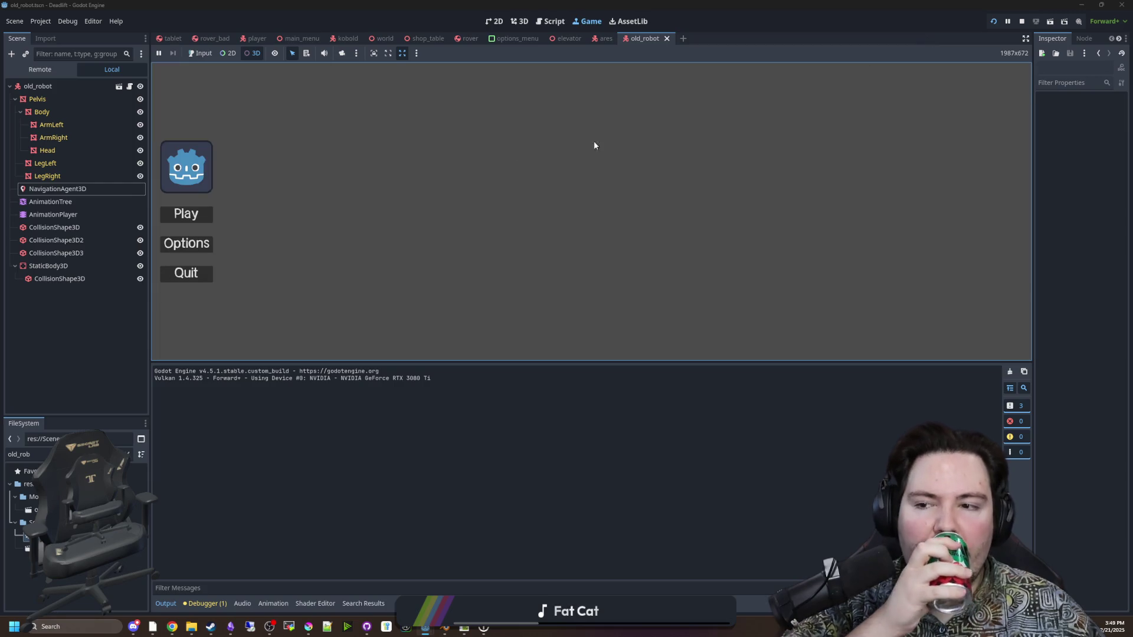
left_click(207, 56)
left_click(191, 223)
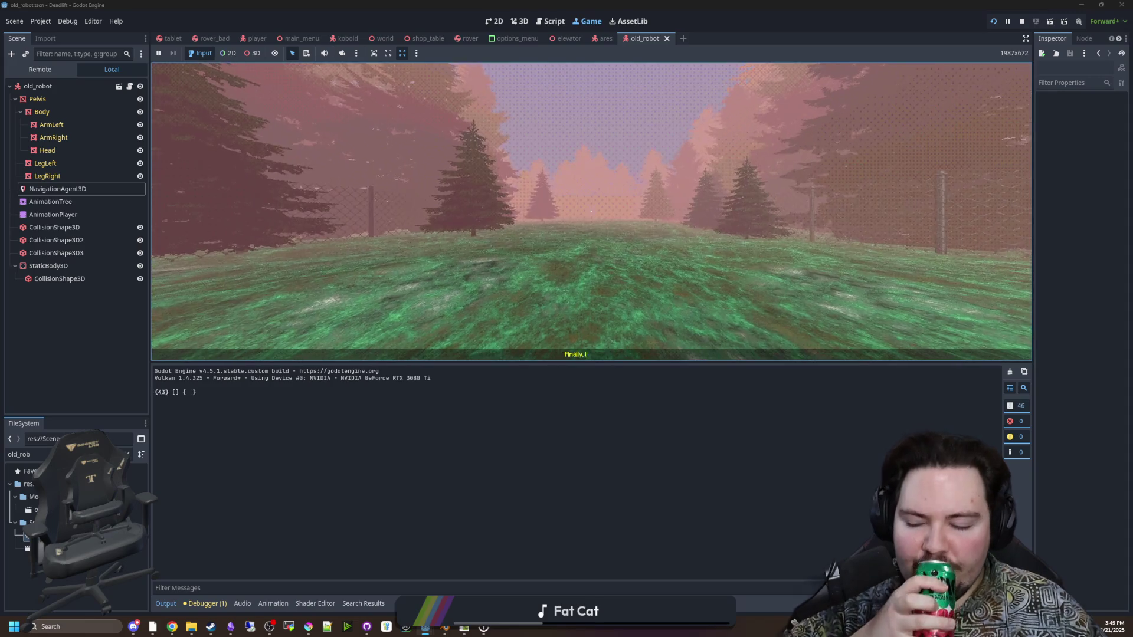
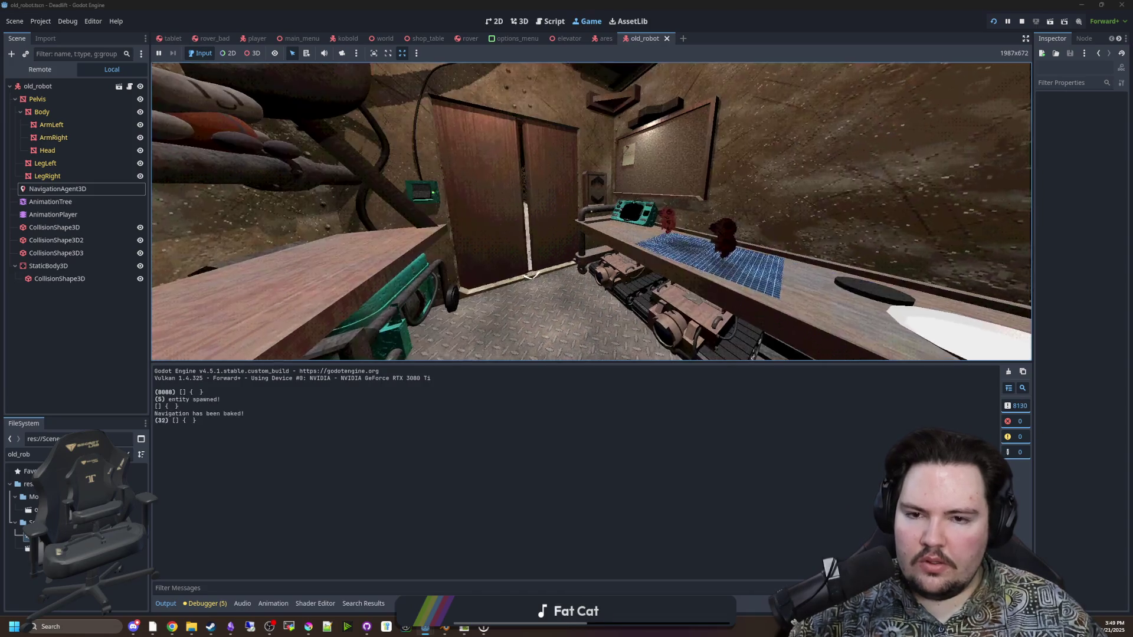
Inspect the powered-down robot with the running game's camera override, then open old_robot.gd
left_click(342, 53)
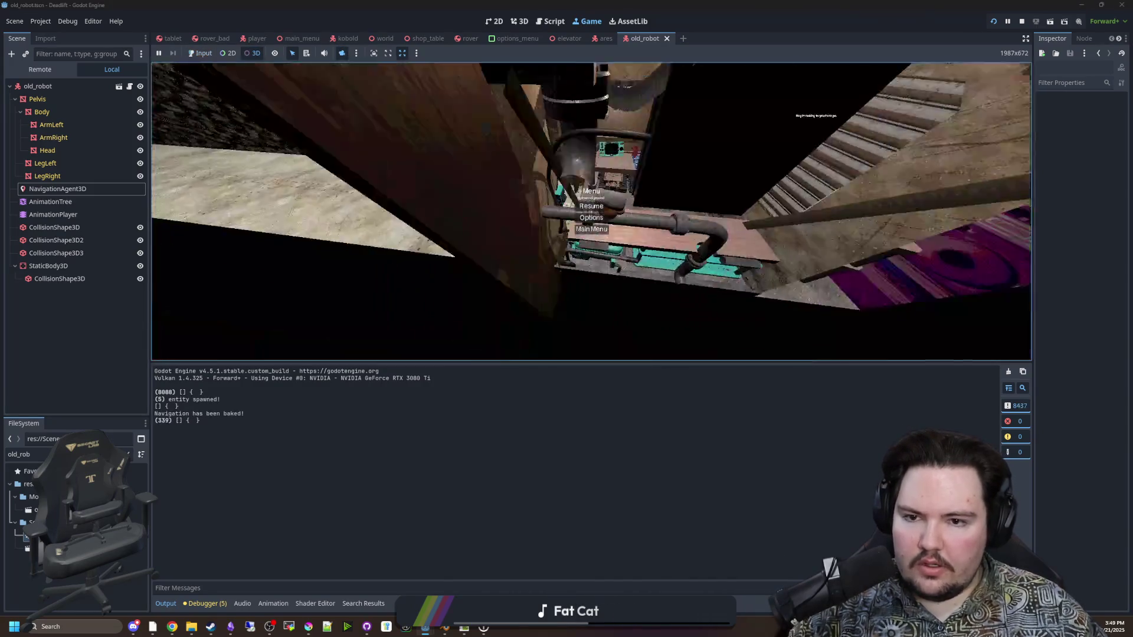
scroll(592, 212, "up", 5)
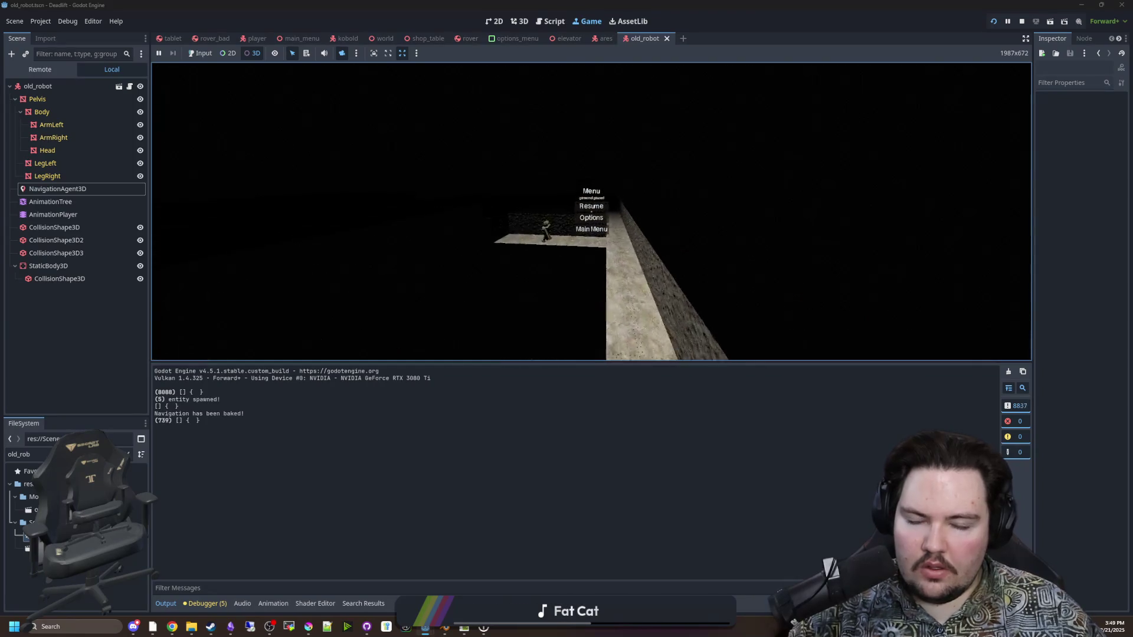
scroll(591, 212, "up", 5)
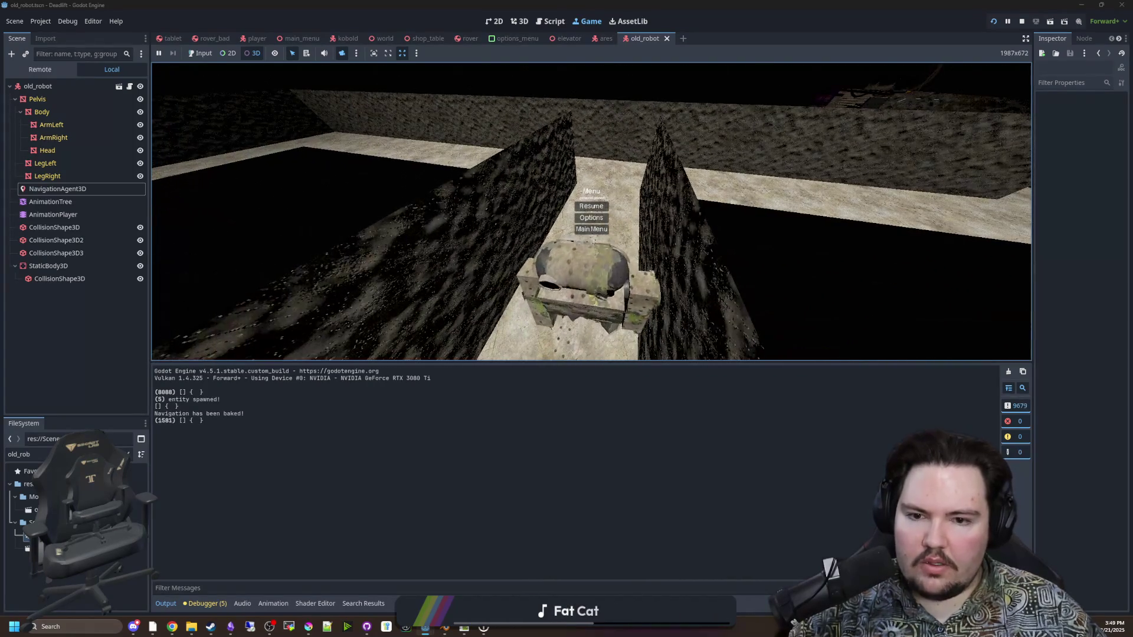
scroll(591, 212, "down", 10)
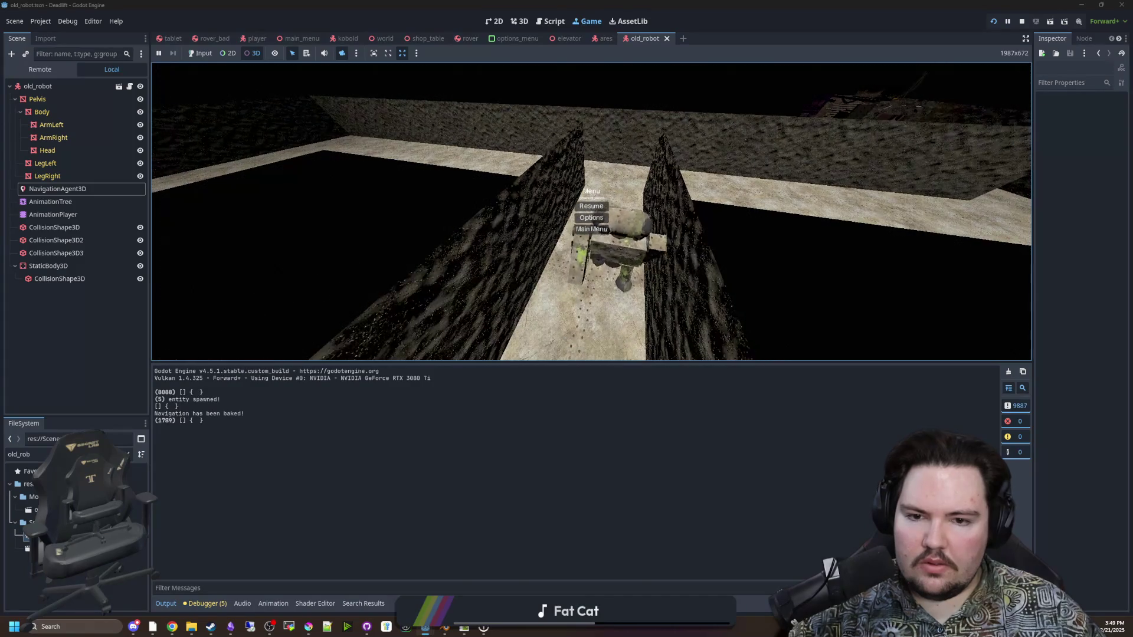
scroll(591, 212, "up", 5)
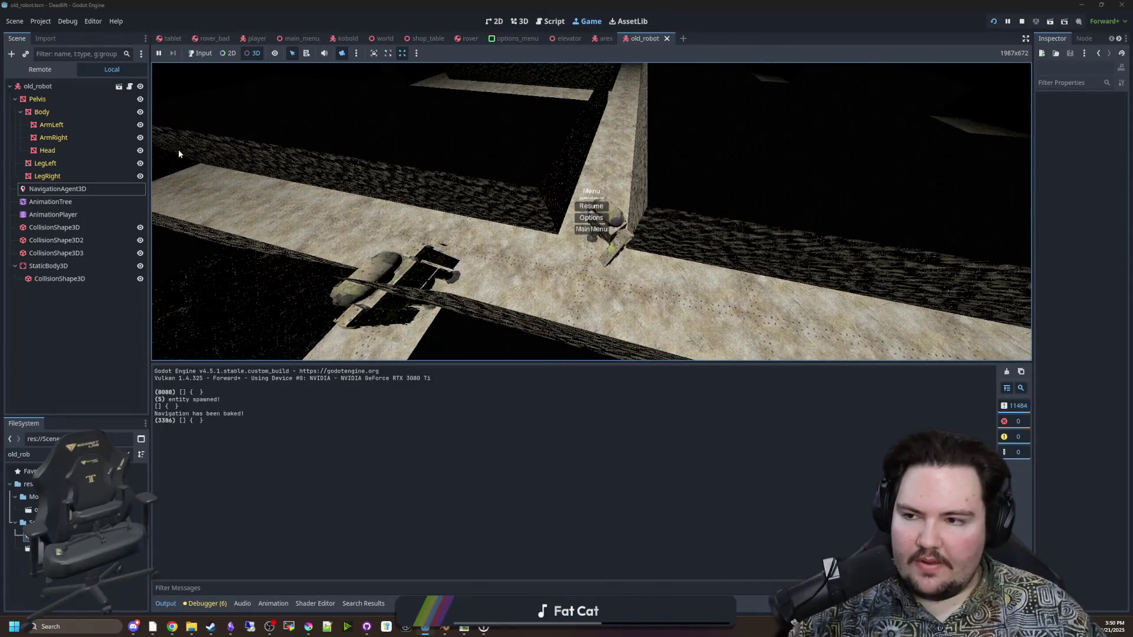
left_click(130, 87)
left_click(600, 308)
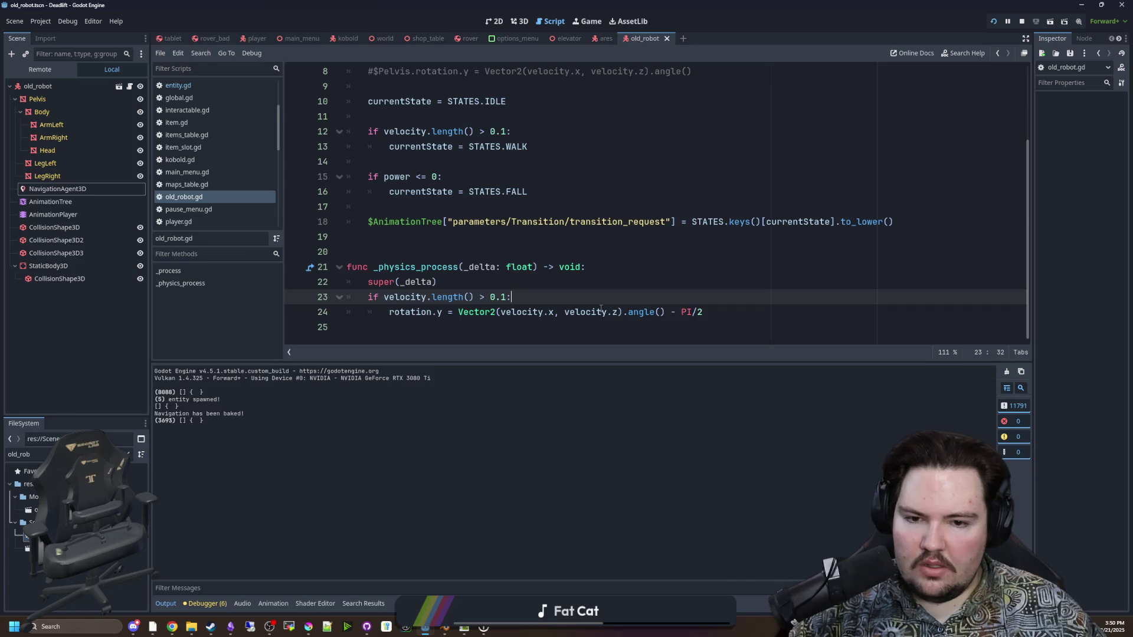
Negate velocity.z in the robot's facing rotation on line 24 and check it in-game
left_click(565, 311)
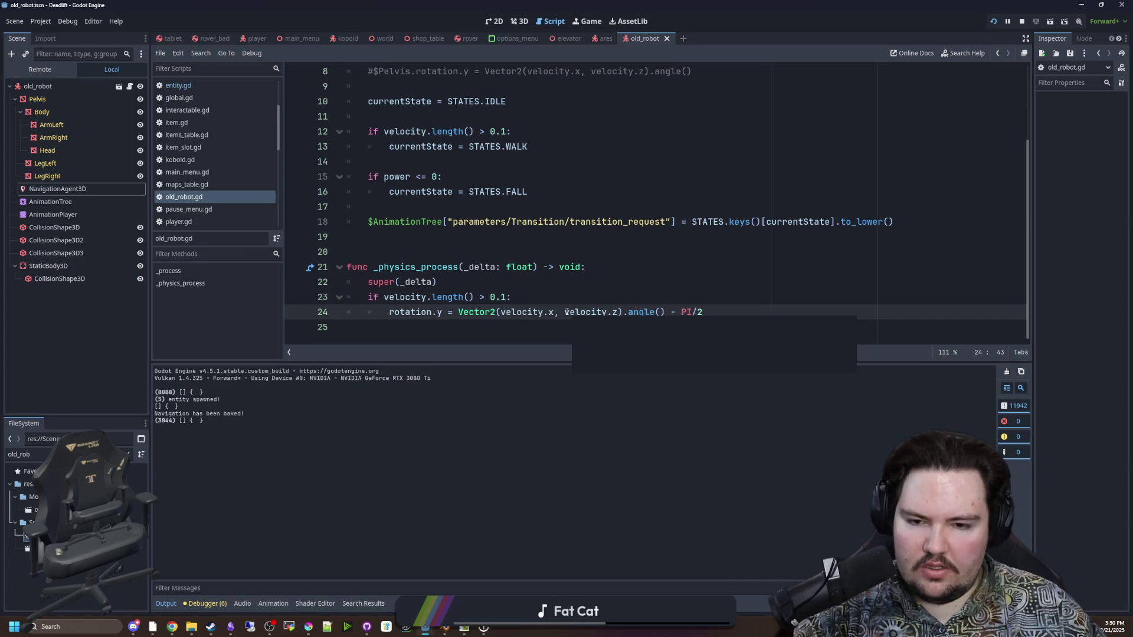
right_click(564, 312)
key("Escape")
type("-")
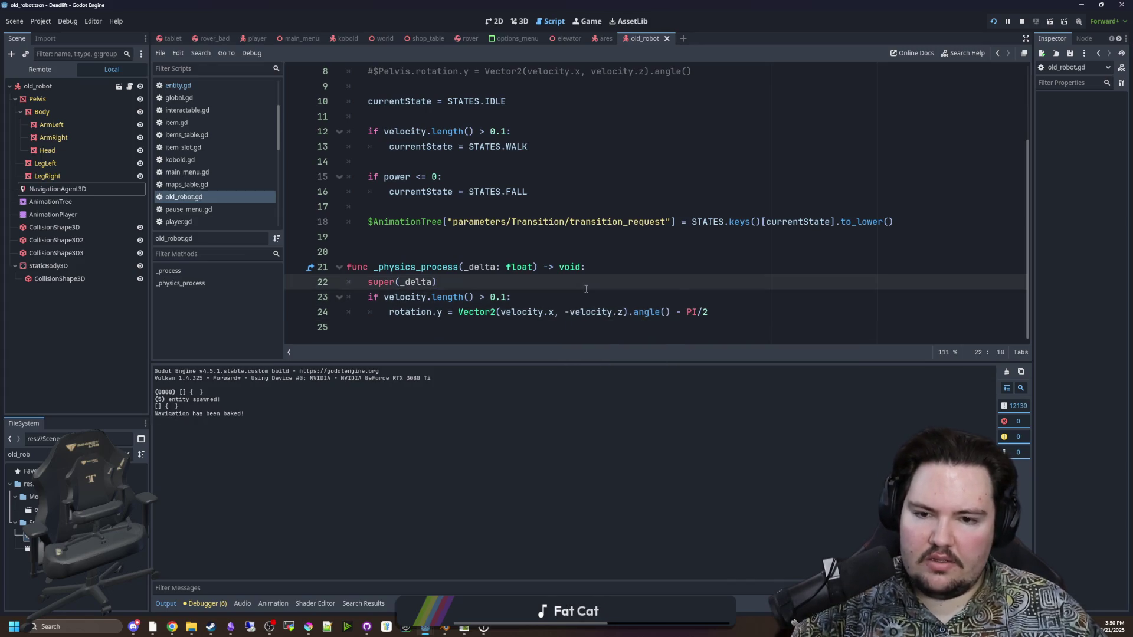
left_click(589, 24)
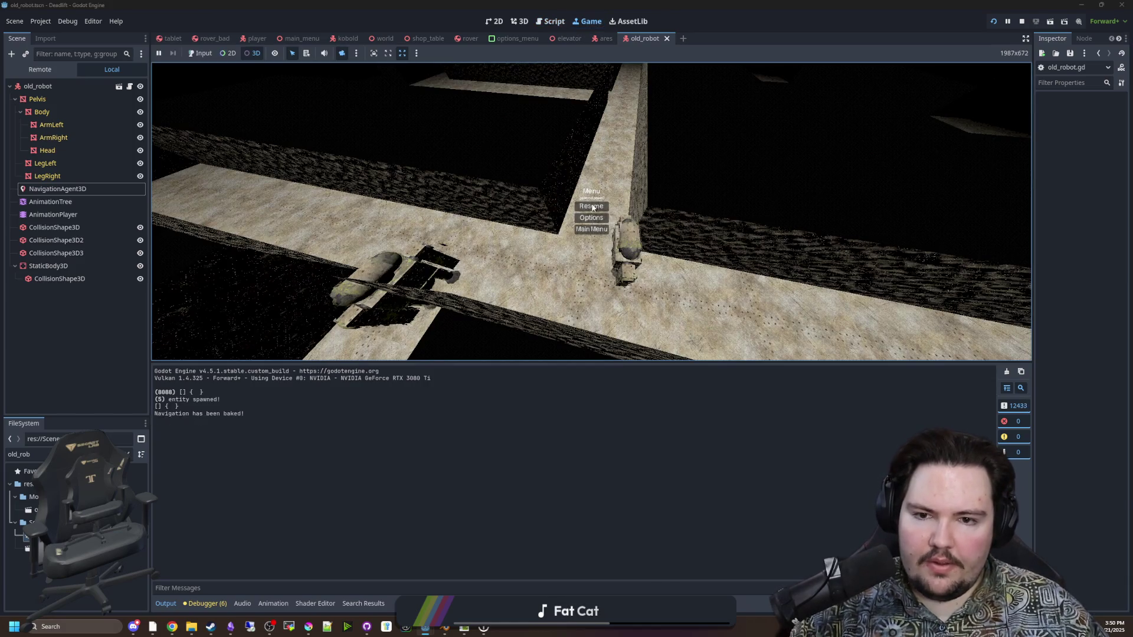
left_click(591, 207)
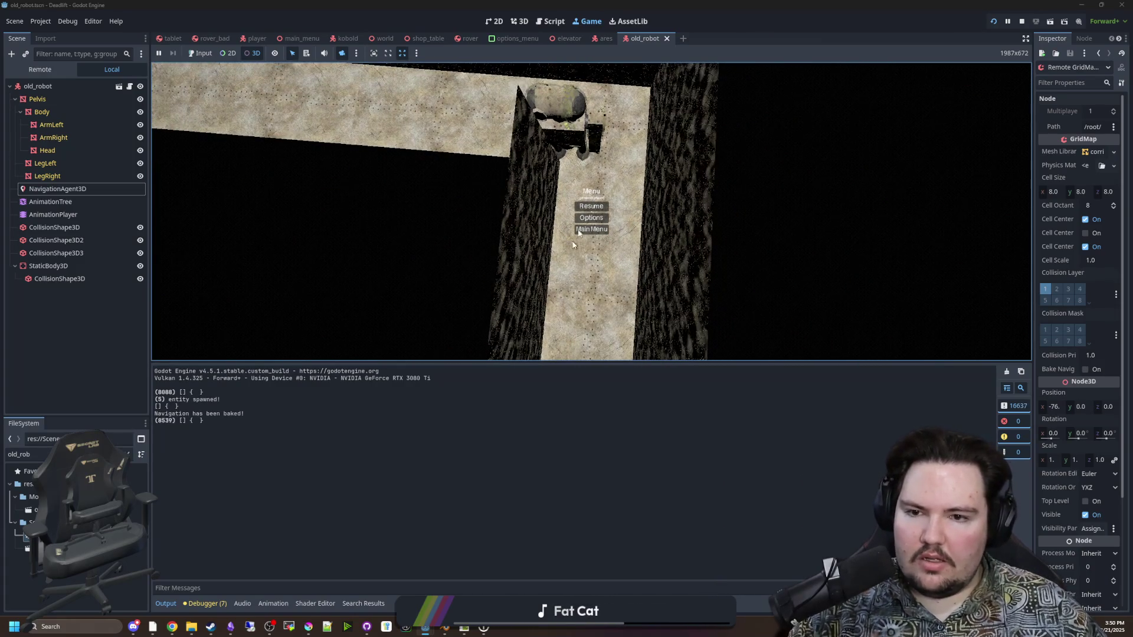
Stop the running game and save the edited script
left_click(1022, 21)
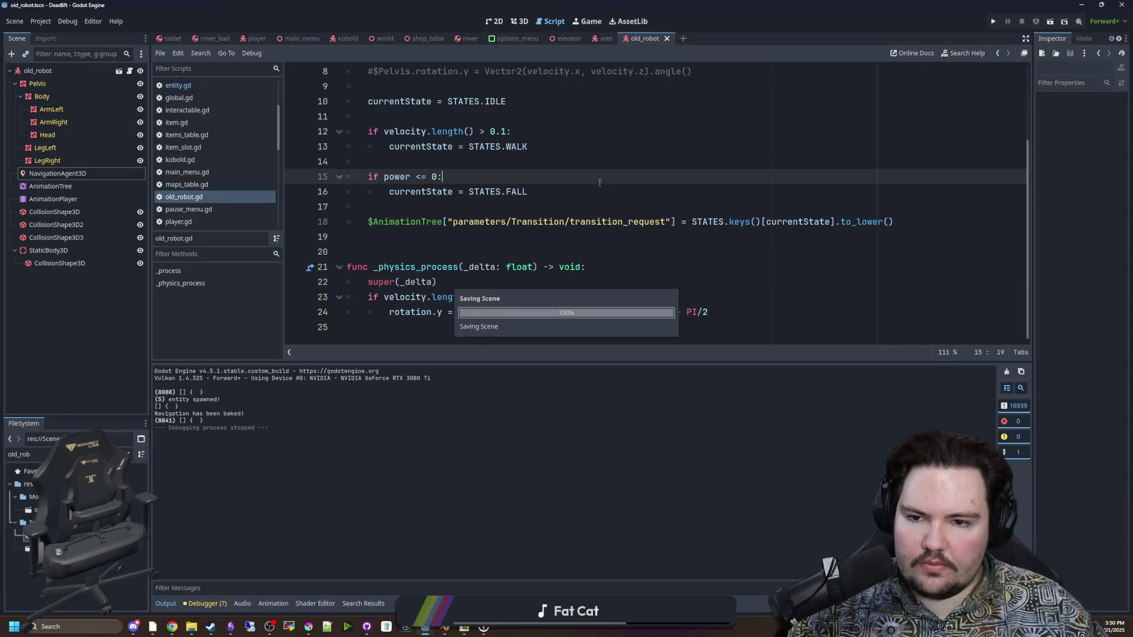
left_click(448, 242)
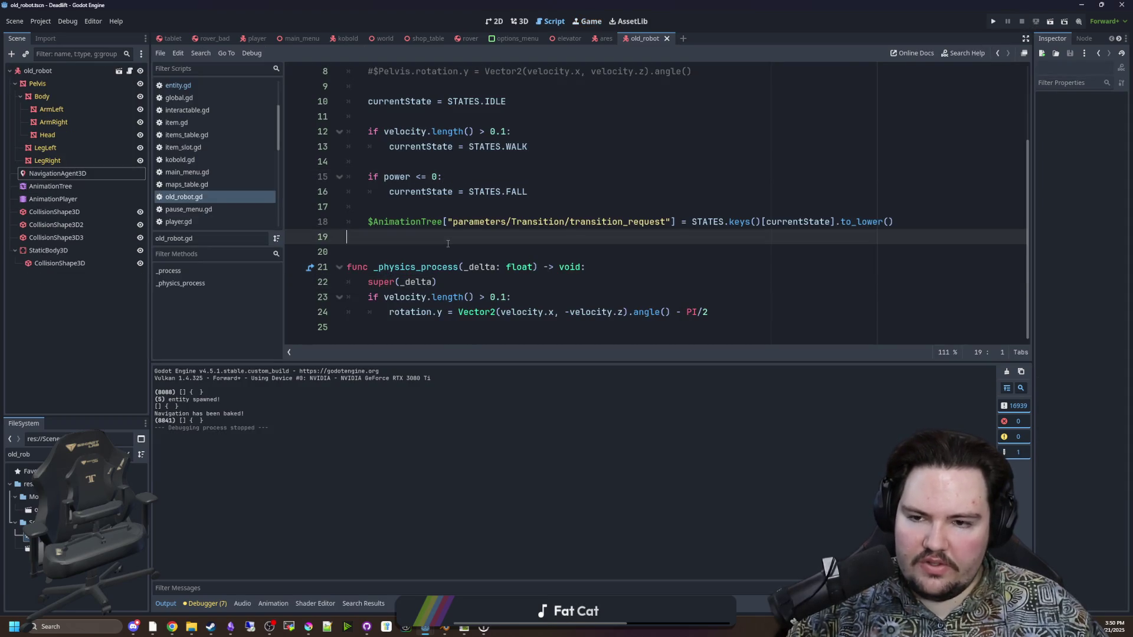
left_click(412, 204)
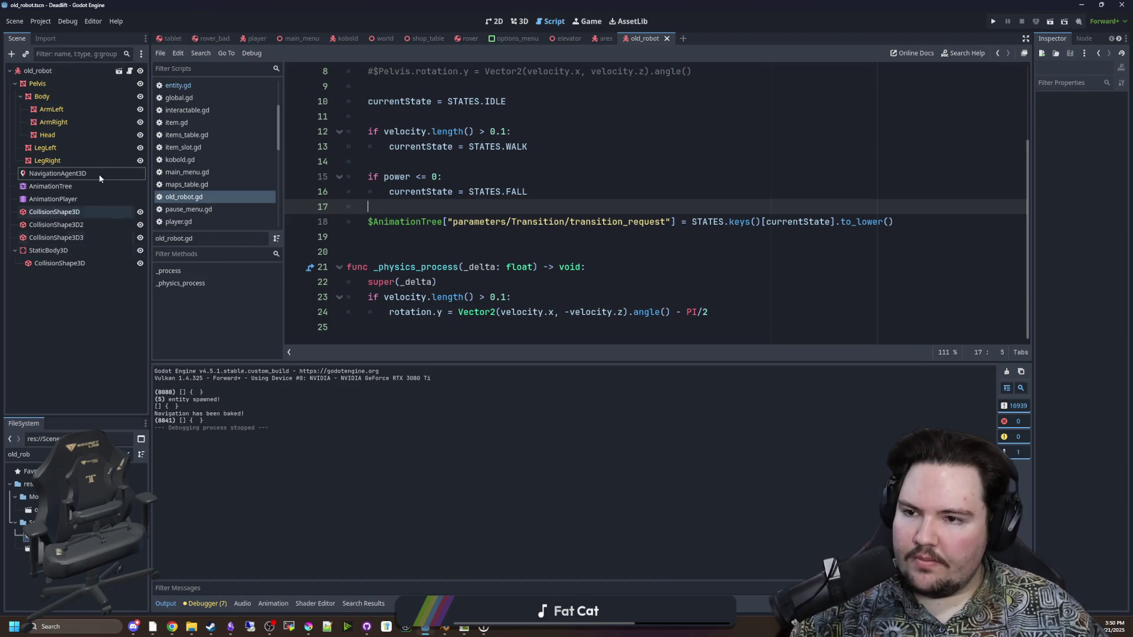
Filter the FileSystem dock for 'wor' and open the world scene
left_click(129, 454)
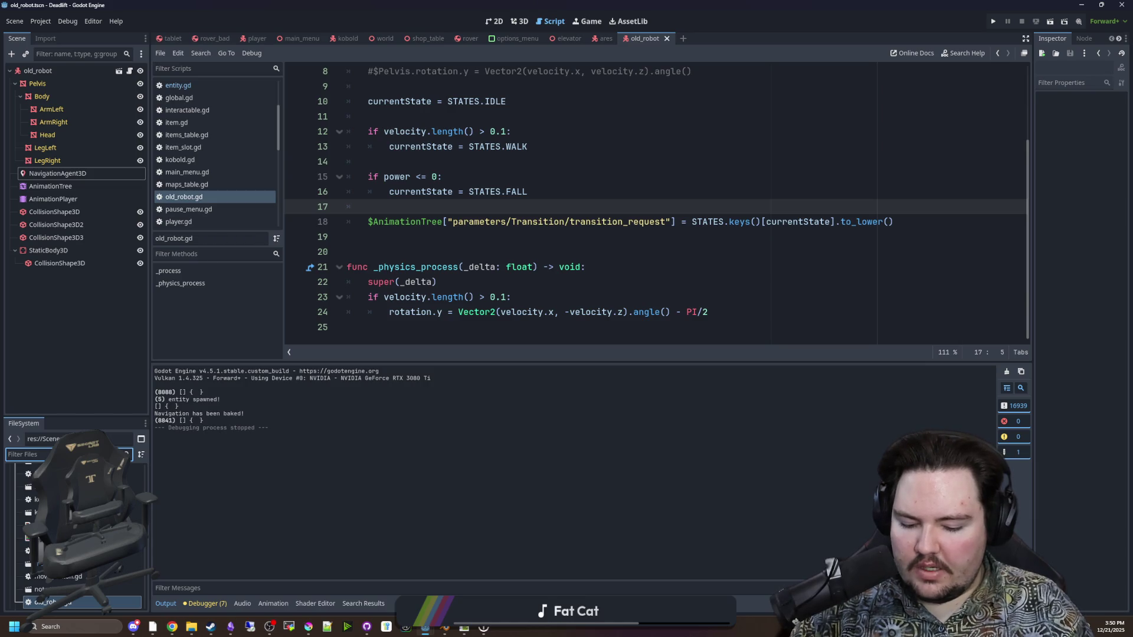
type("world")
double_click(136, 520)
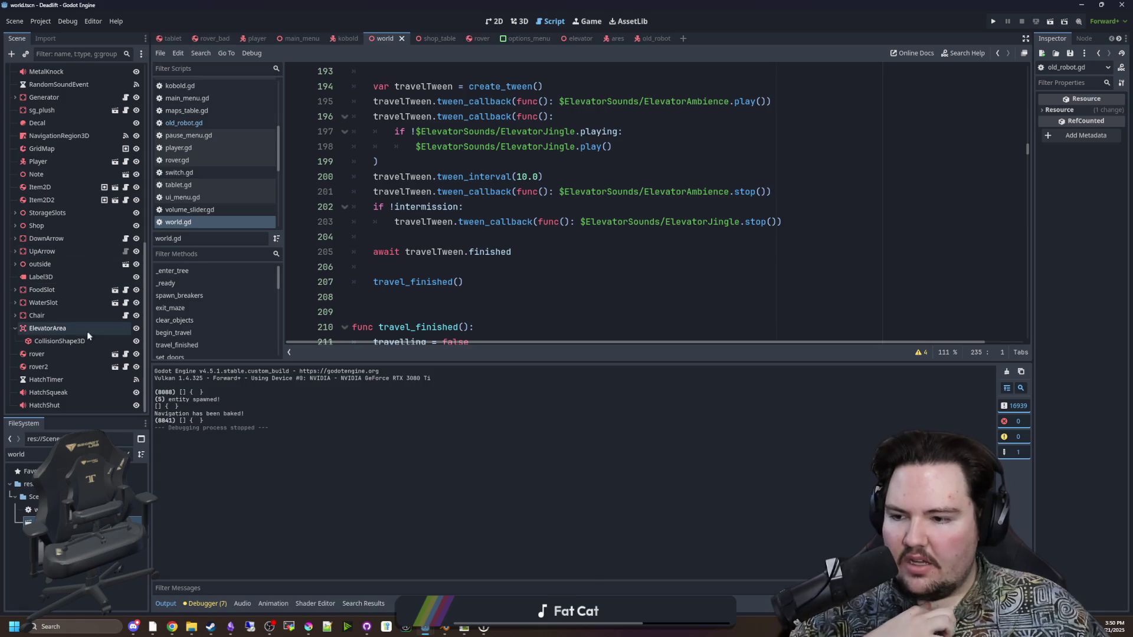
Select NavigationRegion3D and widen the Inspector to read its Agents Radius
scroll(86, 227, "up", 3)
left_click(63, 222)
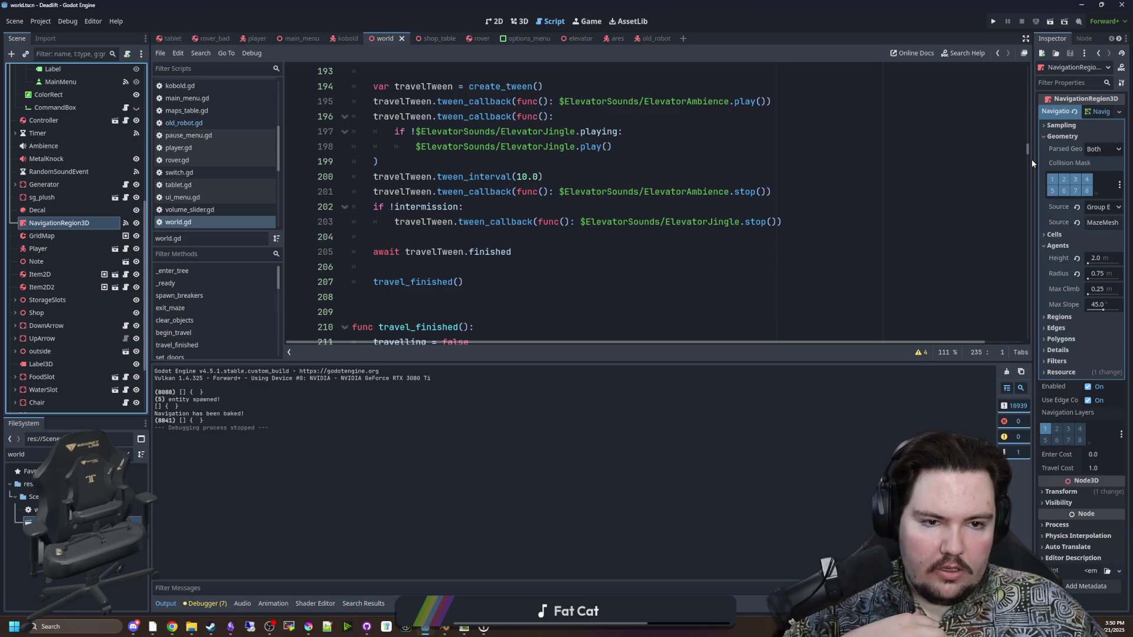
left_click_drag(1033, 158, 812, 153)
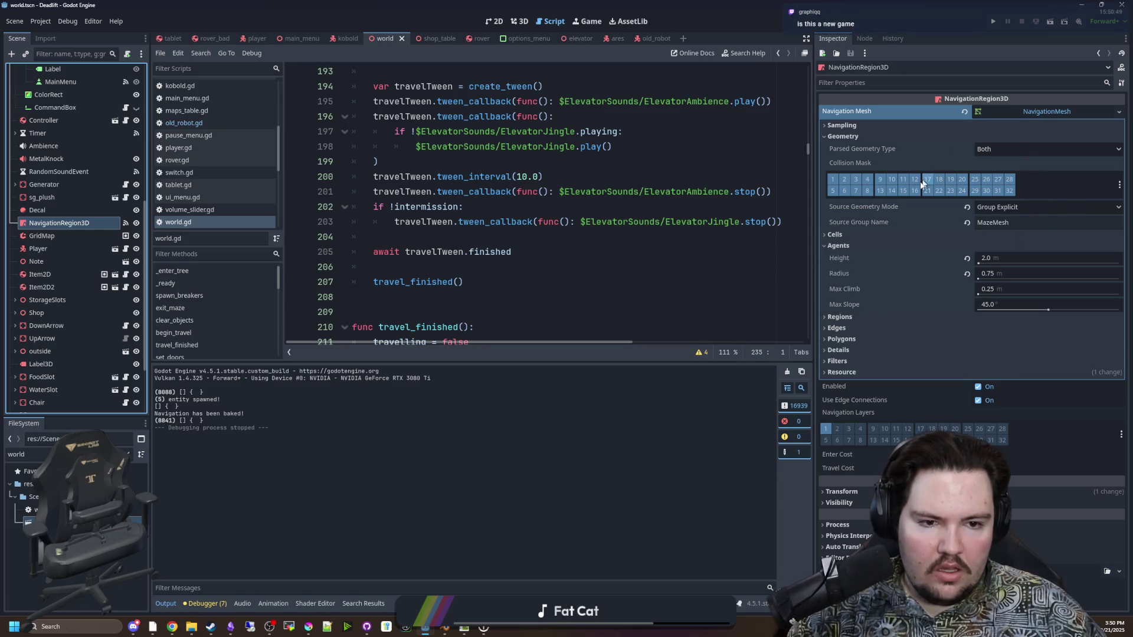
mouse_move(844, 273)
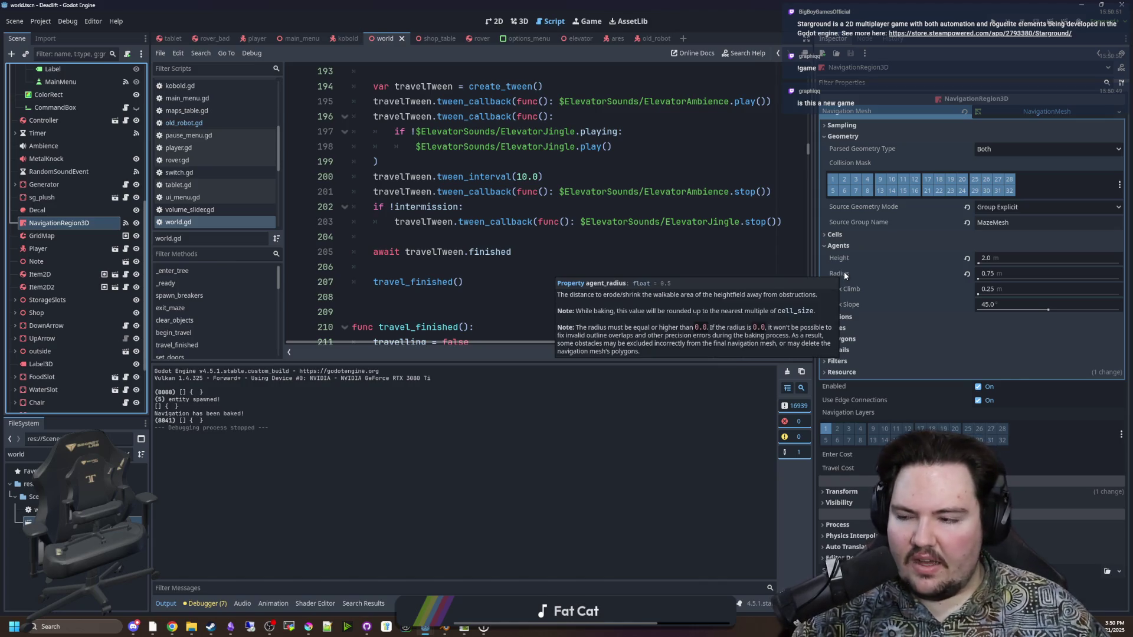
Review world.gd's travel_finished() code around lines 204-207, then show the Game view
left_click(619, 271)
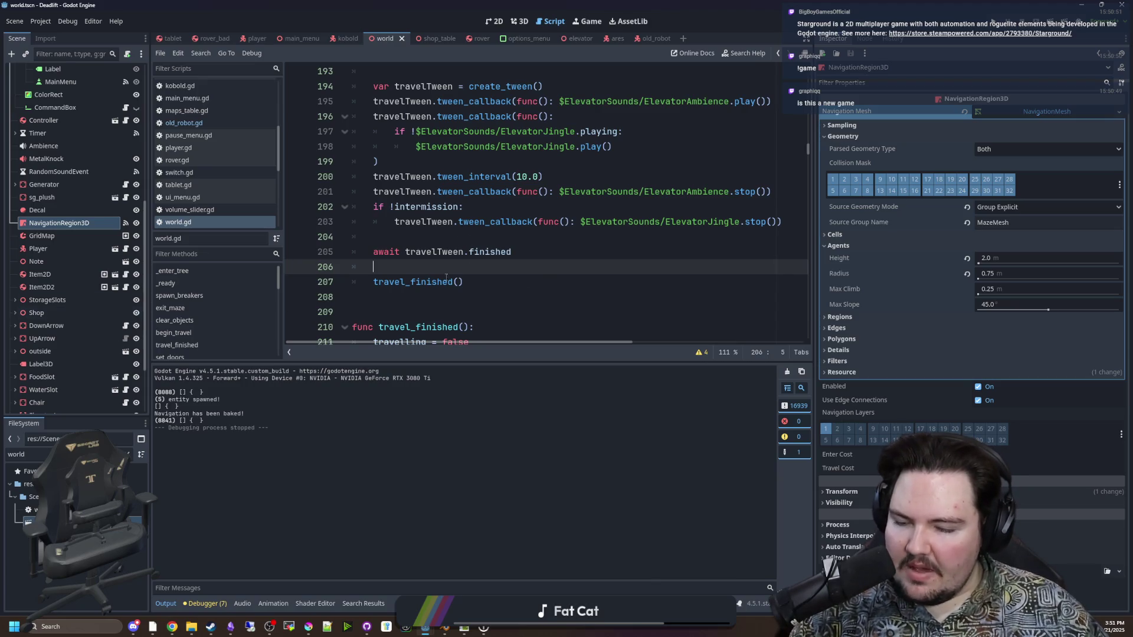
left_click(551, 283)
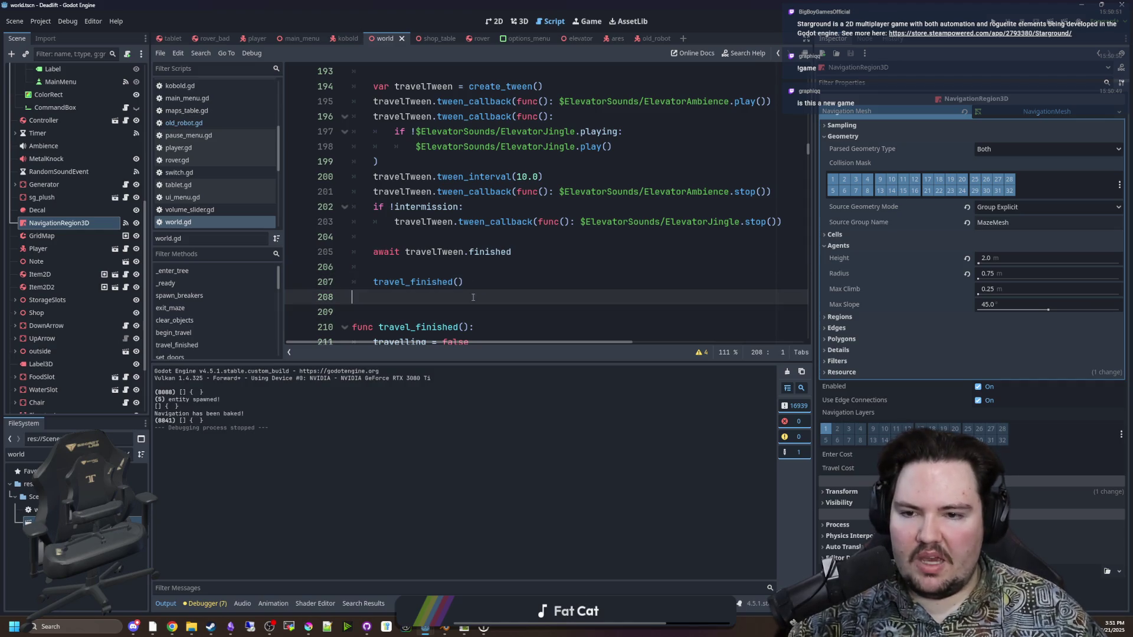
left_click(500, 264)
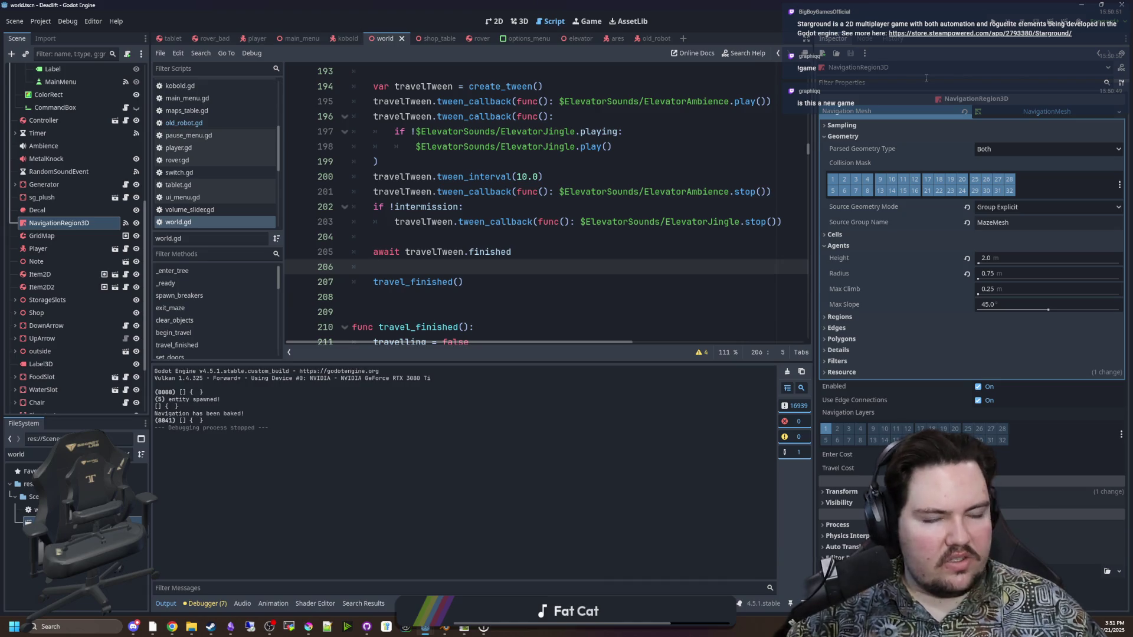
key("alt+Tab")
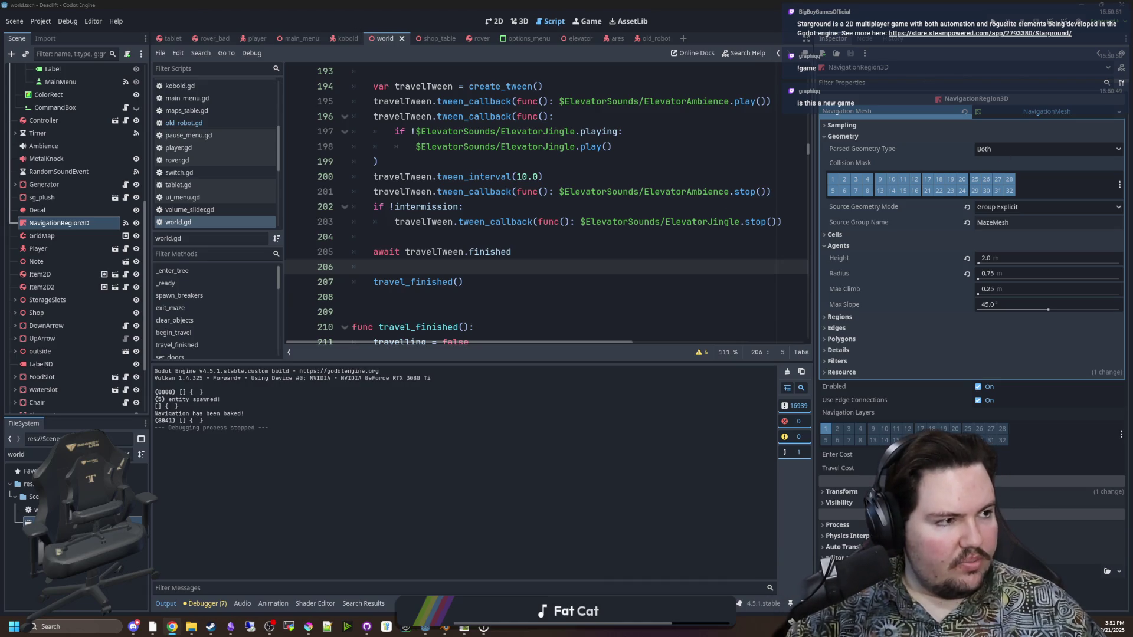
left_click(461, 270)
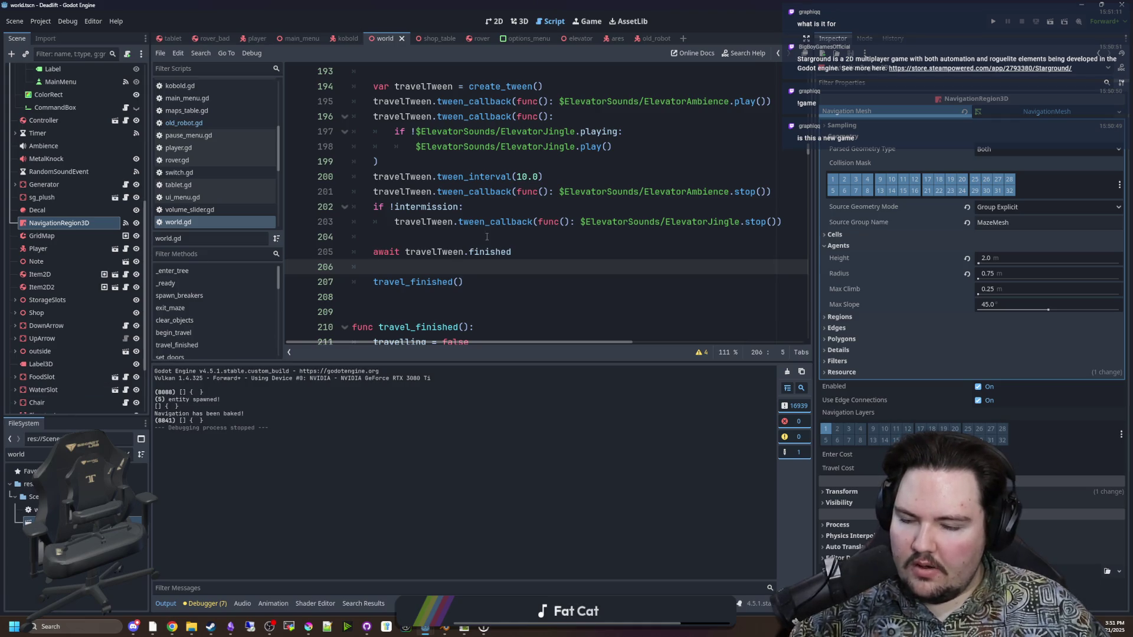
left_click(470, 235)
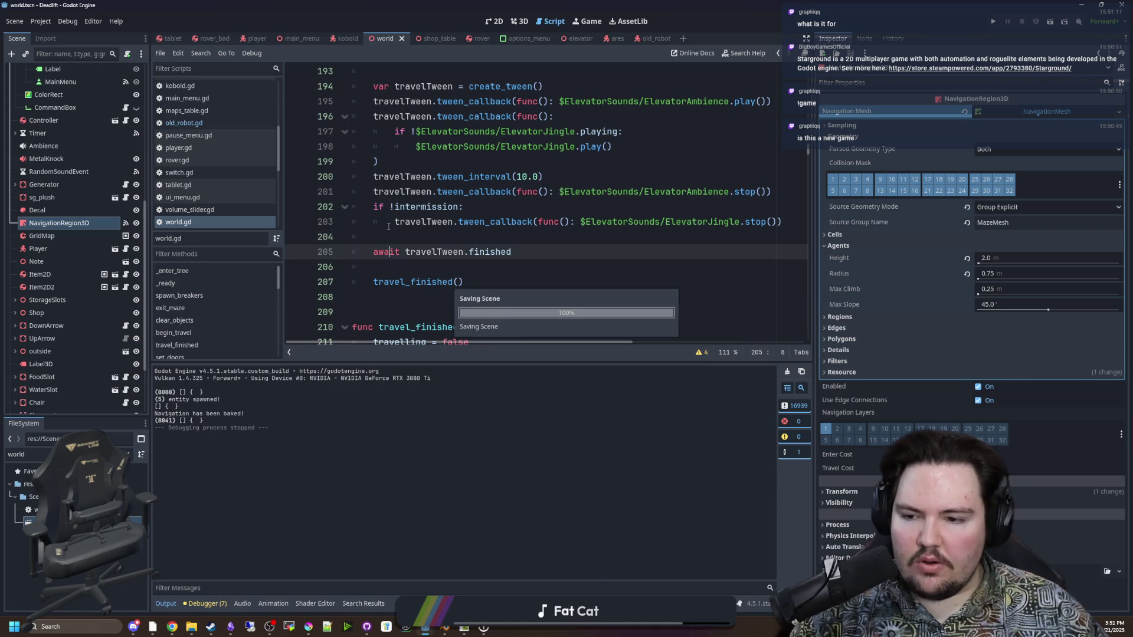
left_click(592, 23)
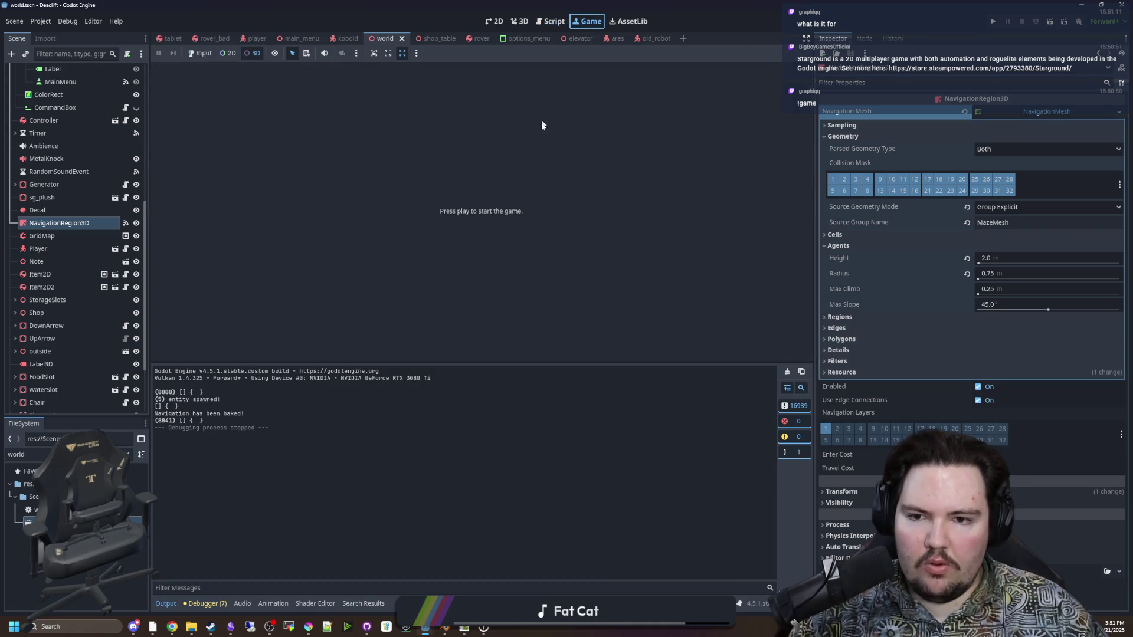
Fly the 3D editor camera through the interior and table room to the two robot bodies
left_click(520, 20)
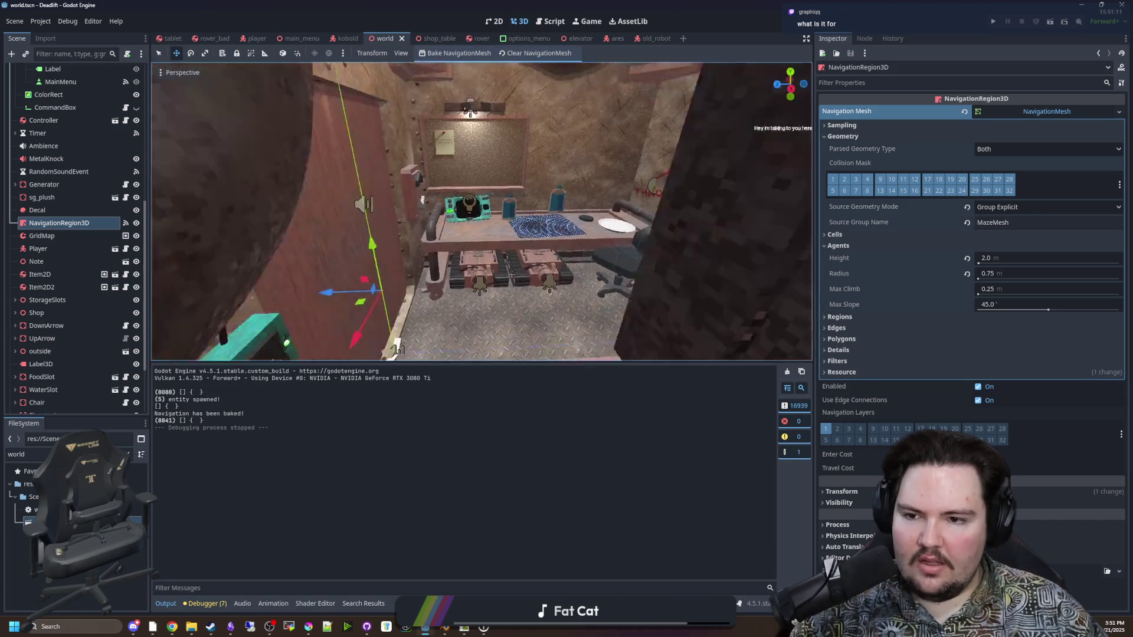
scroll(533, 264, "up", 2)
key("w")
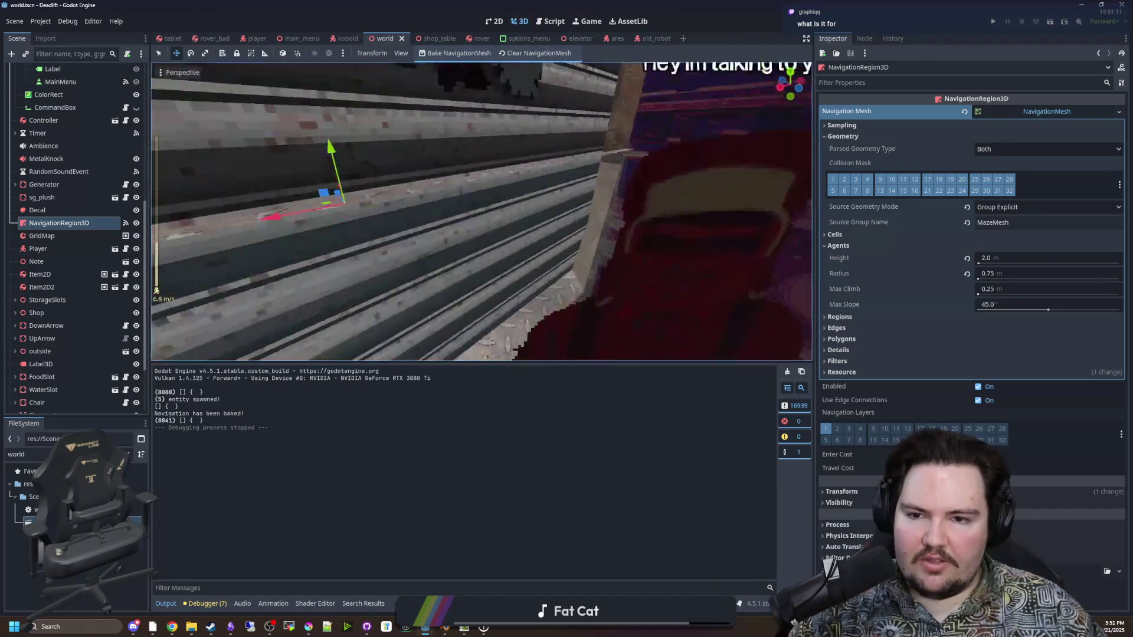
scroll(482, 211, "down", 3)
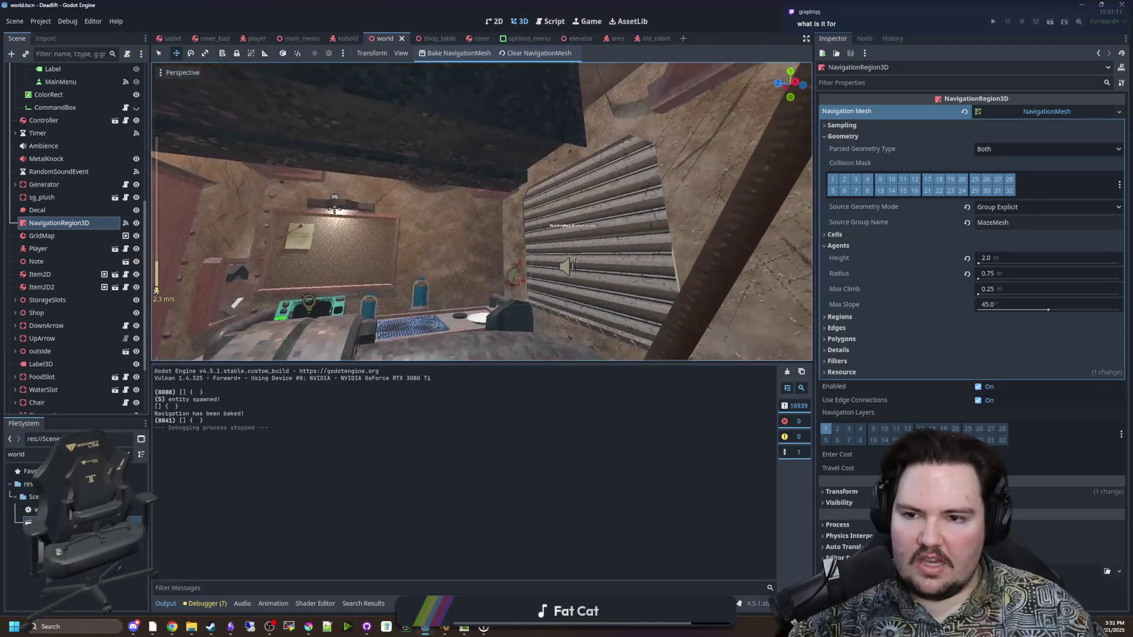
key("w")
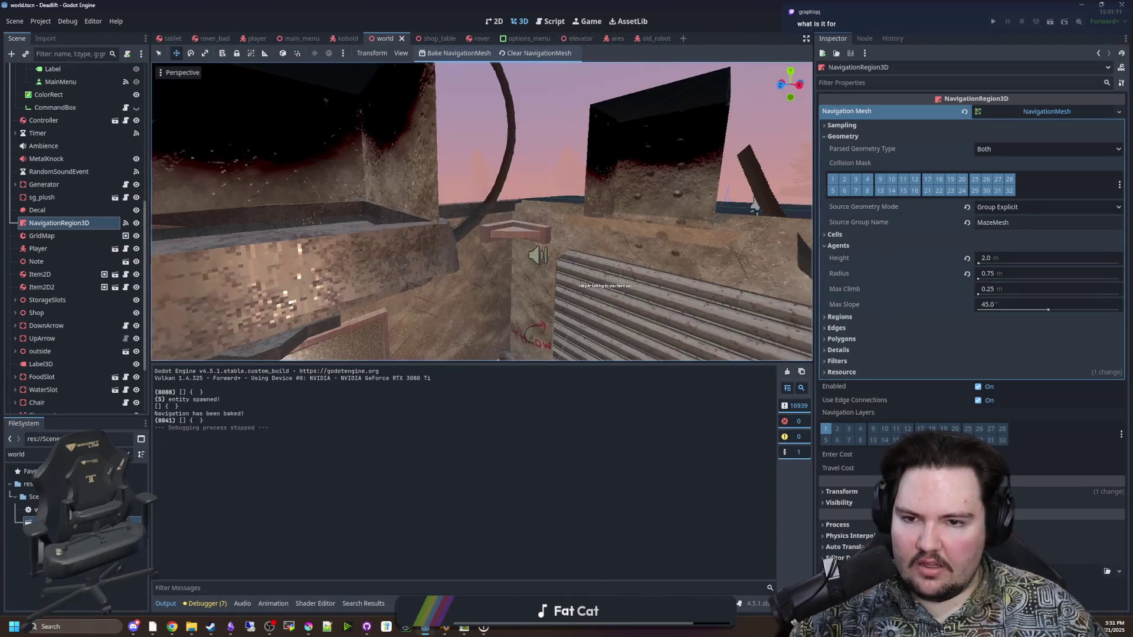
key("w")
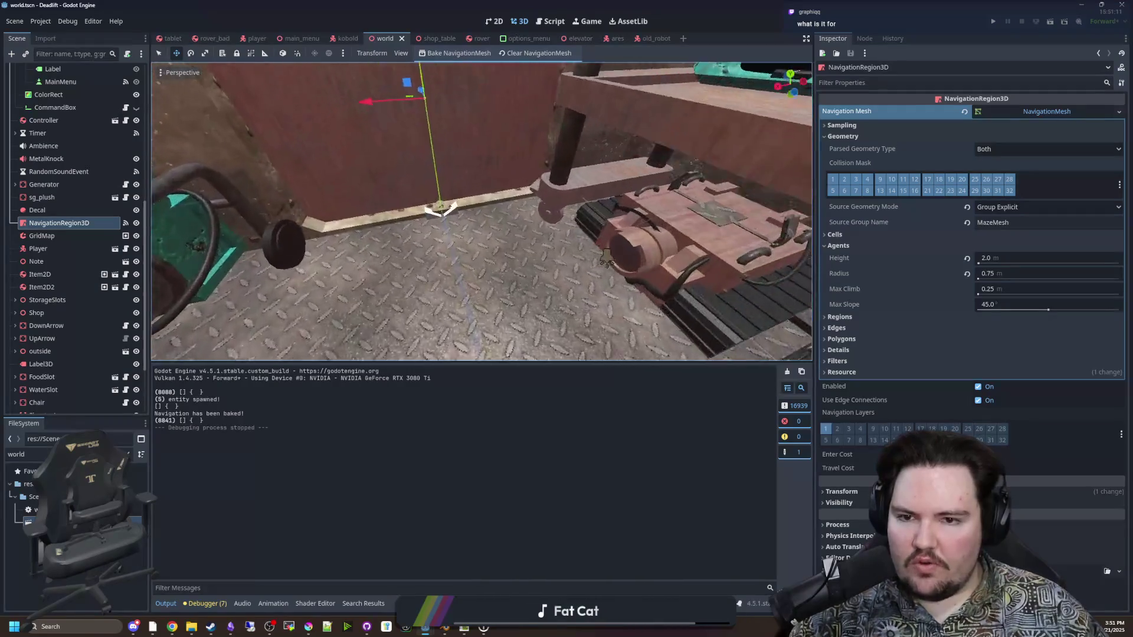
key("w")
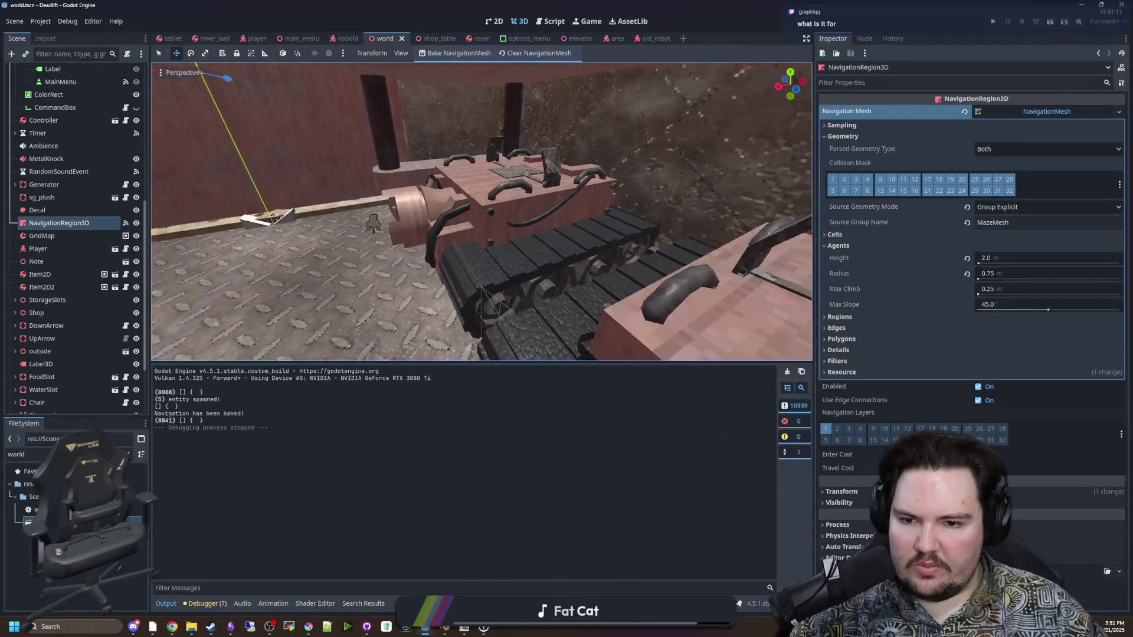
key("s")
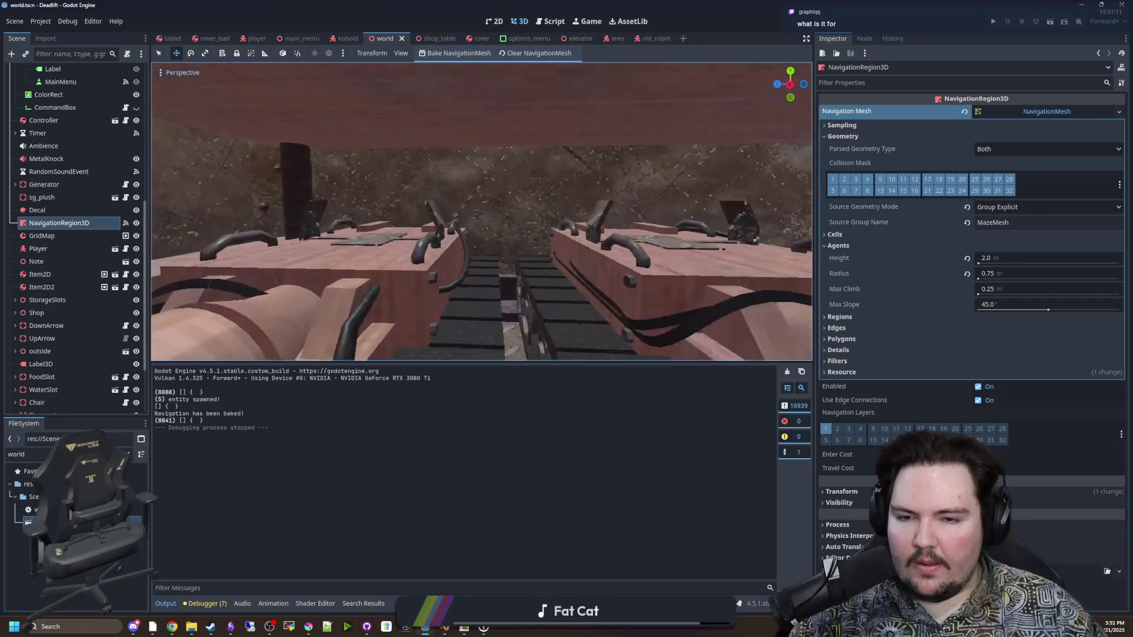
key("a")
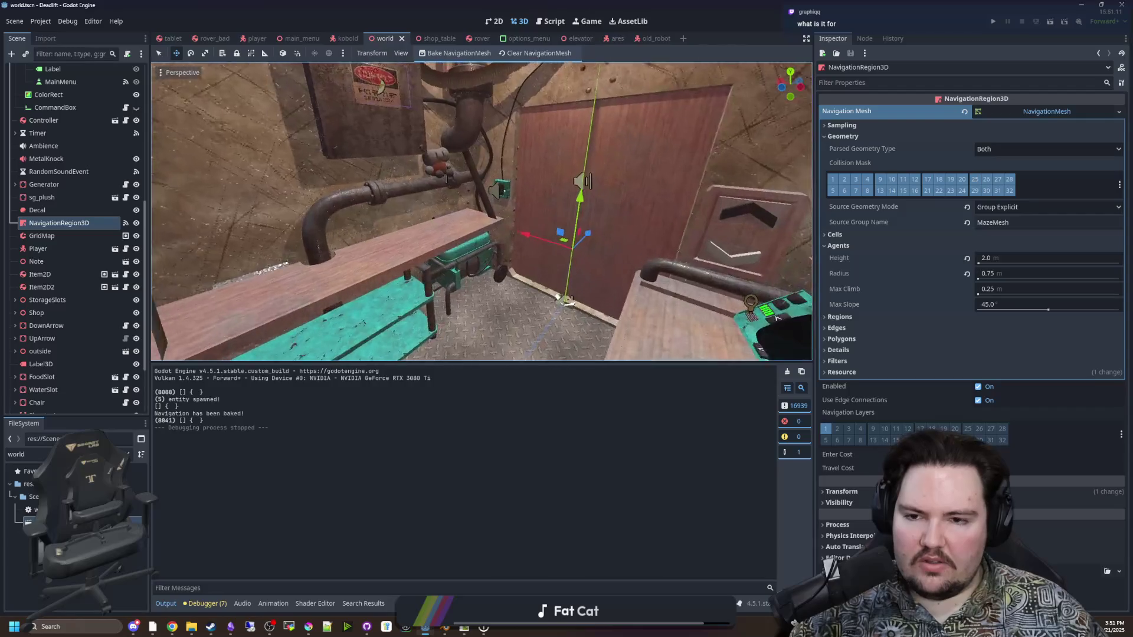
Fly through the robot bodies, out to the foggy field and back, then open old_robot
key("w")
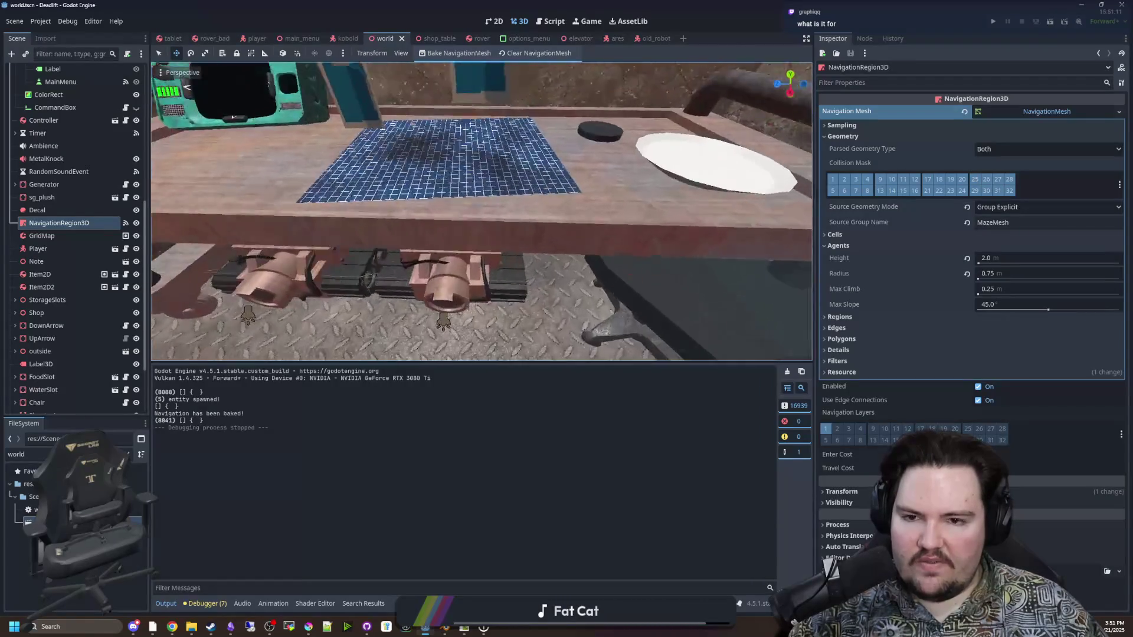
key("w")
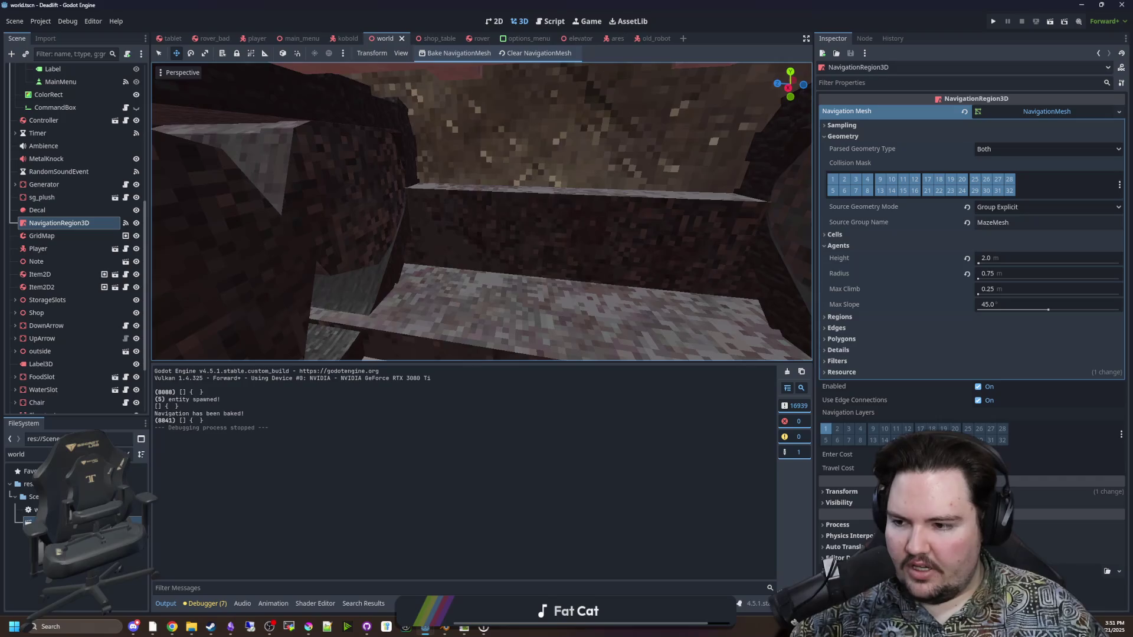
key("w")
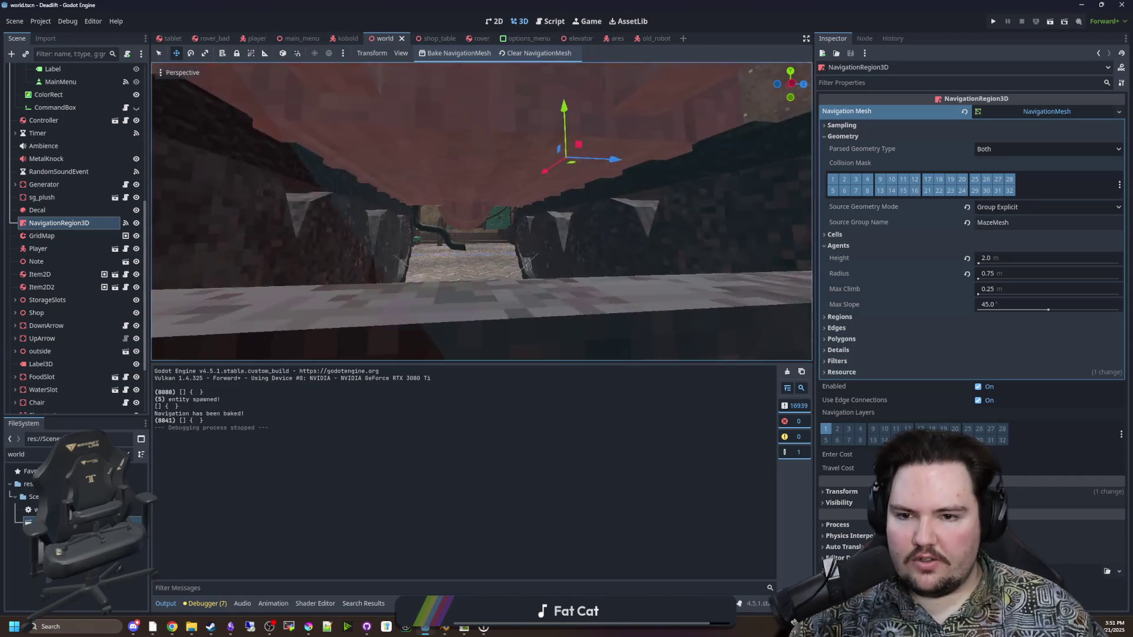
key("w")
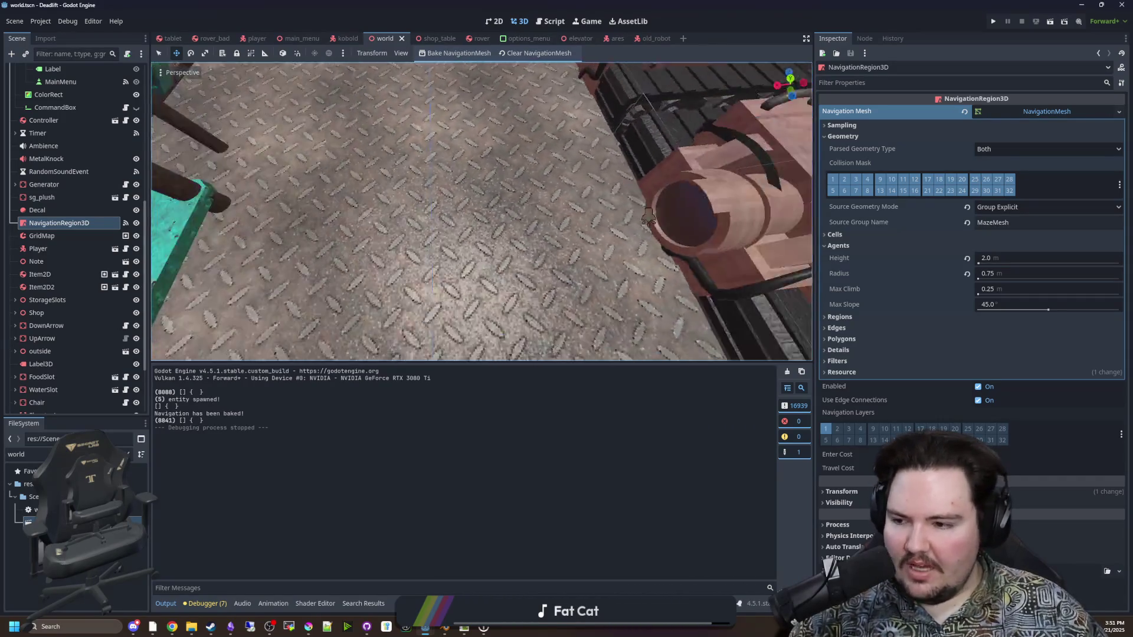
key("w")
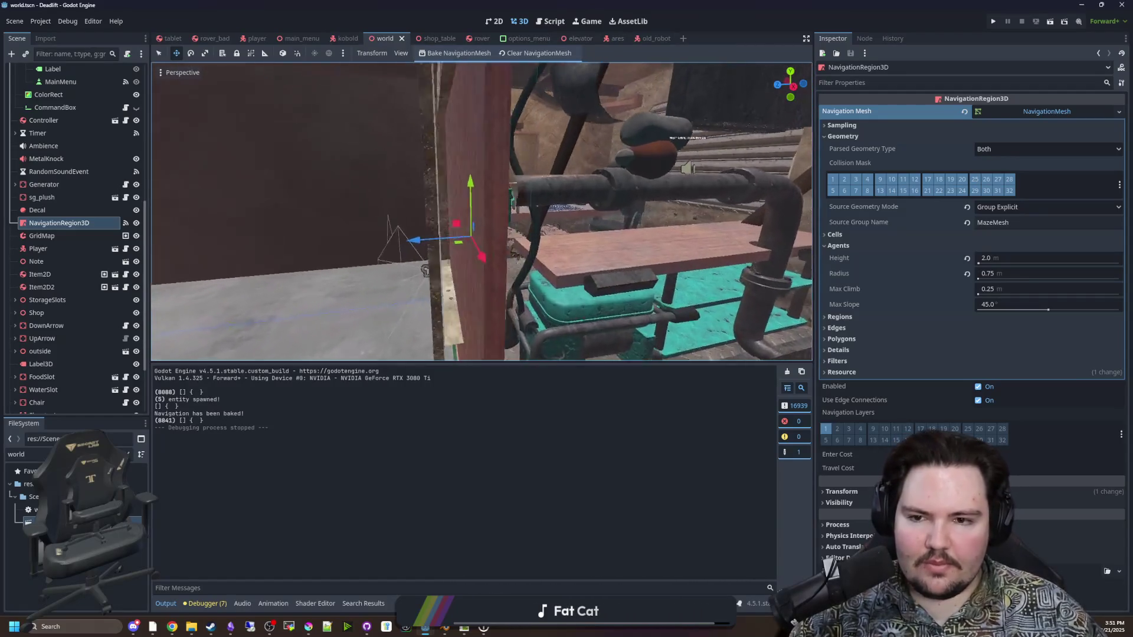
key("w")
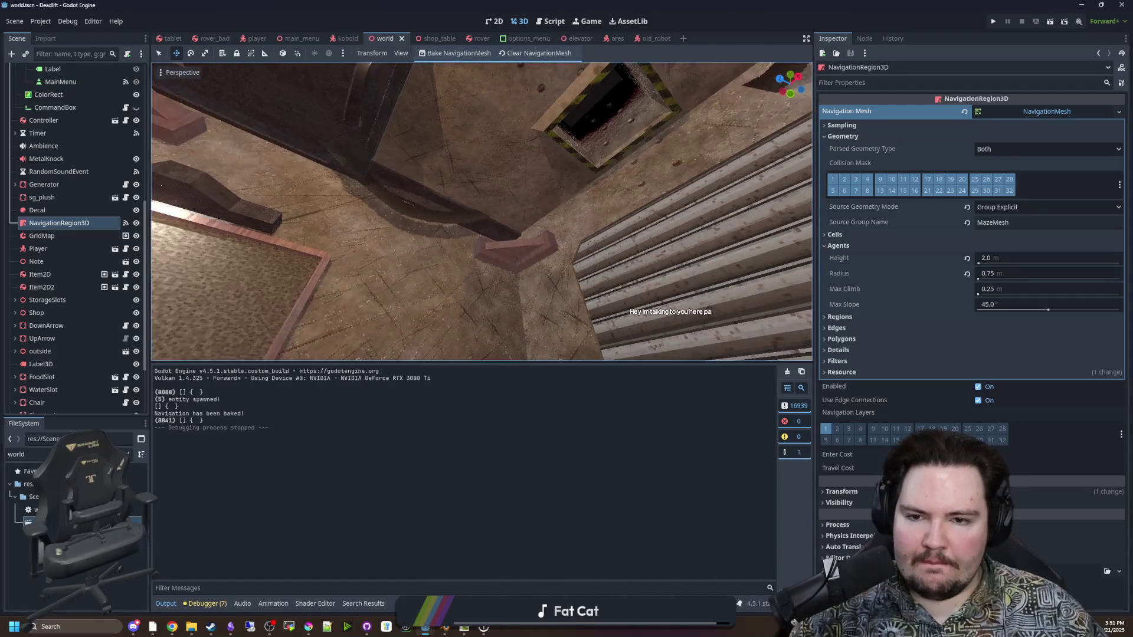
key("w")
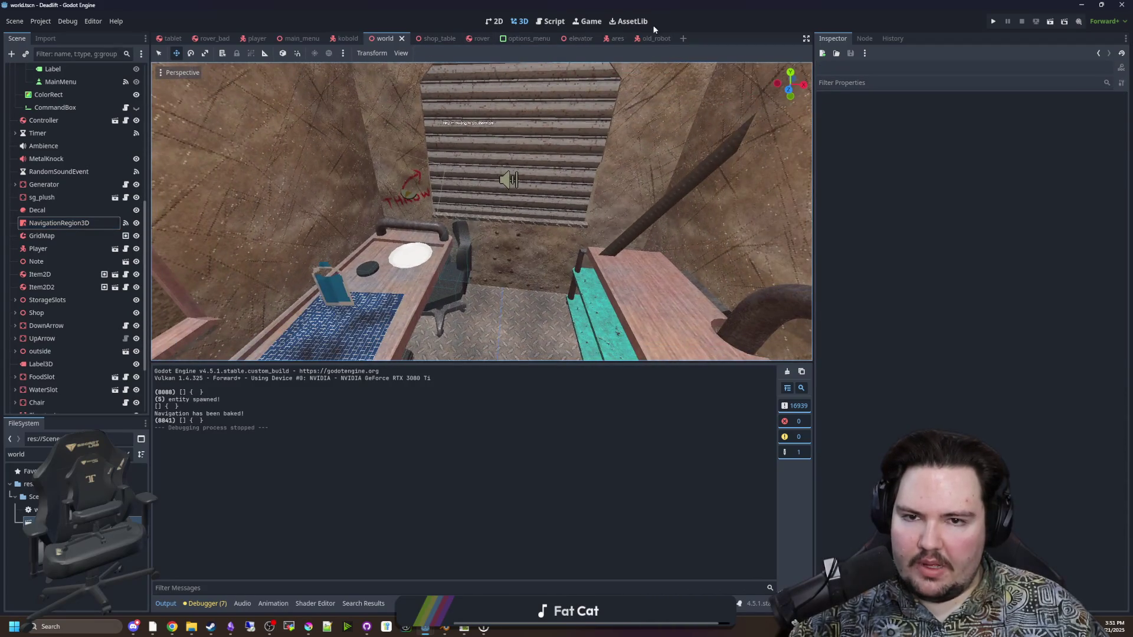
left_click(655, 39)
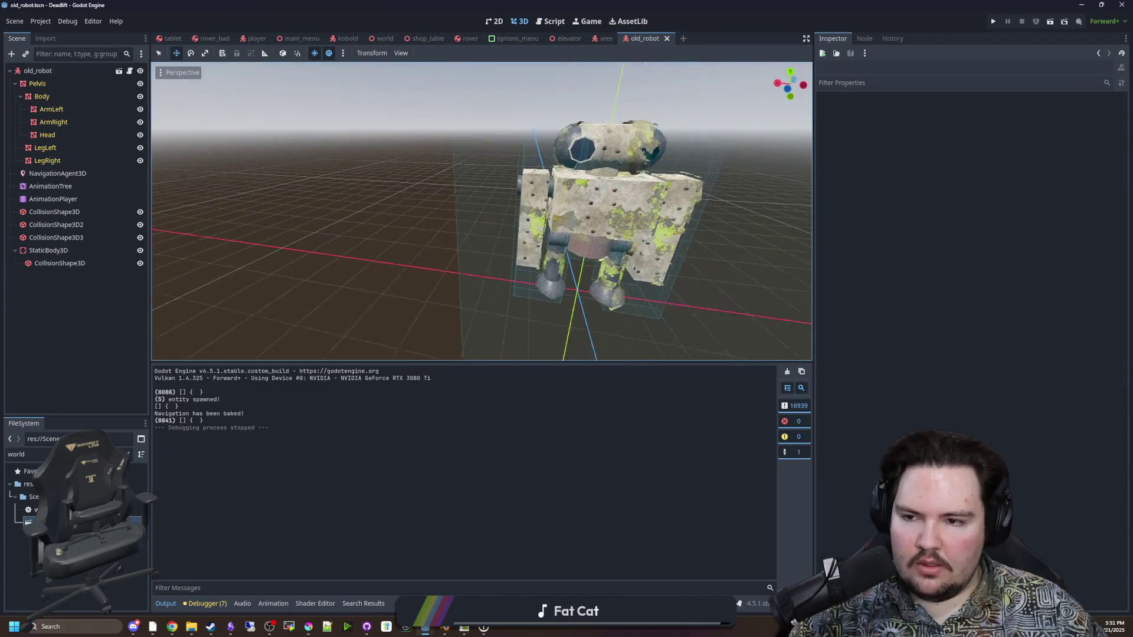
In old_robot.gd's _physics_process, add $StaticBody3D.rotation.y = rotation.y
left_click(129, 71)
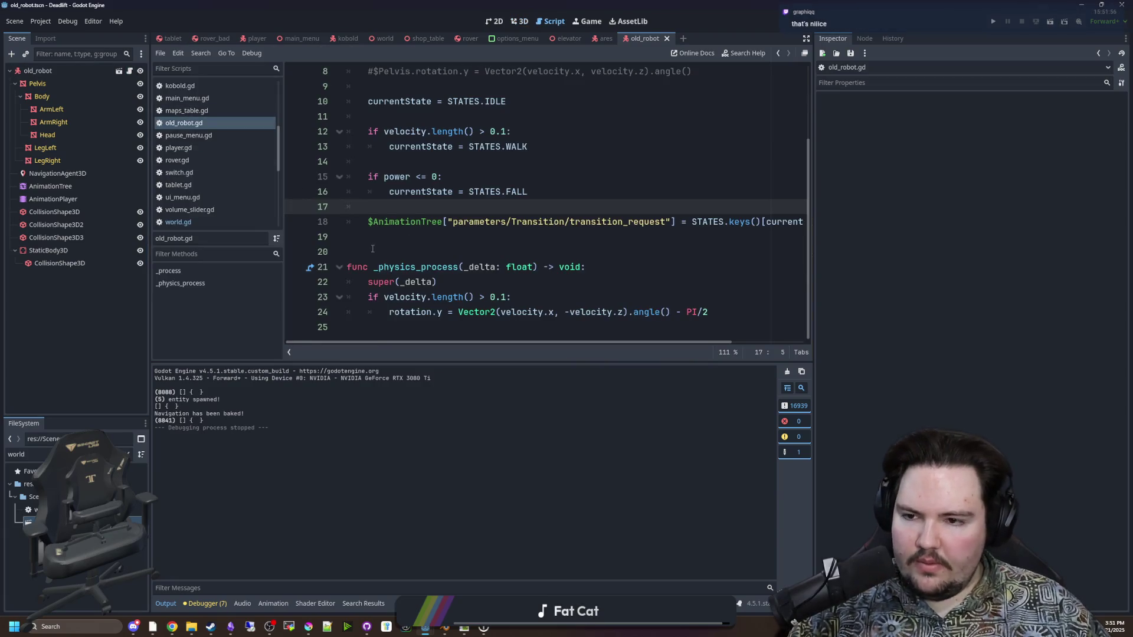
left_click(51, 250)
scroll(475, 256, "up", 3)
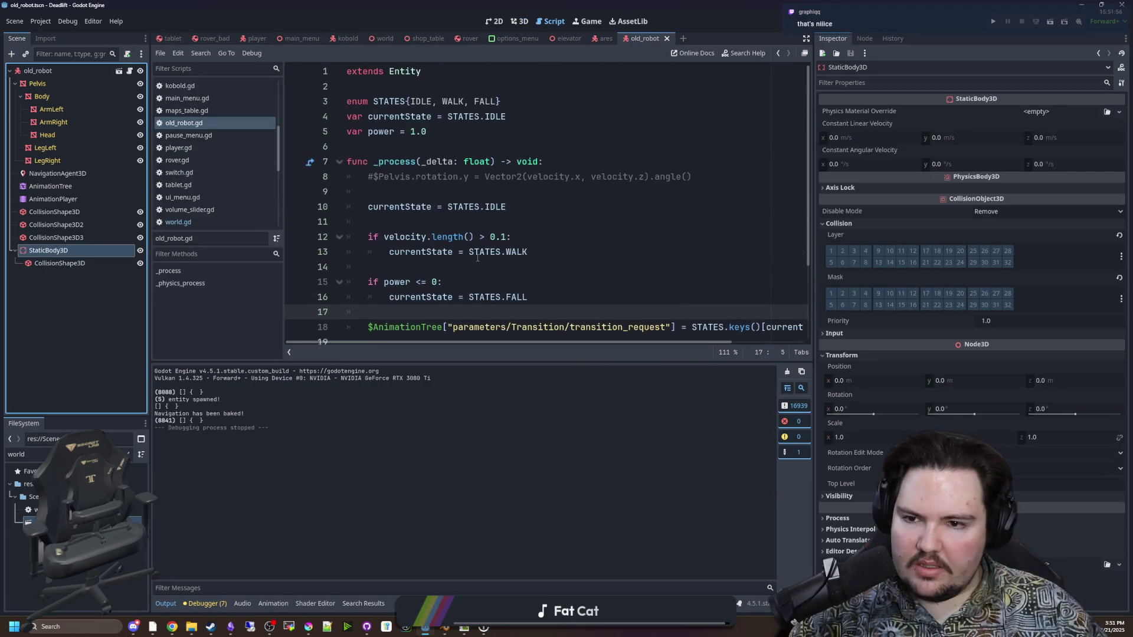
left_click_drag(464, 370, 465, 505)
mouse_move(50, 250)
left_mouse_down()
mouse_move(472, 408)
mouse_move(710, 418)
left_mouse_up()
key("Return")
type("$StaticBody3D.rot")
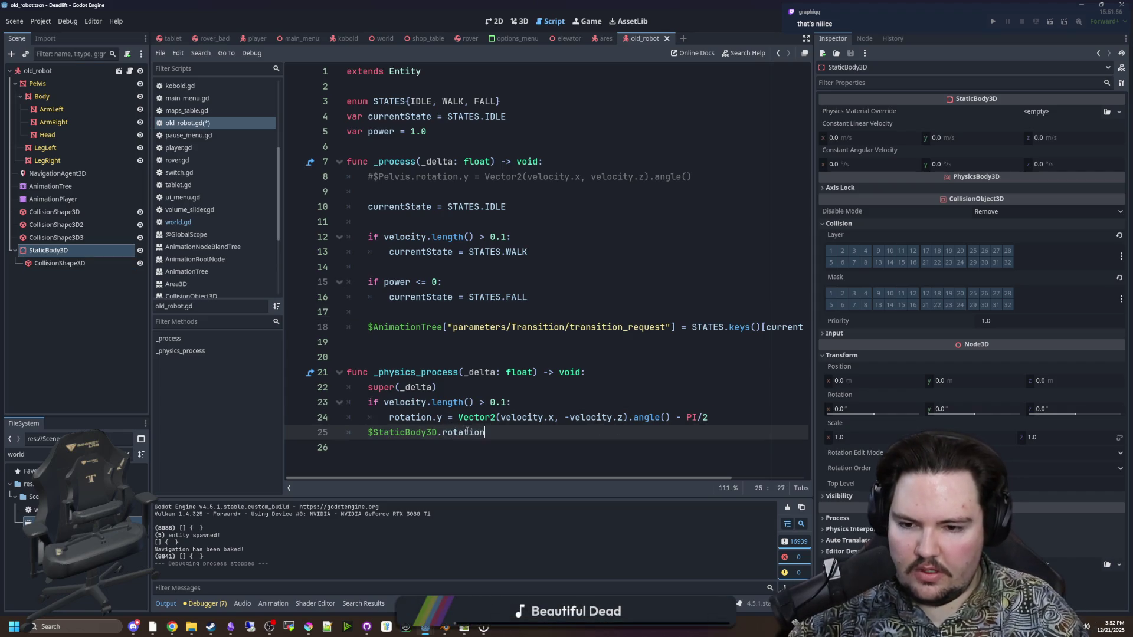
type("ation.y")
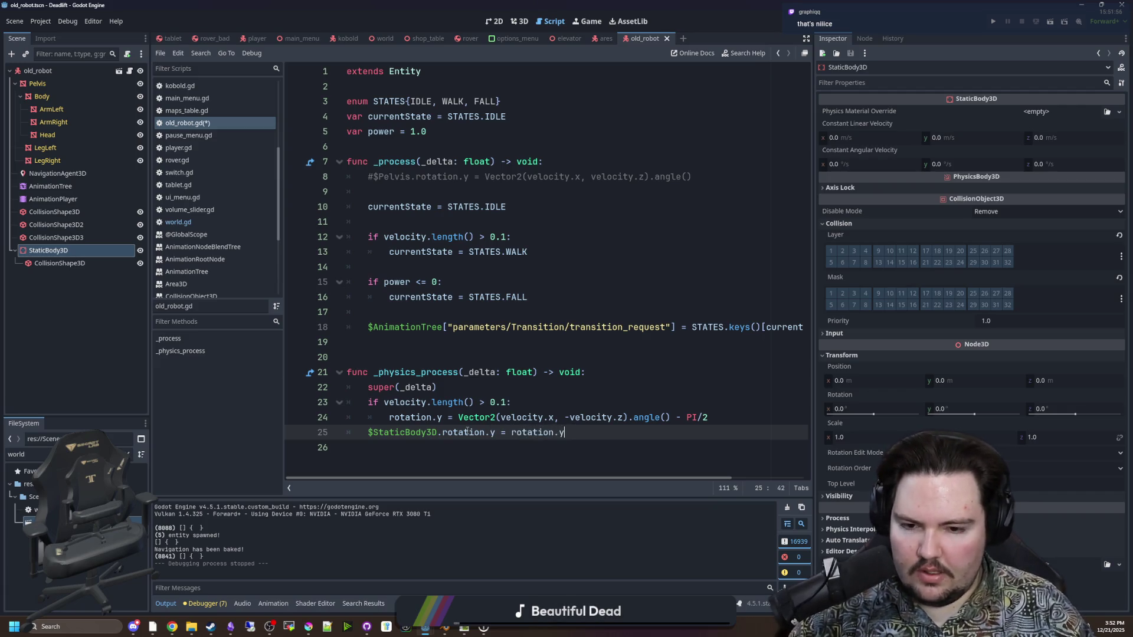
Save the robot script and return to the world scene
left_click(484, 343)
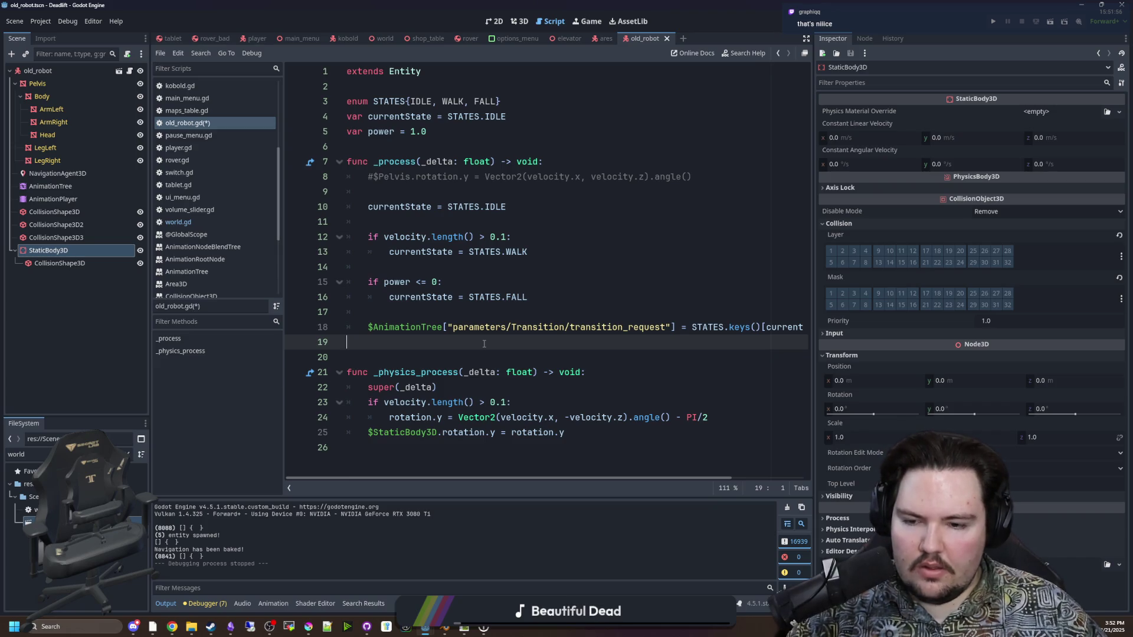
key("ctrl+s")
left_click(597, 433)
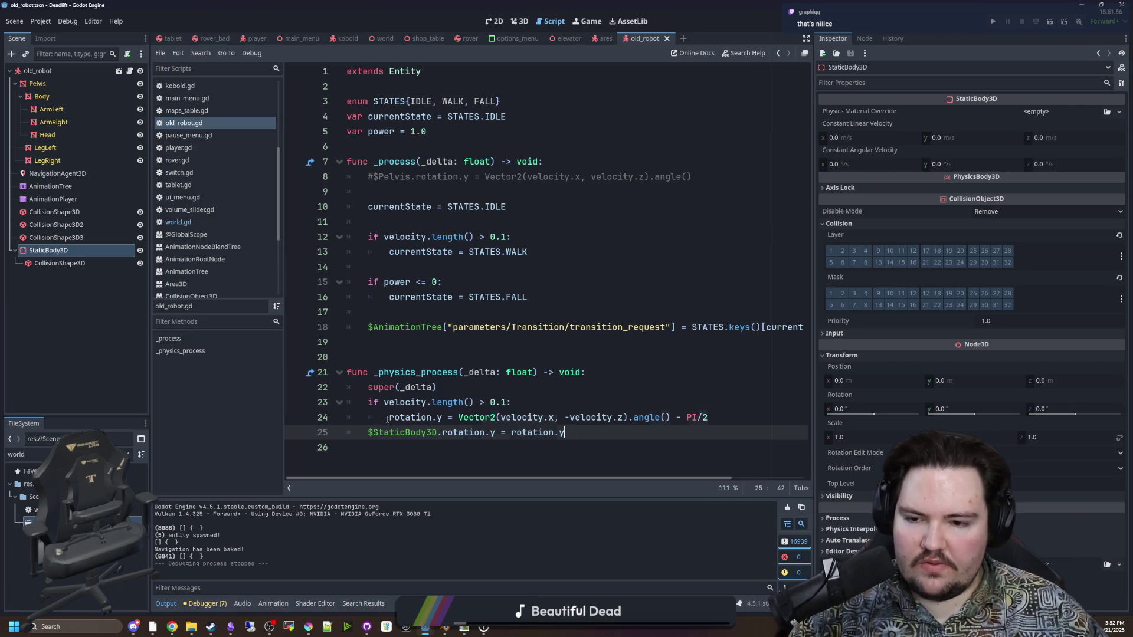
left_click(711, 417)
left_click(349, 357)
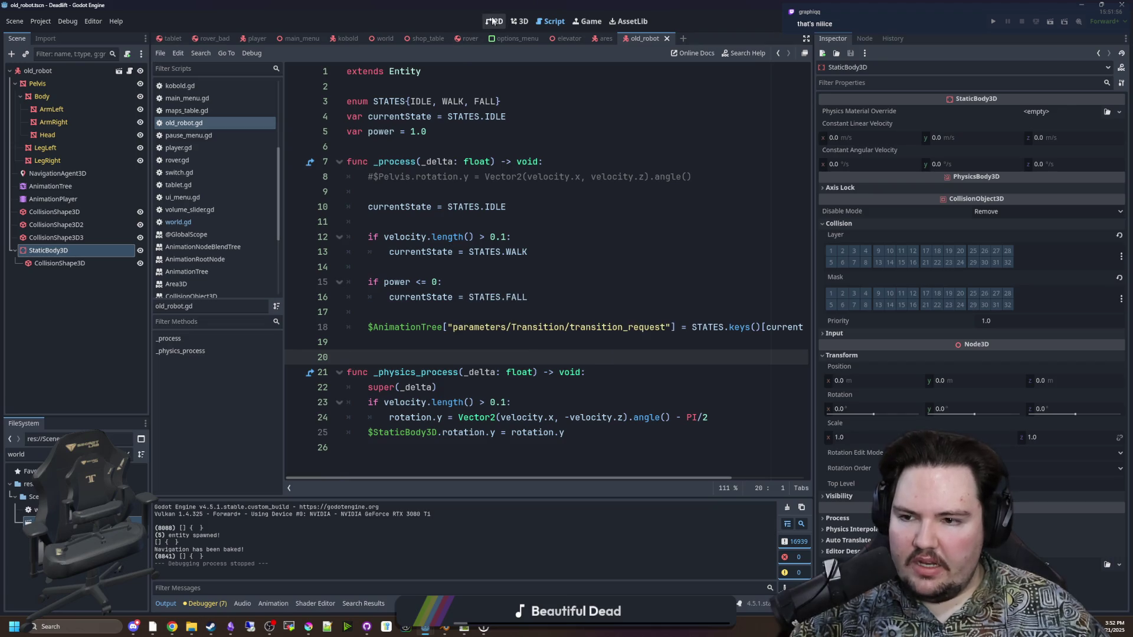
left_click(519, 21)
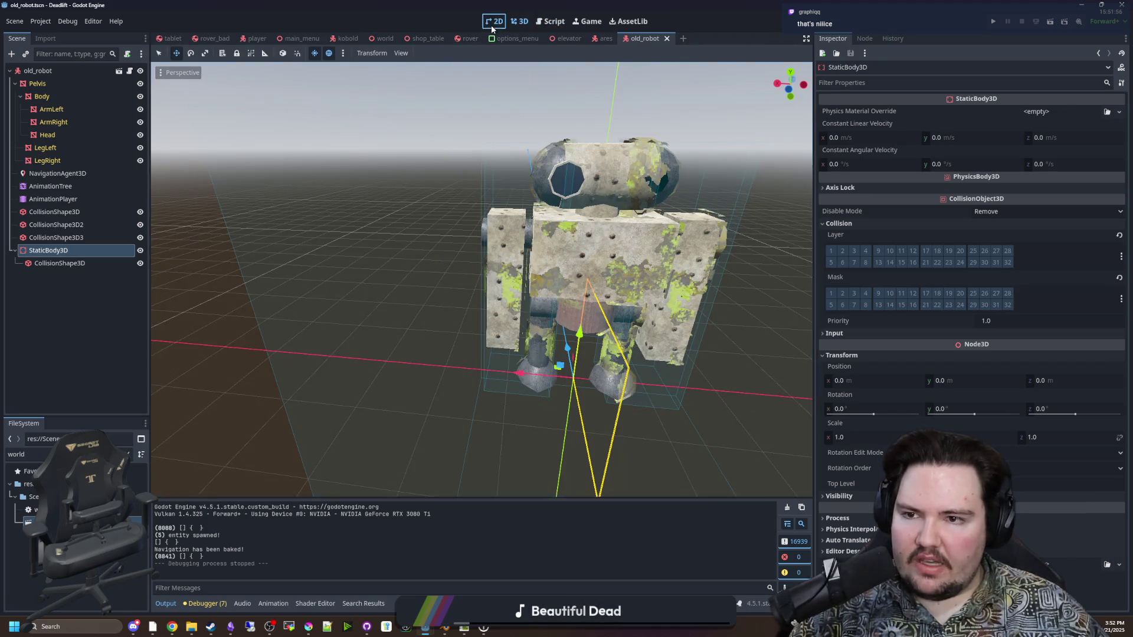
left_click(492, 24)
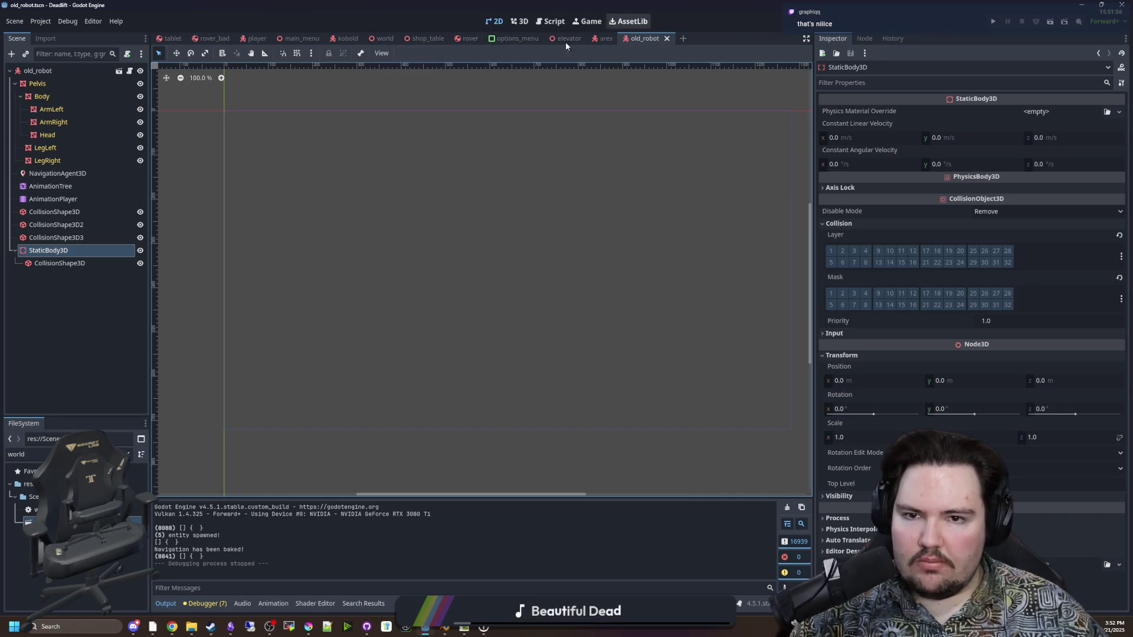
left_click(383, 38)
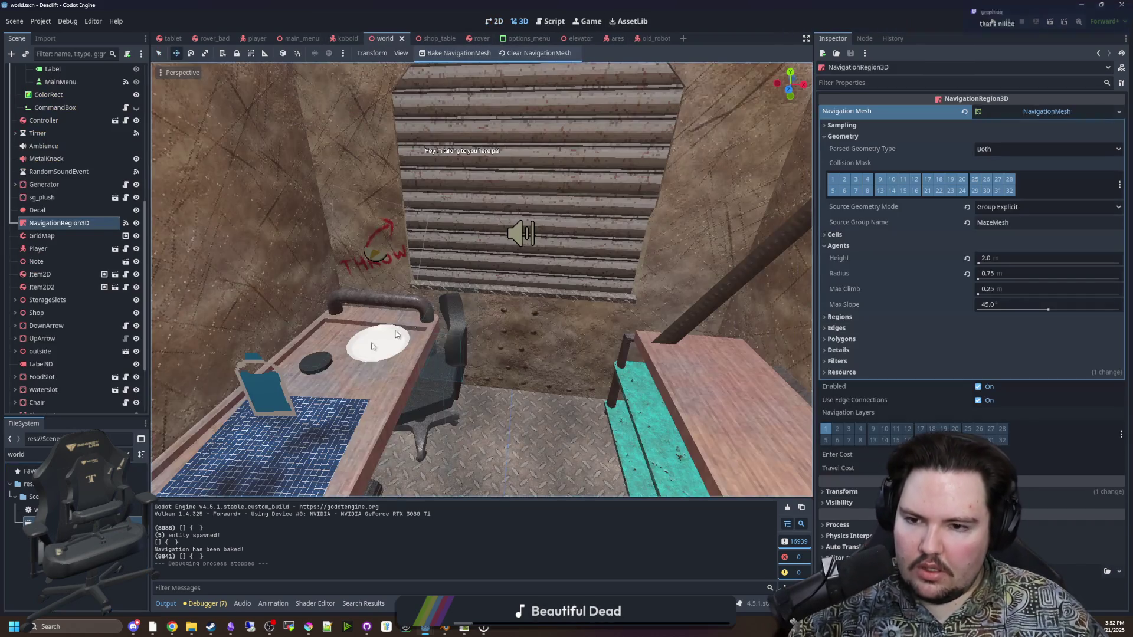
Duplicate NavigationRegion3D and move the copy from navigation layer 1 to layer 2
key("f")
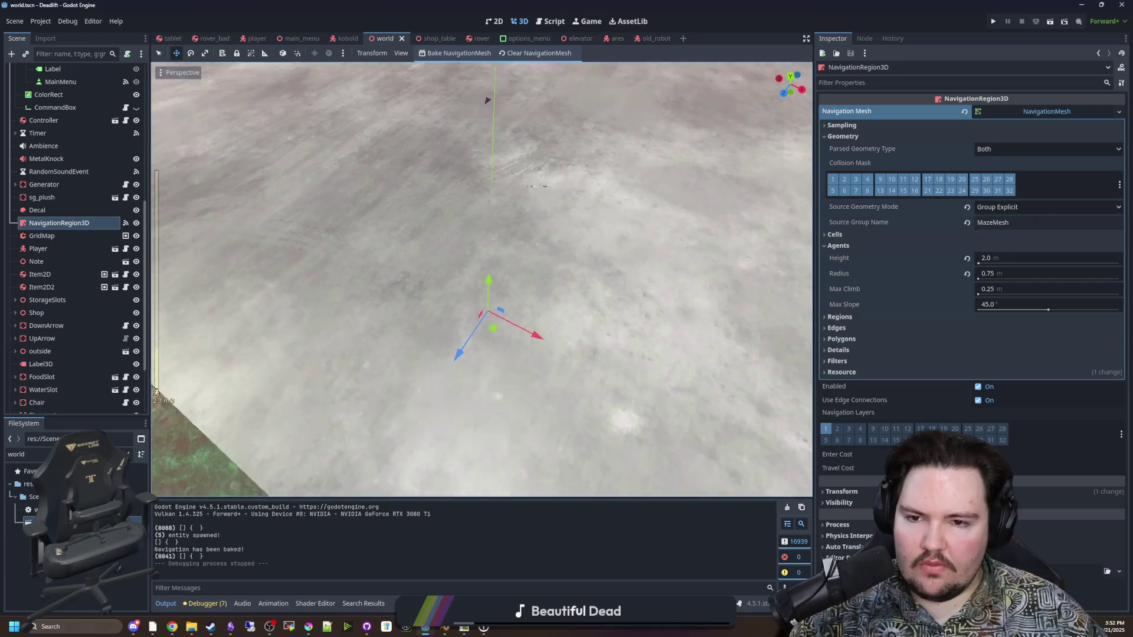
scroll(77, 177, "down", 3)
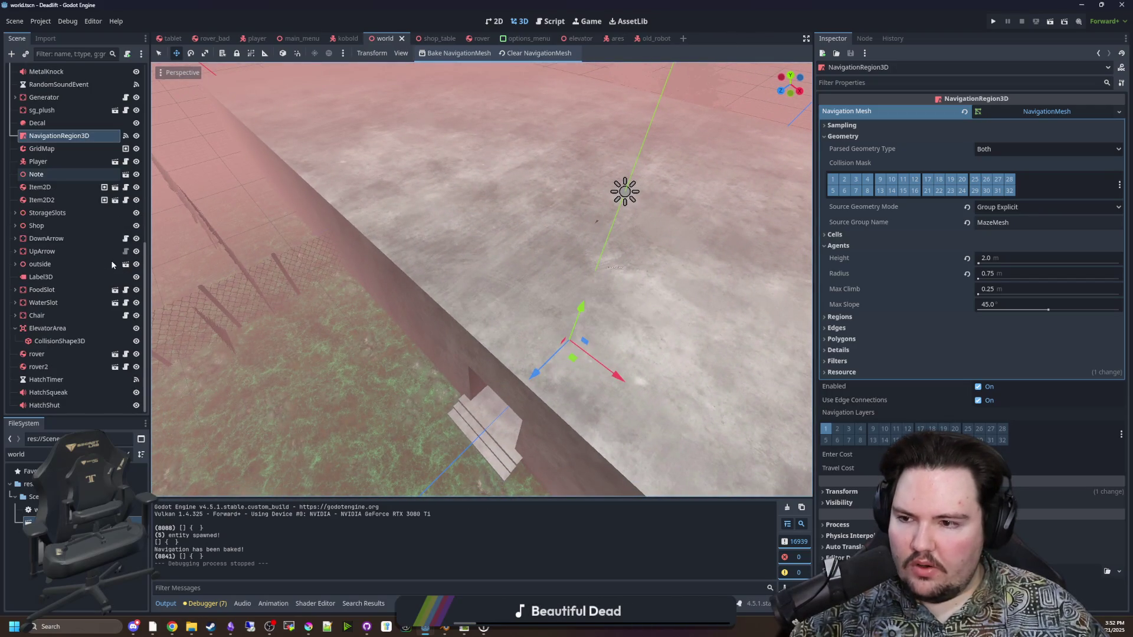
right_click(78, 134)
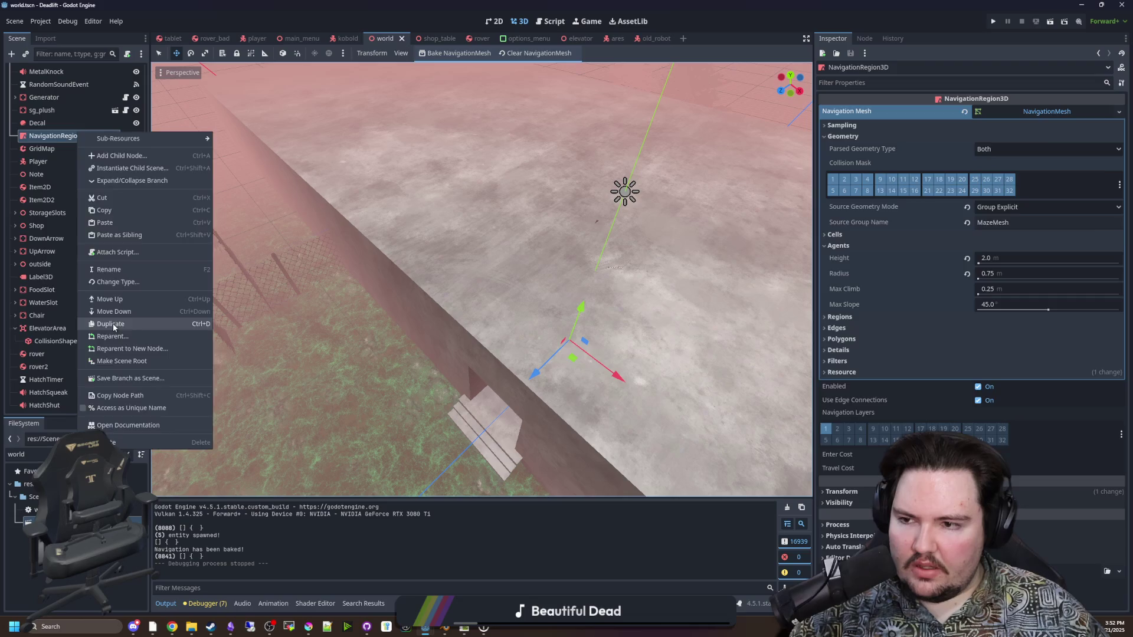
left_click(177, 324)
left_click(76, 223)
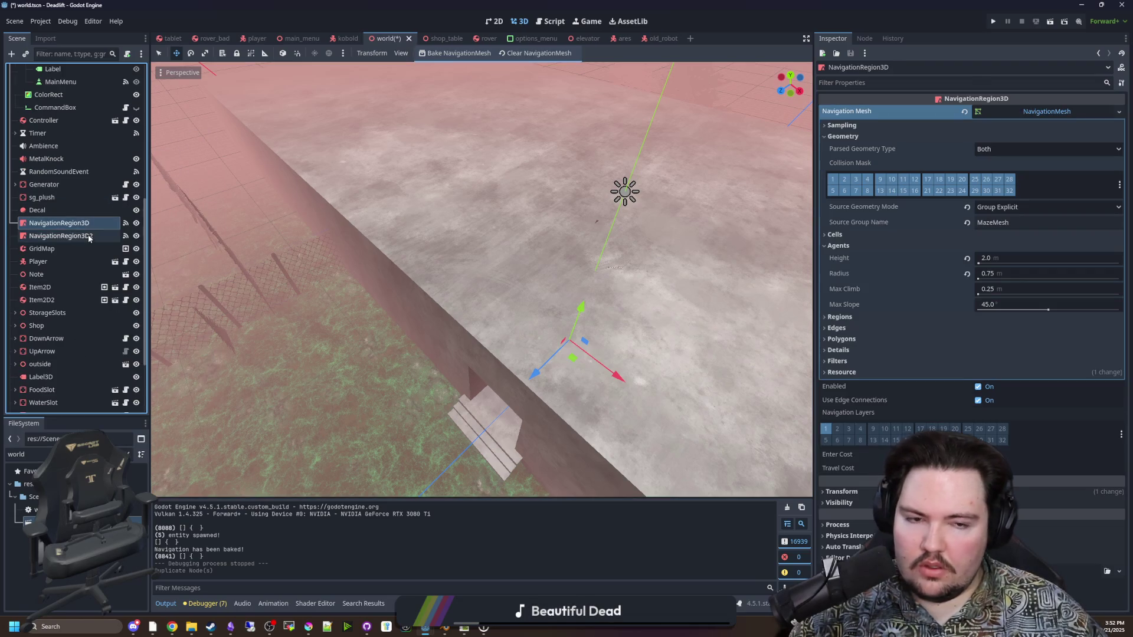
left_click(82, 236)
left_click(826, 167)
left_click(837, 167)
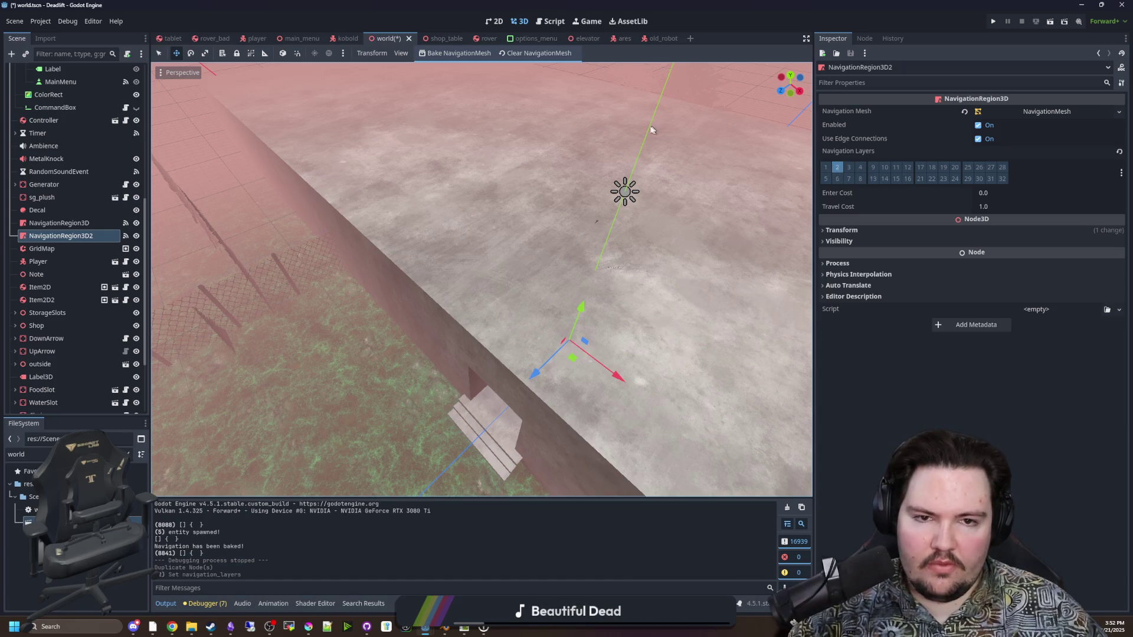
Make NavigationRegion3D2's navigation mesh unique and expand its Geometry and Agents settings
left_click(60, 223)
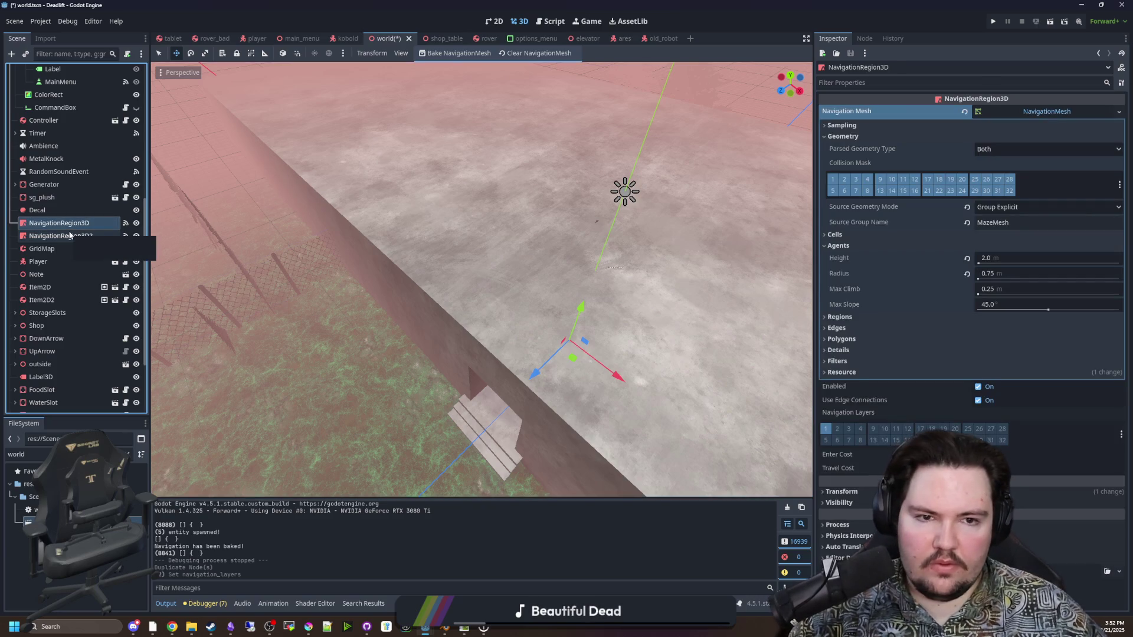
left_click(69, 236)
left_click(1002, 114)
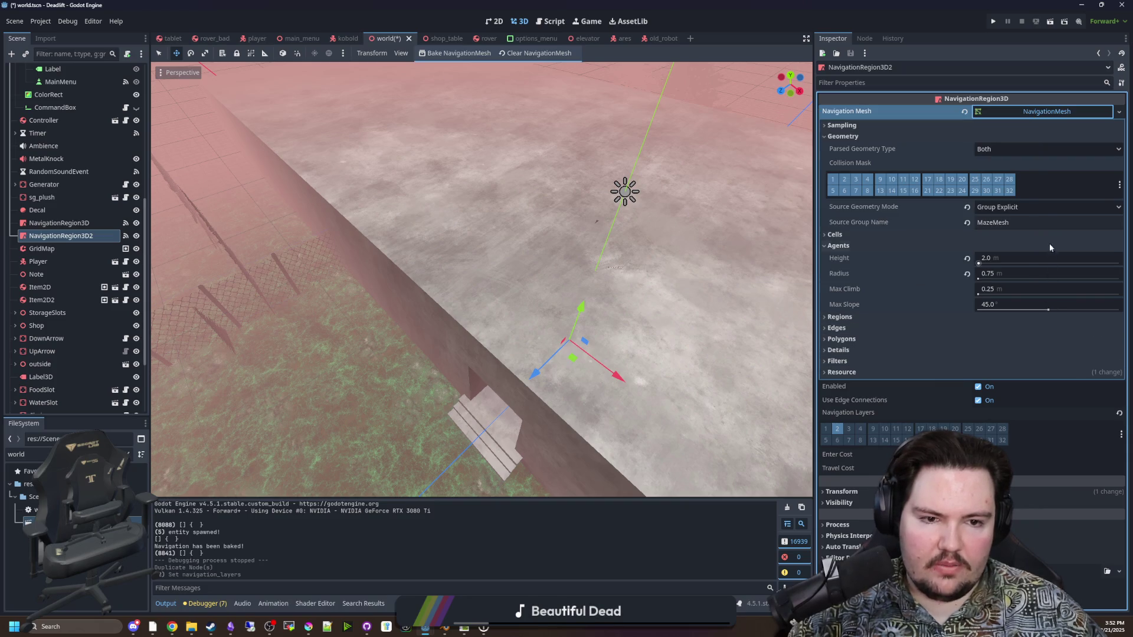
right_click(1040, 112)
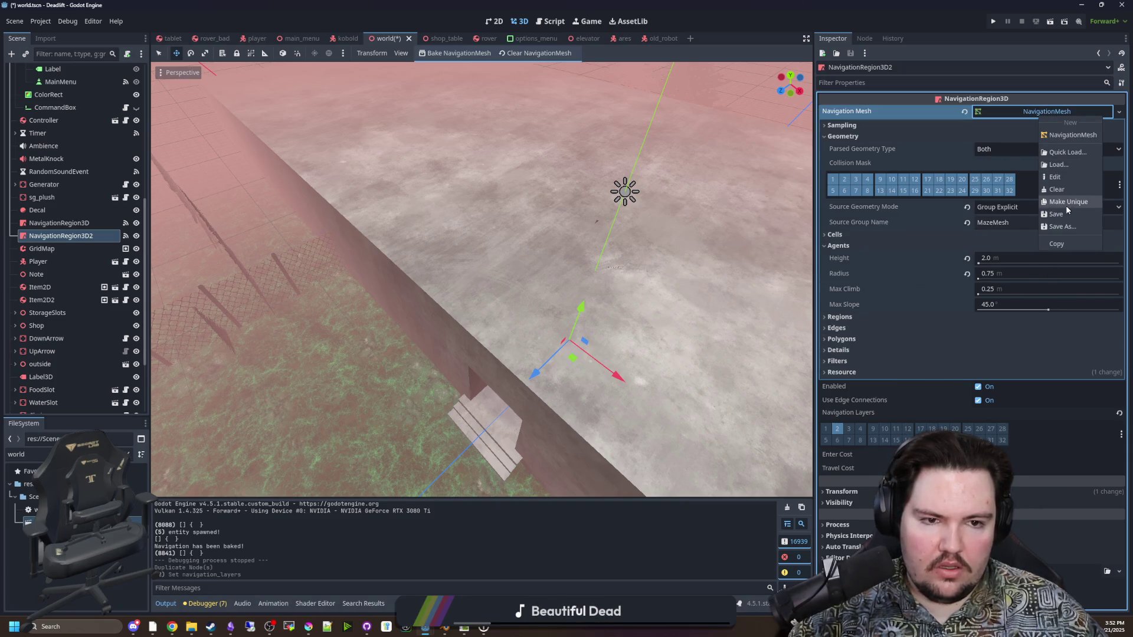
left_click(1068, 201)
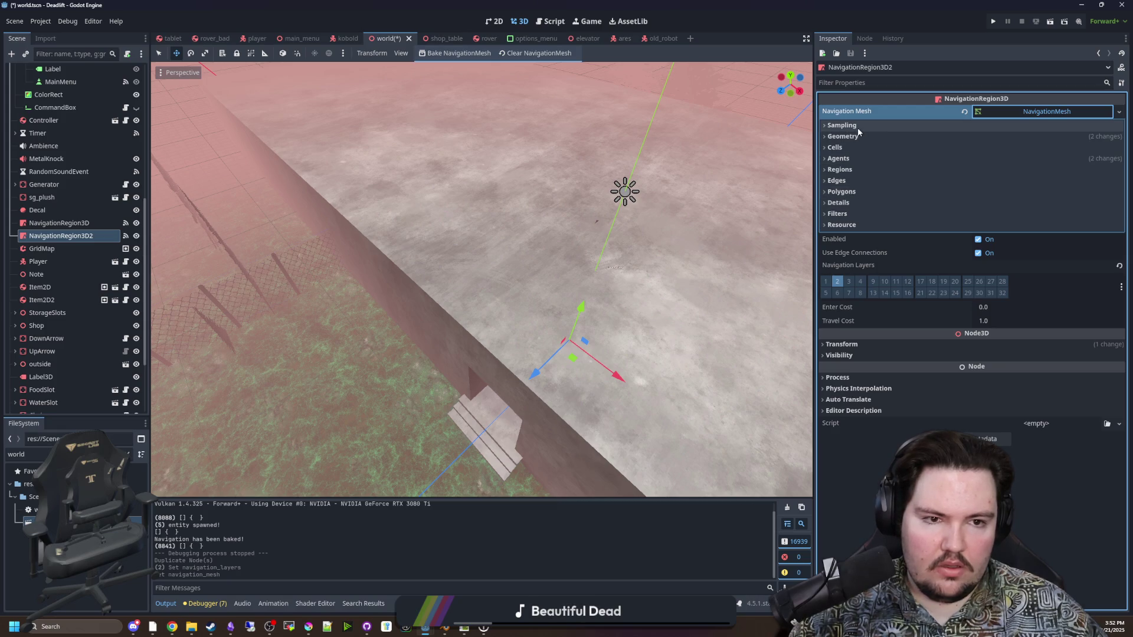
left_click(850, 136)
left_click(844, 246)
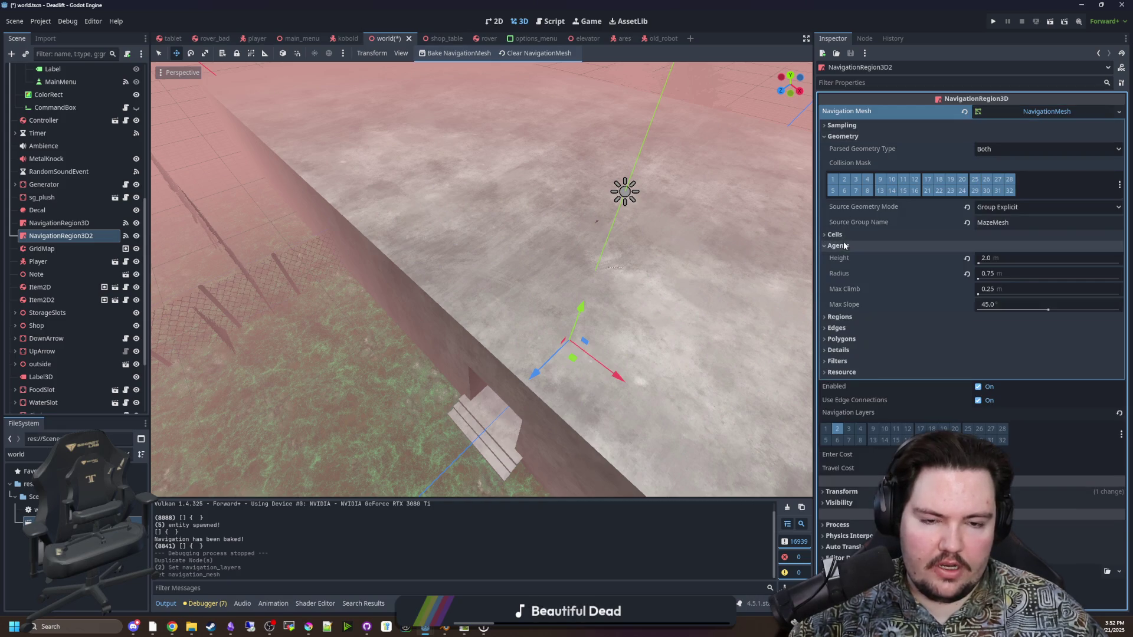
Set NavigationRegion3D2's agent radius to 1.9 m
mouse_move(835, 274)
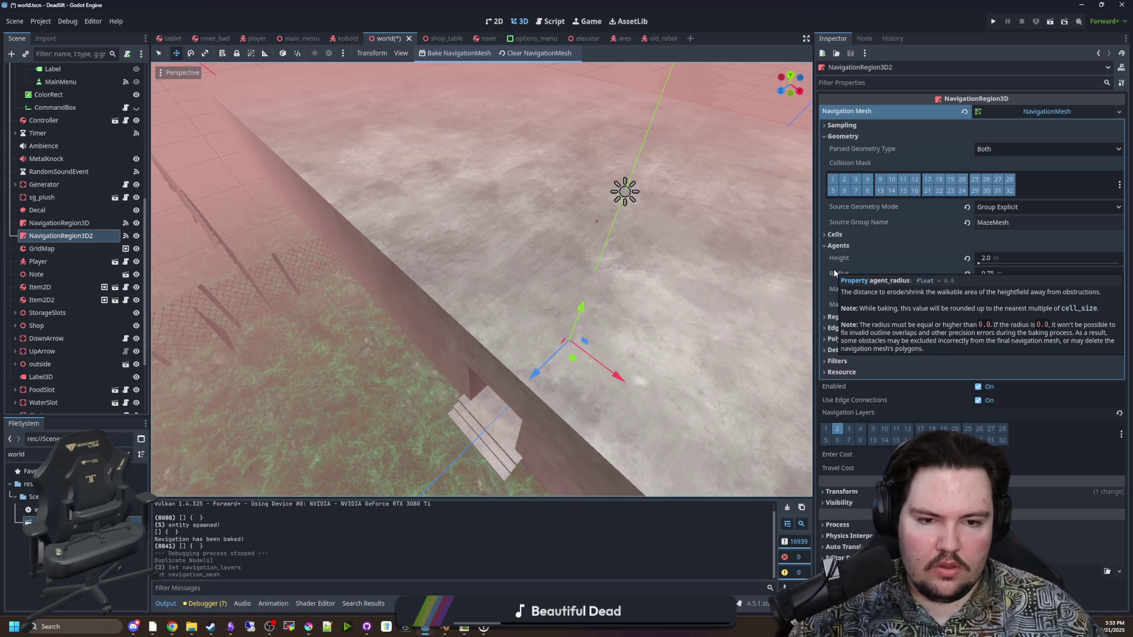
left_click(1016, 273)
type("2")
key("Return")
left_click(983, 275)
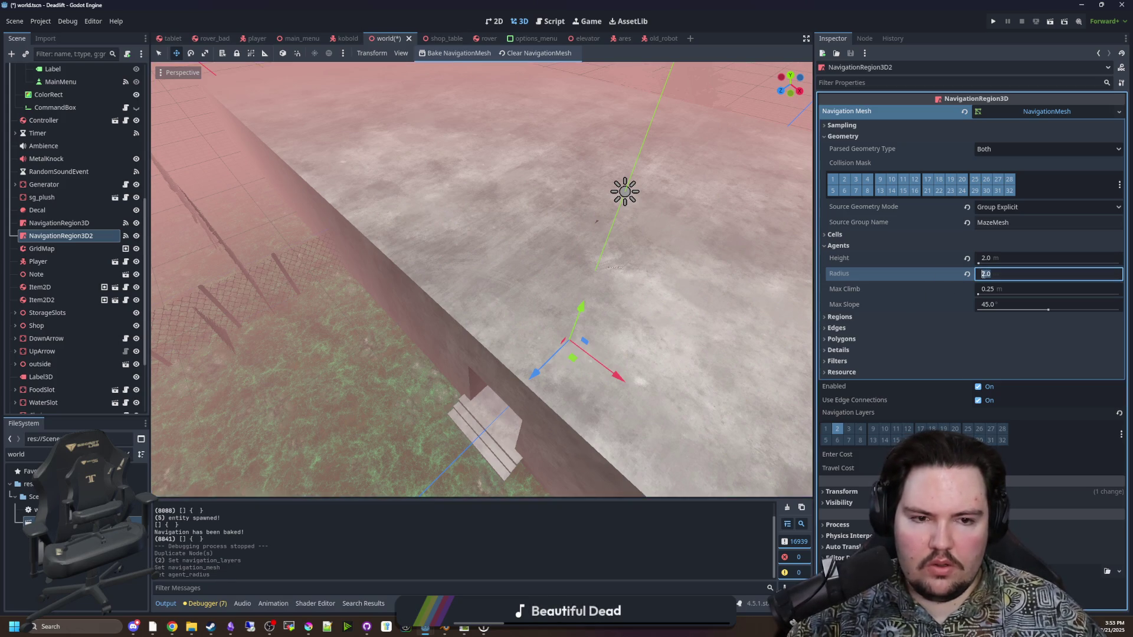
type("1.9 m")
key("Return")
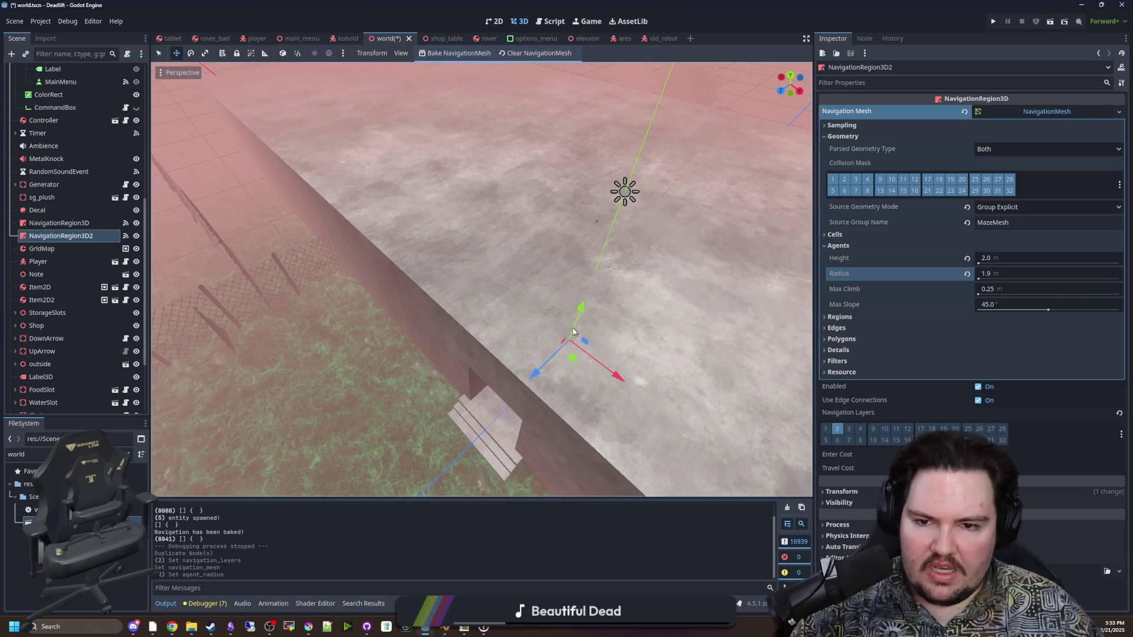
left_click(68, 21)
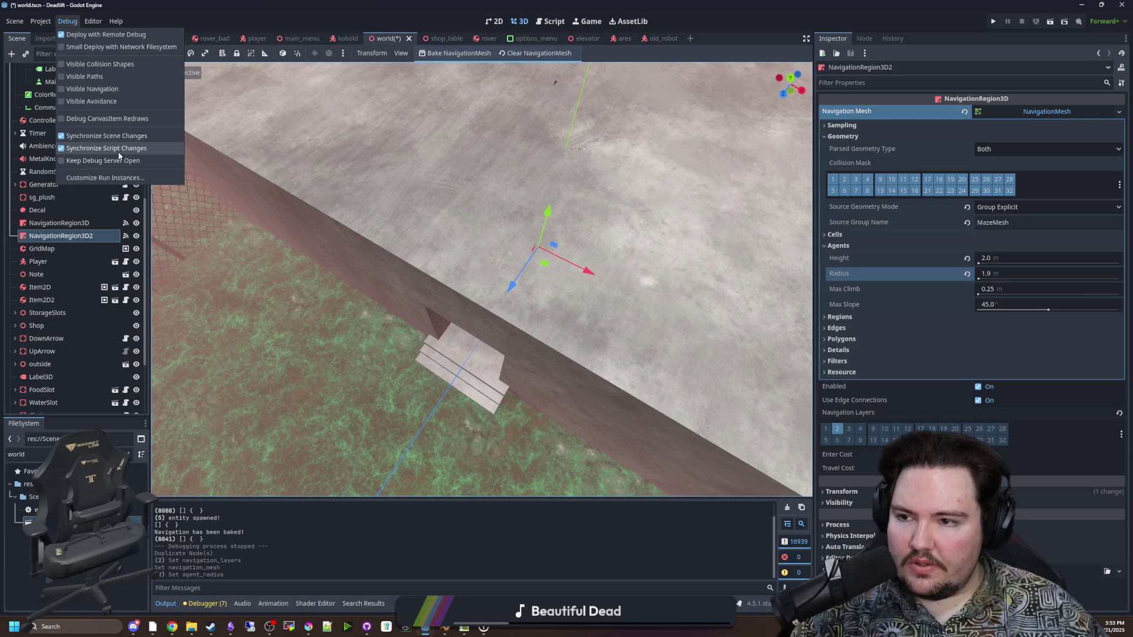
left_click(106, 90)
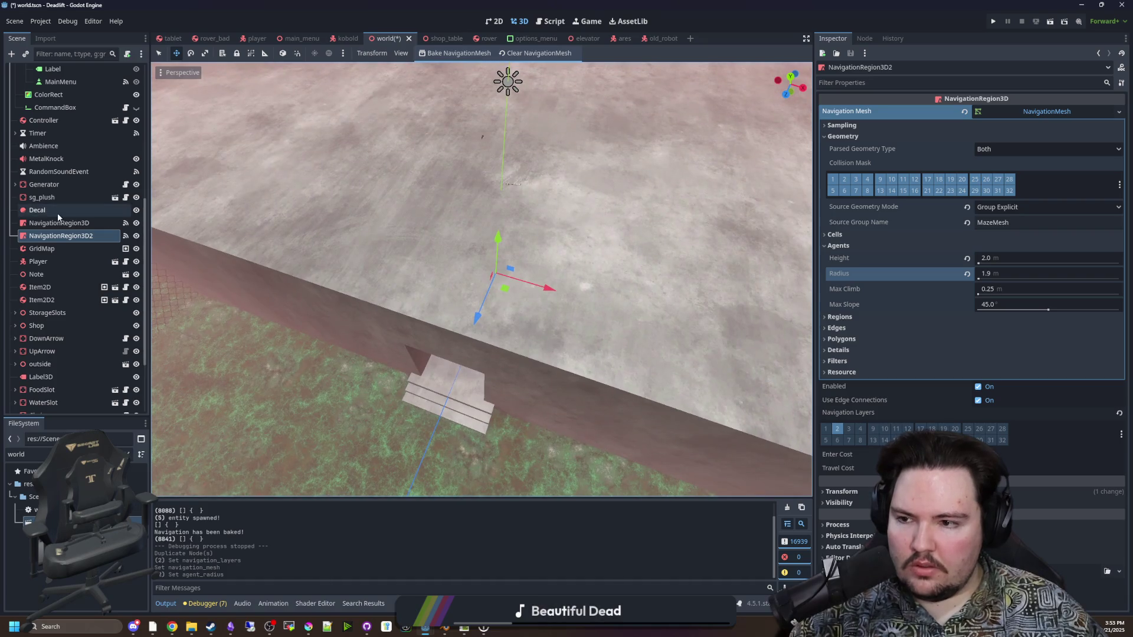
Set the first NavigationRegion3D's agent radius to 0.8 m and save the world scene
left_click(59, 224)
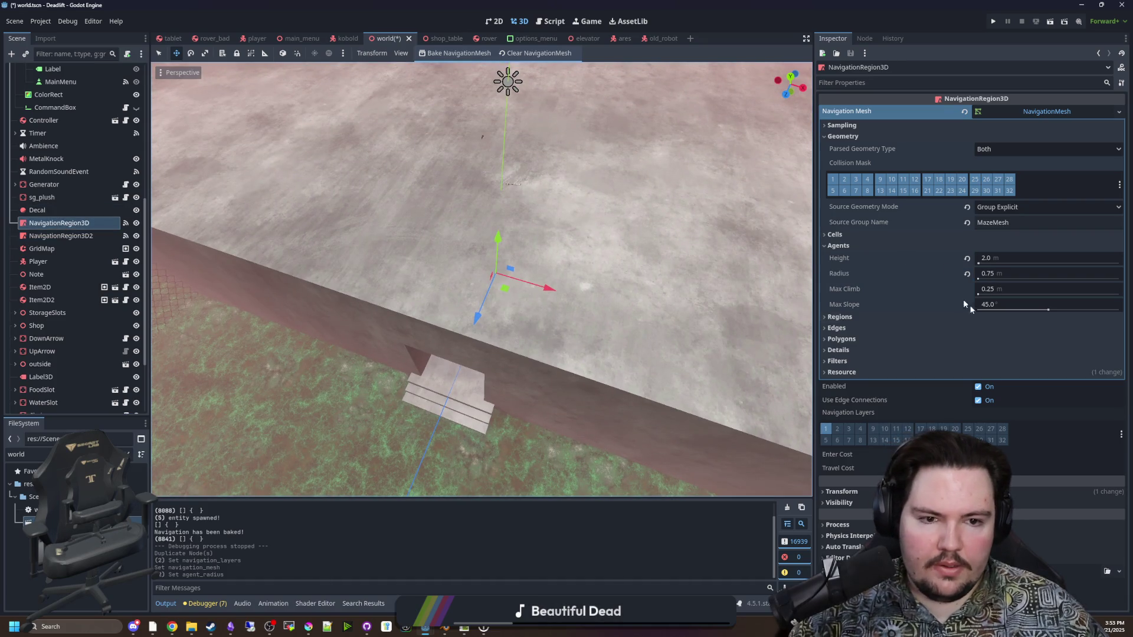
left_click(1003, 272)
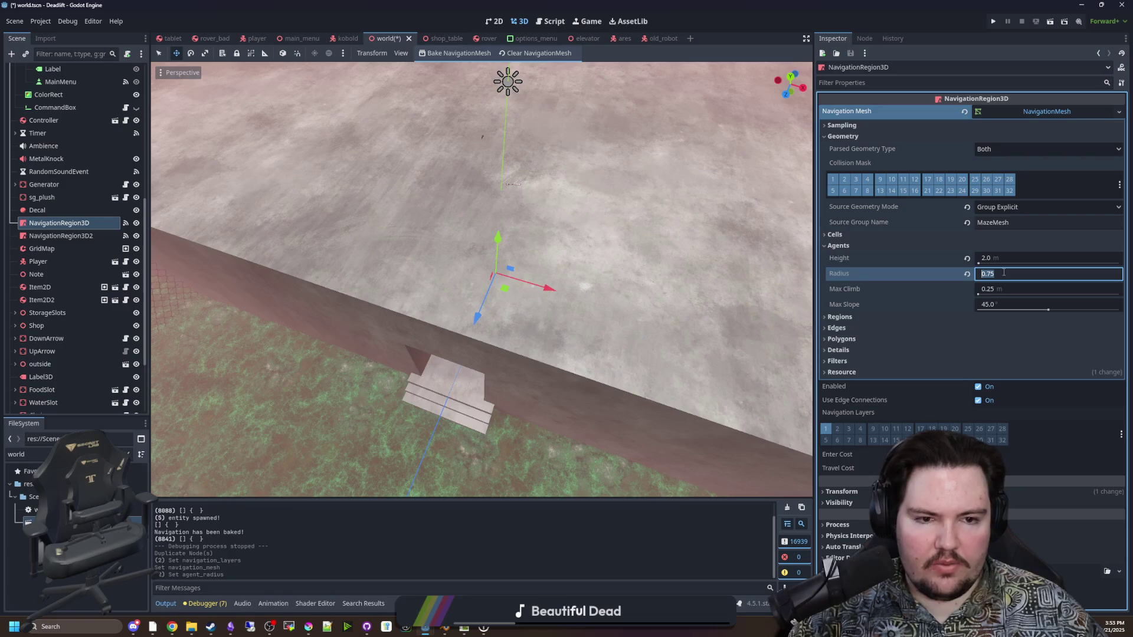
right_click(712, 373)
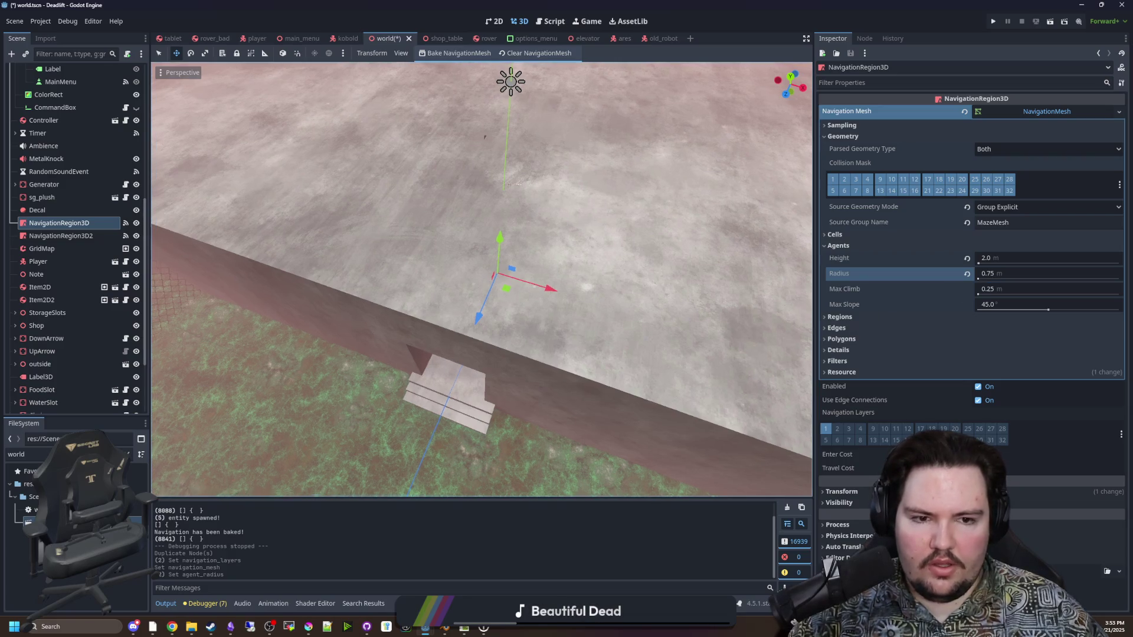
key("w")
key("w")
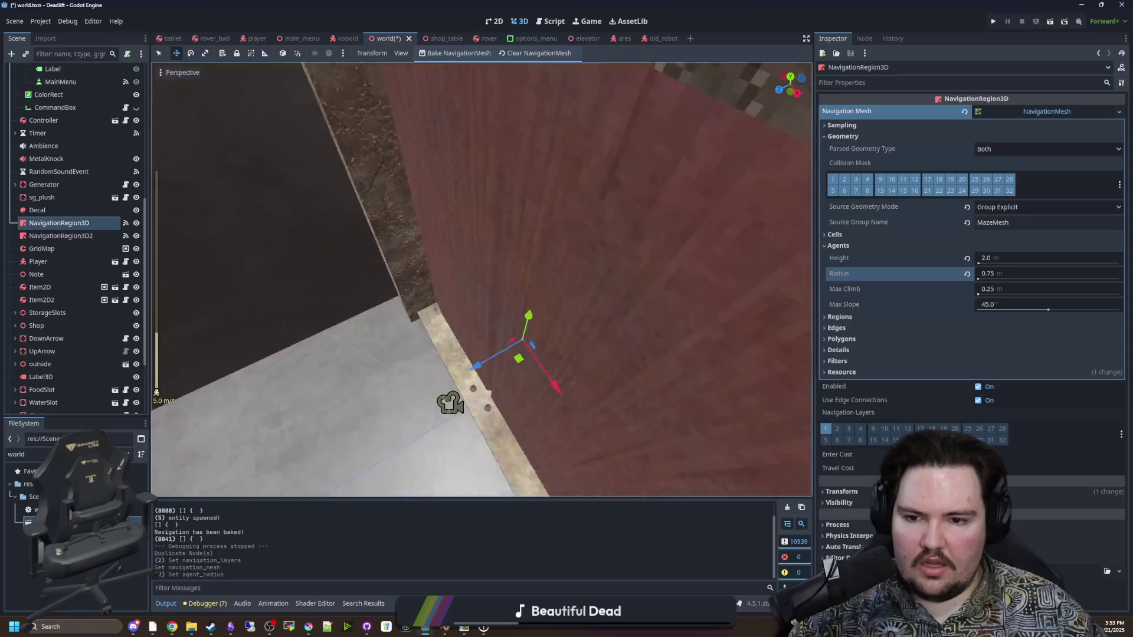
key("w")
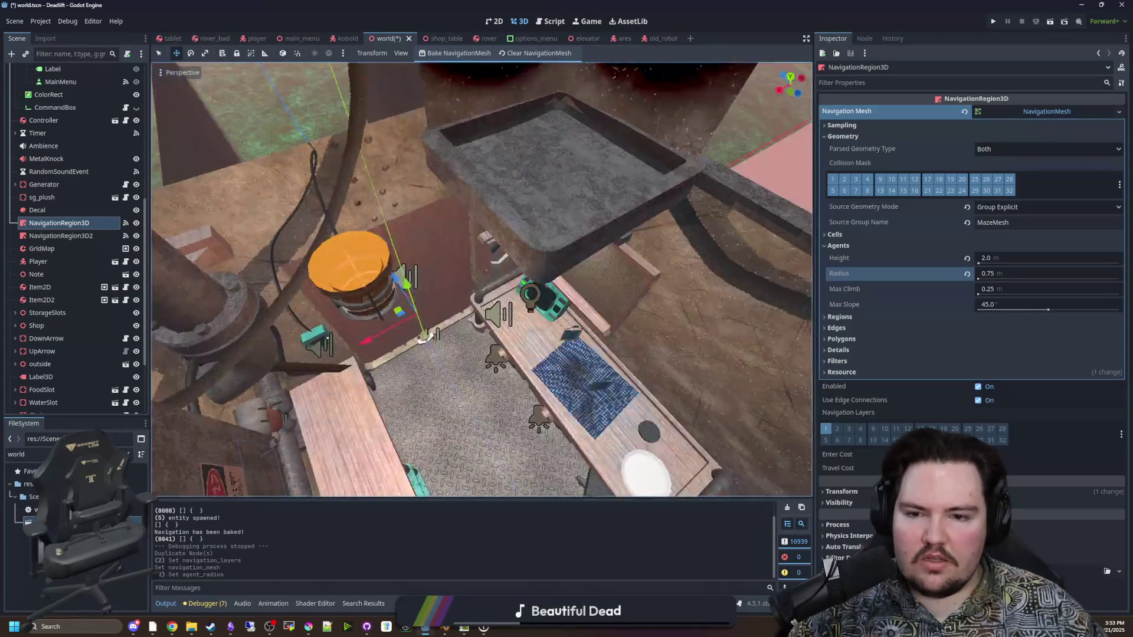
key("w")
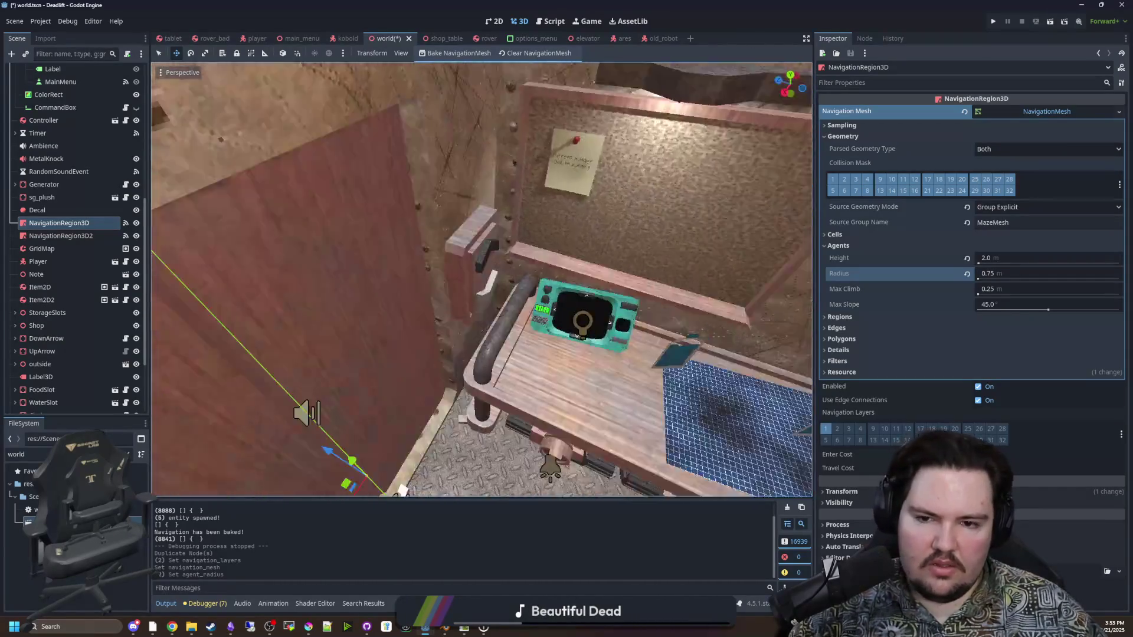
left_click(1025, 275)
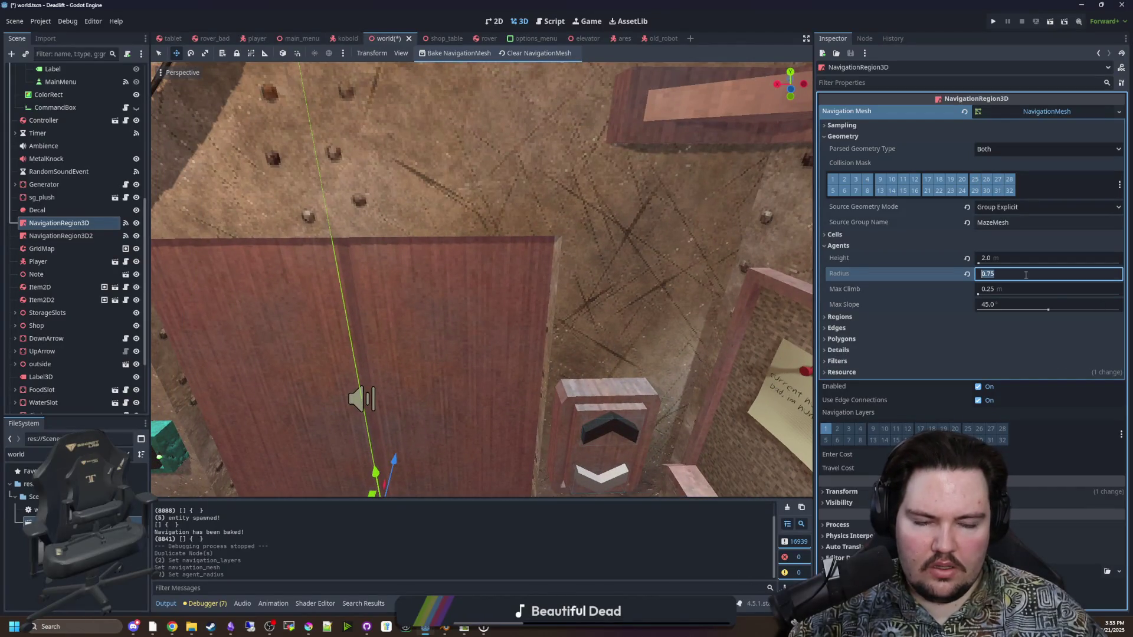
type("0.8")
key("Return")
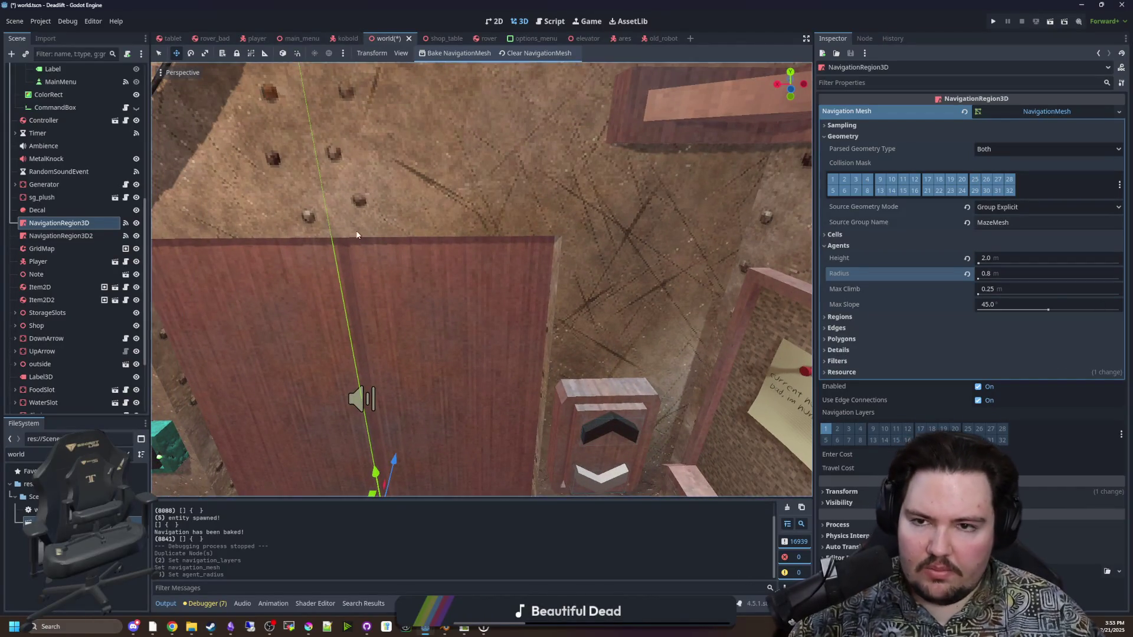
key("ctrl+s")
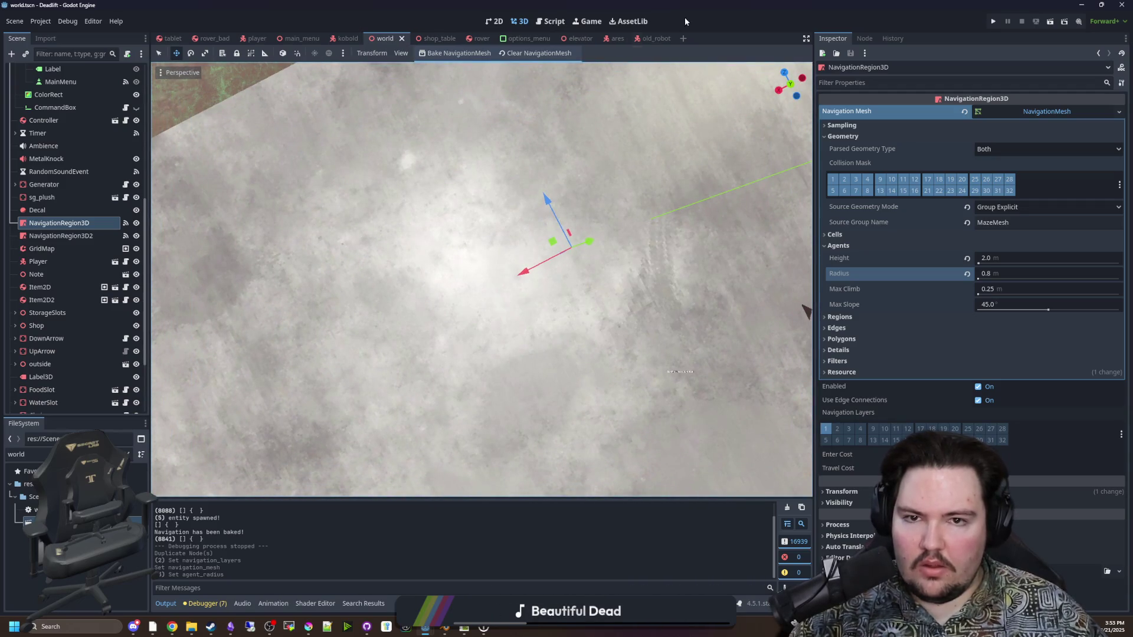
left_click(646, 39)
Inspect the old robot's NavigationAgent3D avoidance settings
left_click(76, 225)
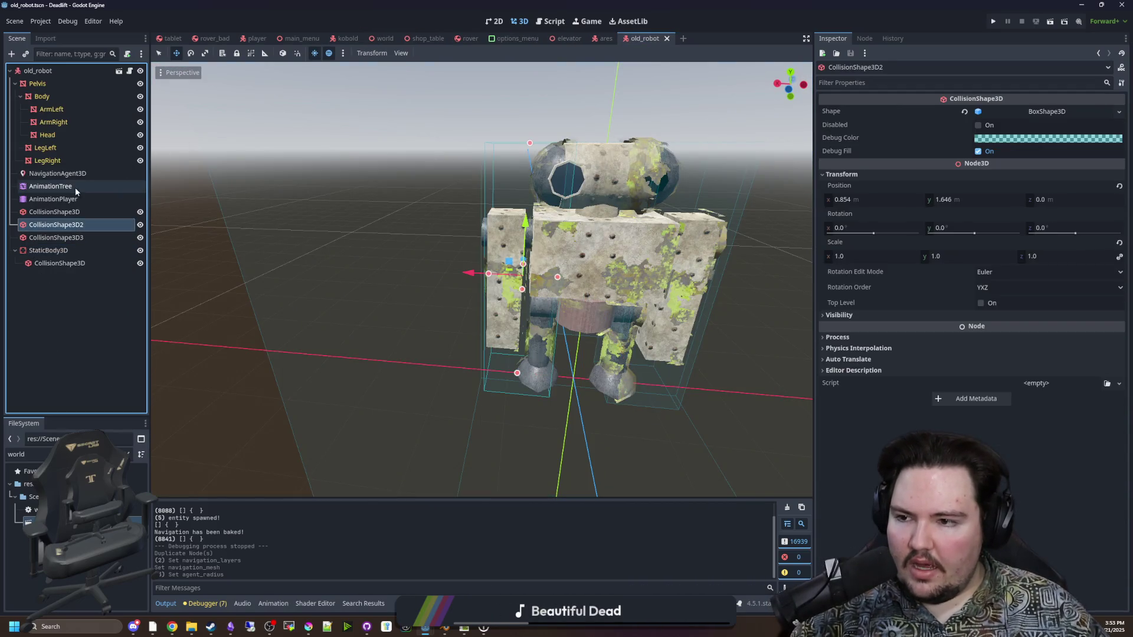
left_click(91, 174)
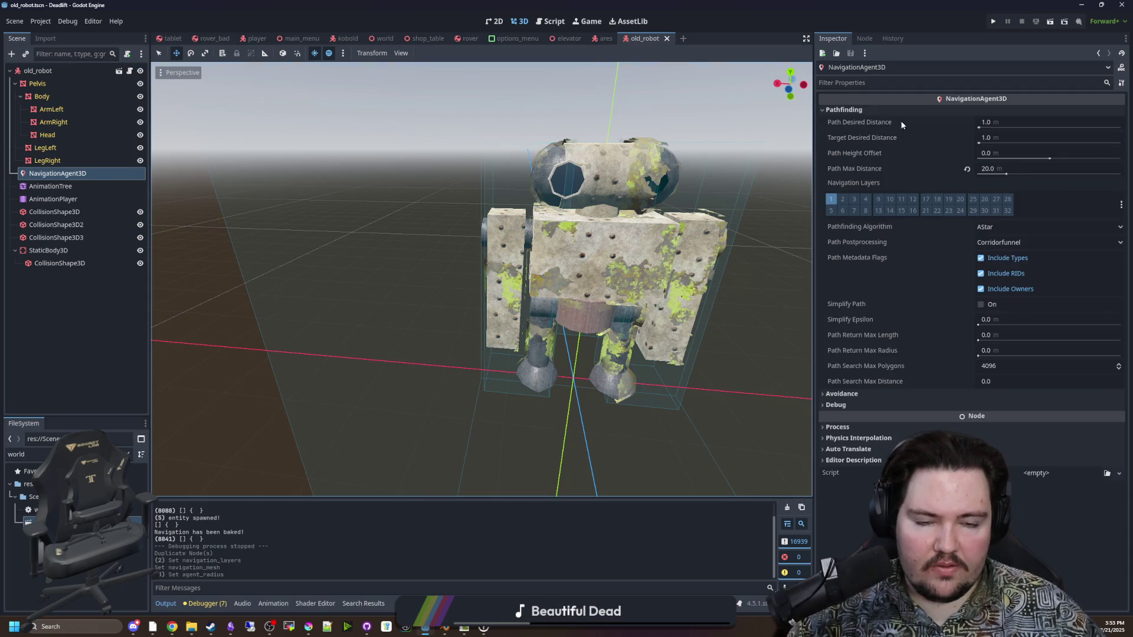
left_click(860, 394)
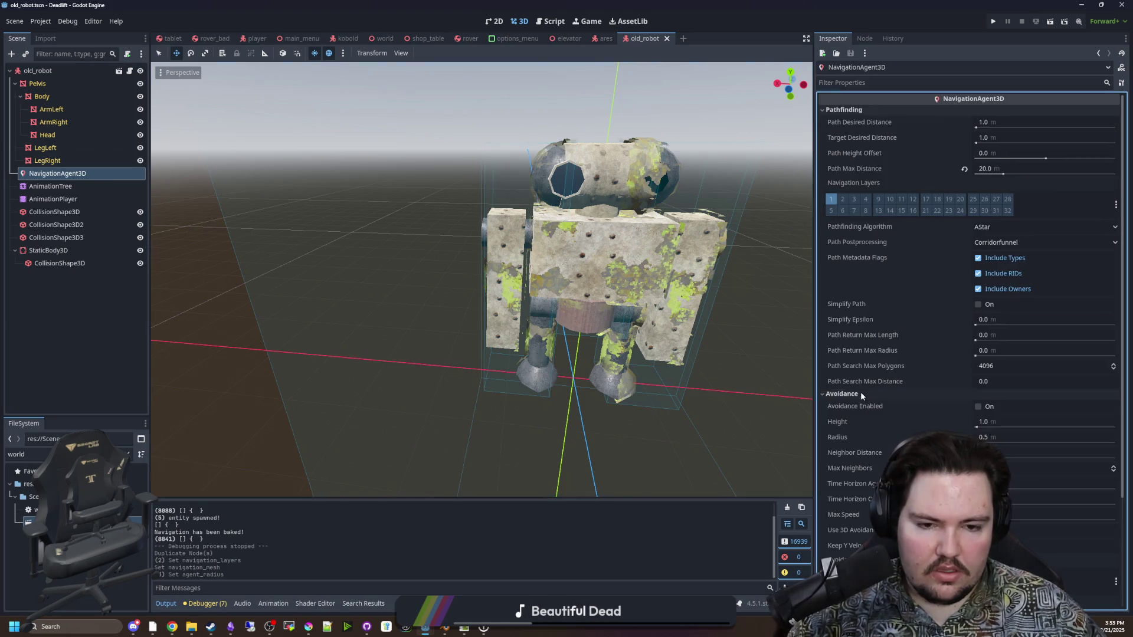
left_click(860, 394)
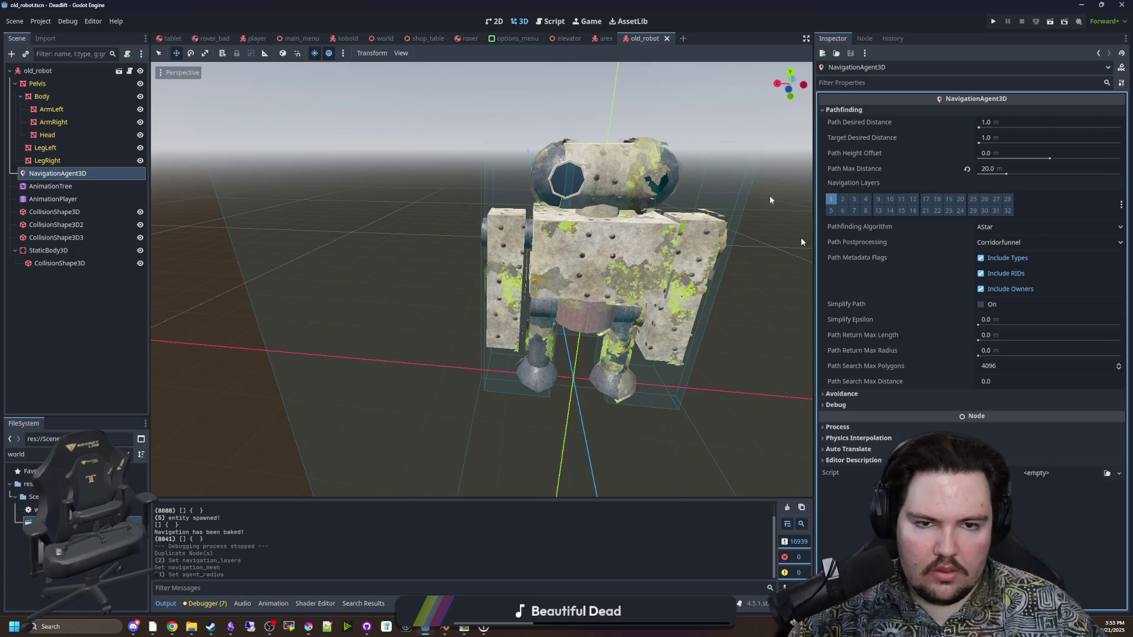
Back in the world scene, rename NavigationRegion3D2 to NavigationRegion3DBig, then bring up world.gd
left_click(384, 46)
left_click(88, 223)
key("ctrl+d")
double_click(94, 236)
key("BackSpace")
type("Big")
key("Return")
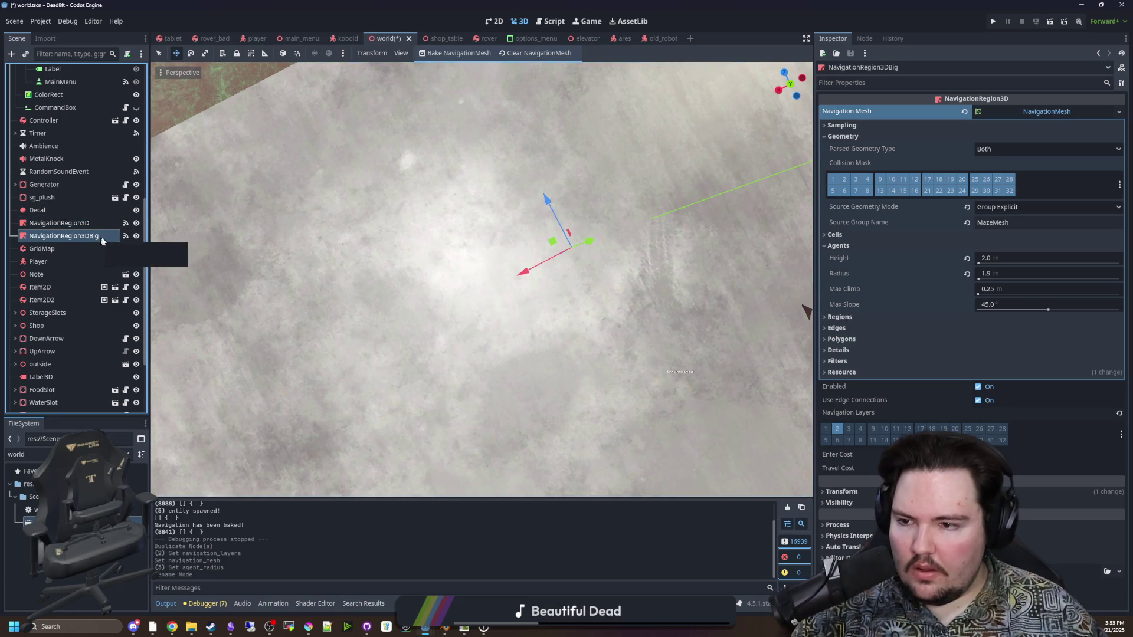
scroll(102, 240, "down", 1)
key("ctrl+F3")
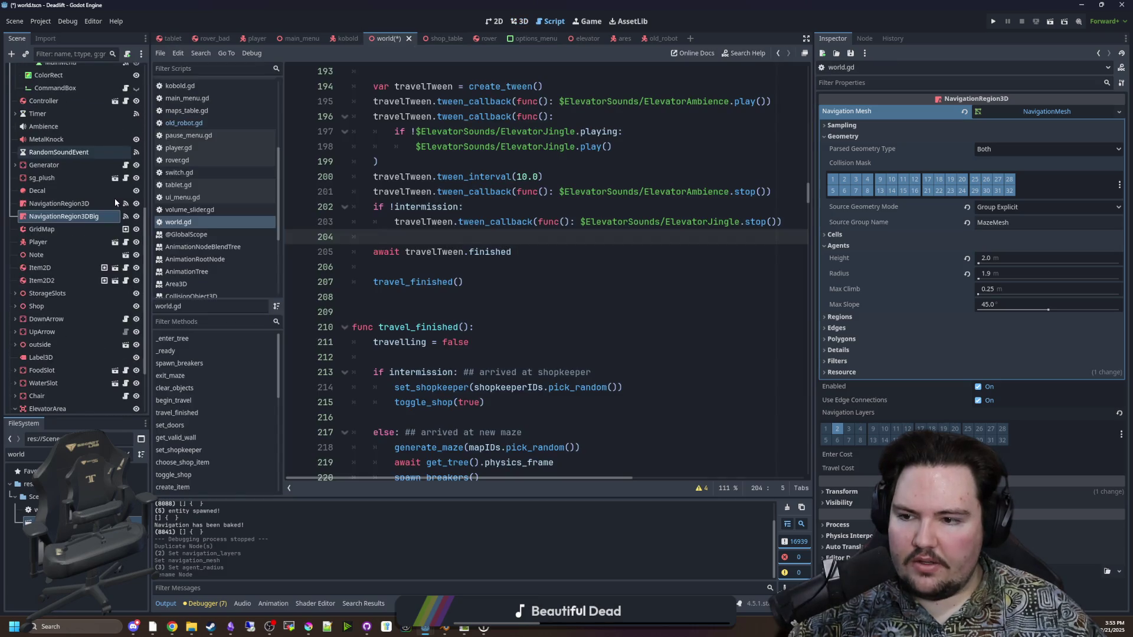
Jump to the bake_finished handler through the navigation region's signal connections
left_click(375, 267)
scroll(375, 266, "up", 2)
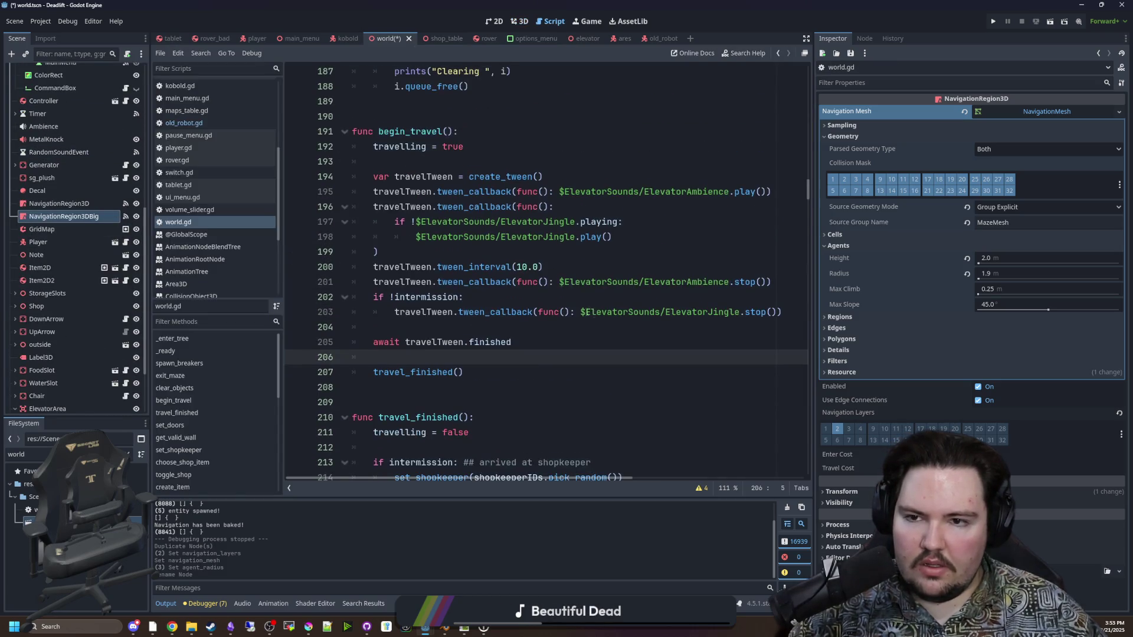
left_click(126, 216)
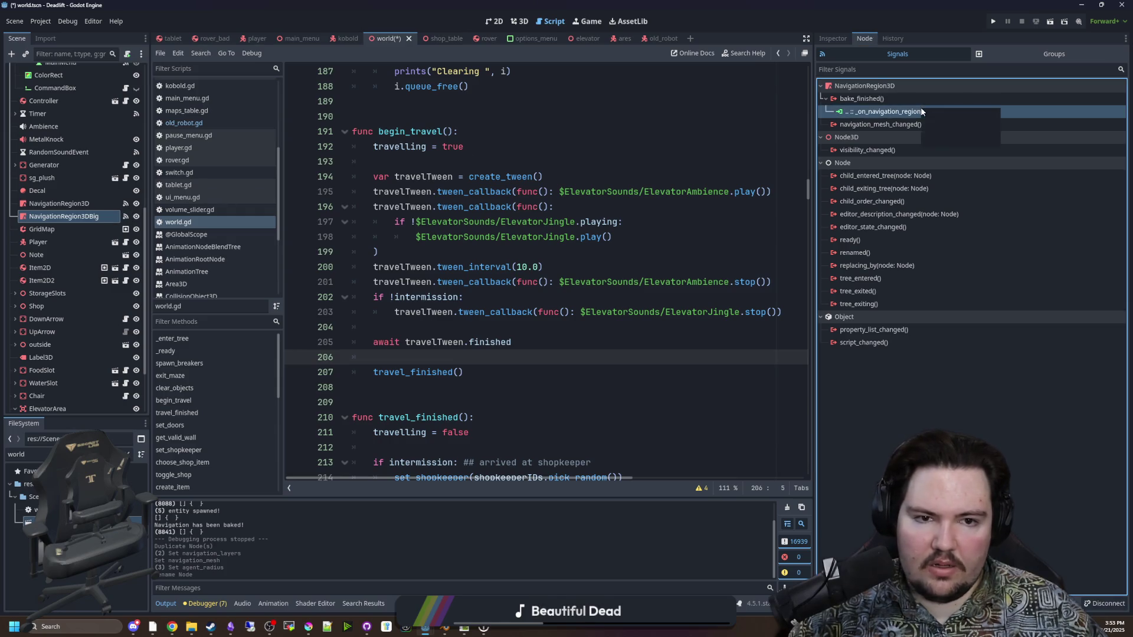
double_click(921, 111)
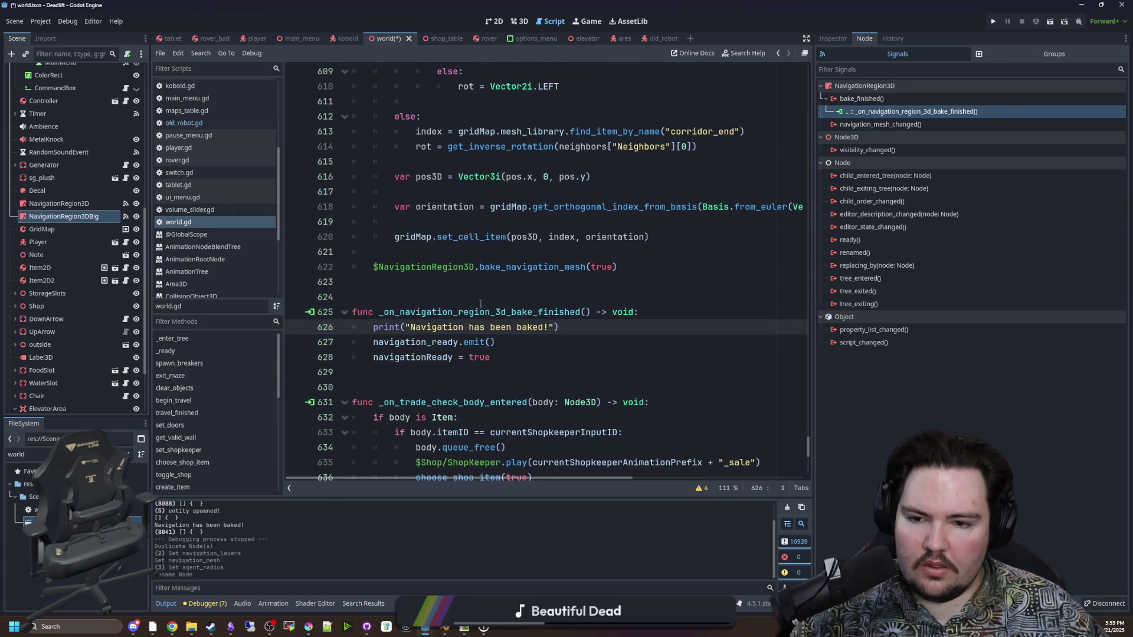
scroll(480, 303, "down", 2)
left_click(517, 251)
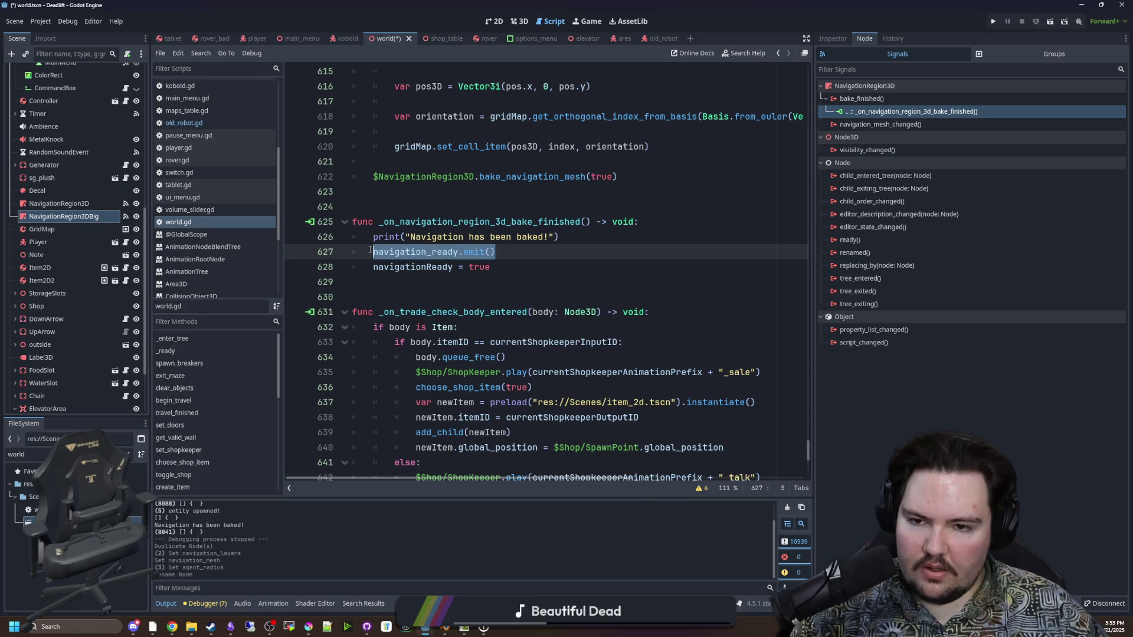
scroll(525, 260, "up", 1)
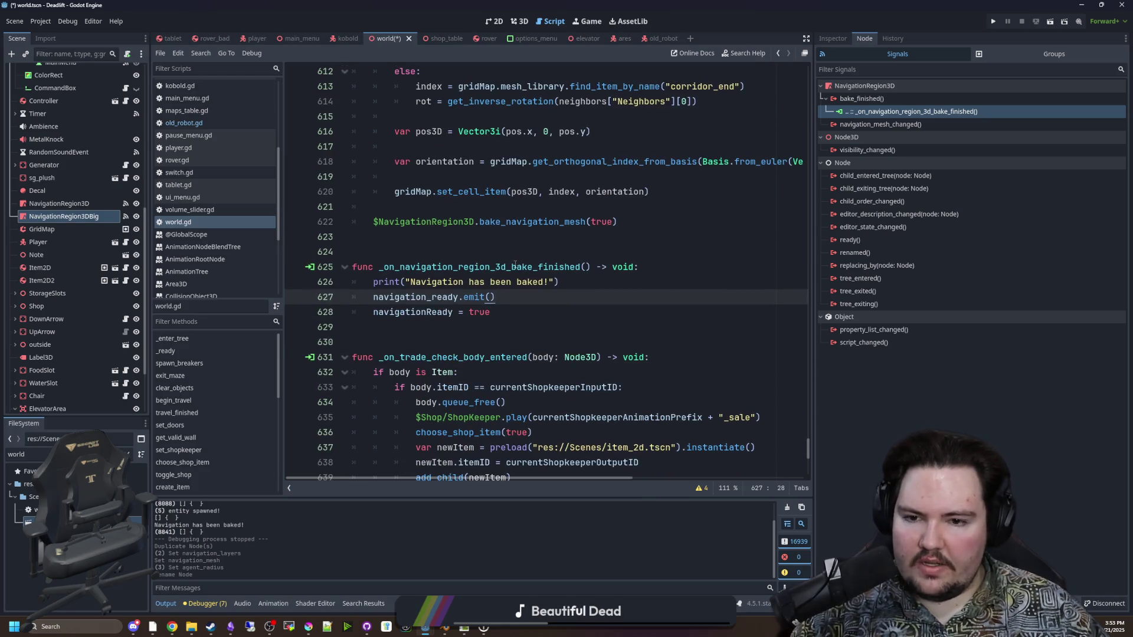
scroll(515, 265, "up", 1)
left_click(506, 293)
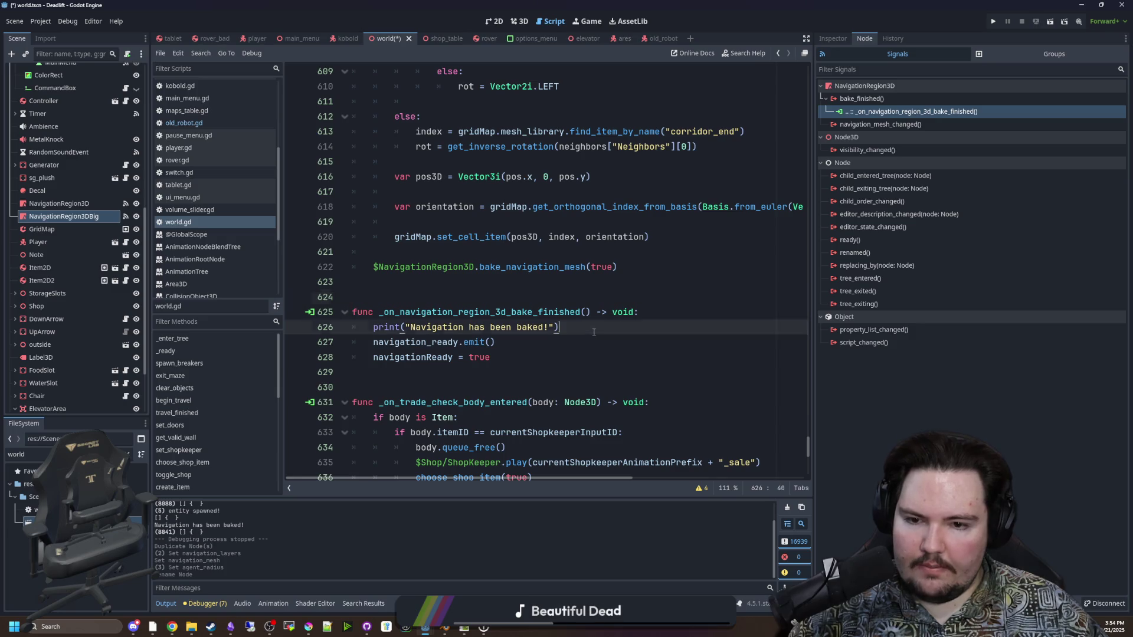
Add a 'bakeCount += 1' line at the start of the bake_finished handler
key("Return")
key("Return")
key("Up")
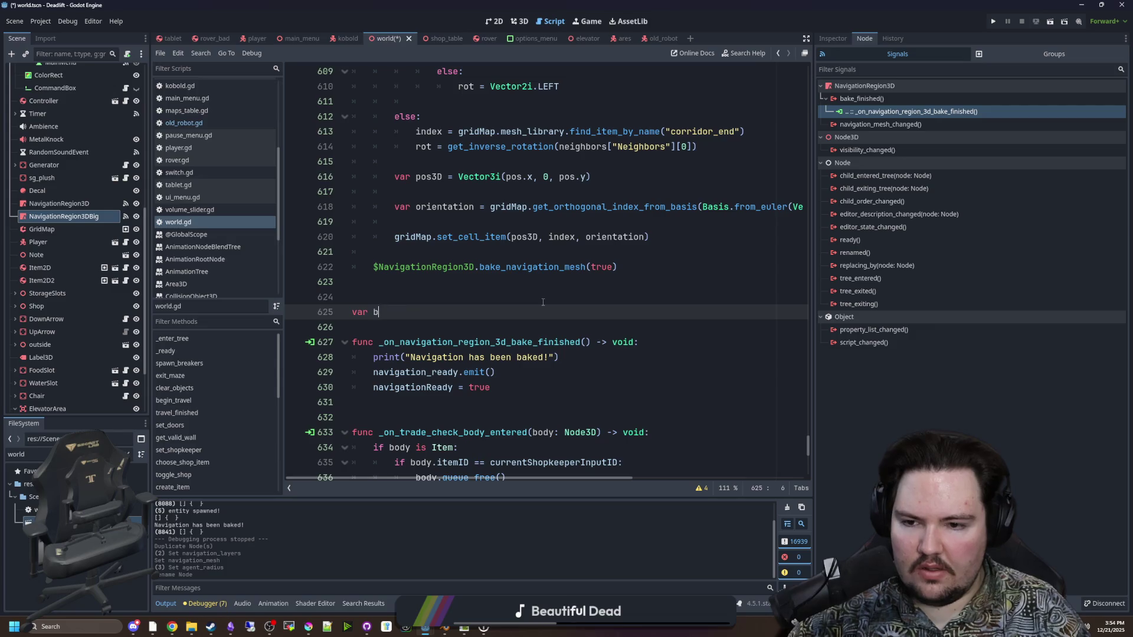
scroll(543, 302, "down", 1)
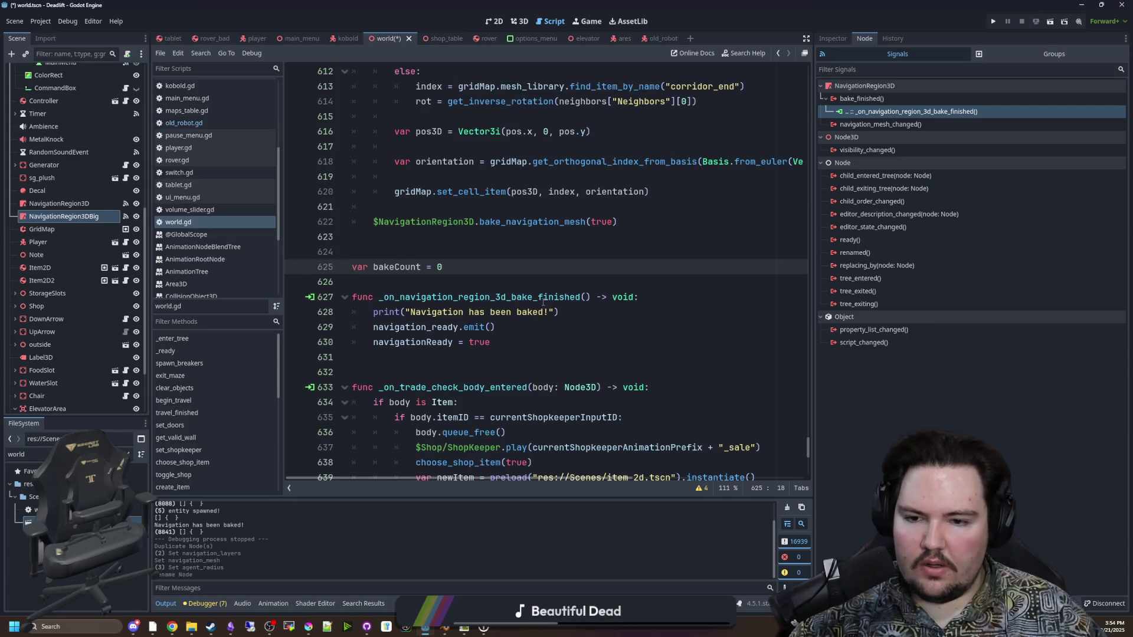
left_click(663, 298)
key("Return")
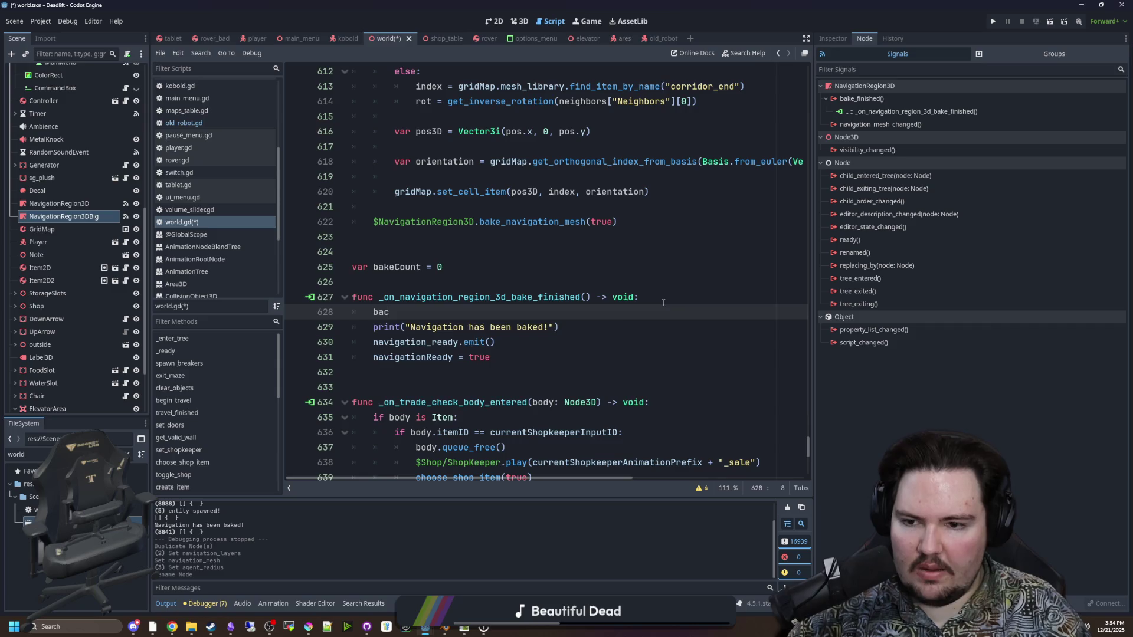
key("BackSpace")
type("keCount += 1")
key("Return")
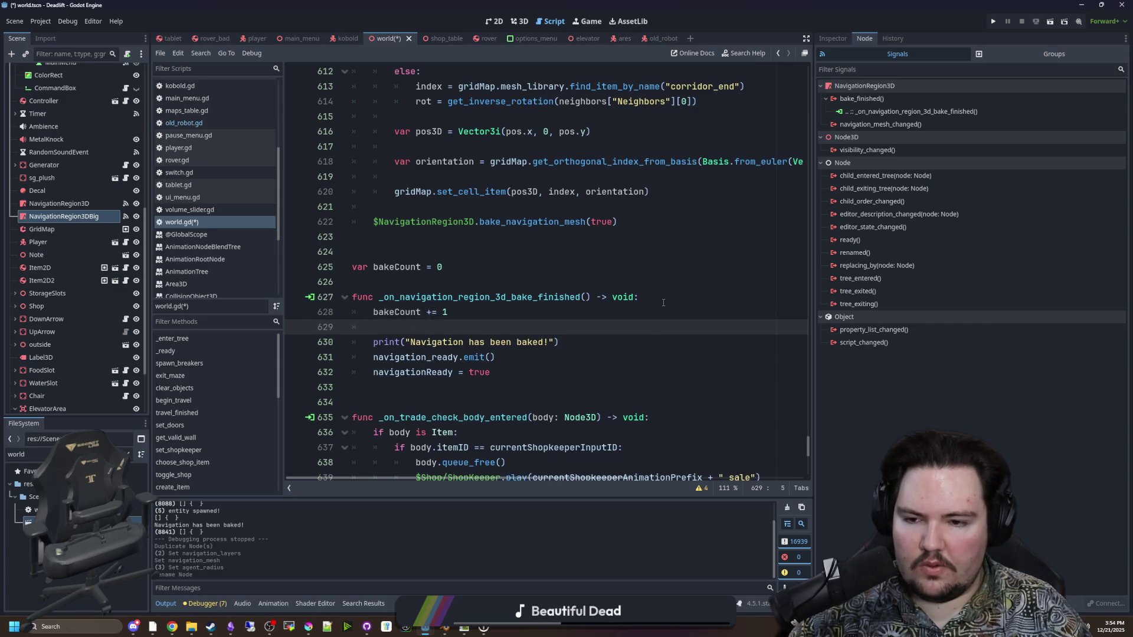
key("Return")
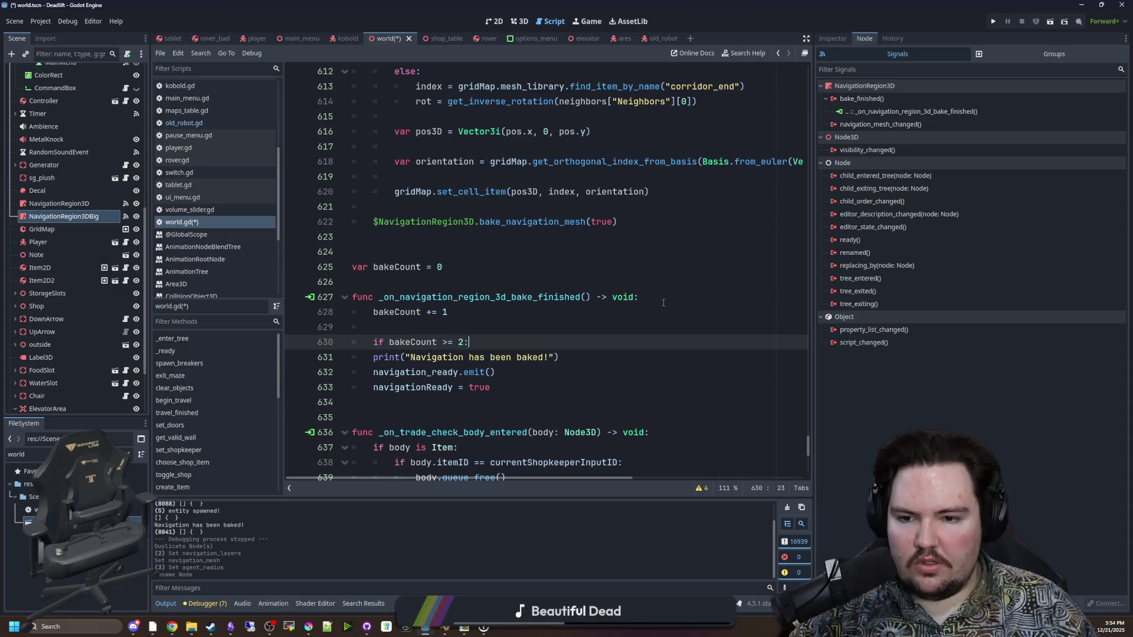
Indent the three print and emit lines under the bake-count check and save
mouse_move(495, 387)
left_mouse_down()
mouse_move(377, 372)
mouse_move(366, 342)
left_mouse_up()
key("Tab")
left_click(371, 327)
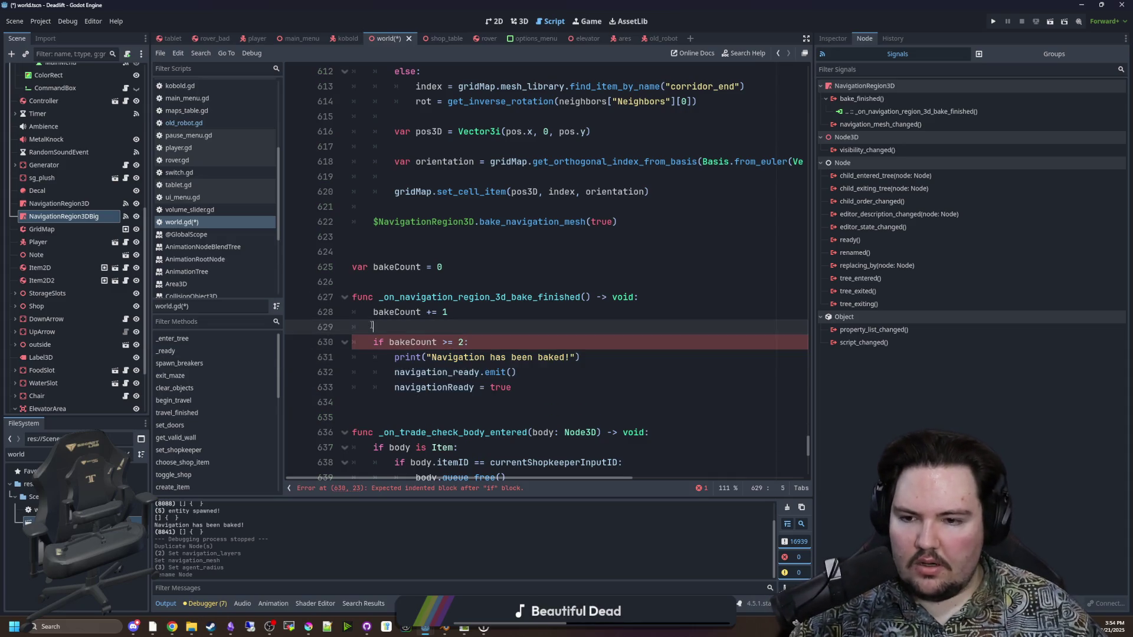
left_click(378, 267)
left_click(381, 296)
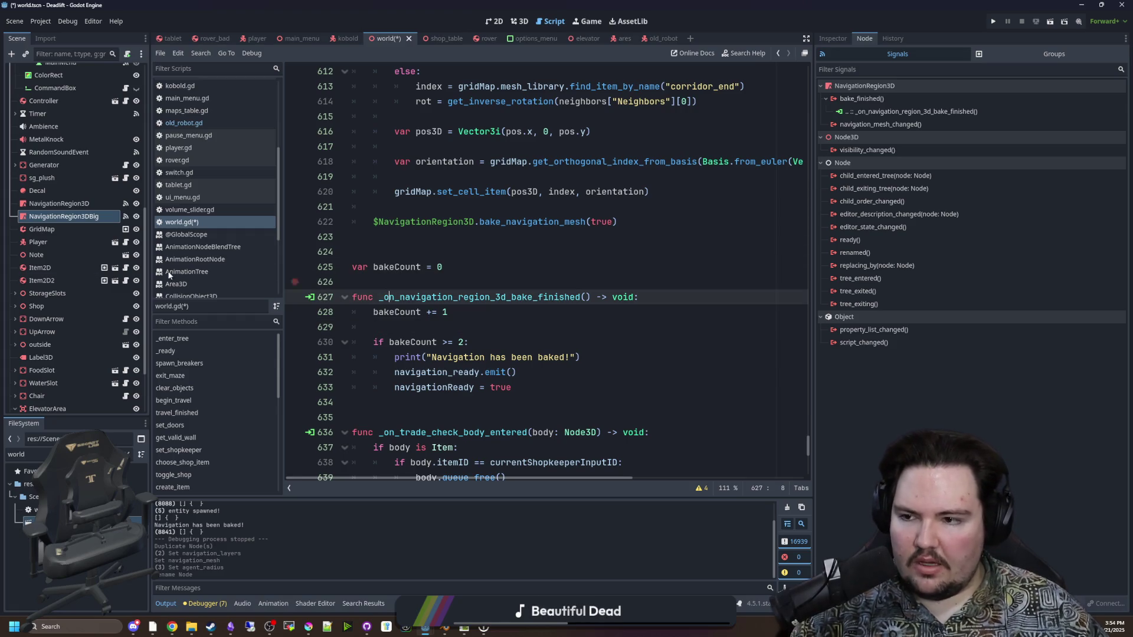
left_click(461, 235)
key("ctrl+s")
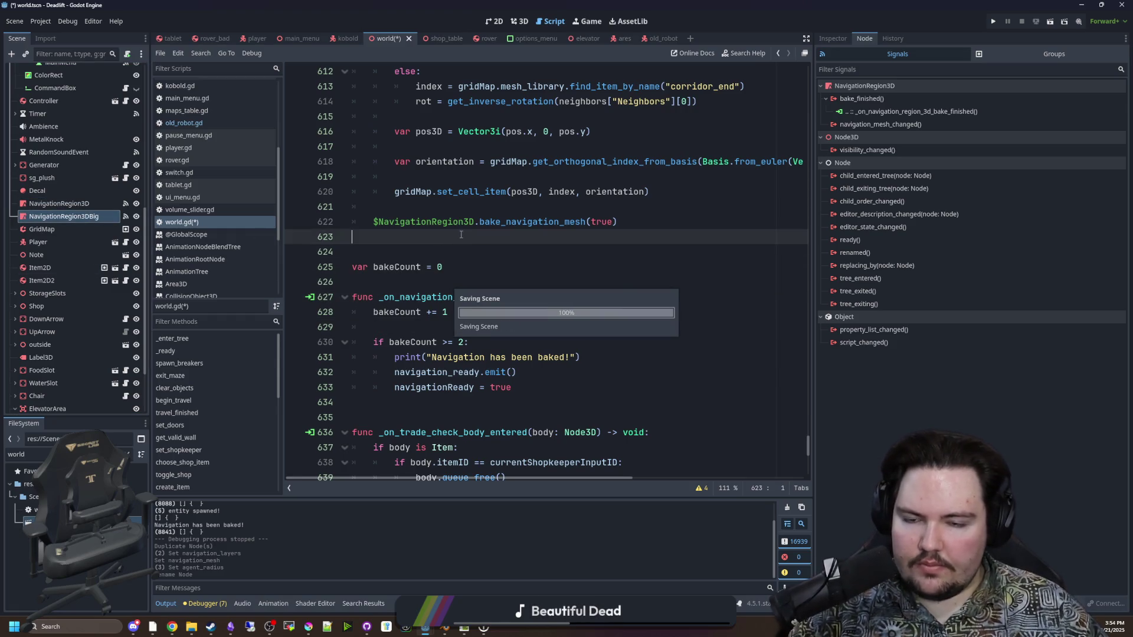
Duplicate the bake call as $NavigationRegion3DBig.bake_navigation_mesh(true) on line 623 and save
scroll(461, 235, "up", 1)
left_click_drag(617, 267, 367, 260)
key("ctrl+c")
key("End")
key("Return")
key("ctrl+v")
left_click(474, 282)
type("Big")
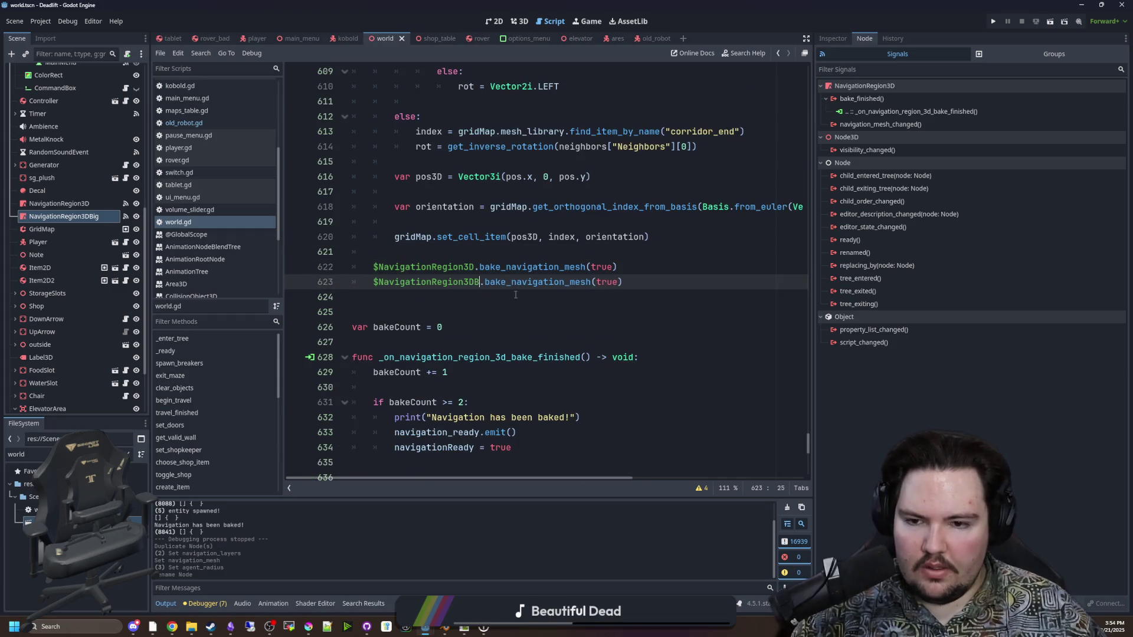
left_click(605, 295)
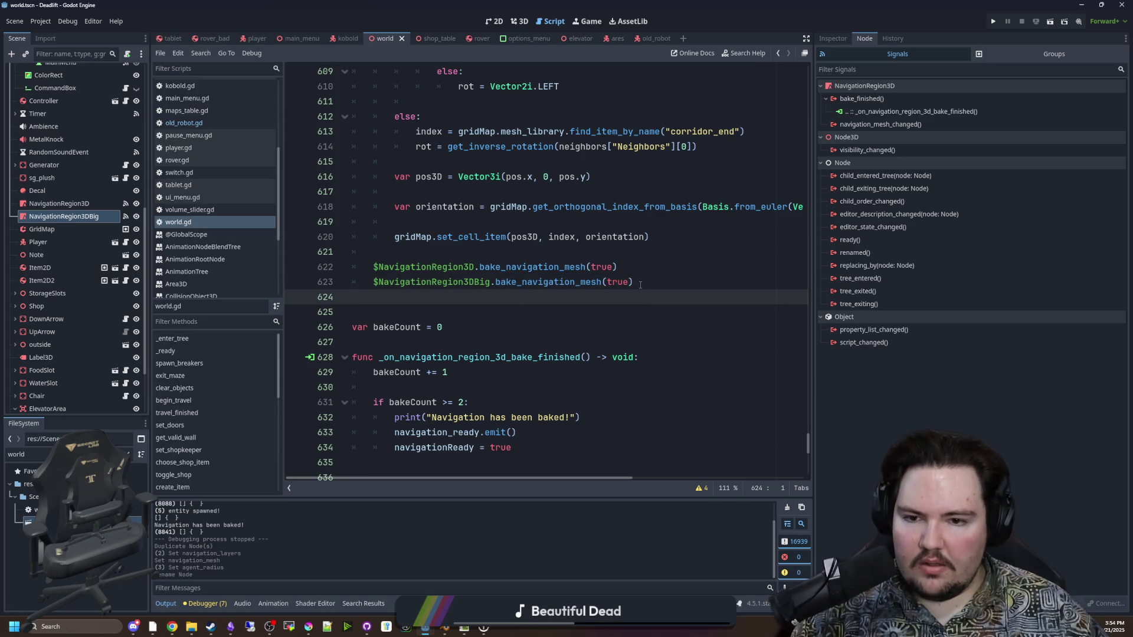
key("Left")
key("ctrl+s")
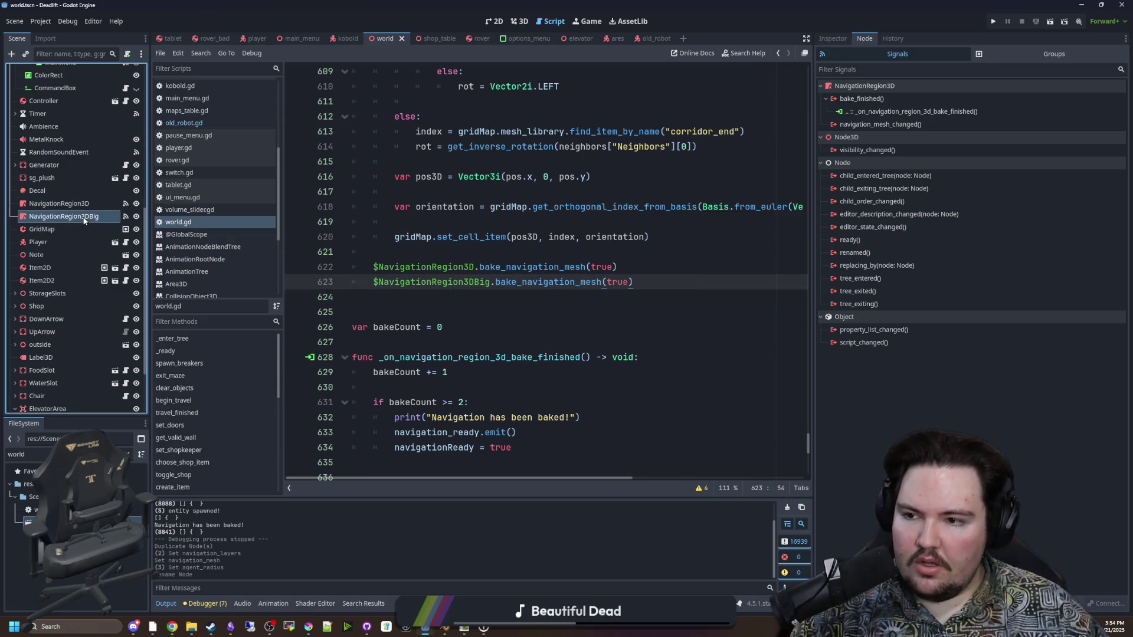
Compare the navigation layers of NavigationRegion3DBig and NavigationRegion3D, then open old_robot
left_click(532, 267)
left_click(833, 38)
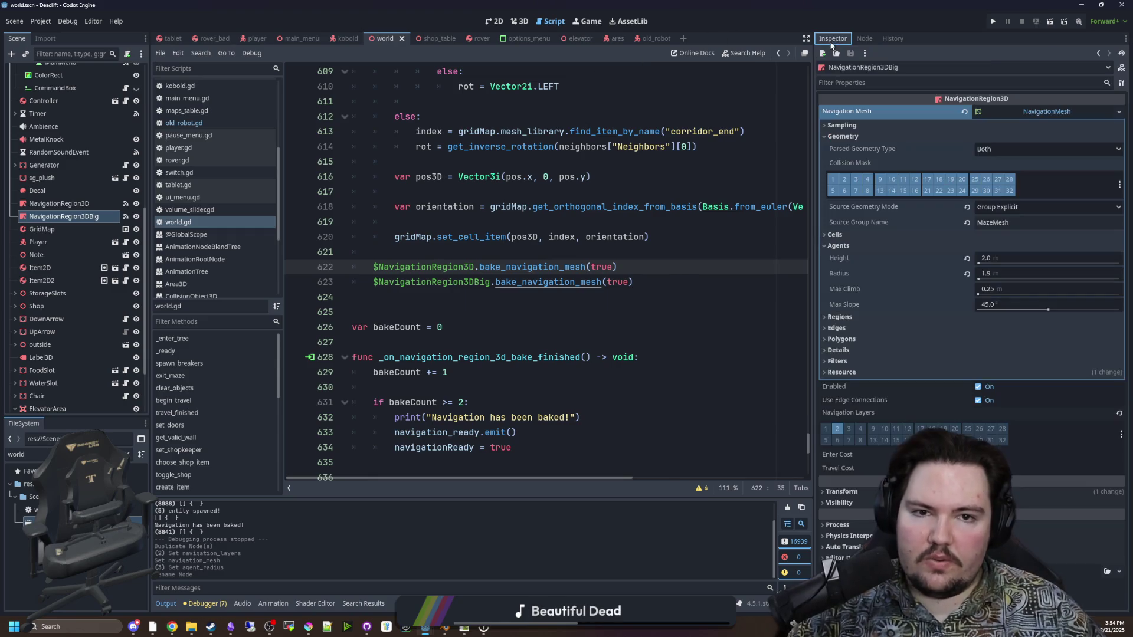
left_click(83, 217)
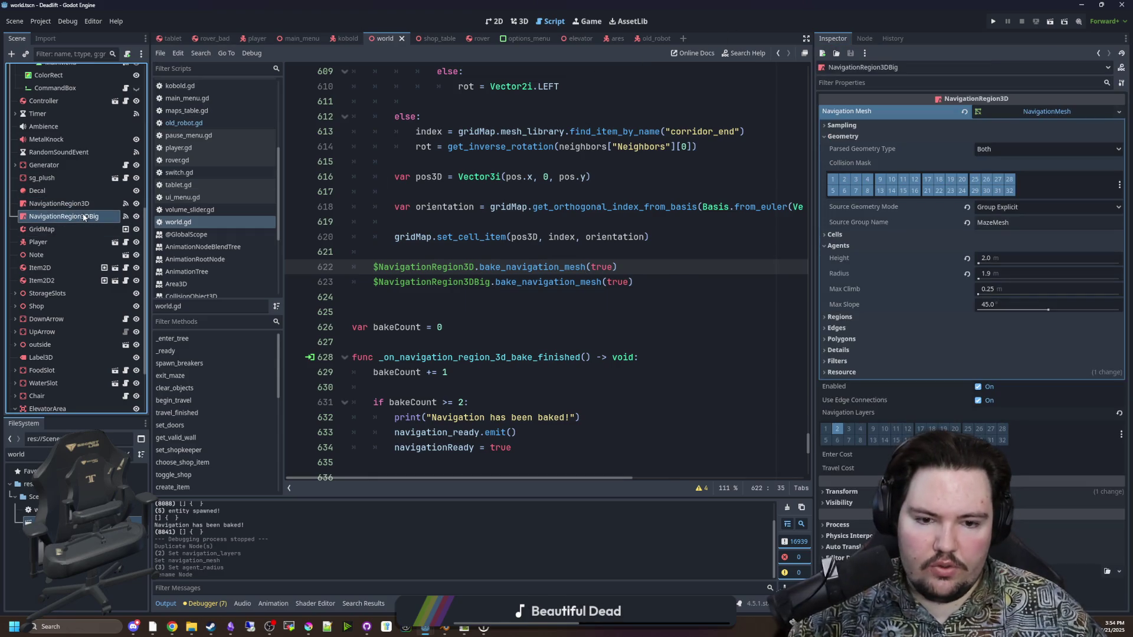
left_click(72, 204)
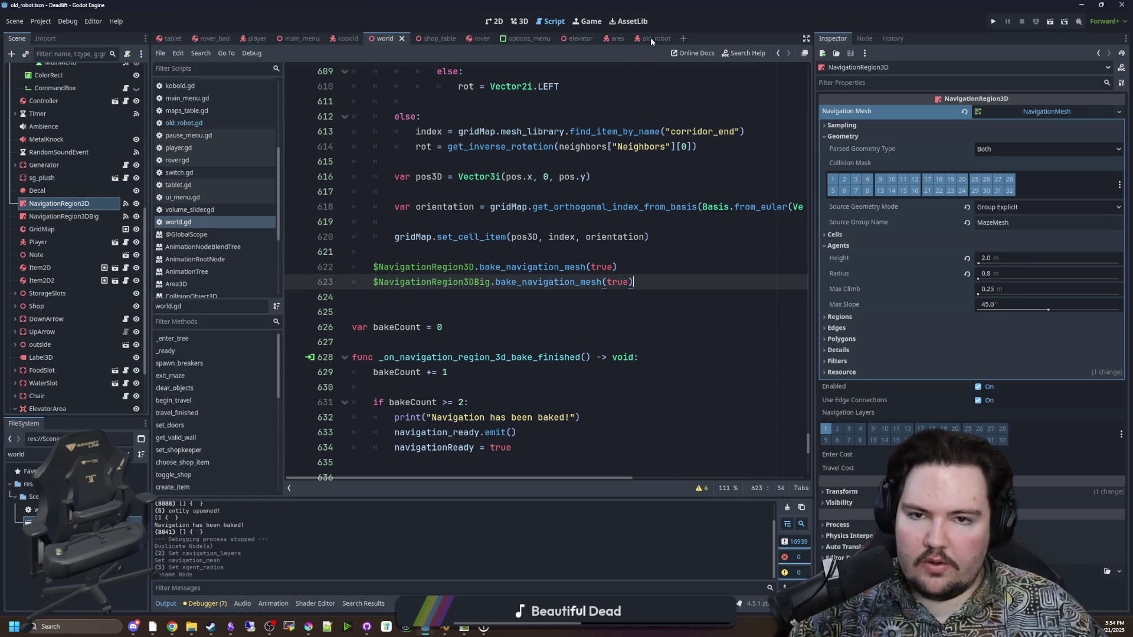
left_click(645, 38)
Move the robot's NavigationAgent3D from navigation layer 1 to layer 2 and save
left_click(48, 186)
left_click(57, 173)
left_click(831, 200)
left_click(843, 199)
left_click(449, 267)
key("ctrl+s")
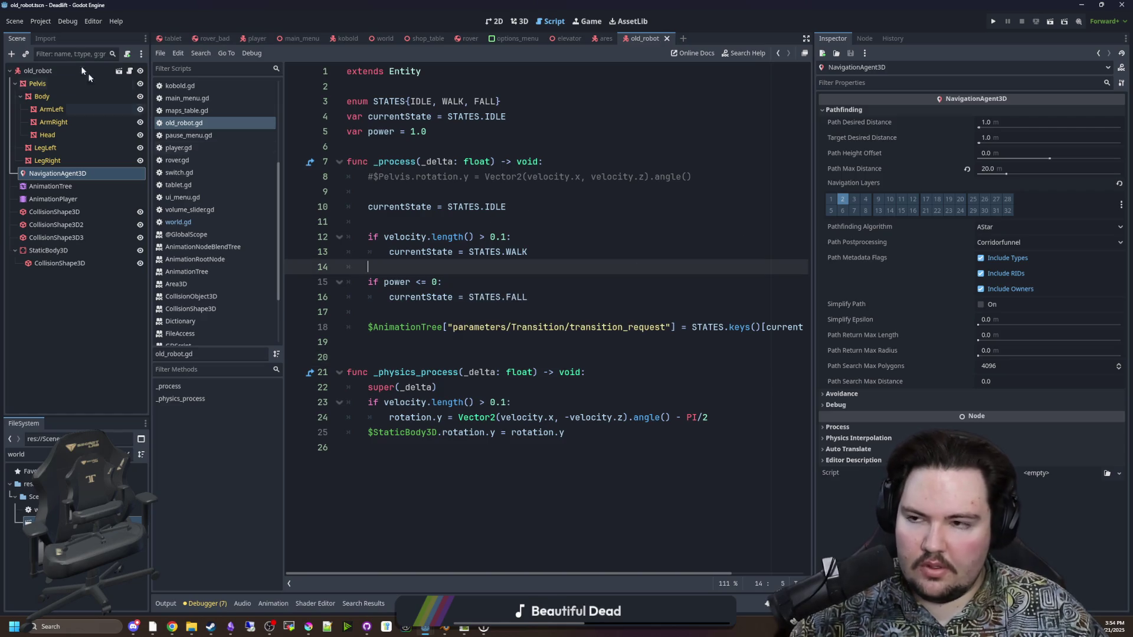
Name 2D navigation layers 1 and 2 '0.75 radius' and '1.9 radius', then run the game
left_click(40, 21)
left_click(52, 35)
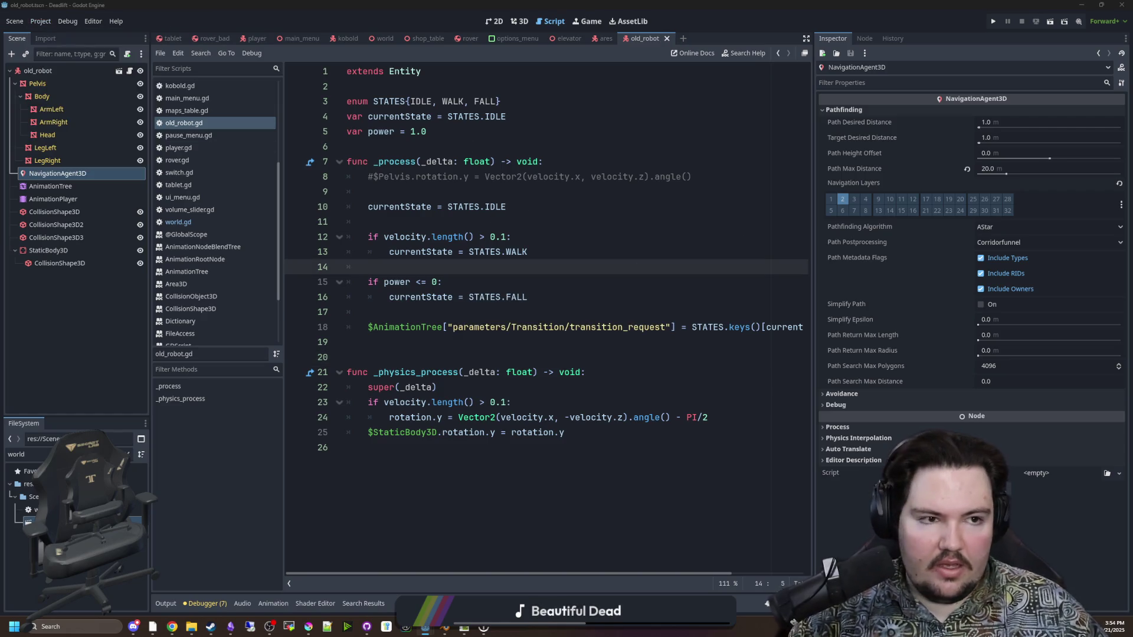
left_click(110, 151)
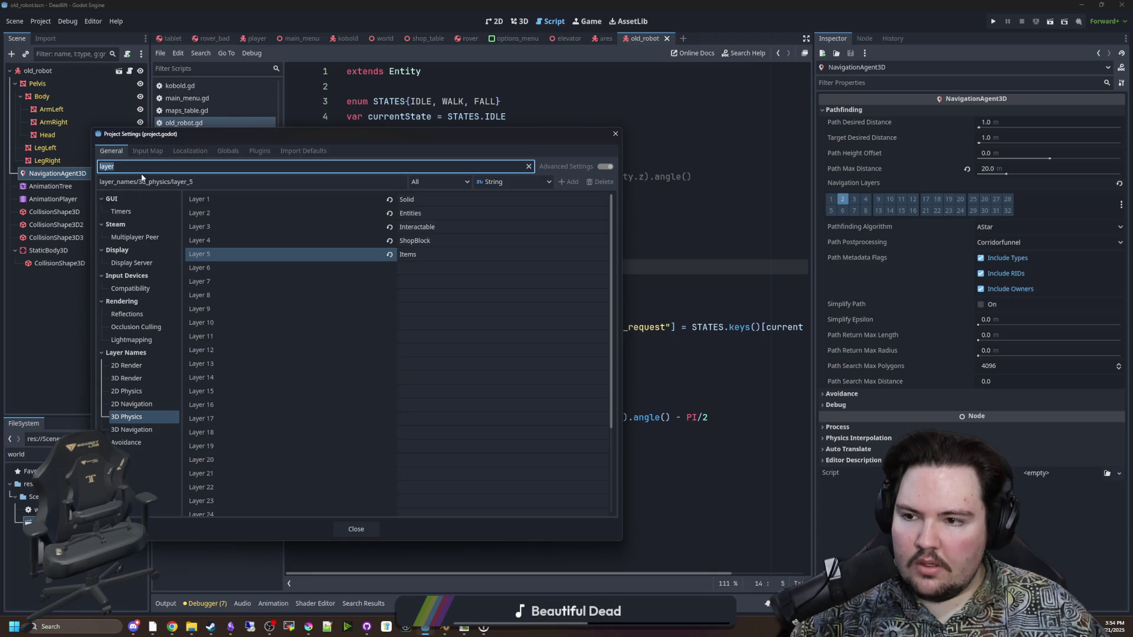
left_click(135, 404)
left_click(450, 202)
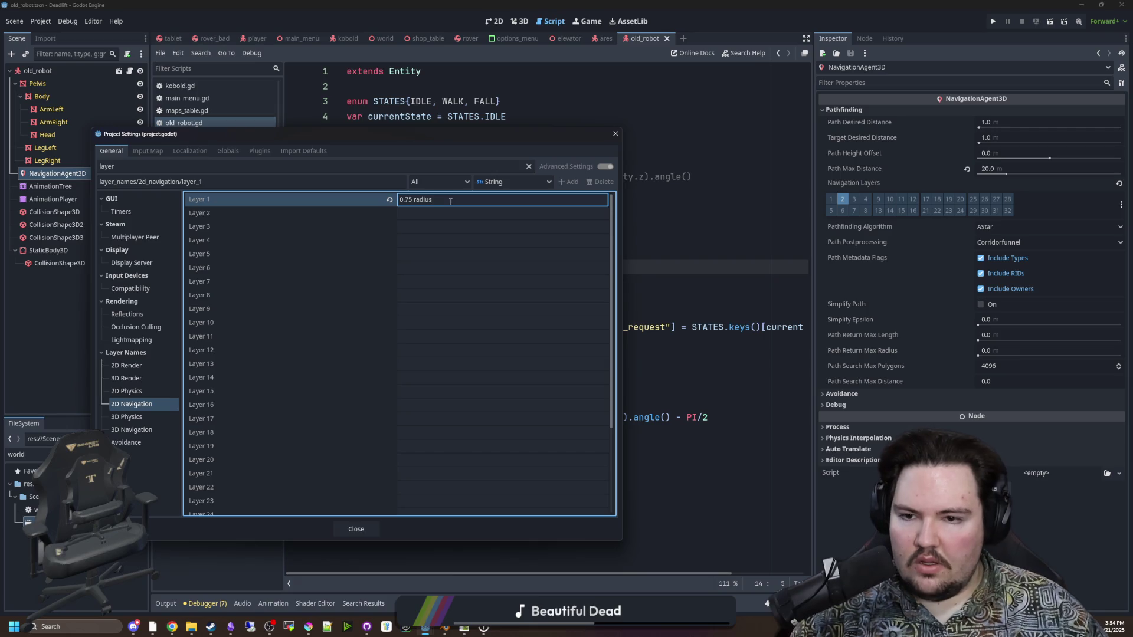
left_click(406, 215)
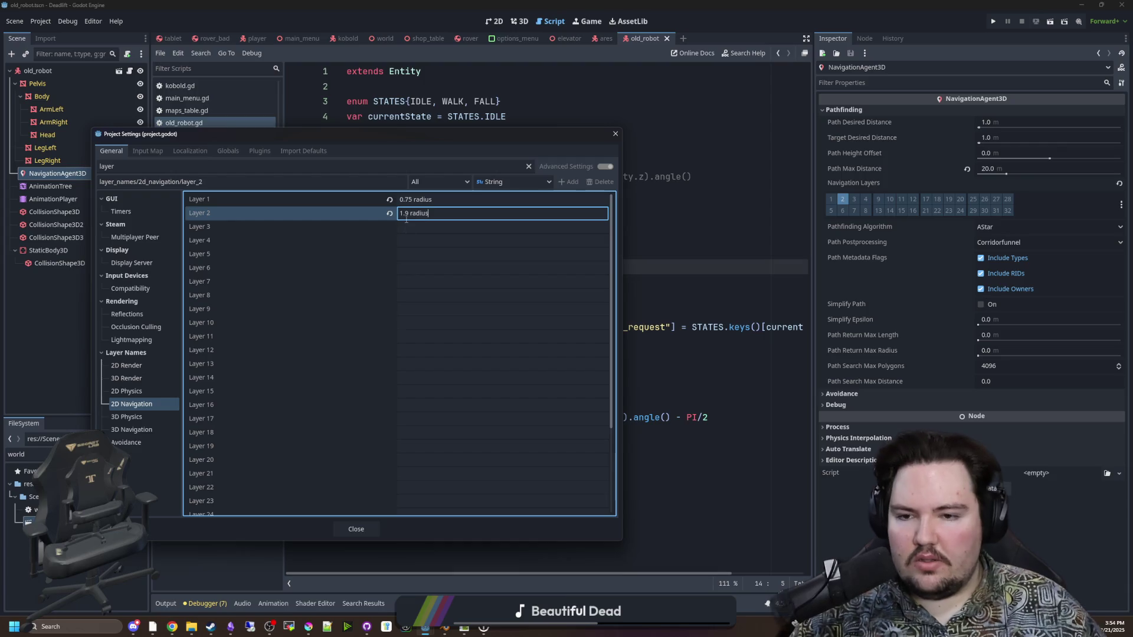
left_click(356, 529)
left_click(590, 297)
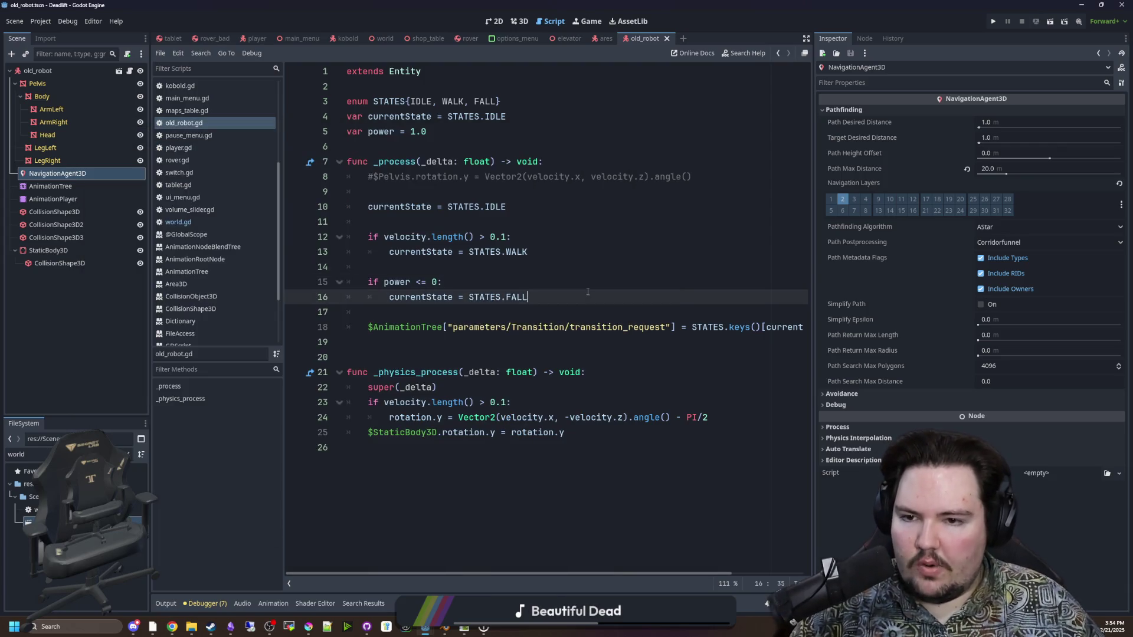
left_click(592, 234)
left_click(991, 24)
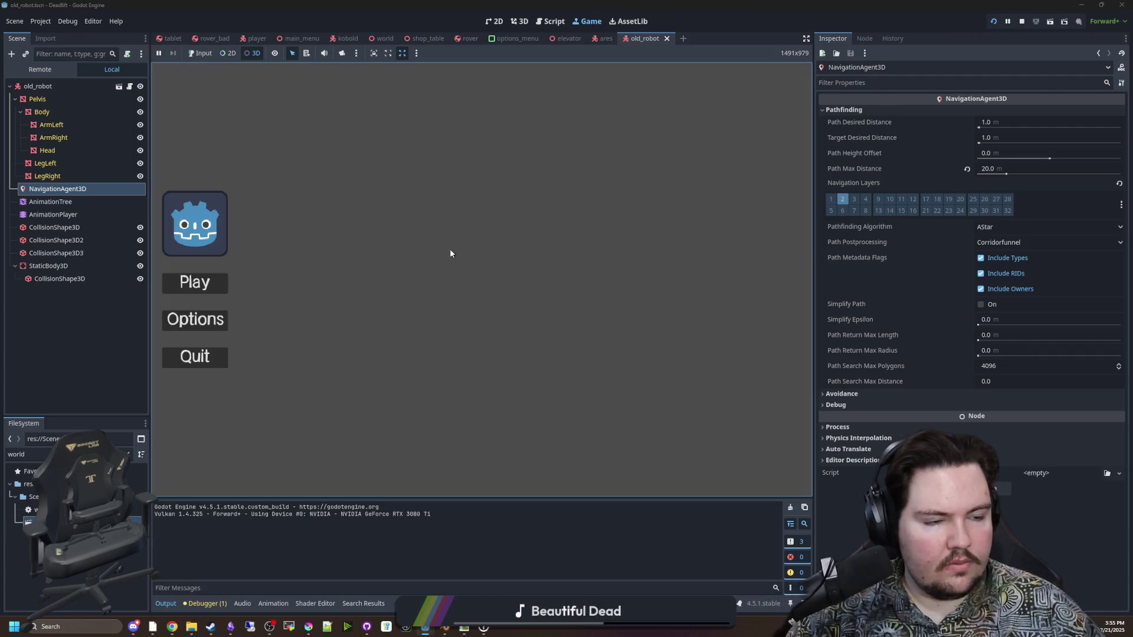
left_click(216, 285)
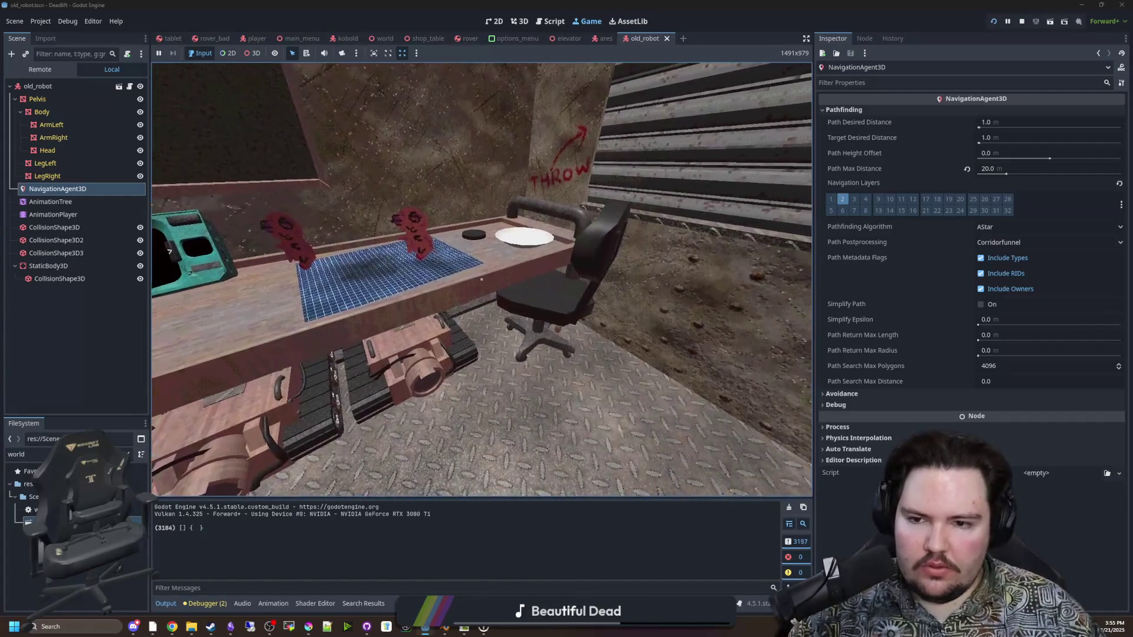
key("Escape")
key("super")
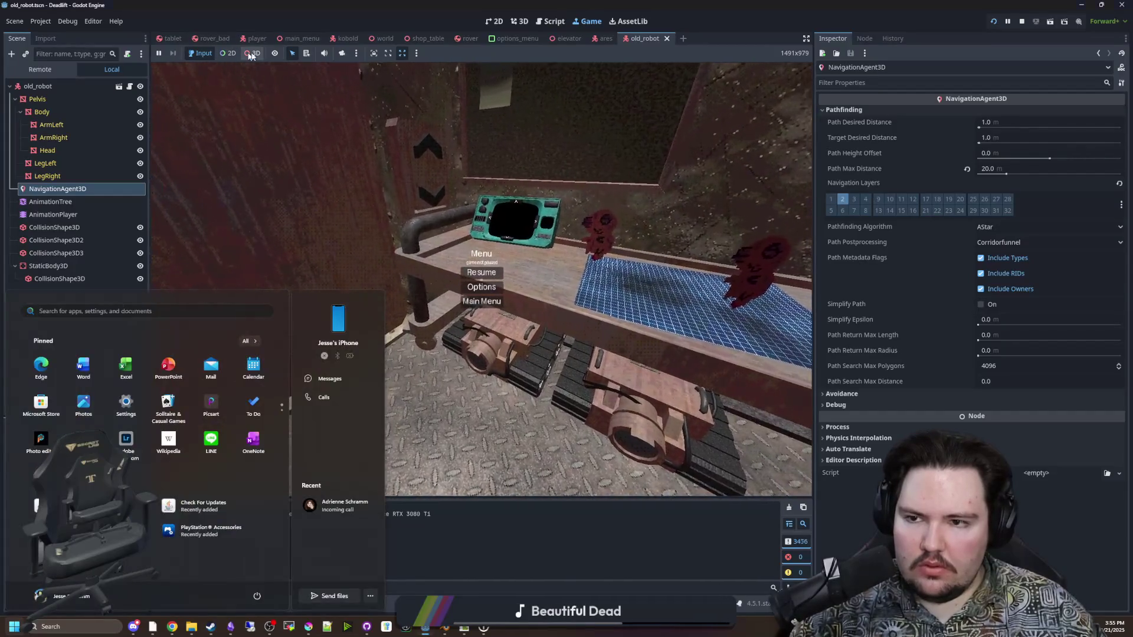
key("super")
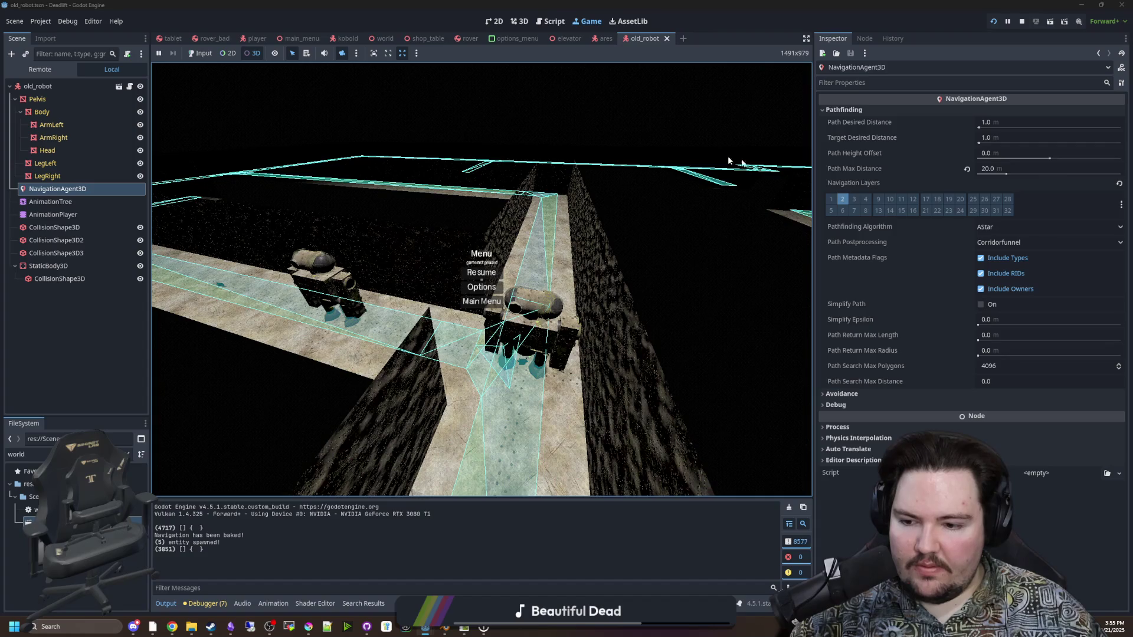
left_click(1023, 22)
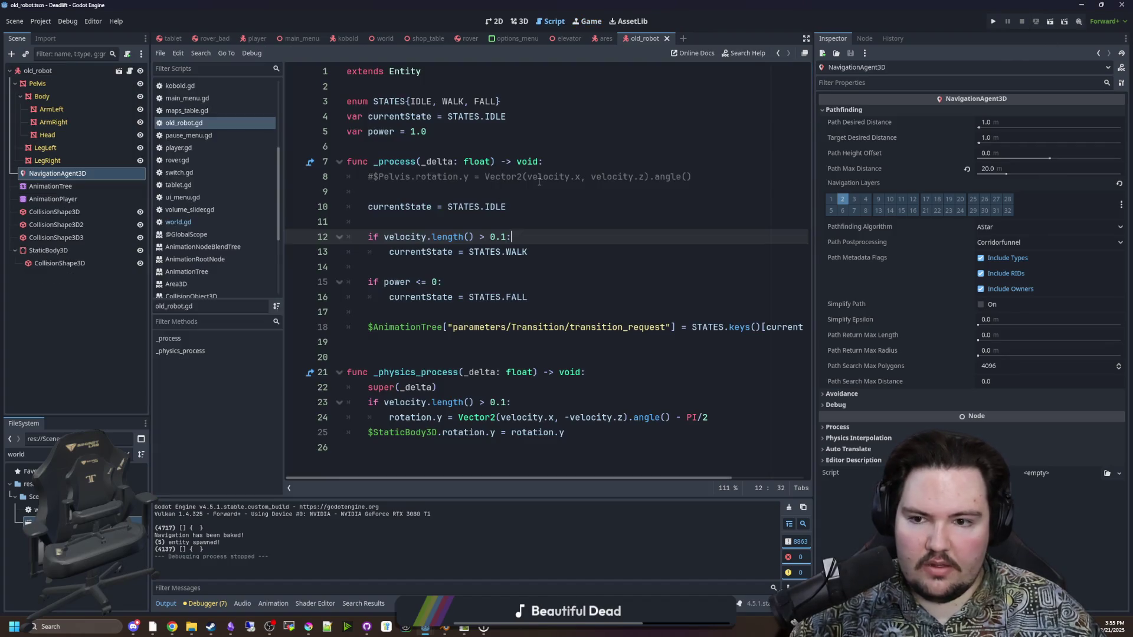
Open entity.gd, widen the code area and read the pathfinding direction code in _physics_process
left_click(481, 216)
scroll(236, 204, "up", 5)
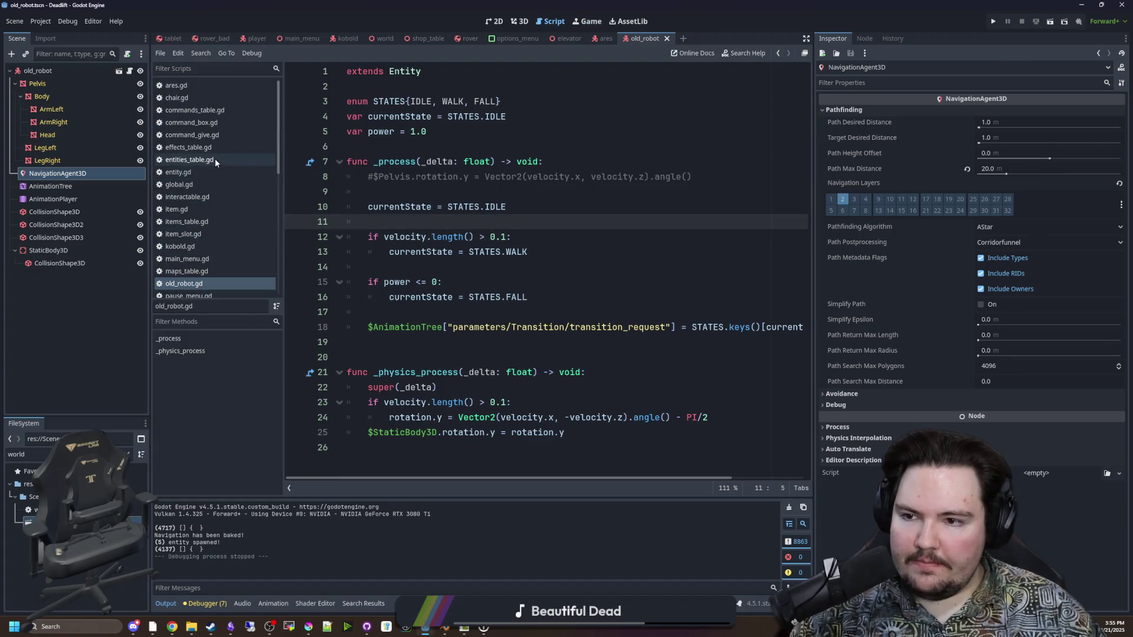
left_click(178, 173)
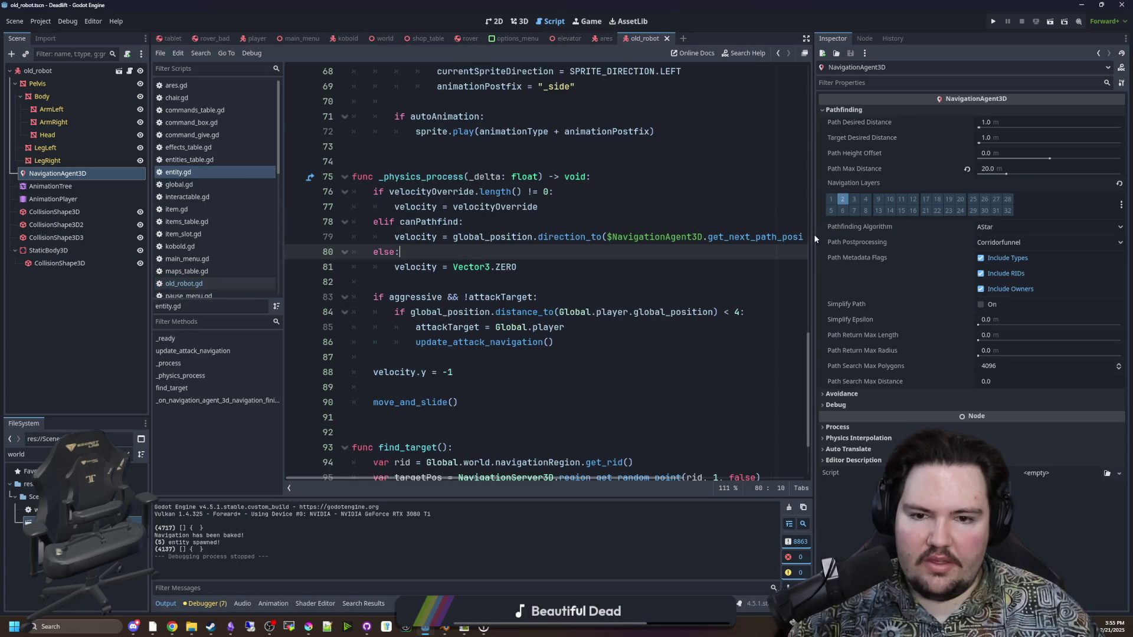
left_click_drag(815, 238, 1019, 242)
left_click_drag(628, 237, 967, 238)
left_click(987, 237)
scroll(641, 274, "up", 1)
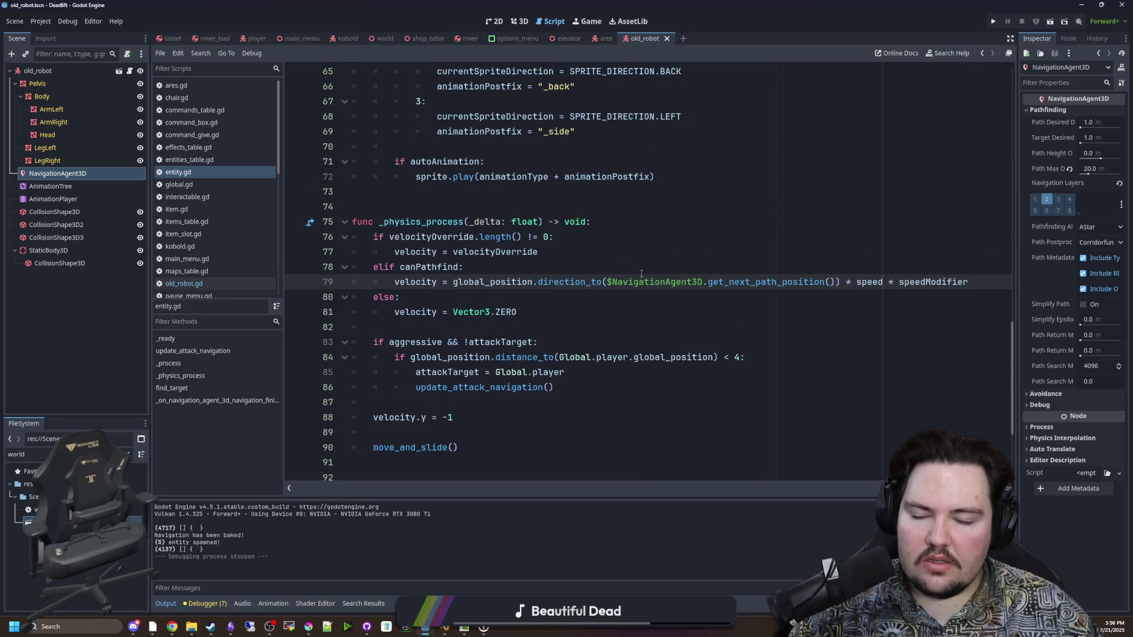
scroll(662, 296, "up", 1)
left_click(661, 296)
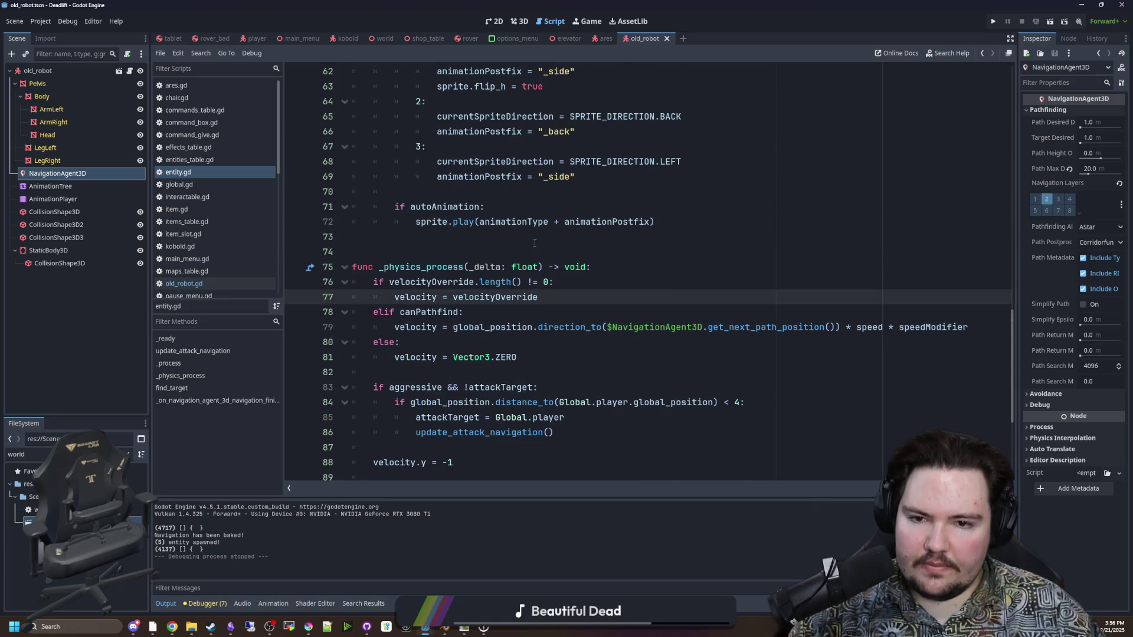
left_click(535, 243)
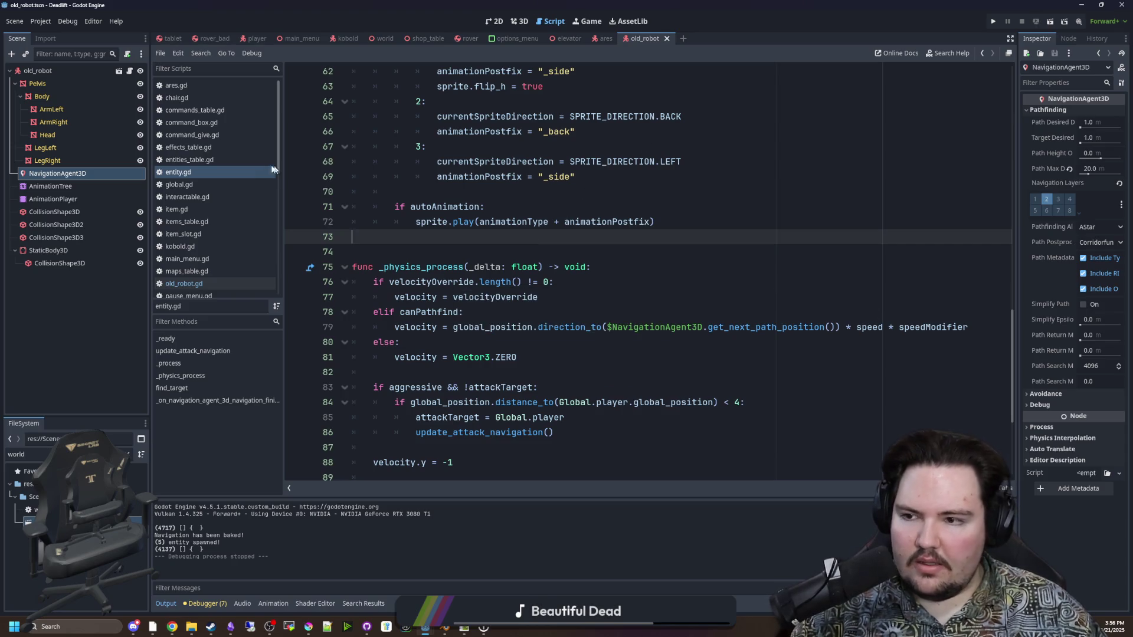
Select the old_robot root node, look at its 3D view, then open main_menu
left_click(115, 73)
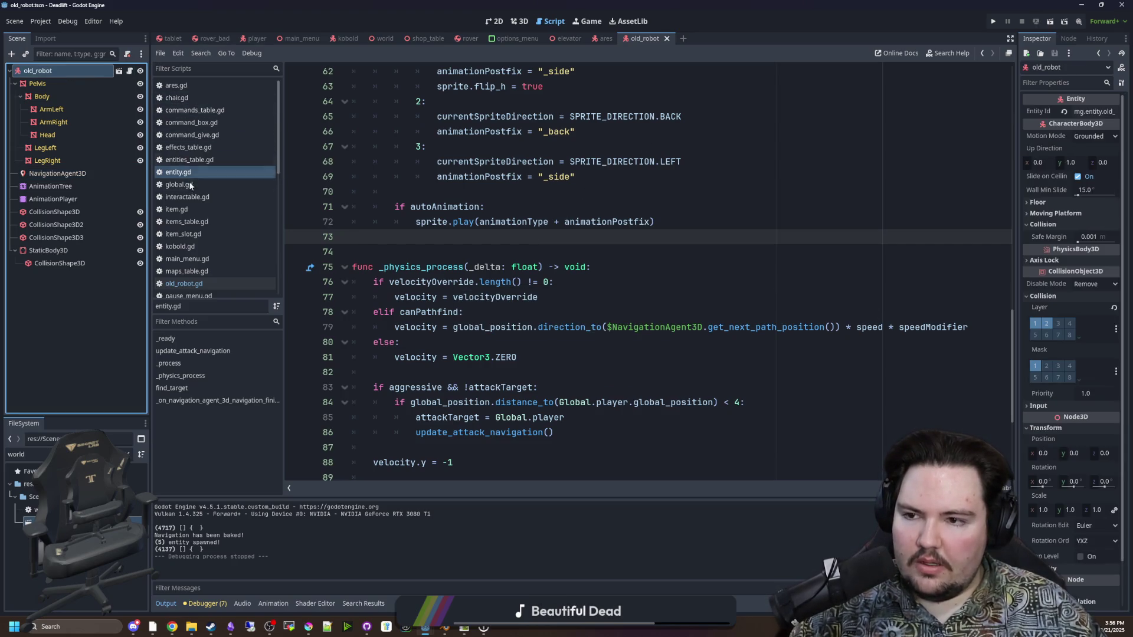
scroll(532, 265, "up", 4)
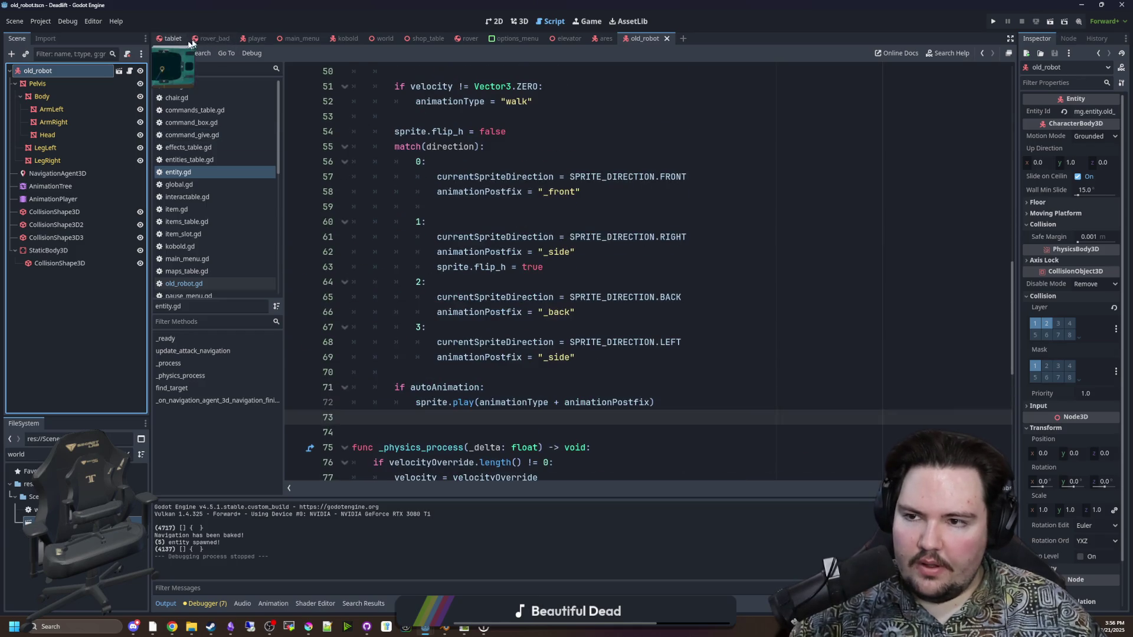
left_click(520, 24)
left_click(496, 25)
left_click(514, 23)
left_click(298, 38)
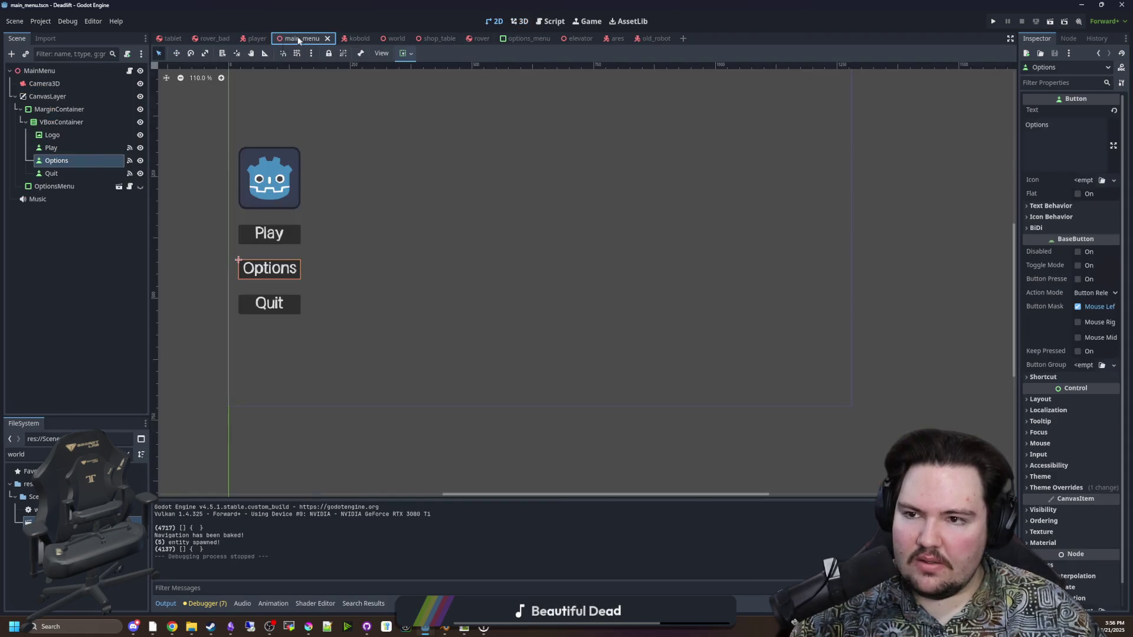
In the world scene, set NavigationRegion3DBig's Sampling Partition Type to Layers
left_click(386, 38)
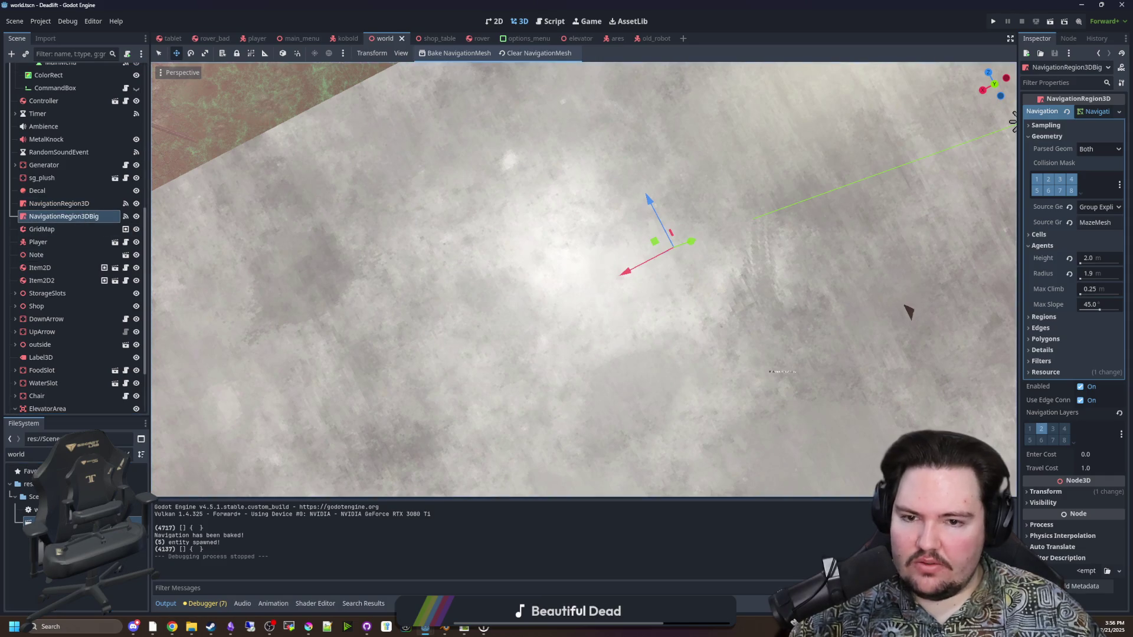
scroll(909, 313, "down", 10)
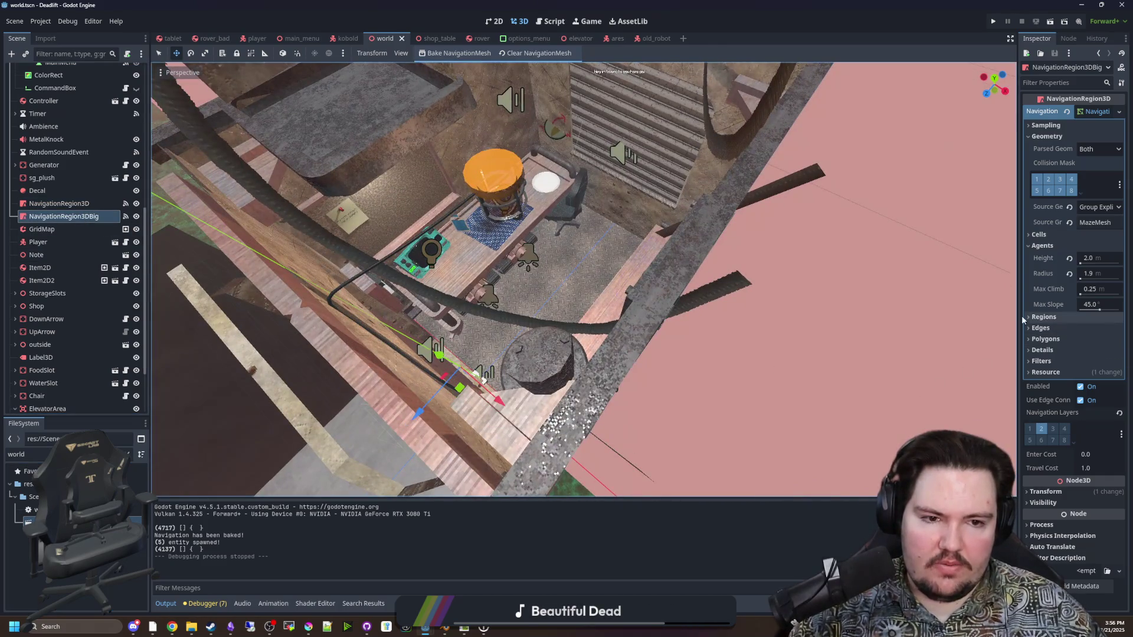
left_click_drag(1016, 294, 828, 296)
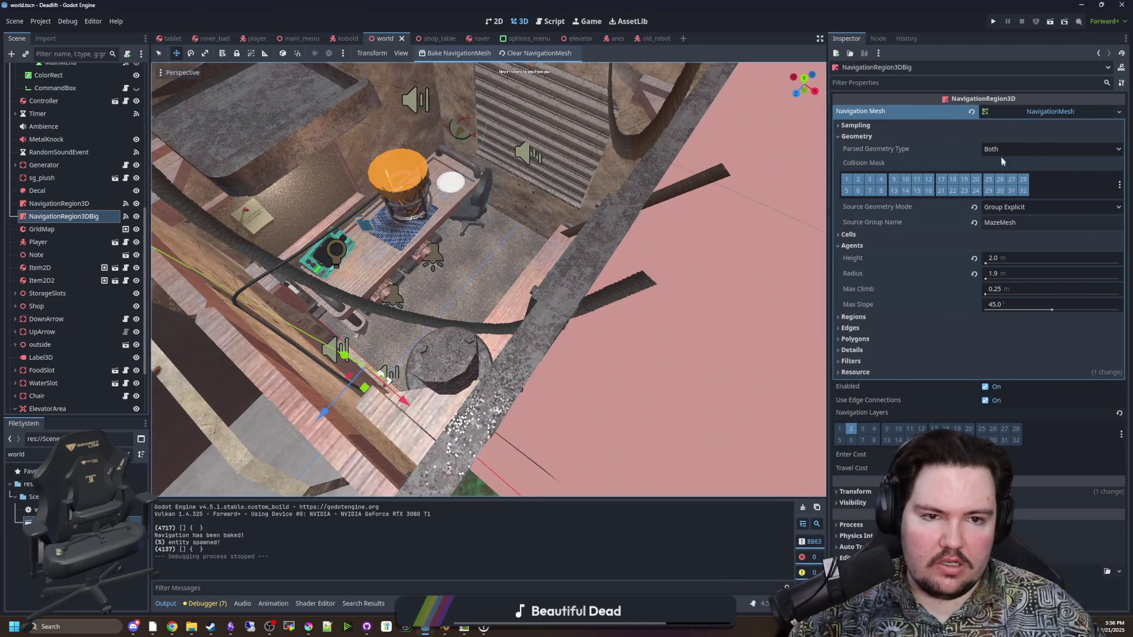
left_click(861, 125)
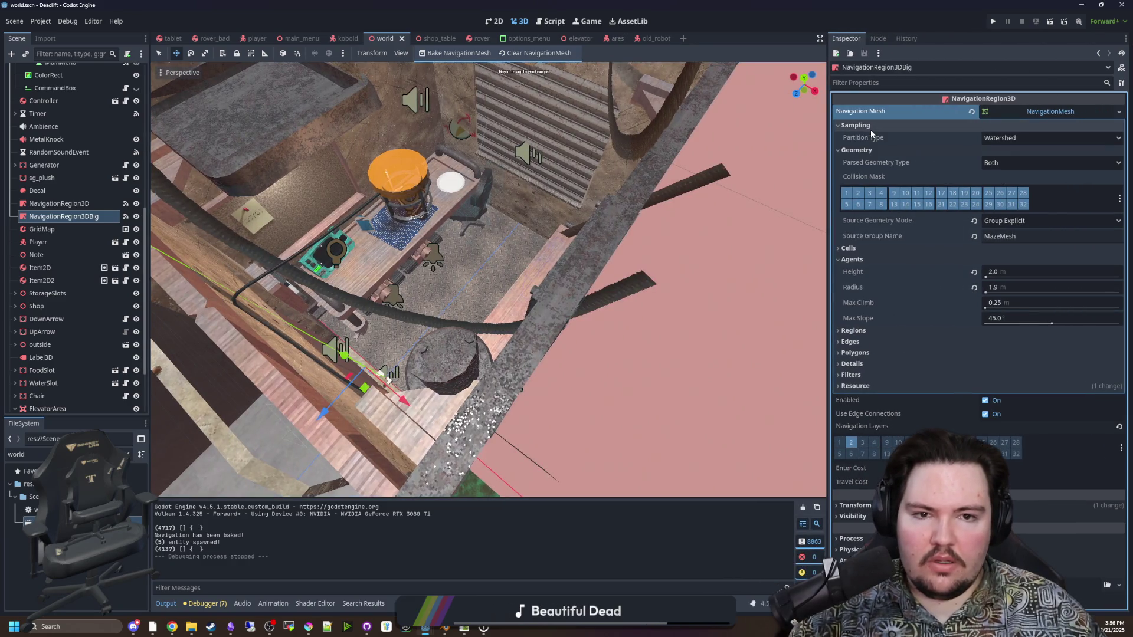
left_click(1010, 138)
left_click(1003, 154)
mouse_move(863, 143)
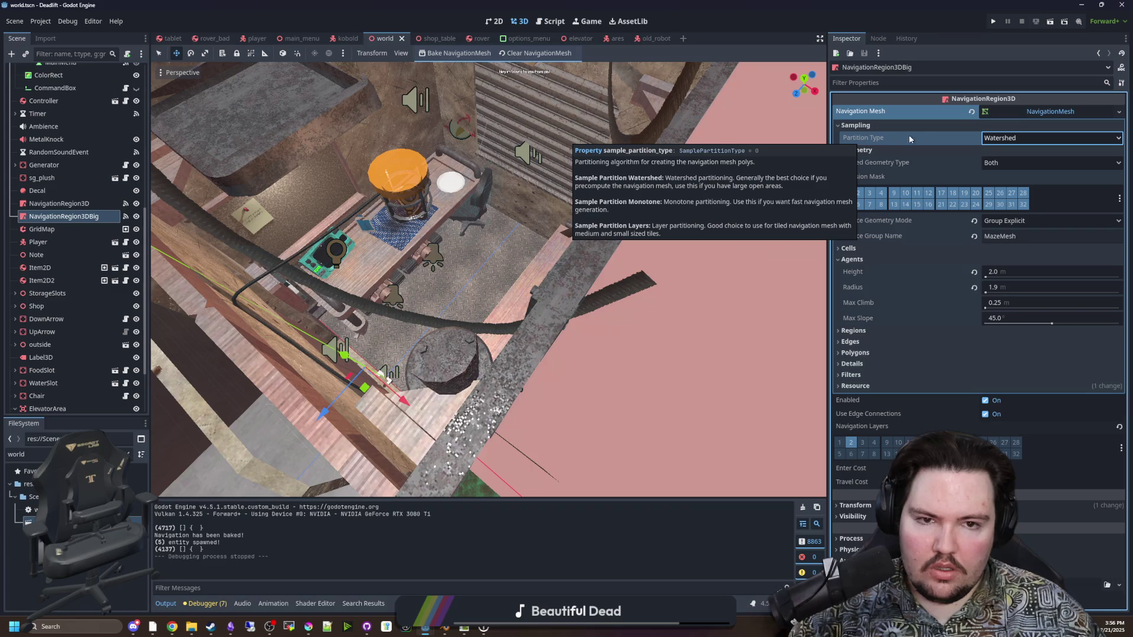
left_click(1006, 138)
left_click(997, 182)
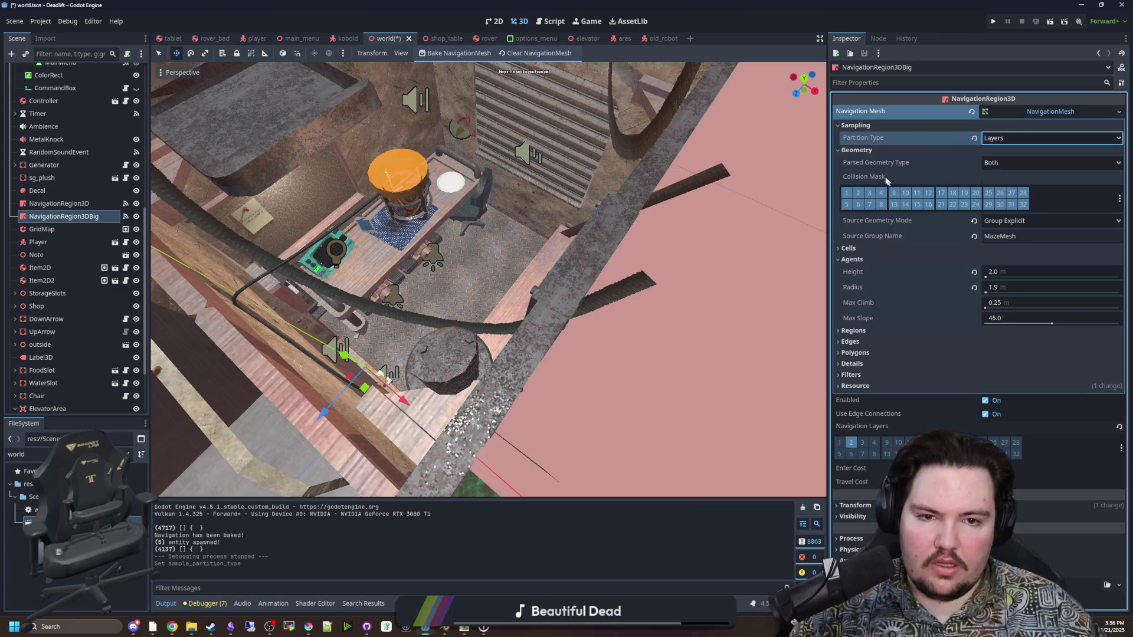
Set Agents Radius to 1.8 m, save the scene and run the game
left_click(860, 249)
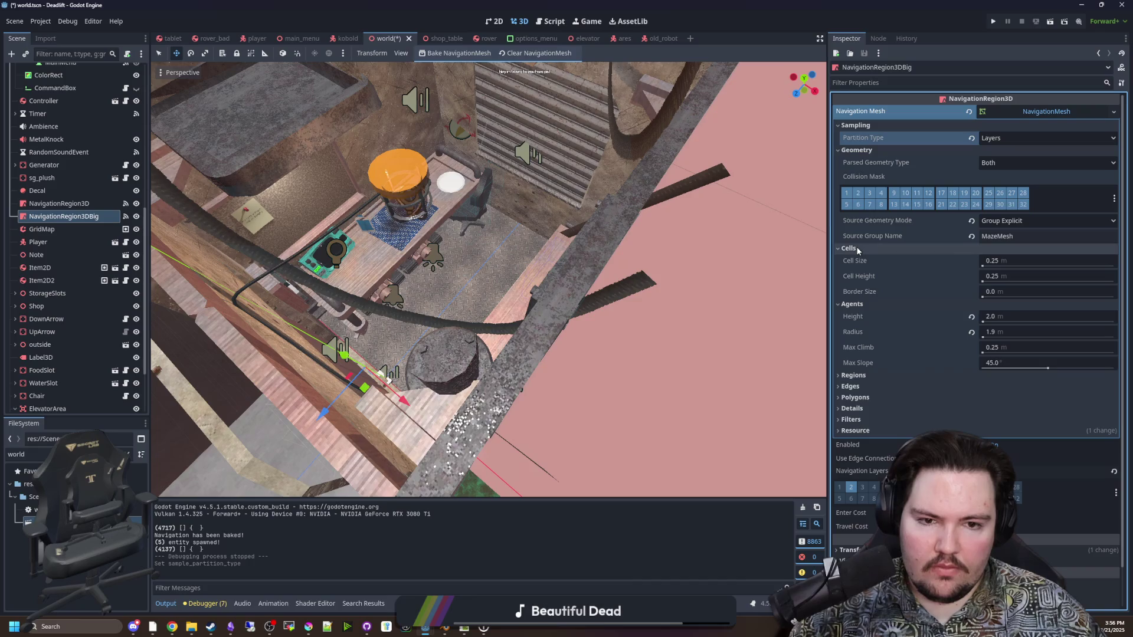
left_click(1006, 332)
type("8")
key("Return")
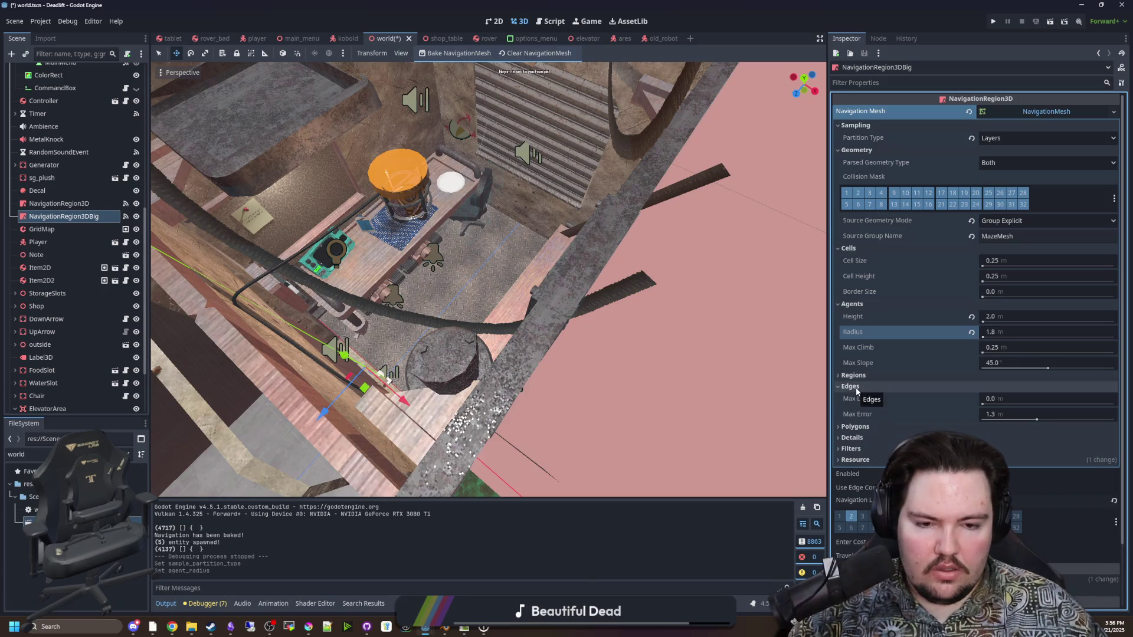
left_click(855, 398)
left_click(855, 397)
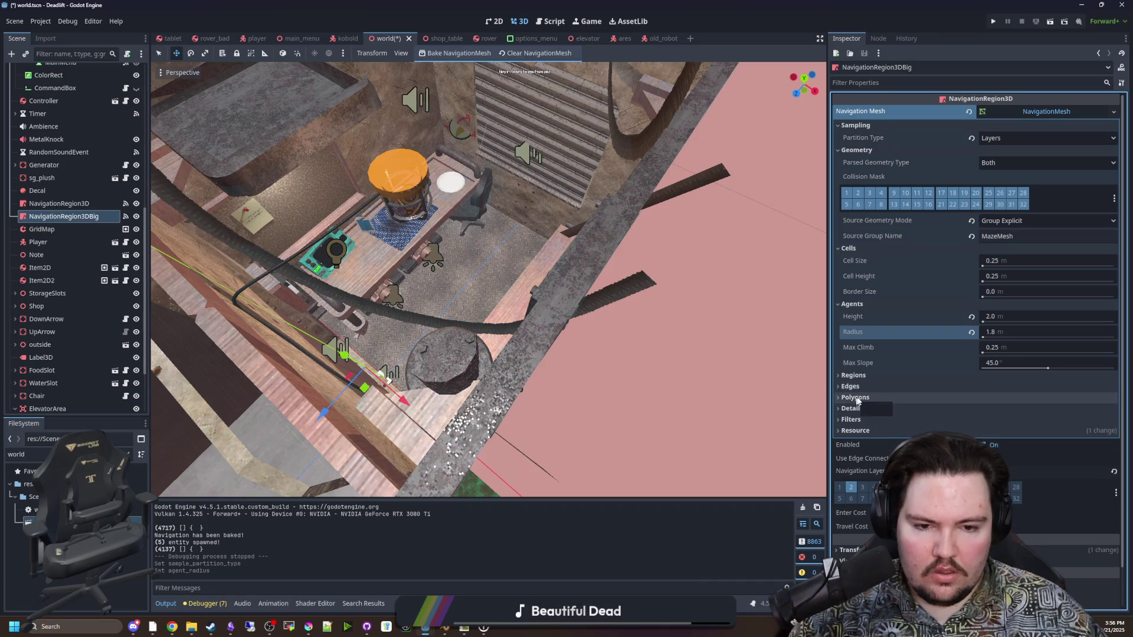
key("ctrl+s")
left_click(993, 24)
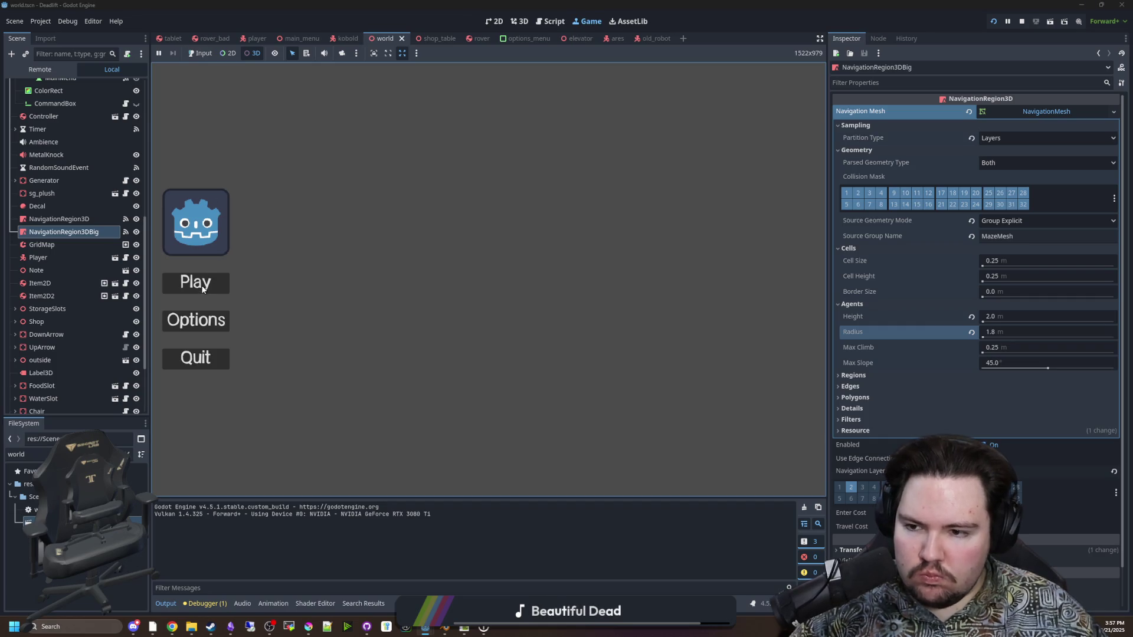
Start a new game and walk from the forest through the door into the building's corridor
left_click(222, 283)
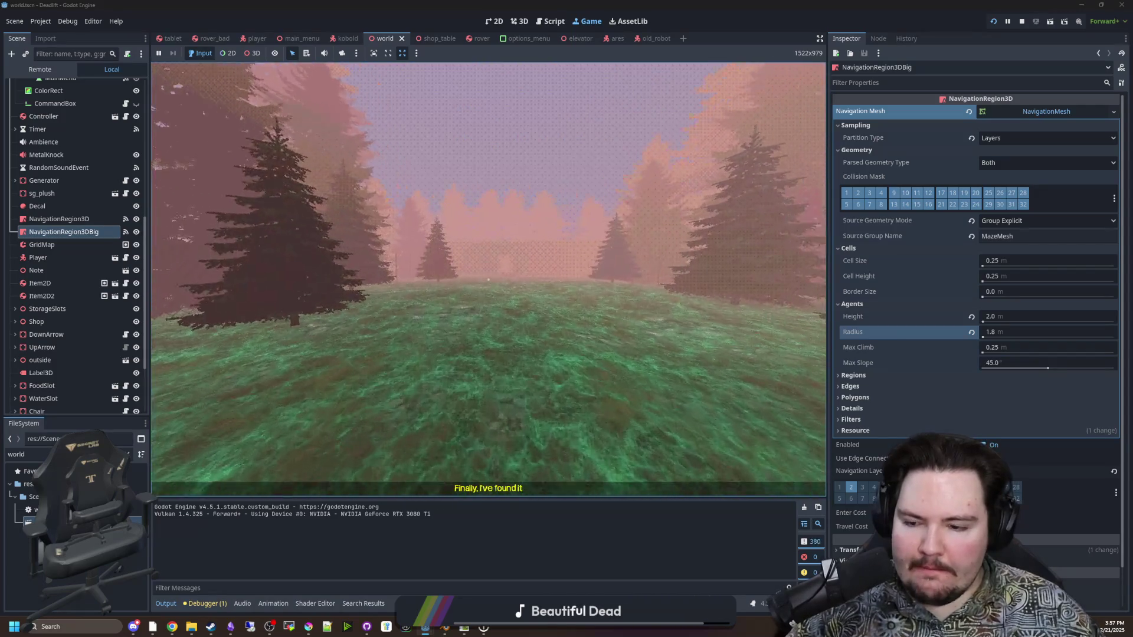
key("w")
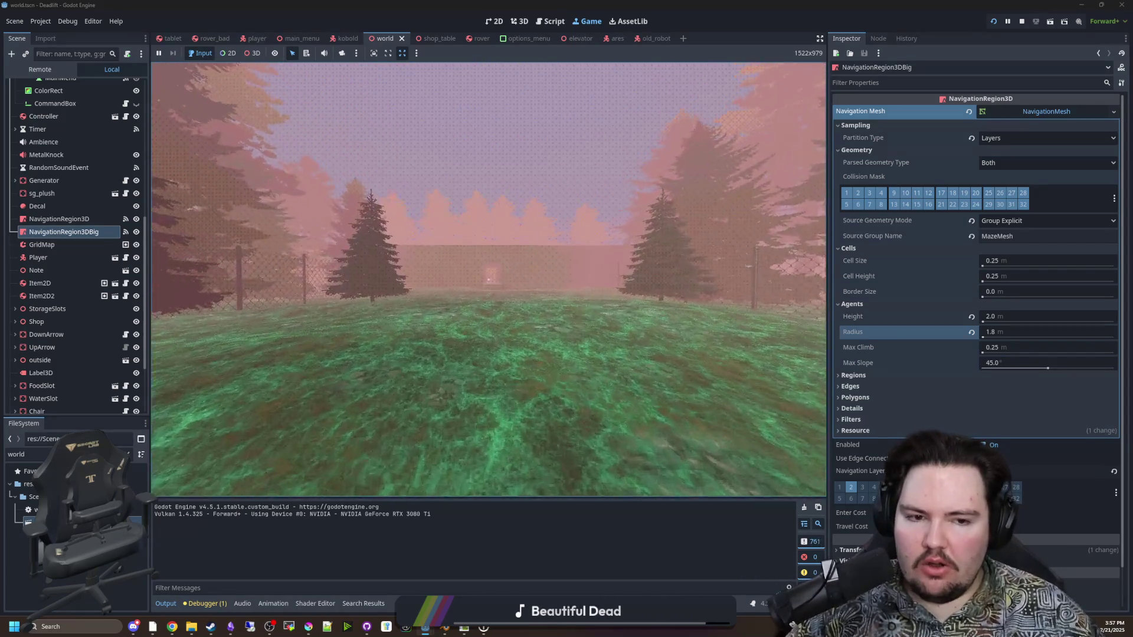
key("w")
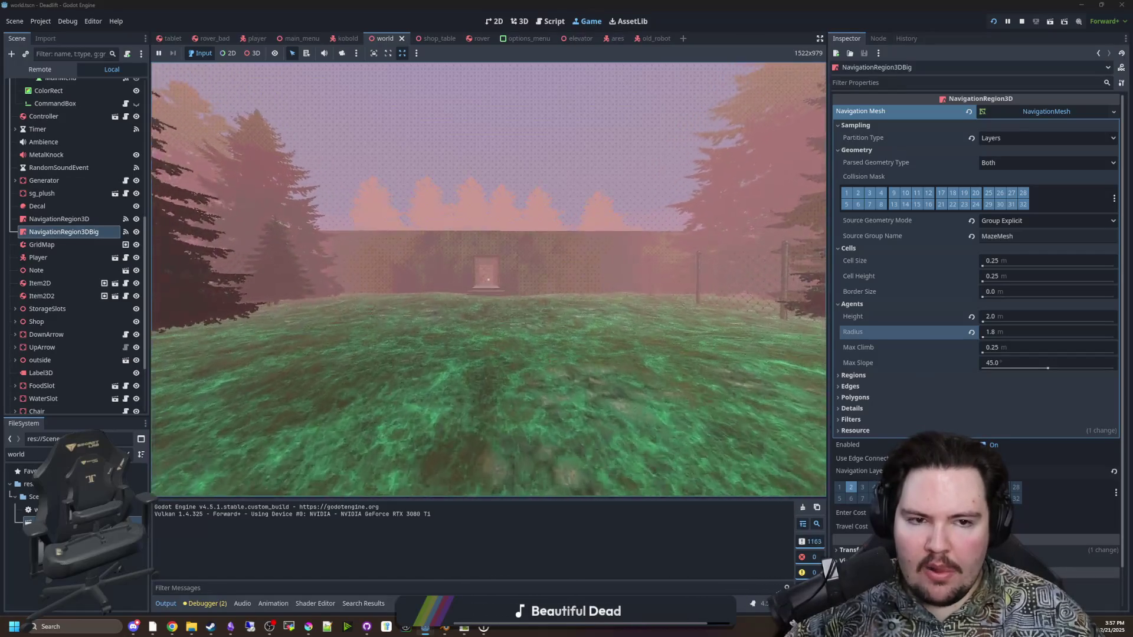
key("w")
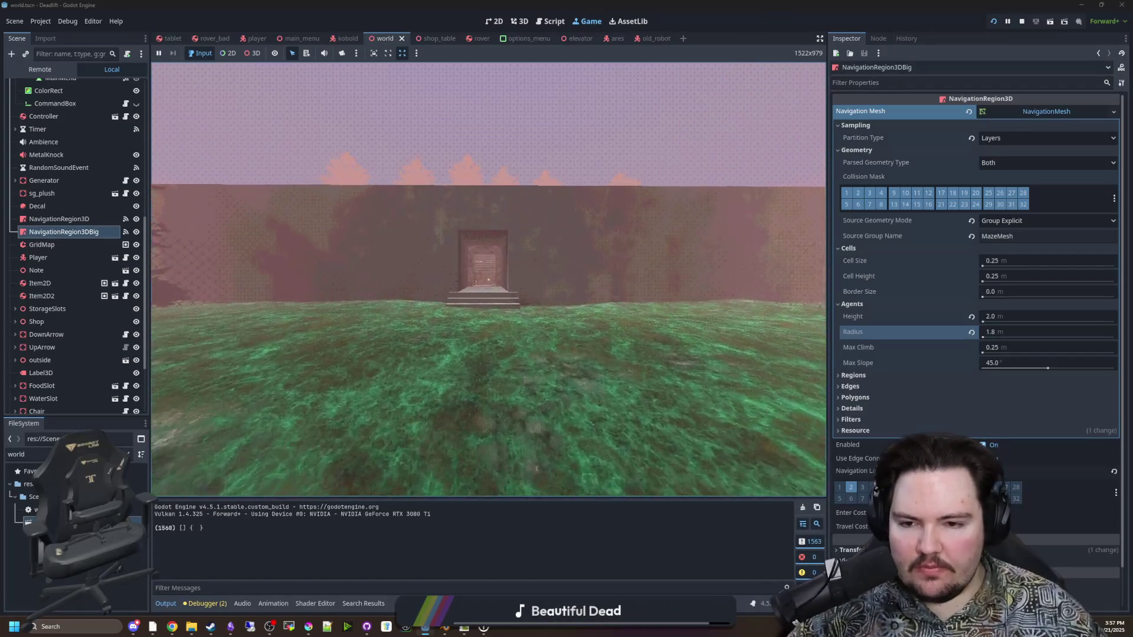
key("w")
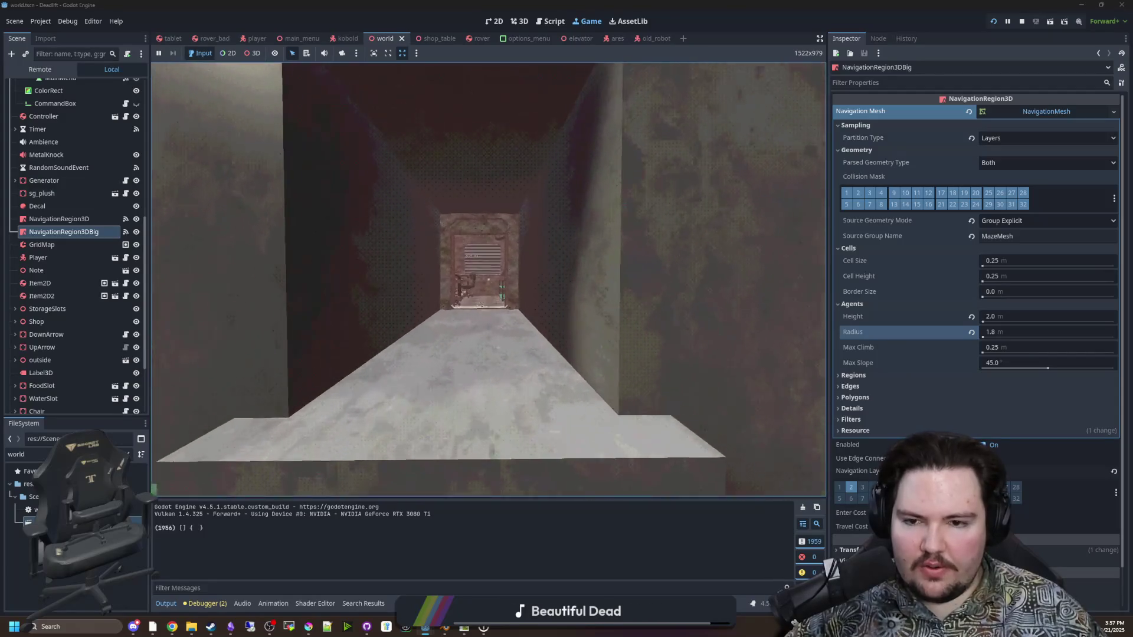
key("w")
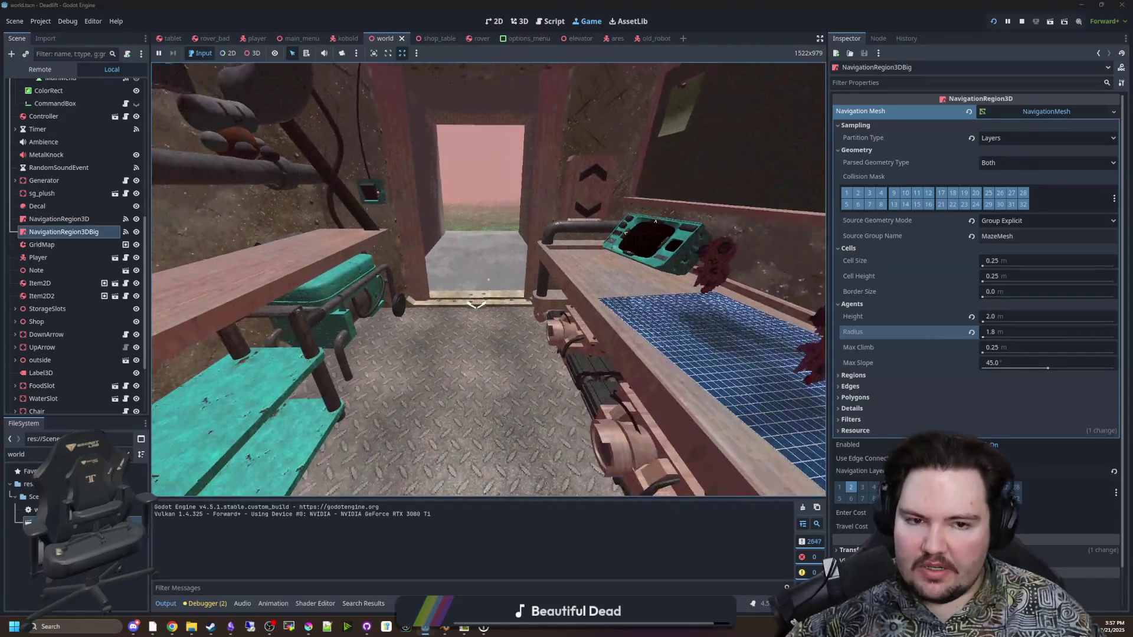
Walk into the room up to the plush toy, pause, and switch to the free camera
key("w")
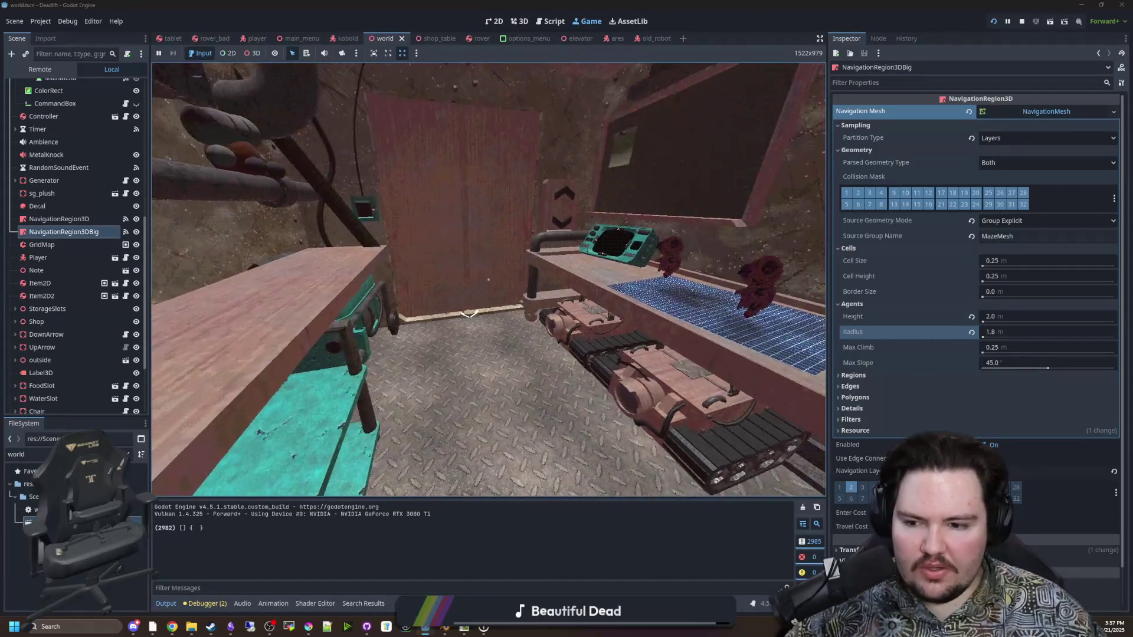
key("w")
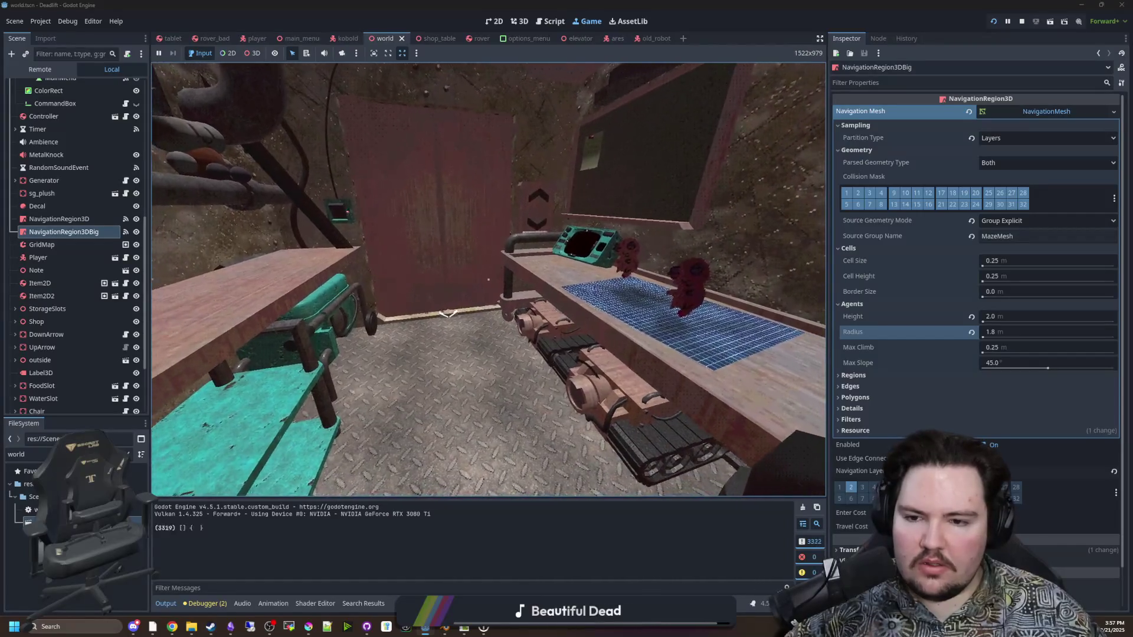
key("w")
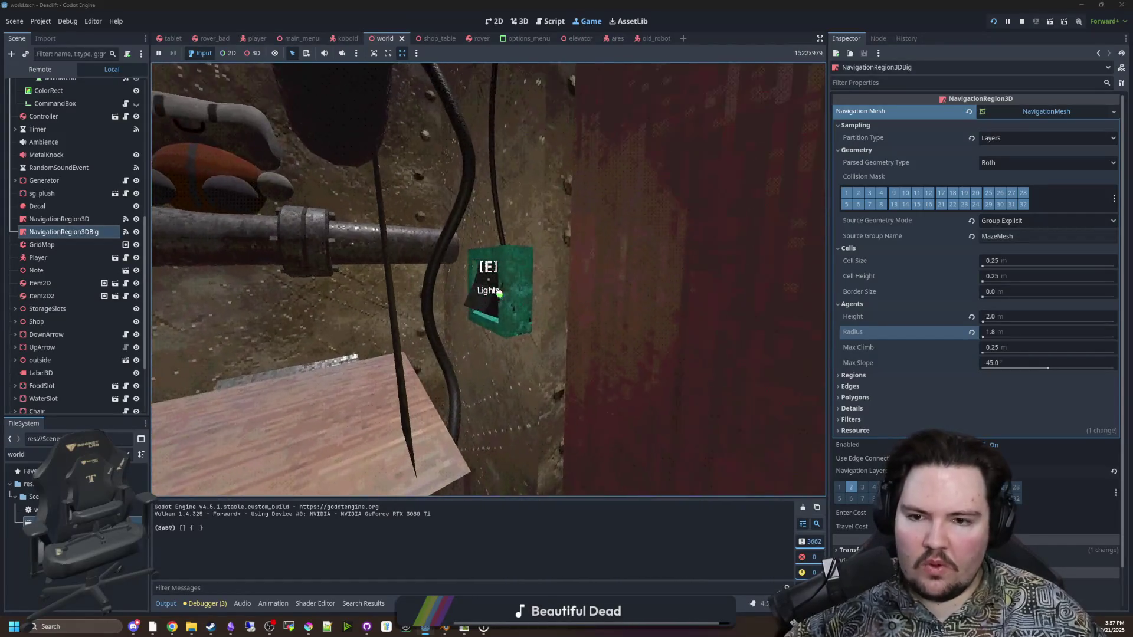
key("w")
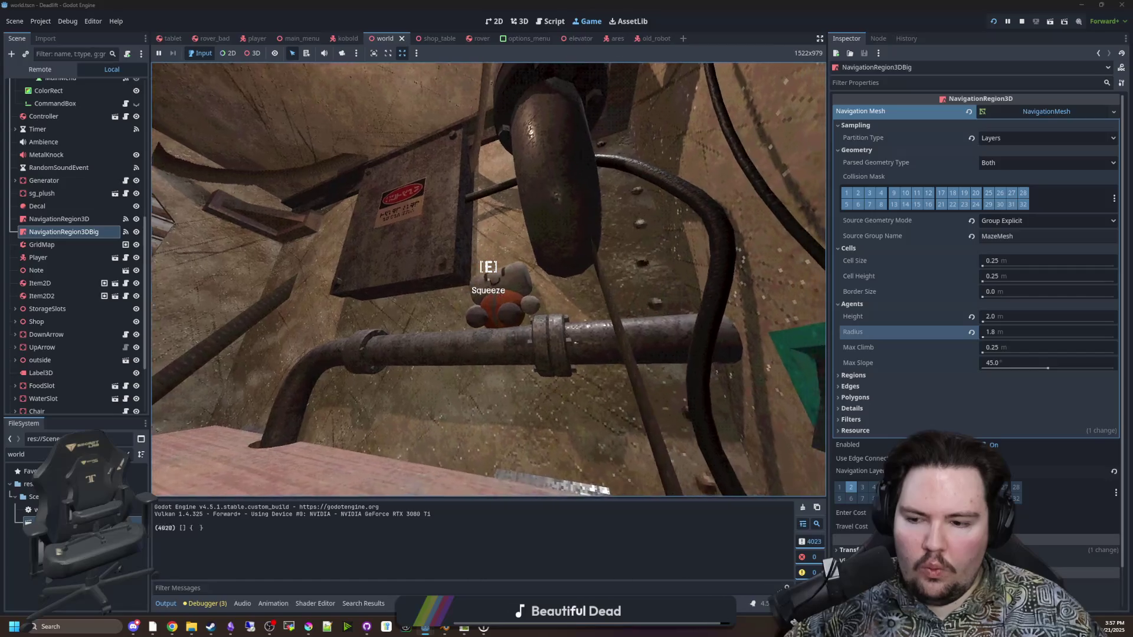
key("Escape")
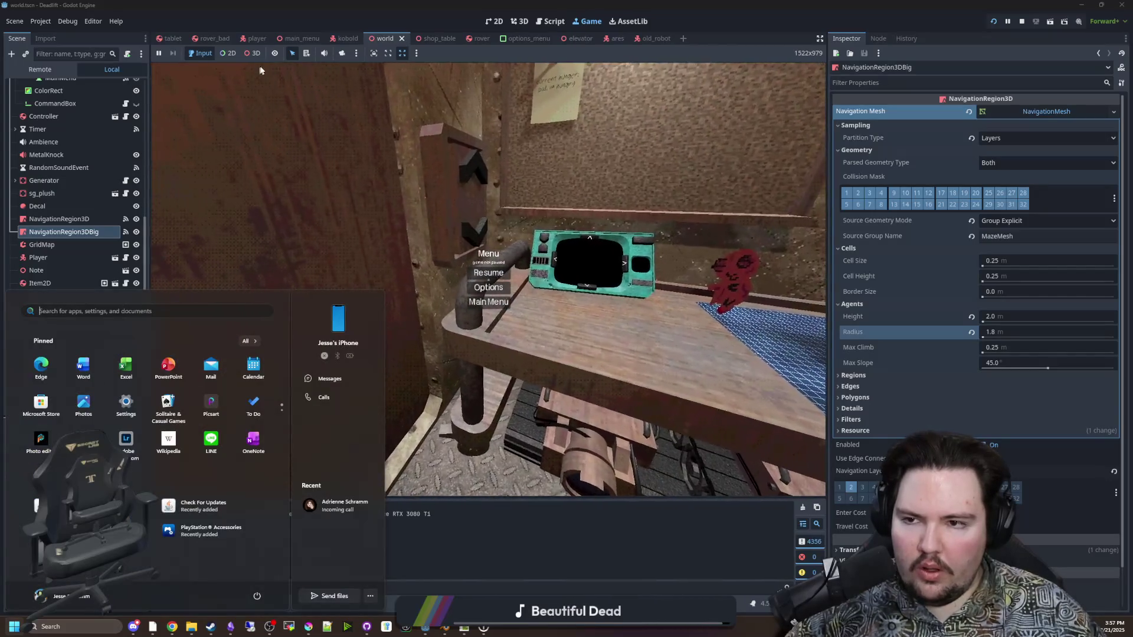
left_click(339, 54)
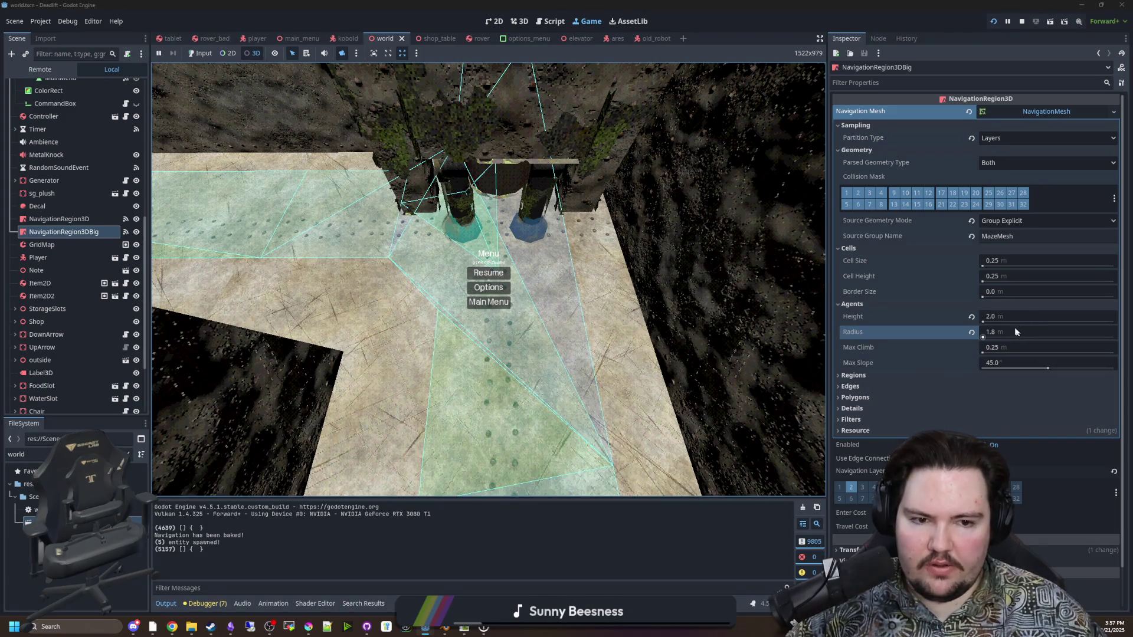
Set Partition Type back to Watershed and Agents Radius to 1.7 m, then stop and relaunch the game
left_click(1008, 141)
left_click(1007, 150)
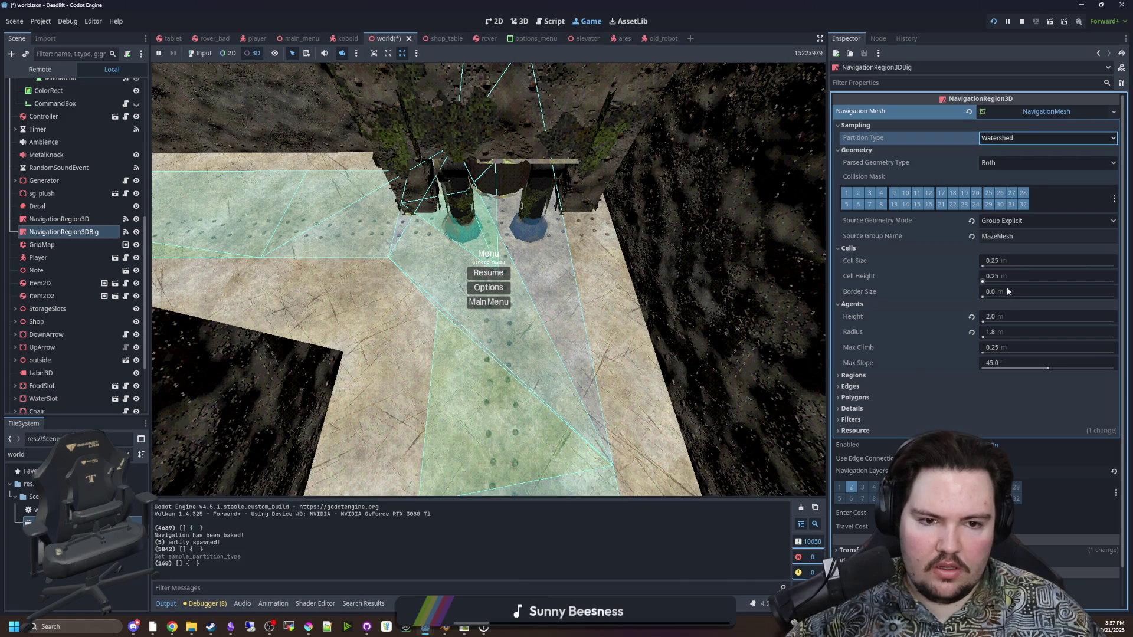
left_click(1001, 334)
type(".7")
key("Return")
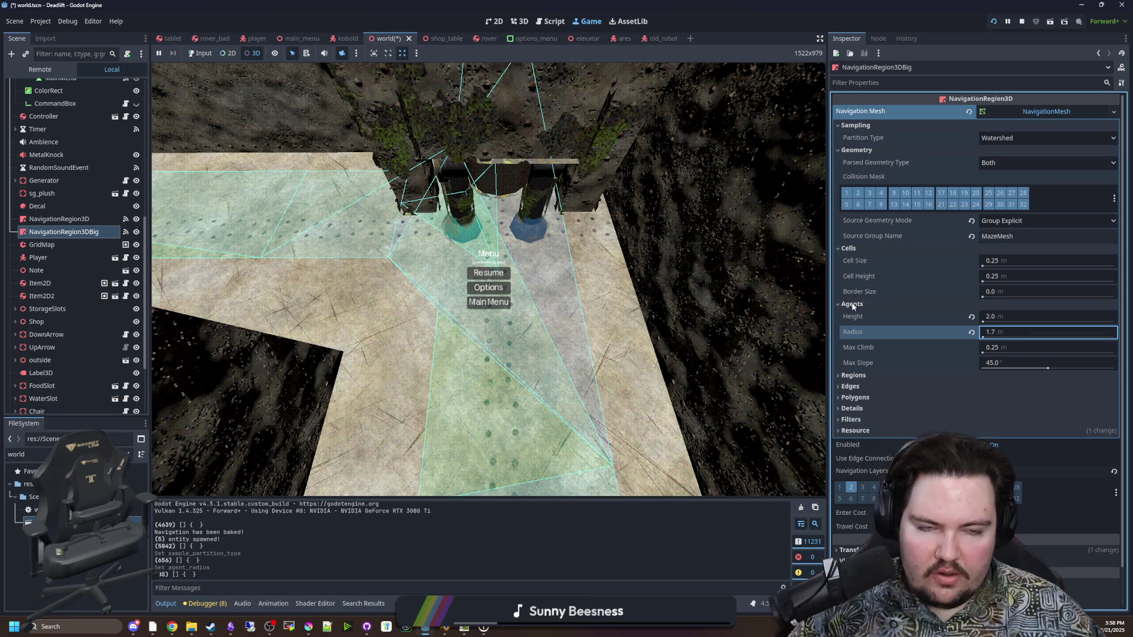
left_click(1021, 22)
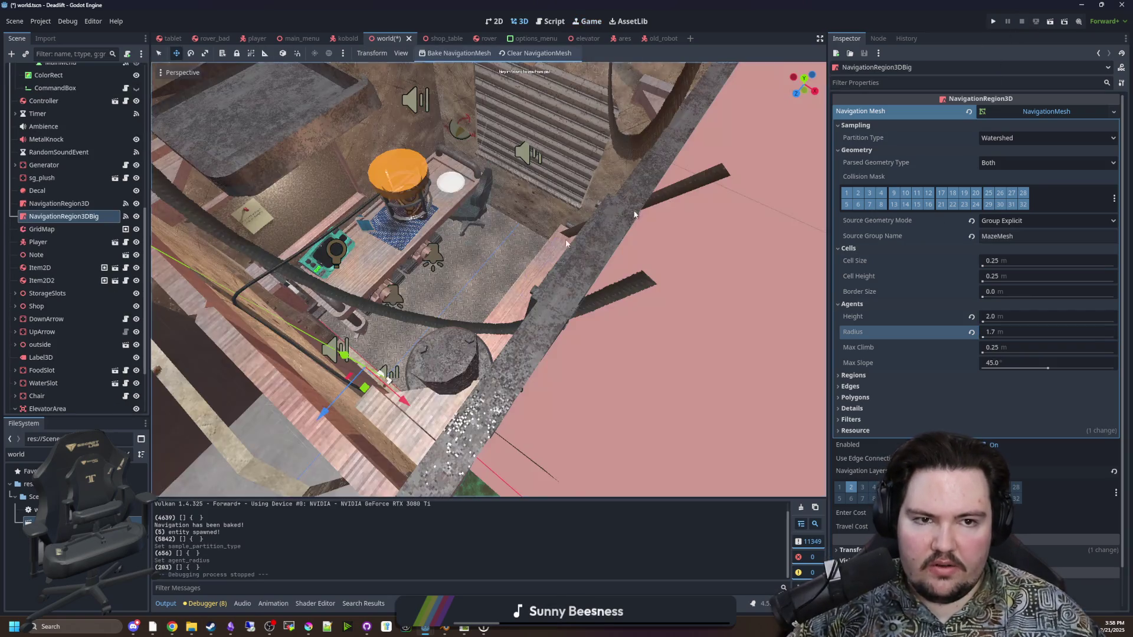
left_click(993, 23)
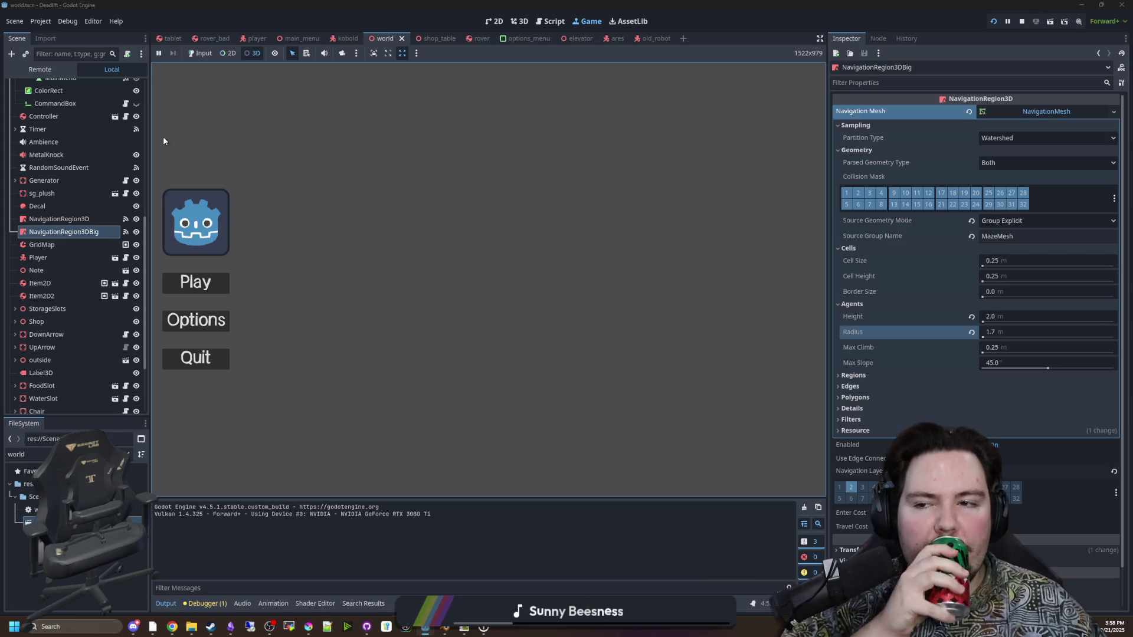
Start a new game, walk past the fence and corridor into the room, and pause
left_click(211, 279)
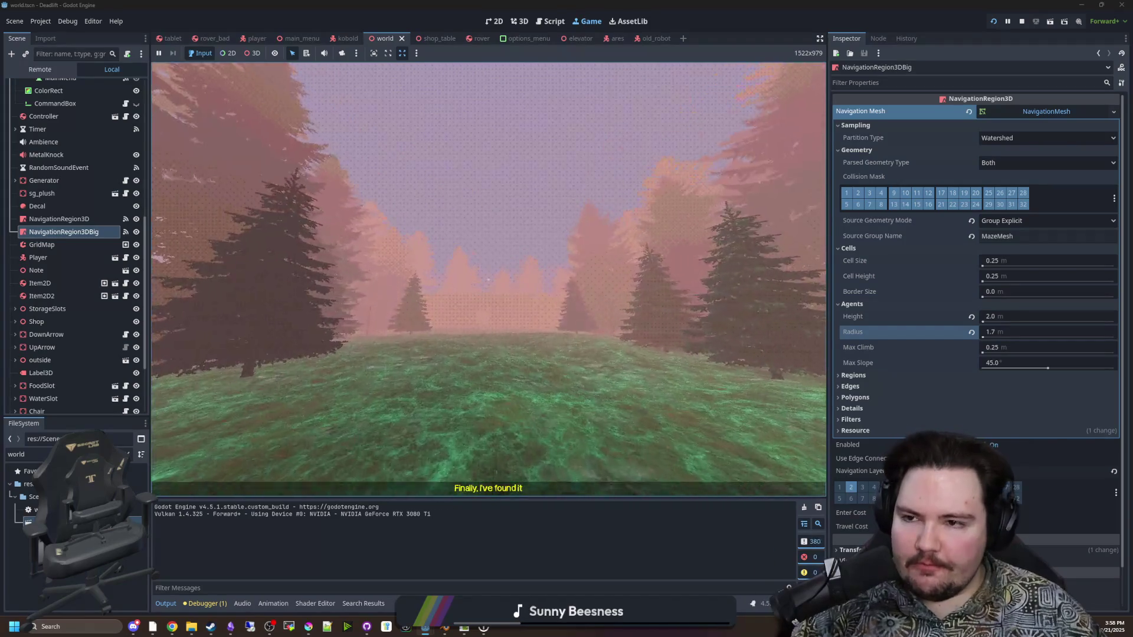
key("Escape")
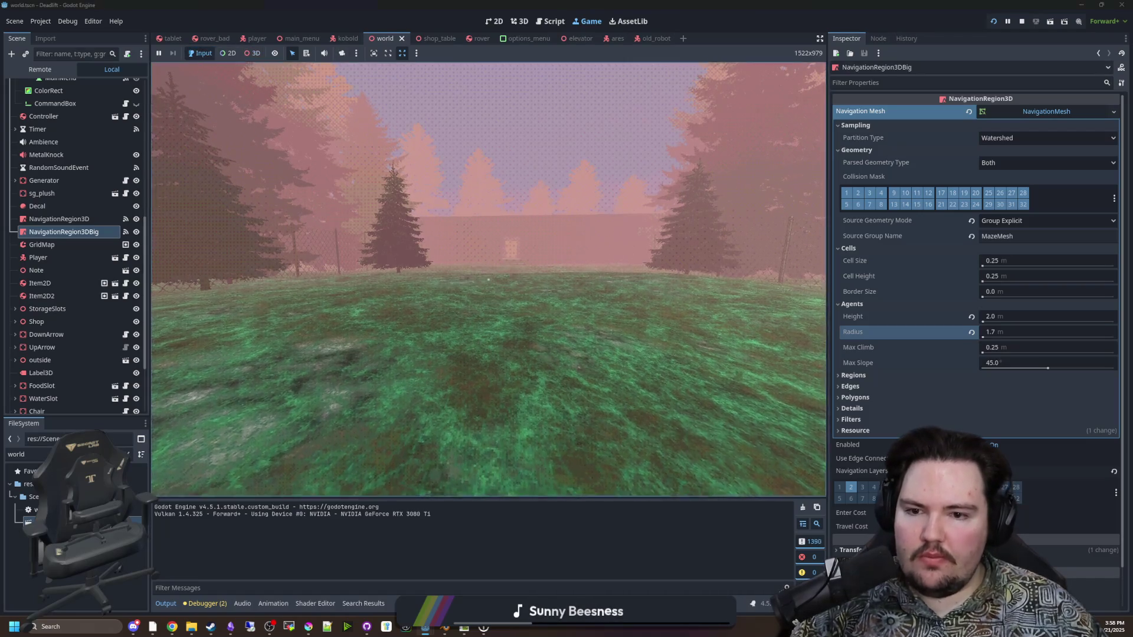
key("w")
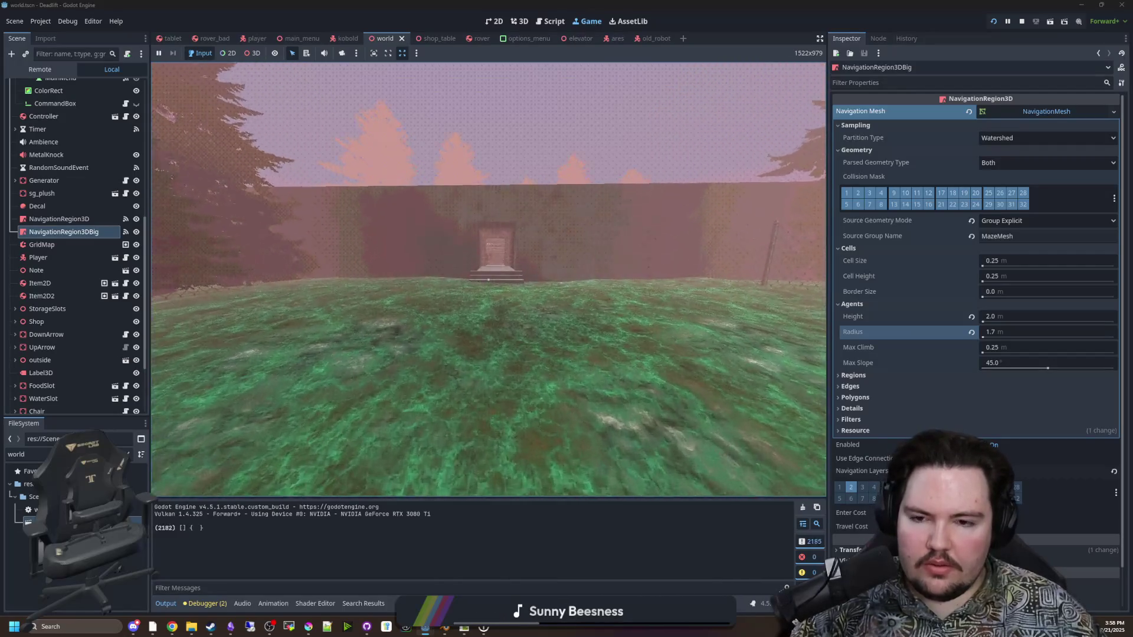
key("w")
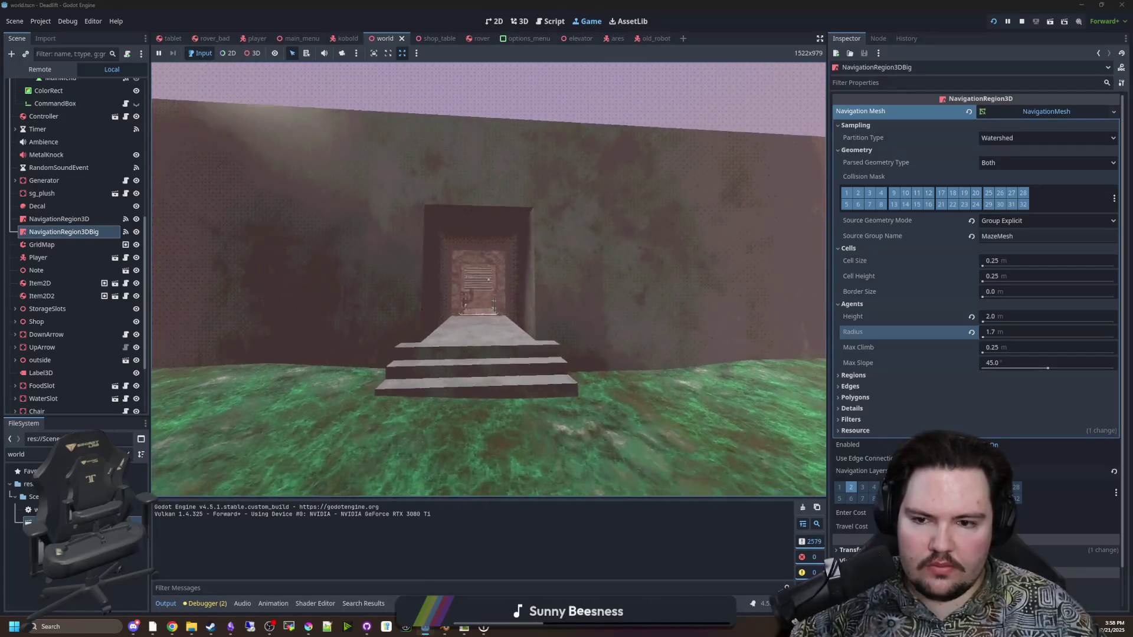
key("w")
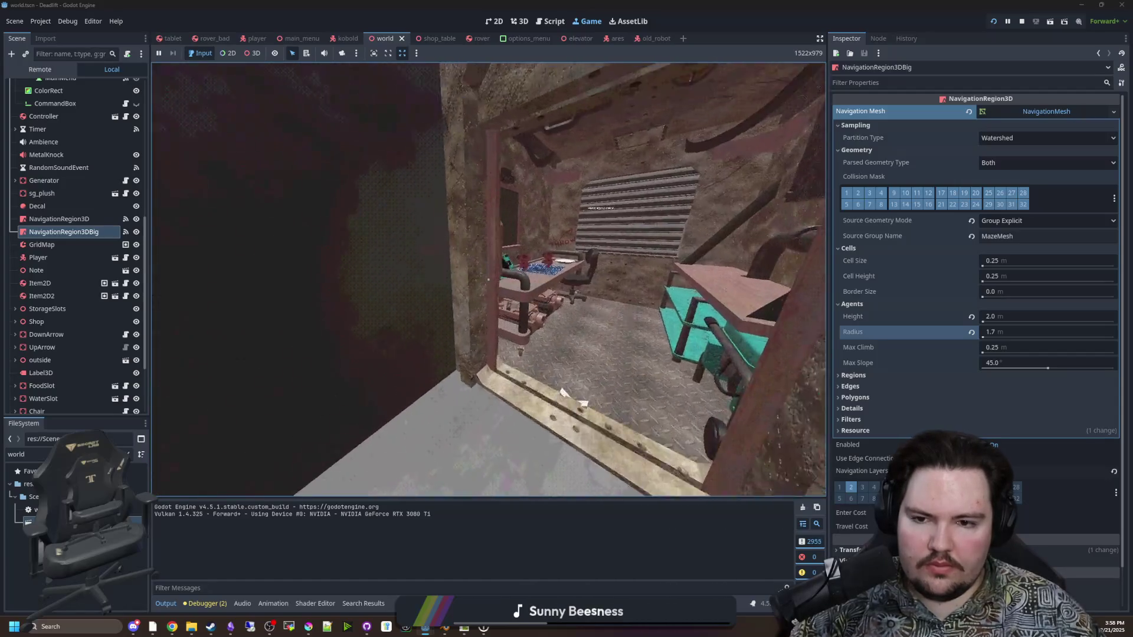
key("s")
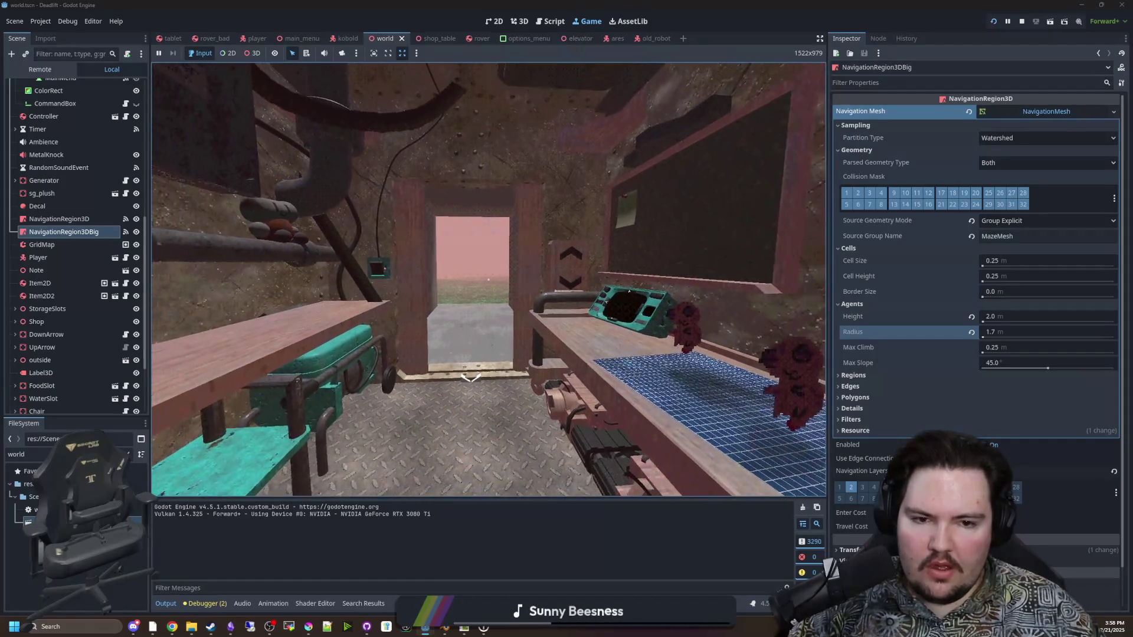
key("super")
left_click(855, 397)
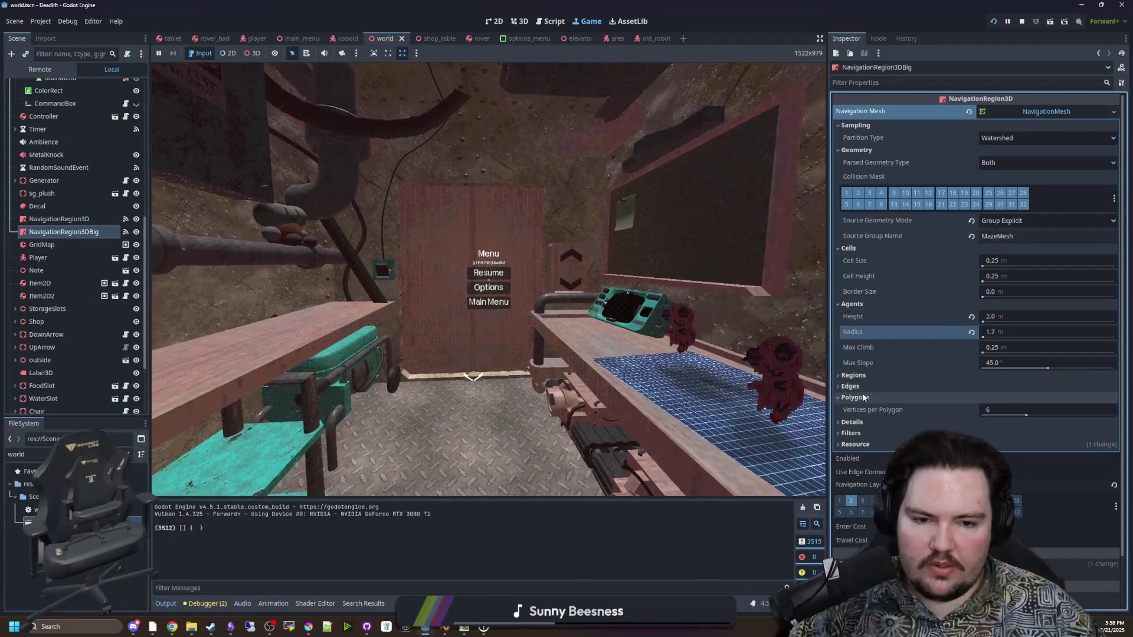
Review NavigationRegion3DBig's Polygons, Filters and region size navmesh settings
left_click(855, 397)
left_click(854, 420)
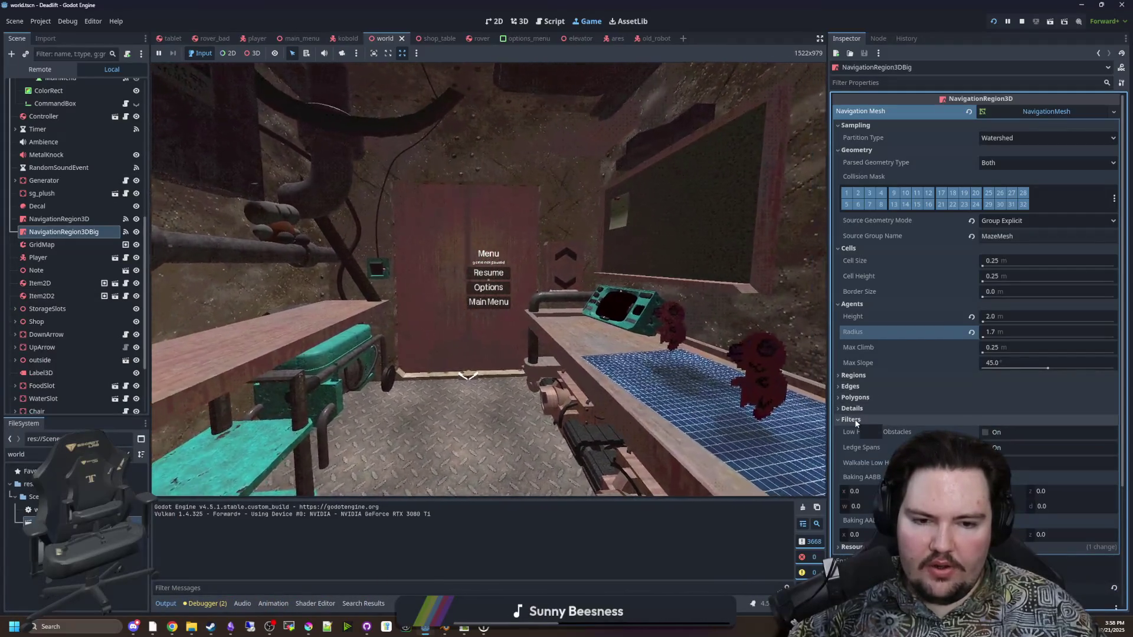
left_click(853, 419)
left_click(868, 398)
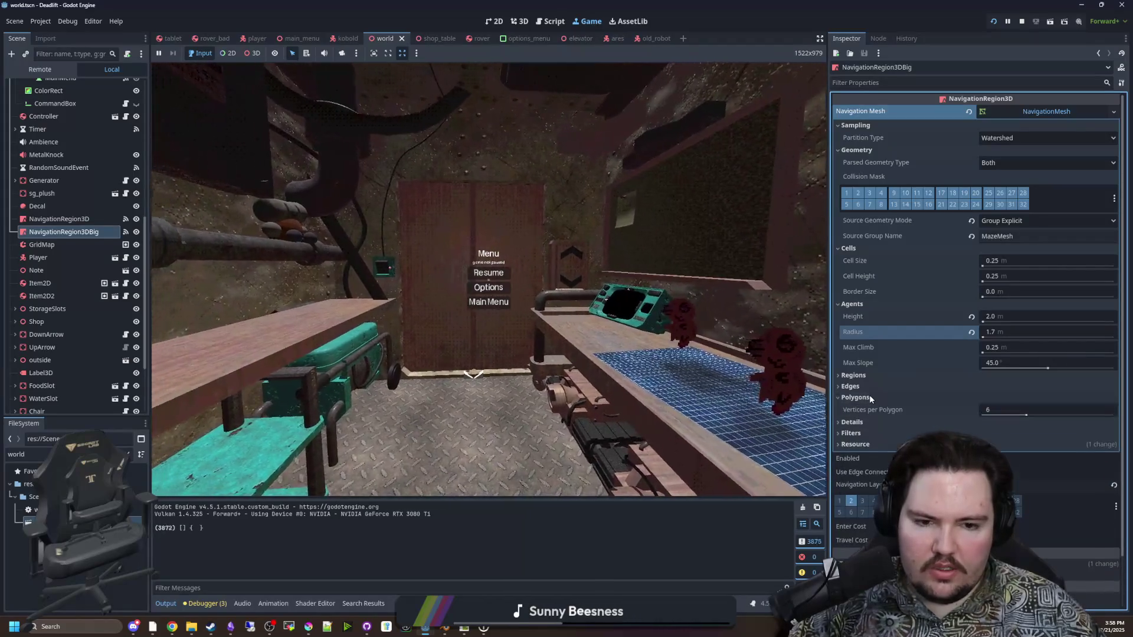
left_click(870, 397)
left_click(888, 376)
left_click(889, 376)
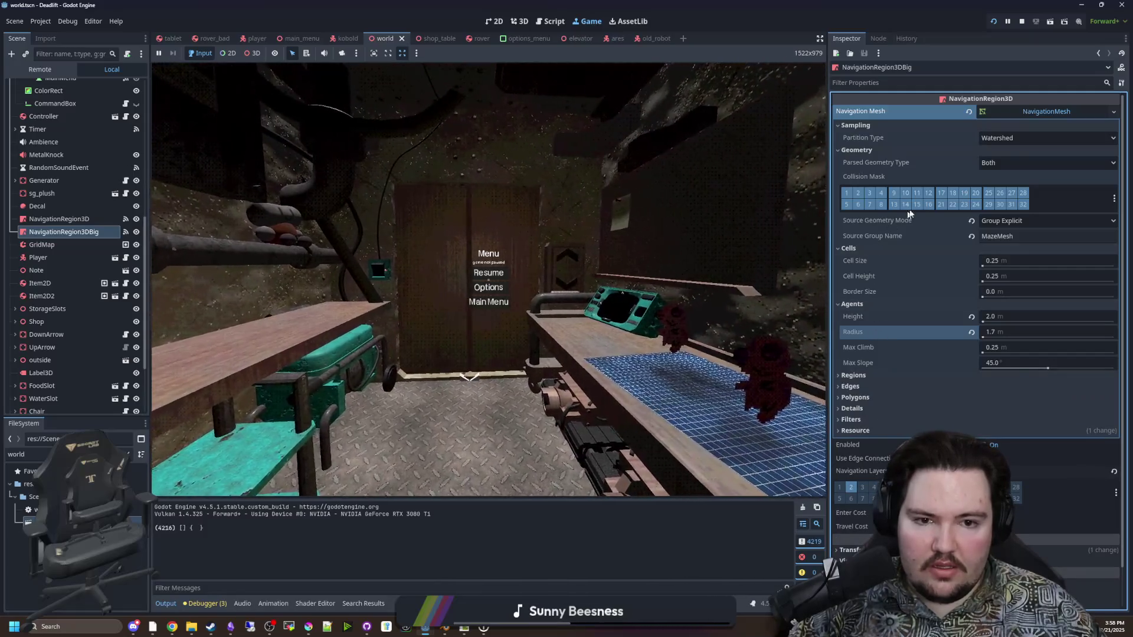
Keep Parsed Geometry Type on Both, view the navmesh from the free camera, and open old_robot
left_click(1023, 164)
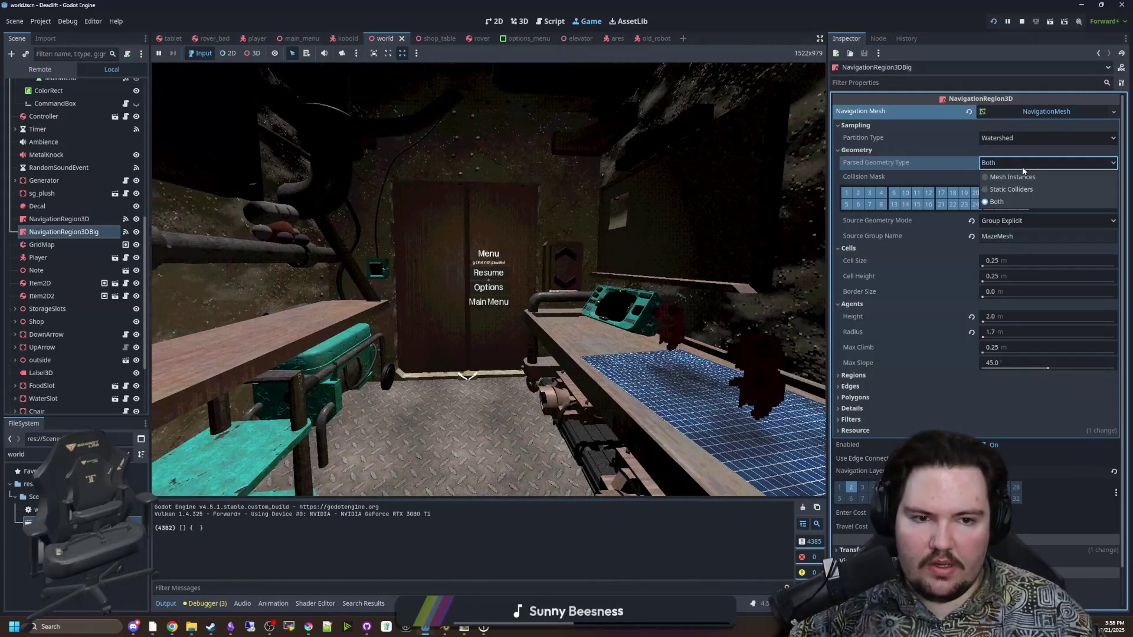
left_click(1023, 167)
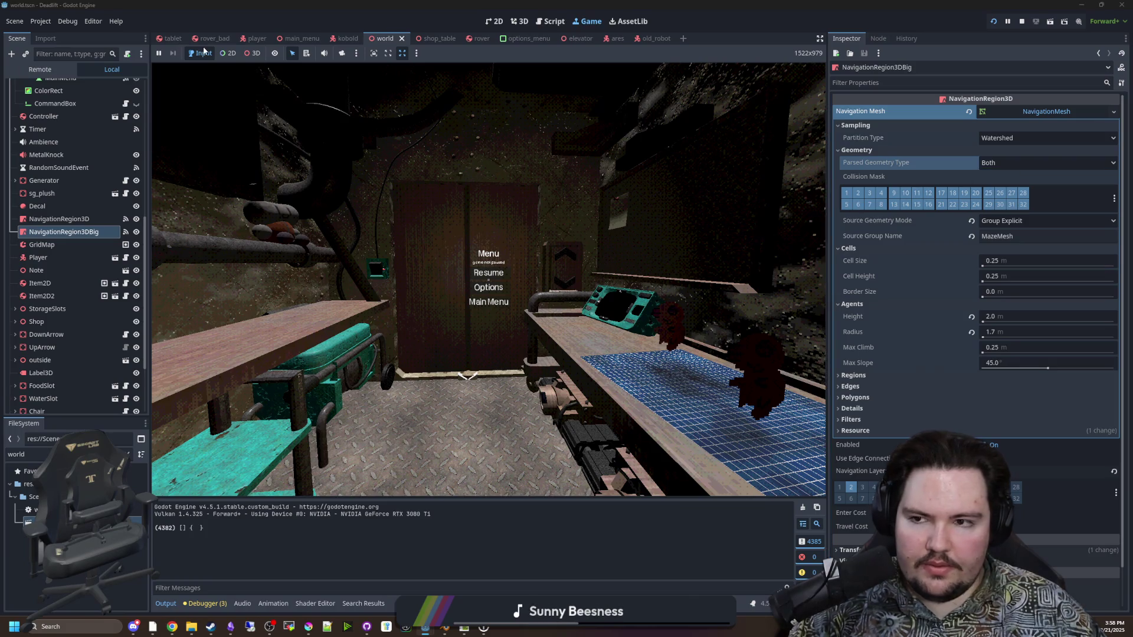
left_click(342, 53)
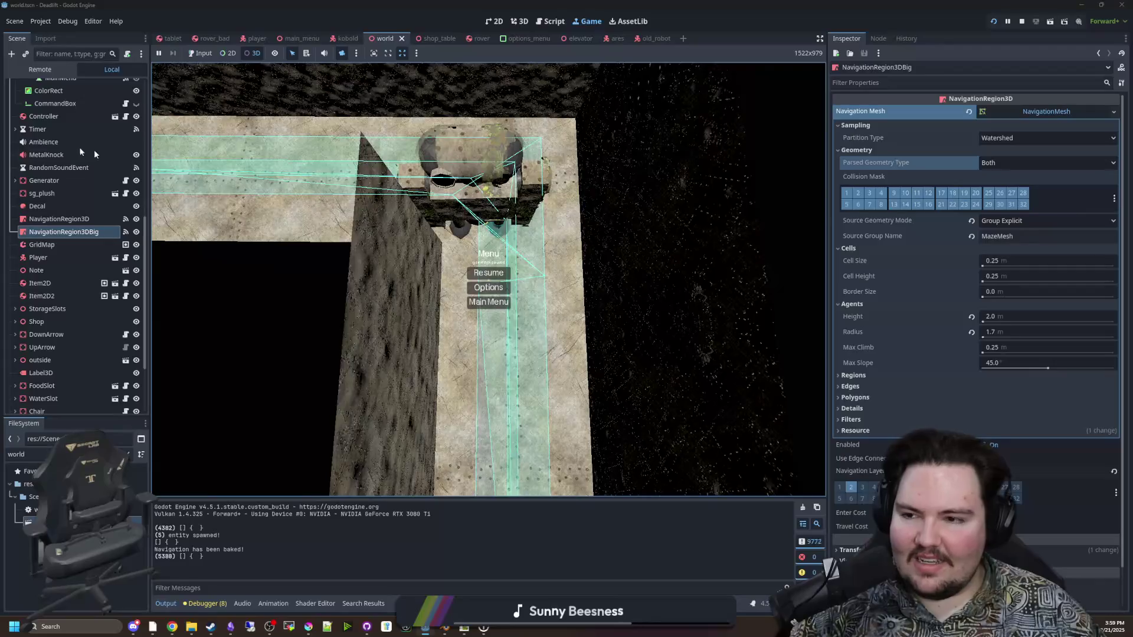
left_click(653, 39)
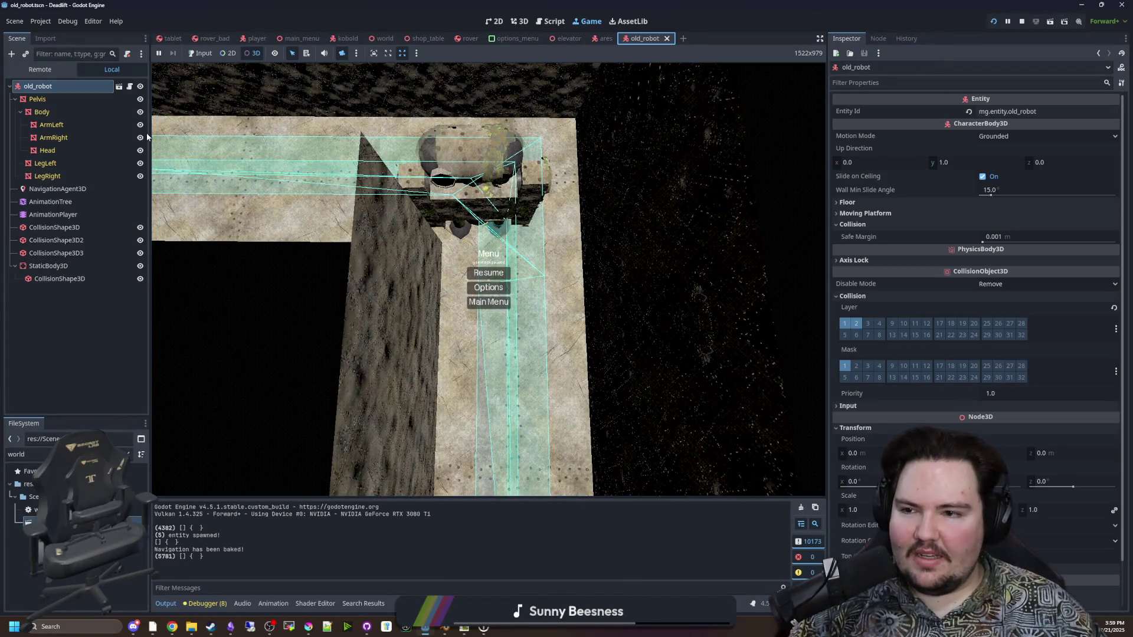
Set the robot NavigationAgent3D's Path Desired Distance to 0.5 and restart the game
left_click(76, 191)
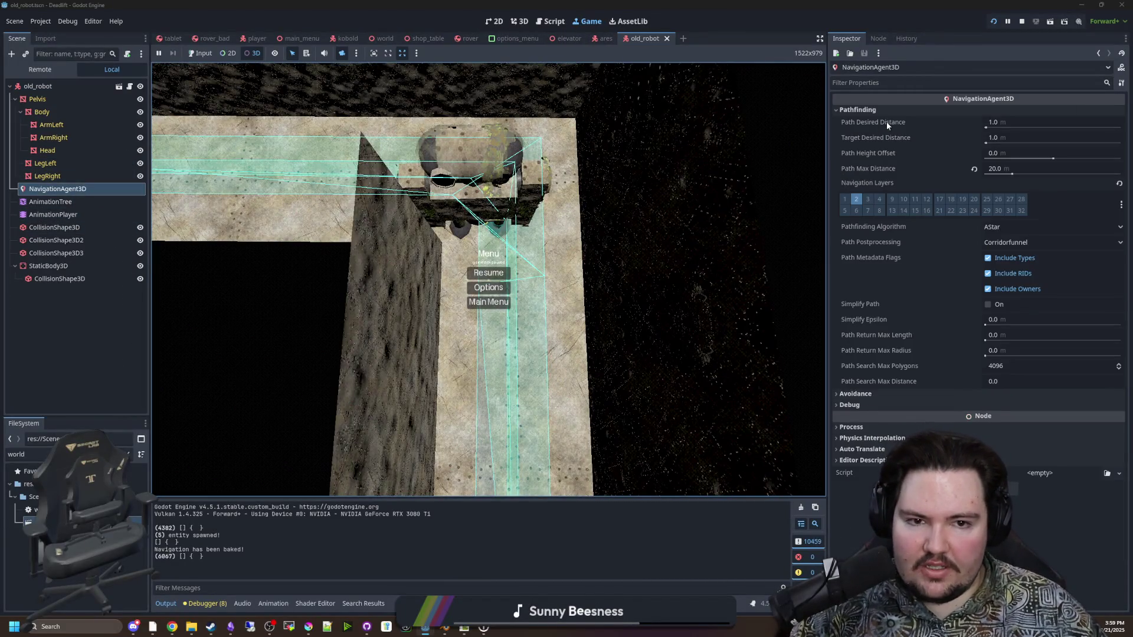
mouse_move(889, 142)
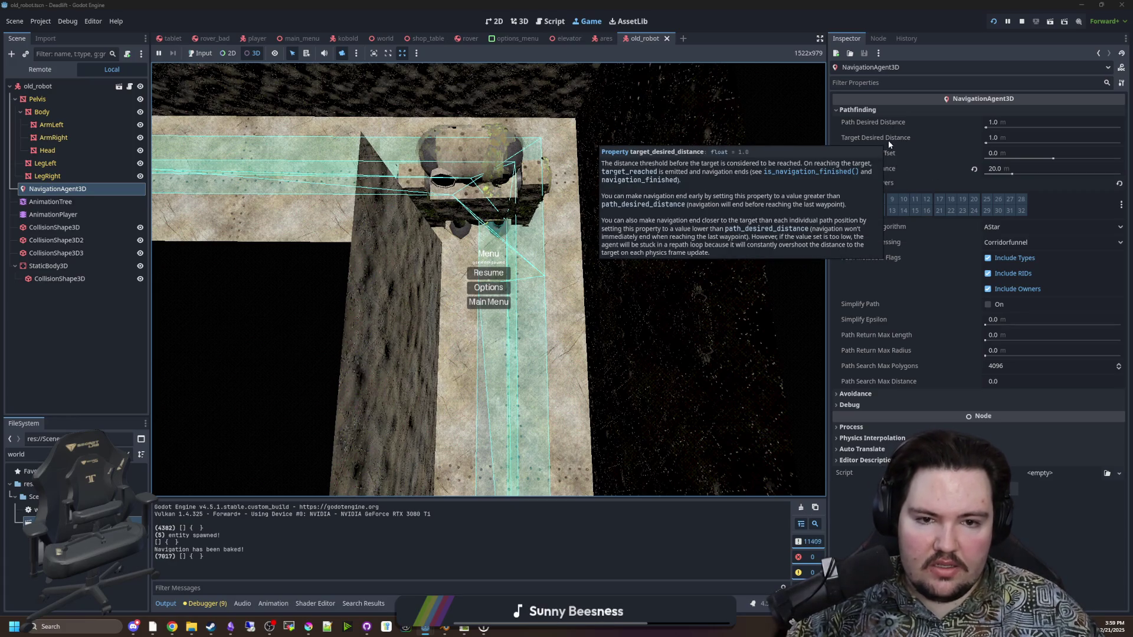
mouse_move(901, 124)
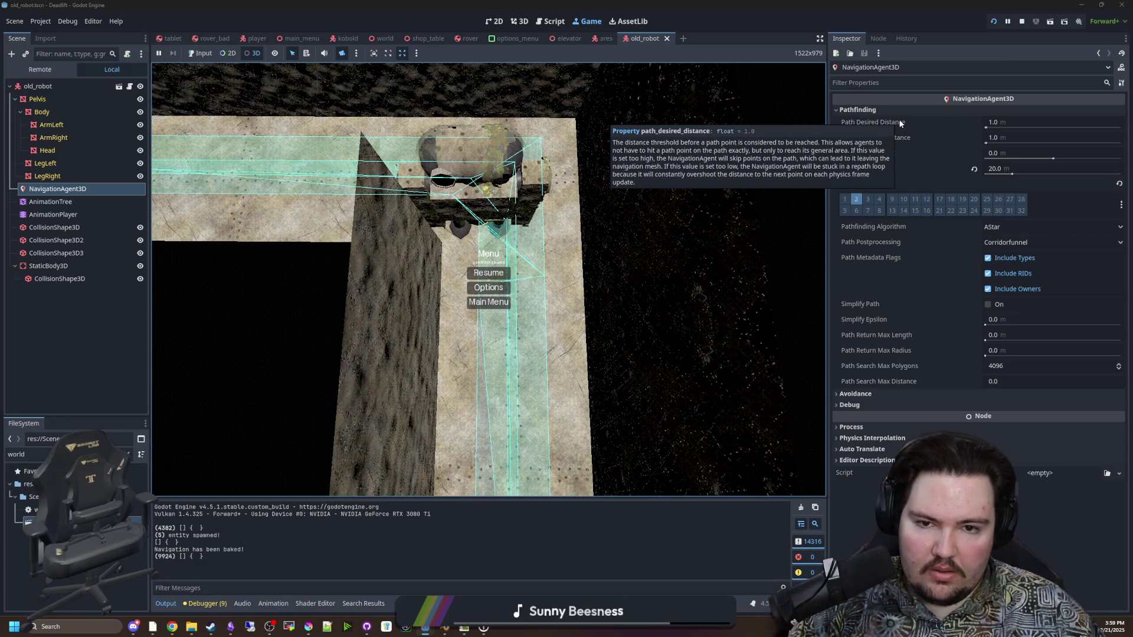
left_click(1009, 123)
type("0.5")
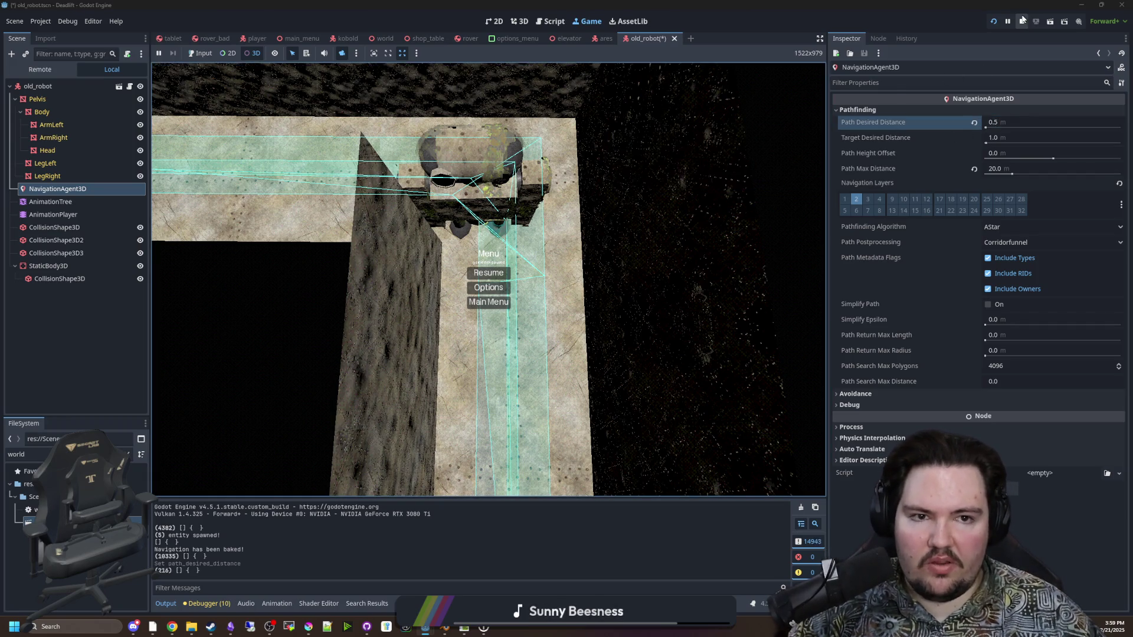
left_click(995, 22)
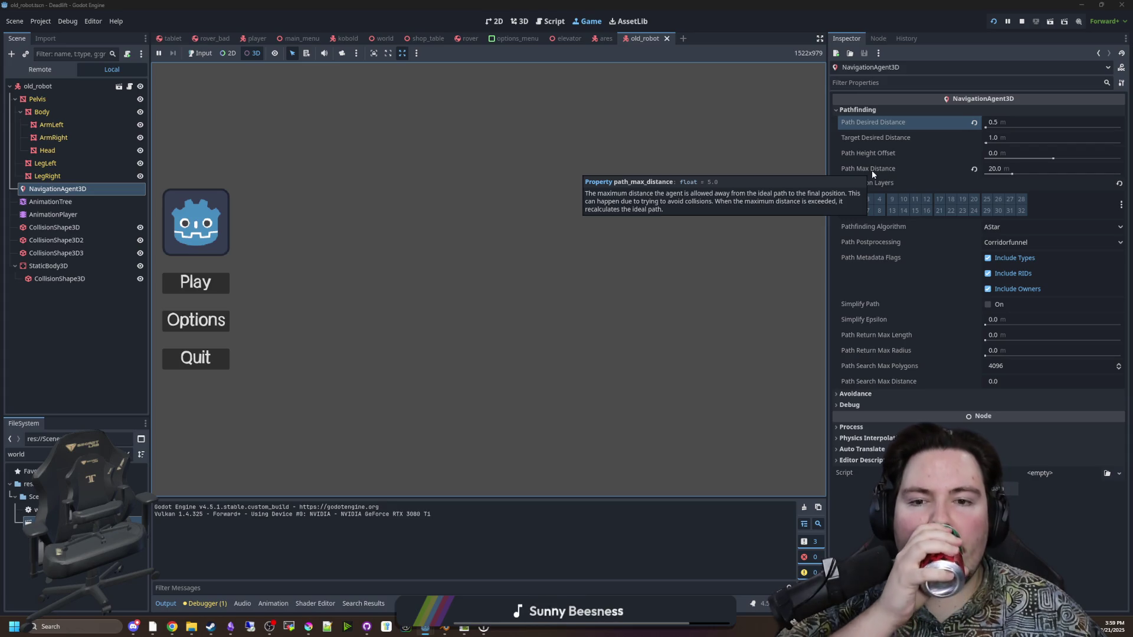
Play with game input enabled, pause, and watch the robot on the navmesh from the free camera
left_click(199, 54)
left_click(195, 282)
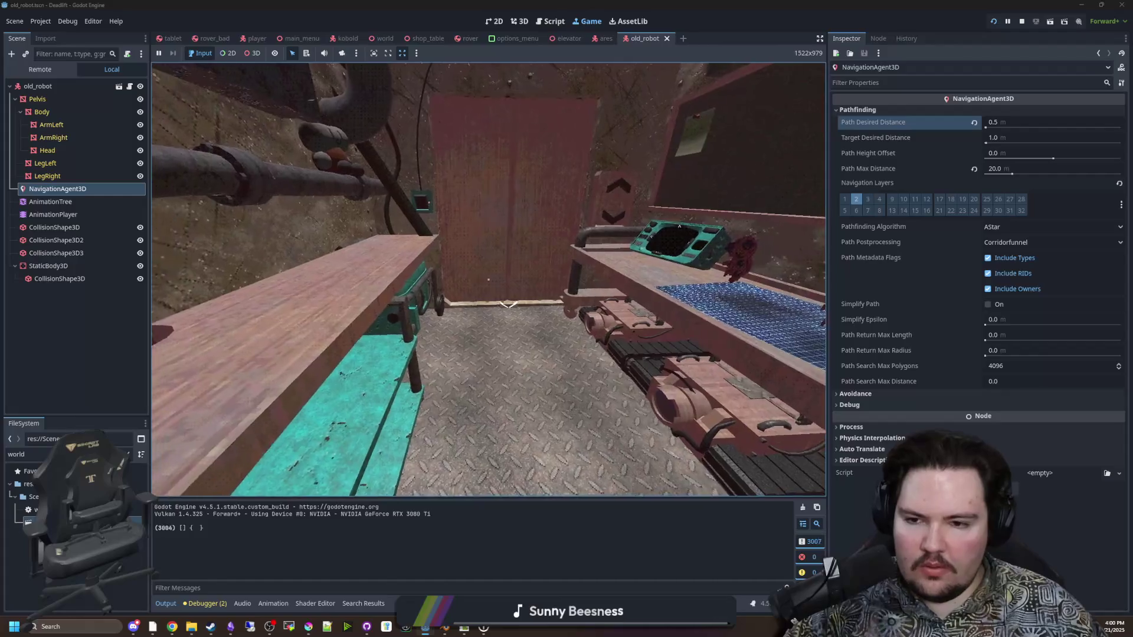
key("super")
left_click(334, 53)
left_click(341, 53)
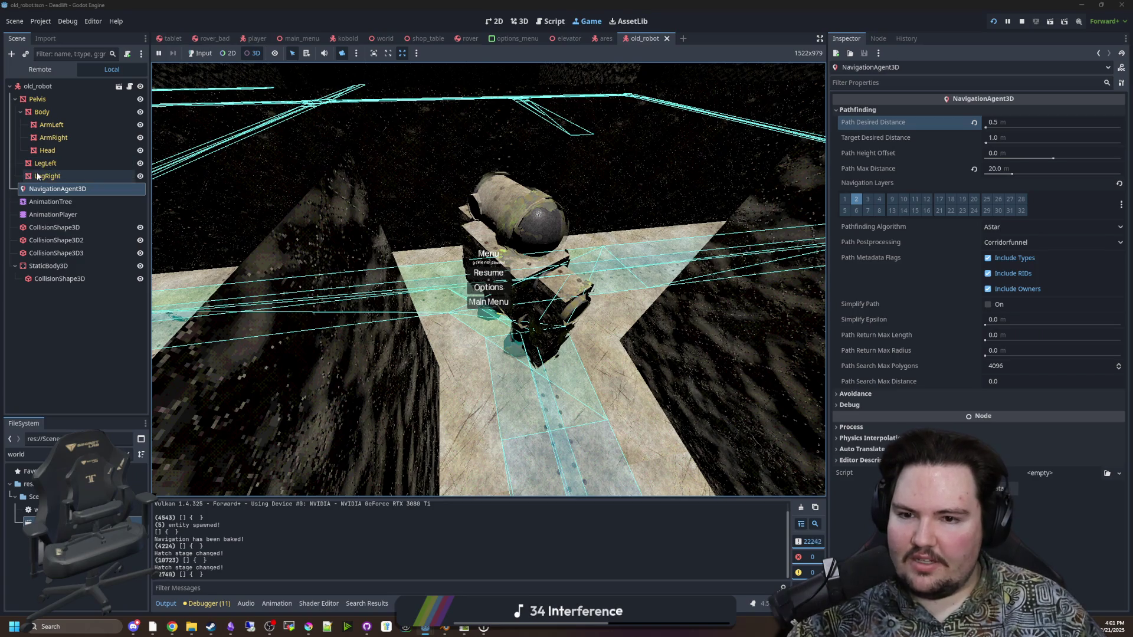
left_click(67, 177)
Compare the robot's NavigationAgent3D signals with the ares scene's navigation_finished connection
left_click(56, 190)
left_click(880, 38)
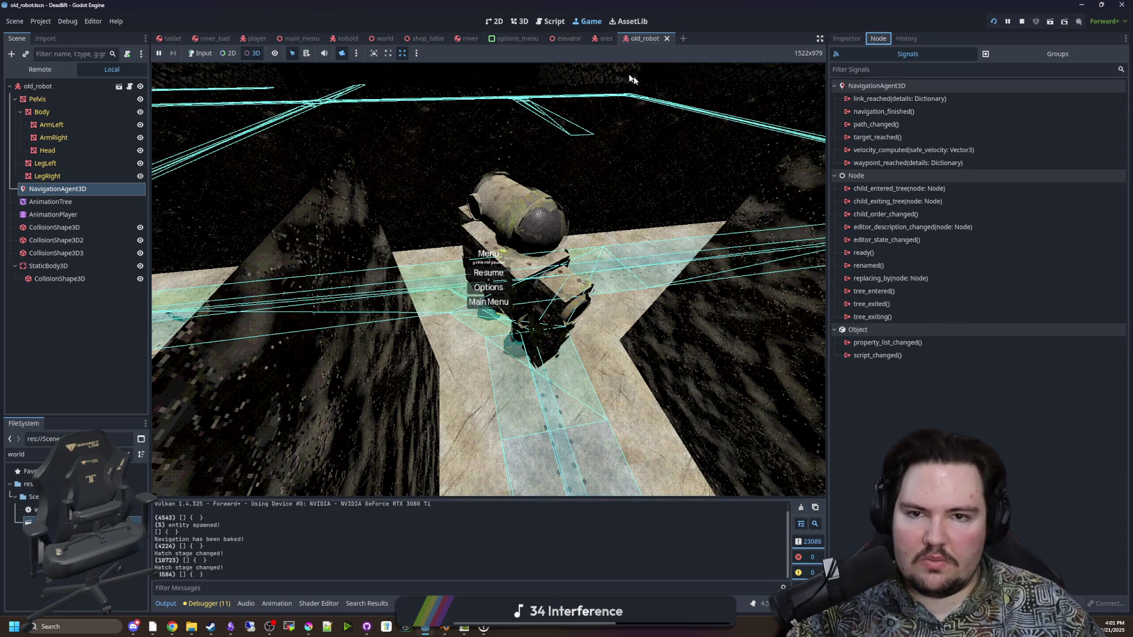
left_click(603, 39)
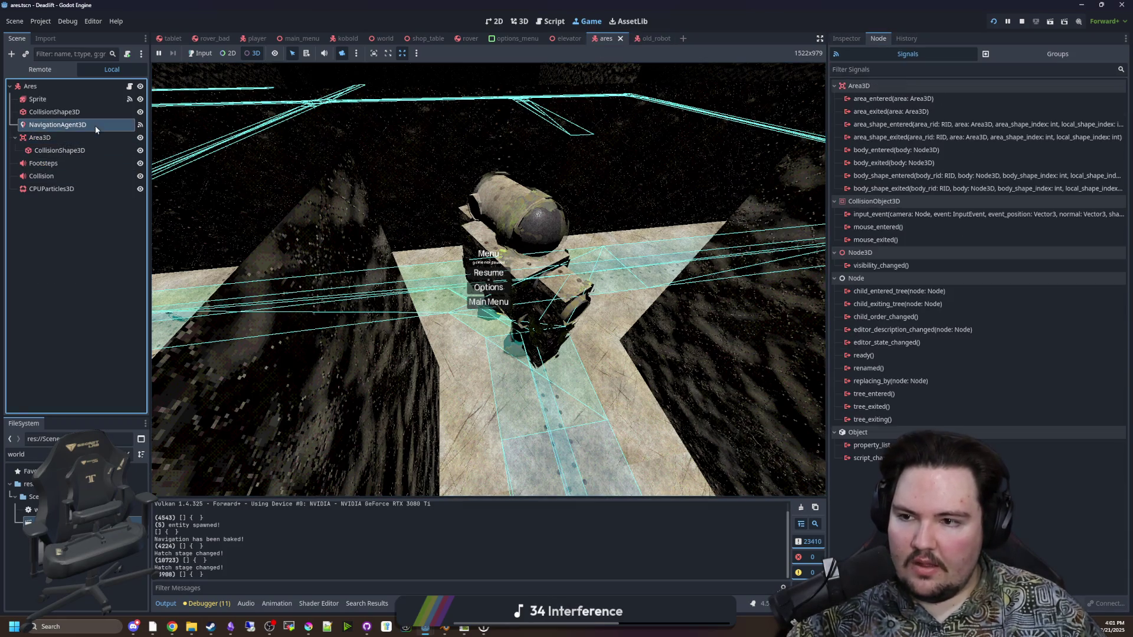
left_click(904, 125)
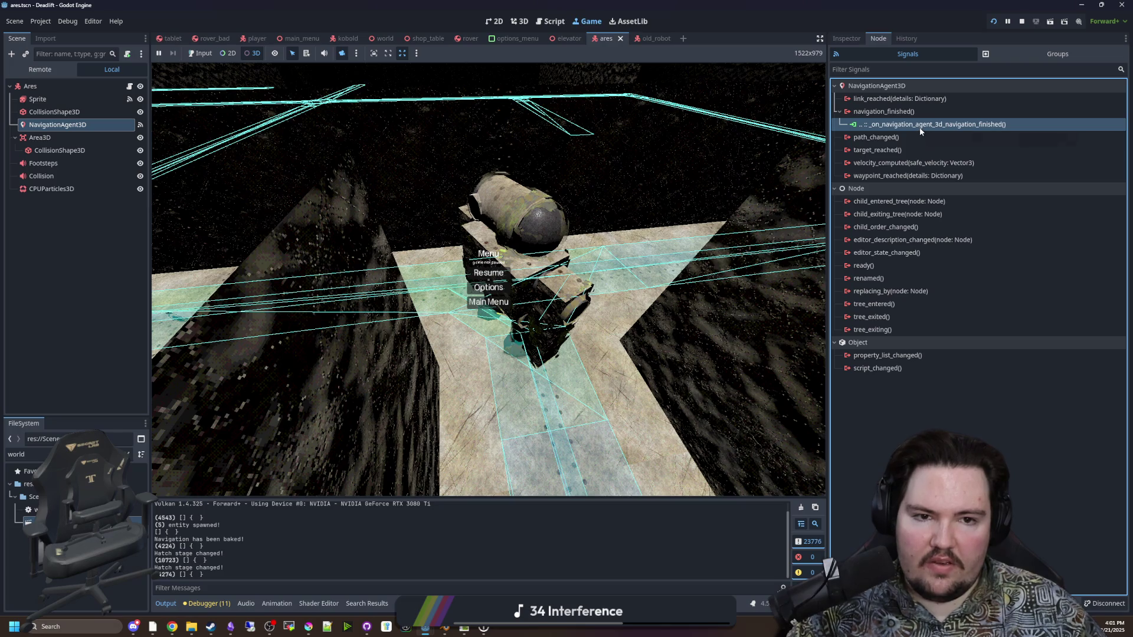
right_click(920, 129)
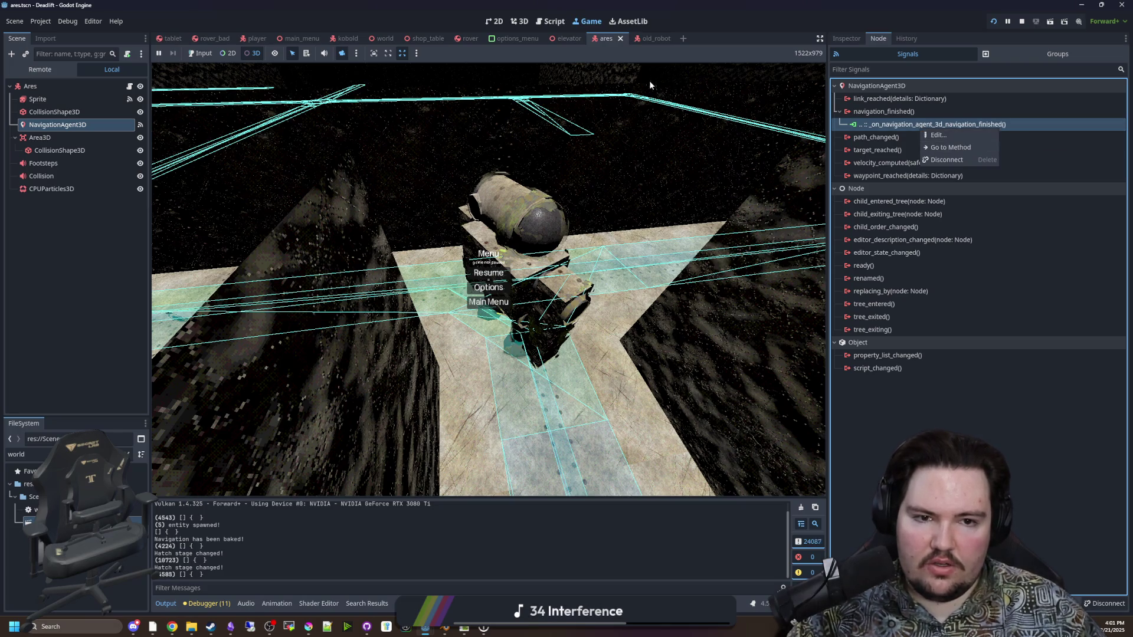
left_click(653, 34)
left_click(653, 34)
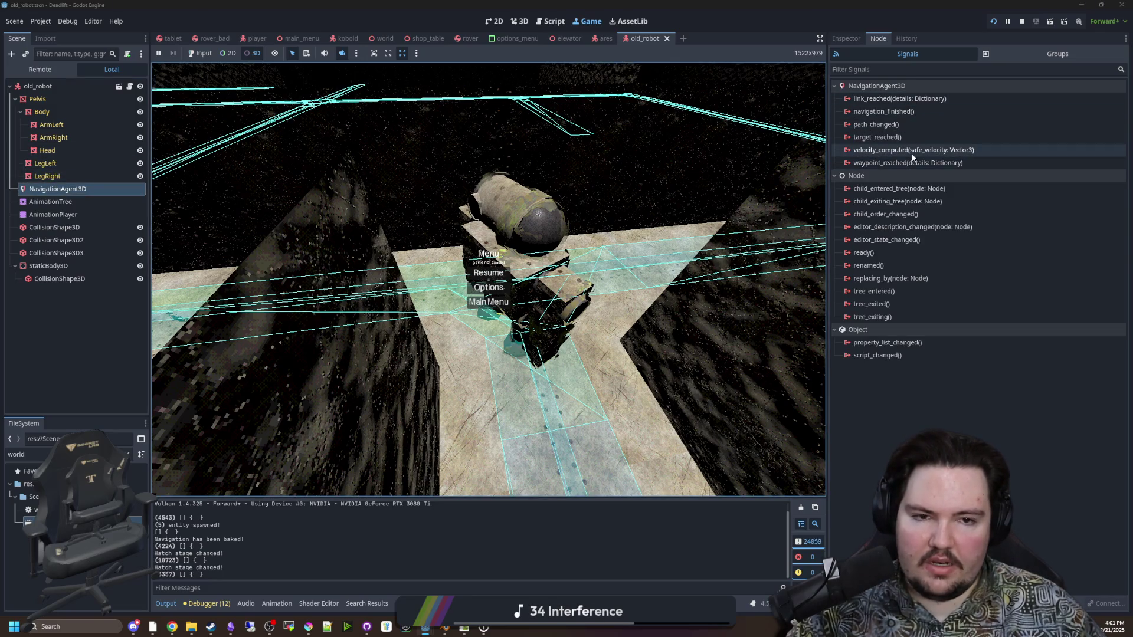
Connect navigation_finished to _on_navigation_agent_3d_navigation_finished and stop the running game
left_click(903, 116)
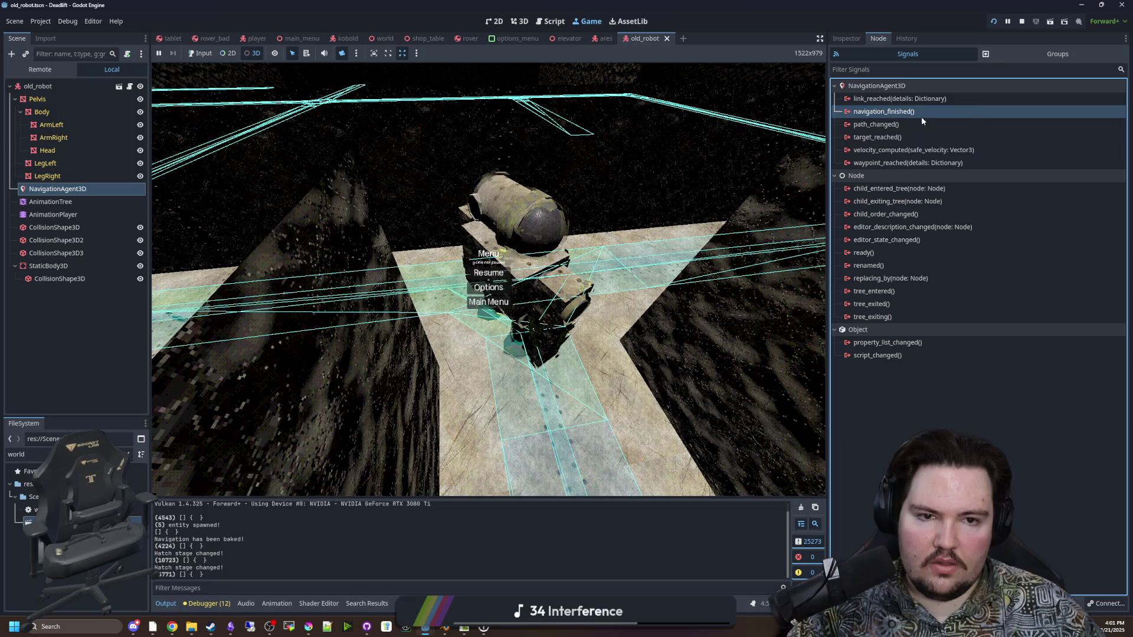
double_click(922, 116)
key("Return")
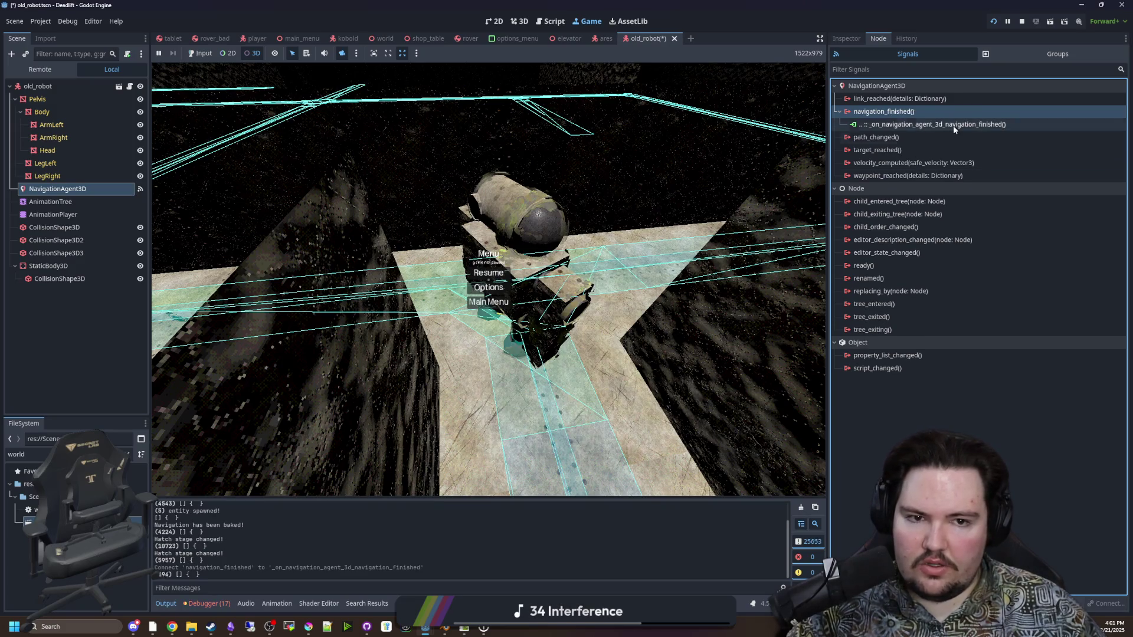
left_click(955, 125)
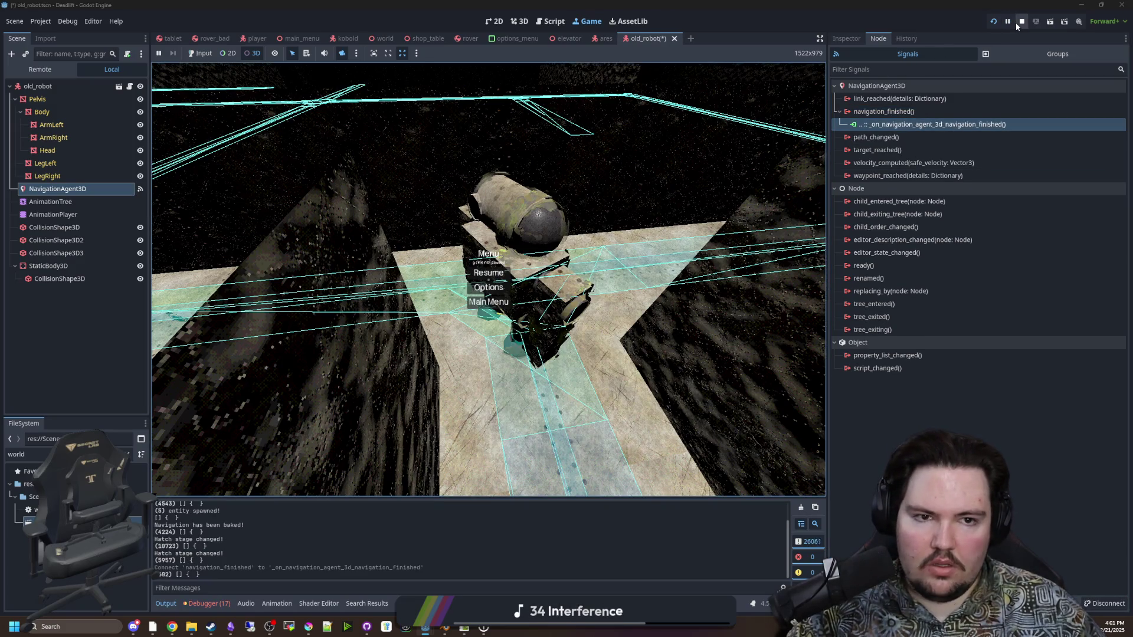
left_click(1019, 22)
left_click(141, 176)
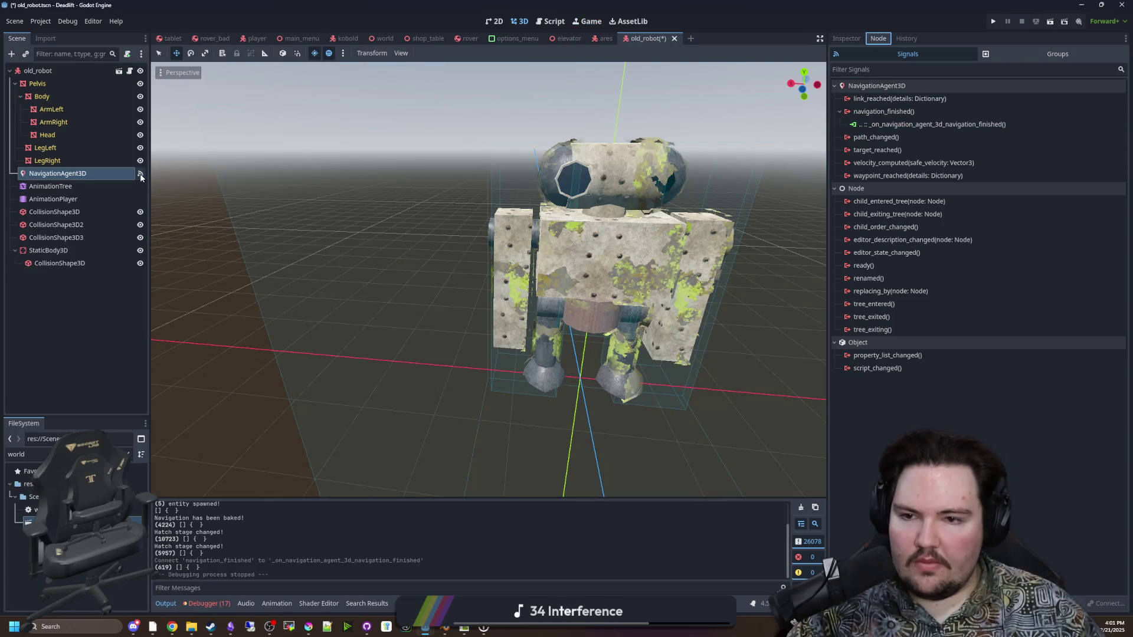
Save old_robot with its navigation_finished connection, recheck it, and relaunch the game
left_click(131, 71)
key("ctrl+s")
left_click(430, 192)
key("ctrl+s")
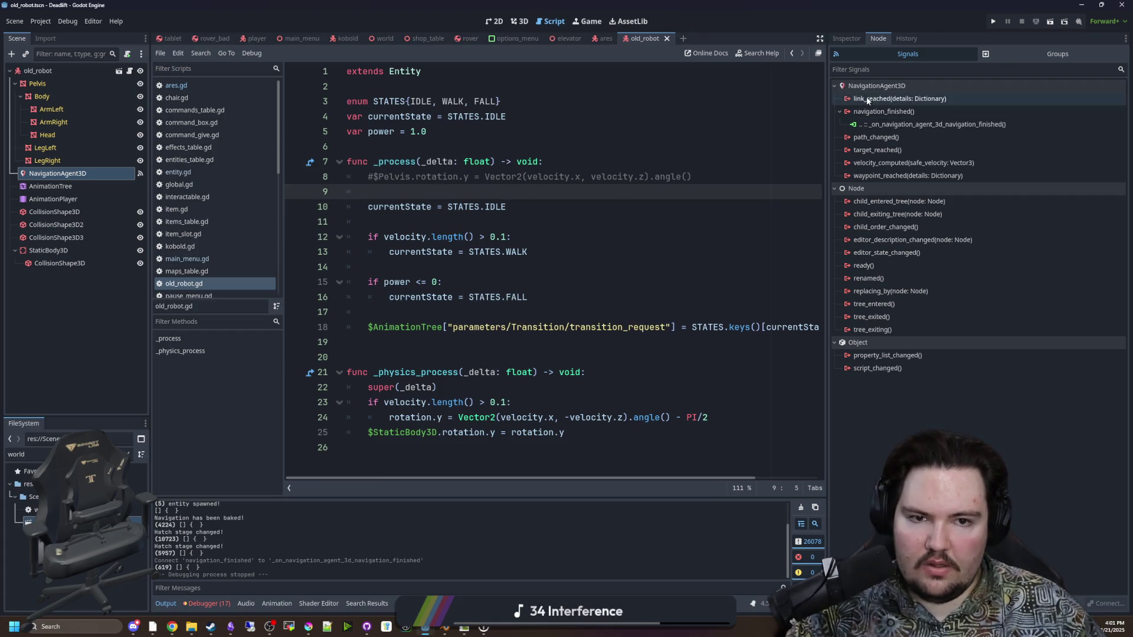
left_click(892, 125)
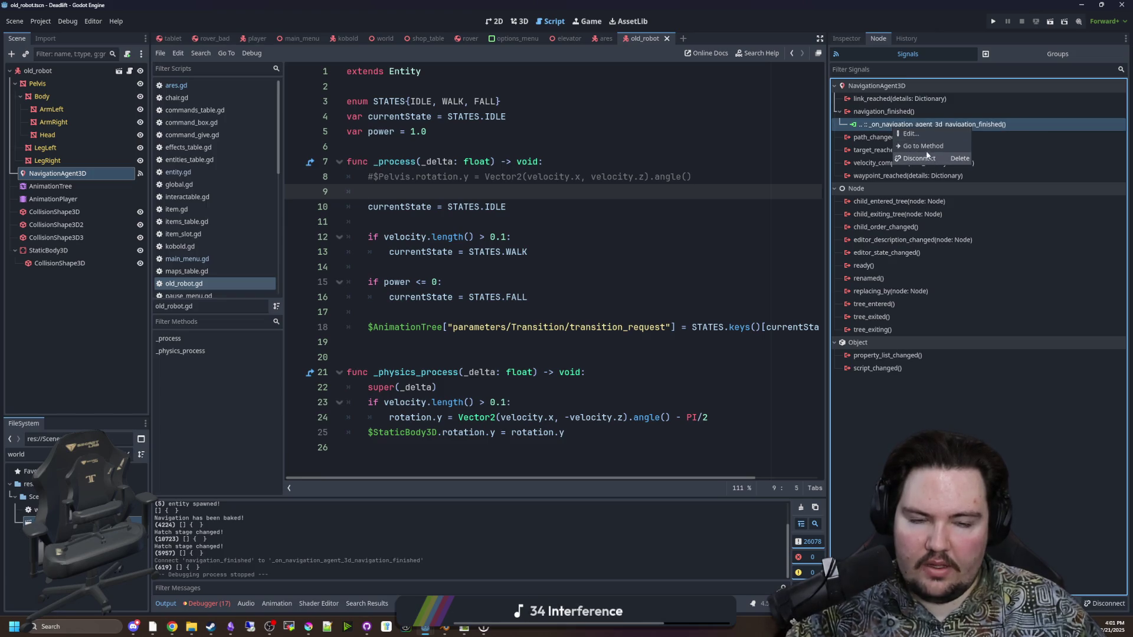
left_click(993, 21)
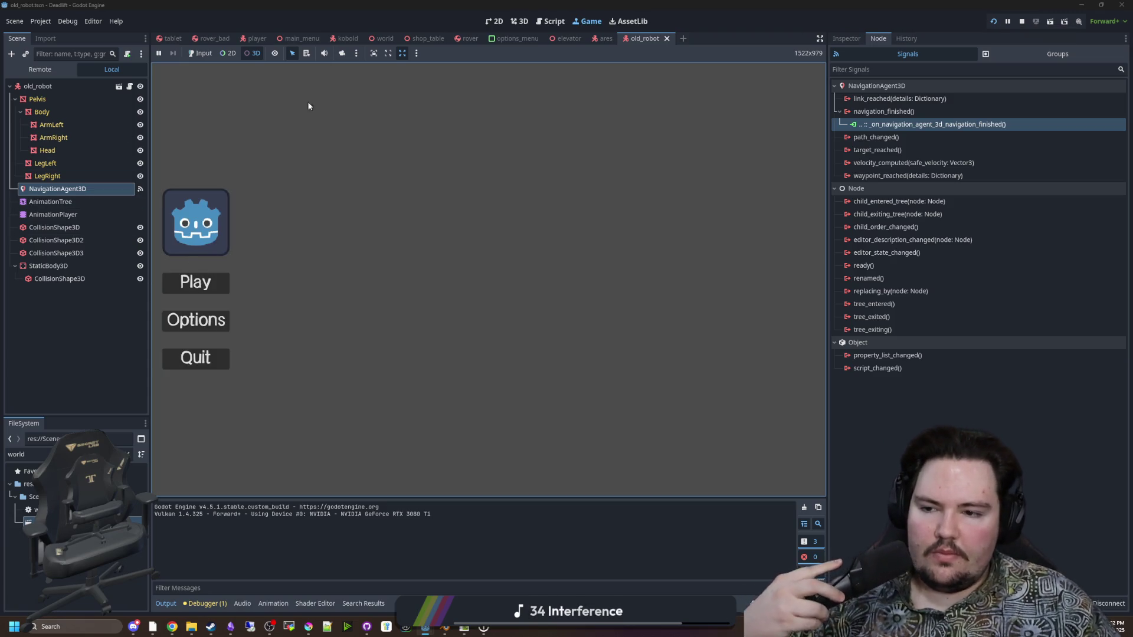
Start playing from the main menu, pause, and switch to a free overhead camera
key("Return")
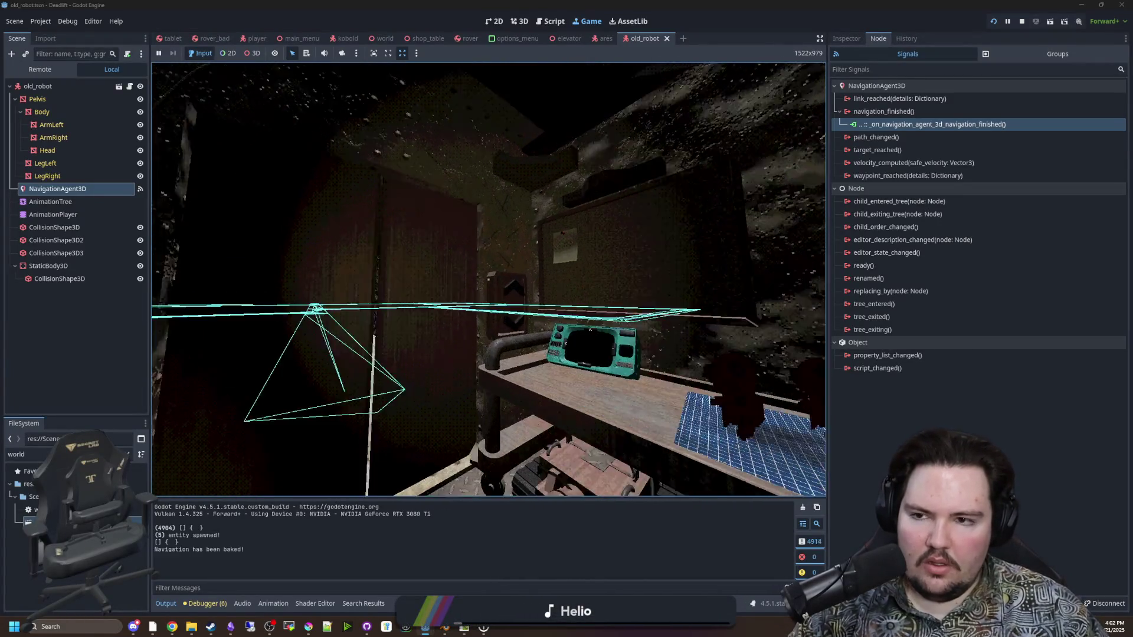
key("super")
left_click(344, 54)
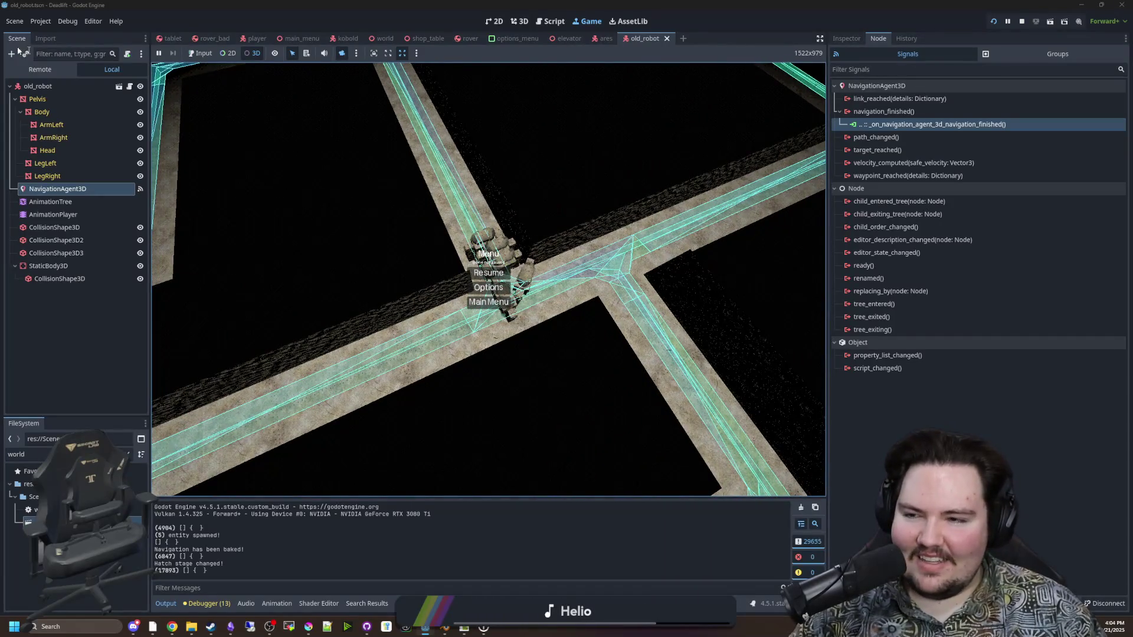
Select the old_robot root node in the scene tree
left_click(119, 353)
left_click(58, 189)
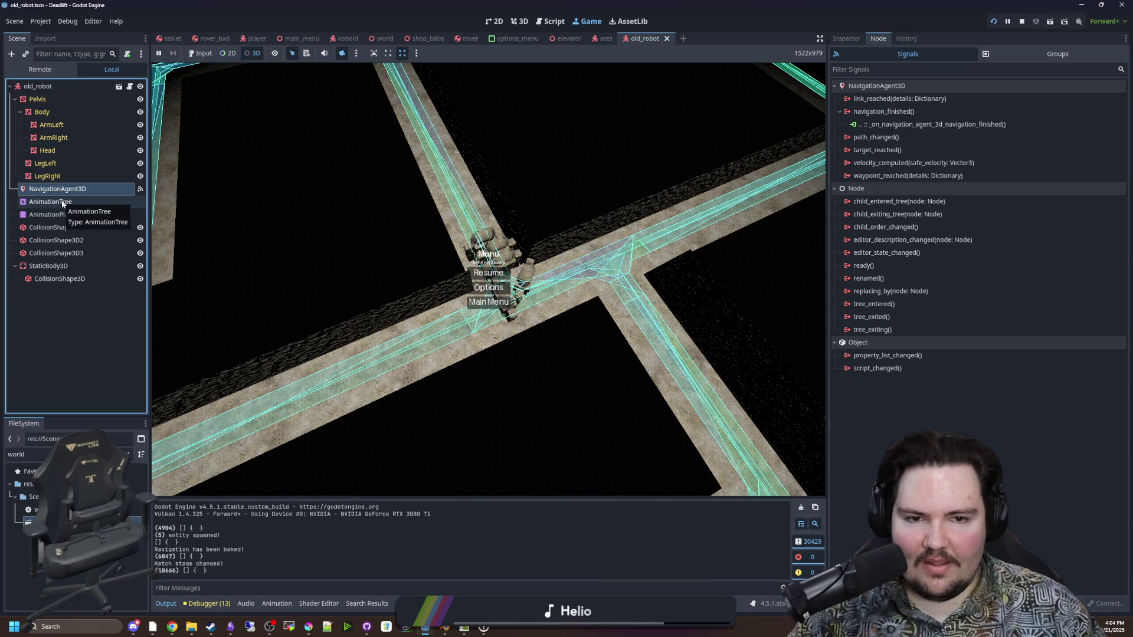
left_click(69, 177)
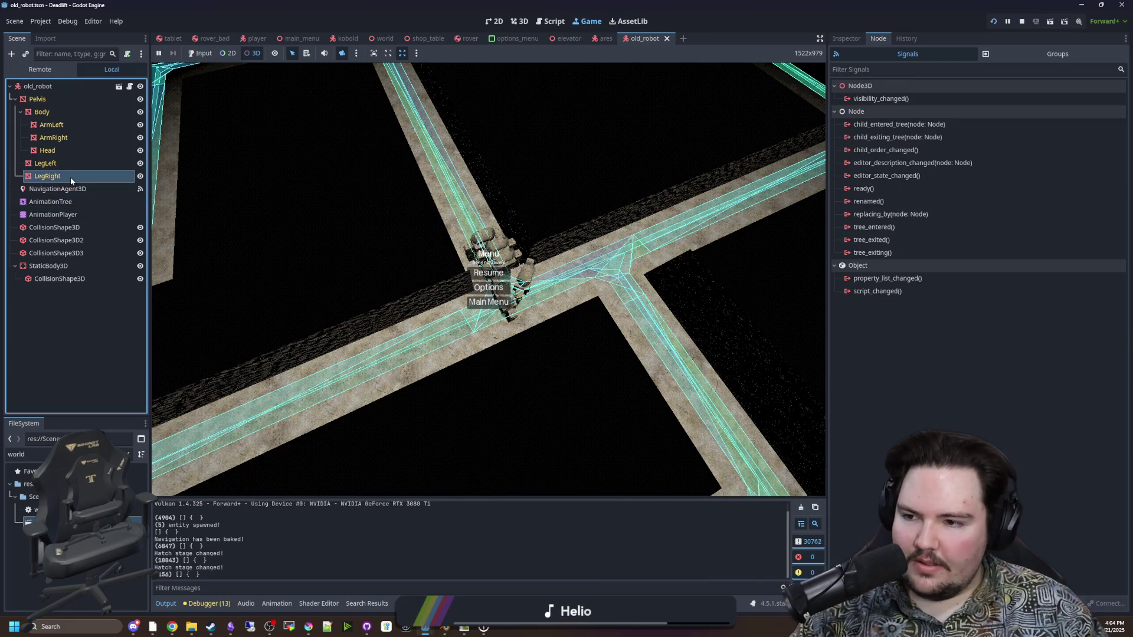
left_click(88, 88)
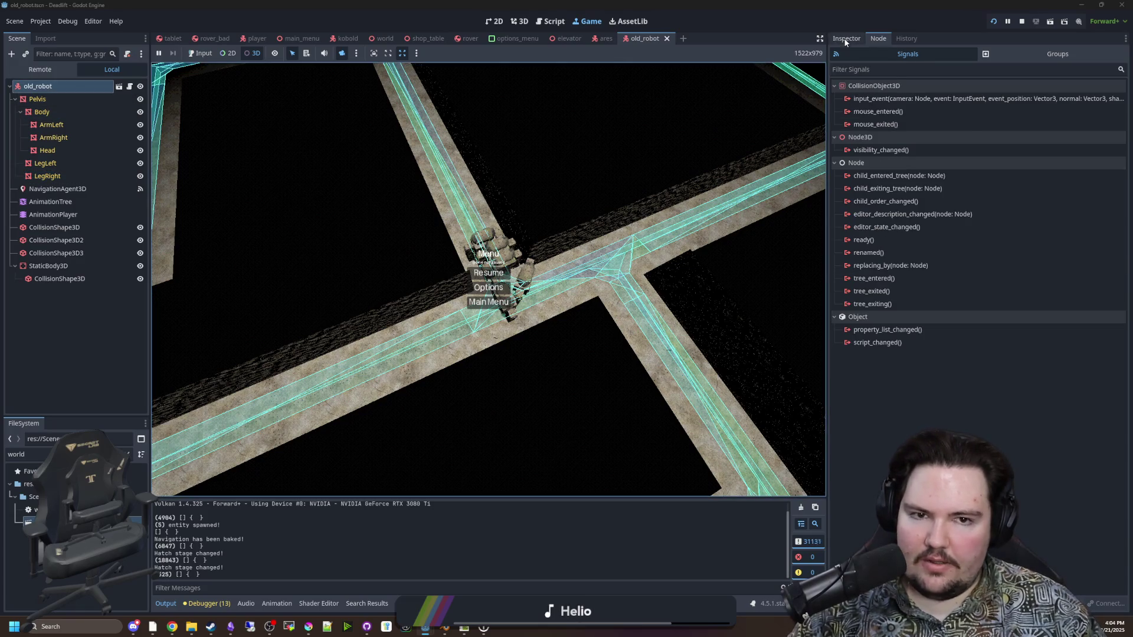
Remove old_robot from collision layer 1 in the Inspector, then open old_robot.gd
left_click(846, 39)
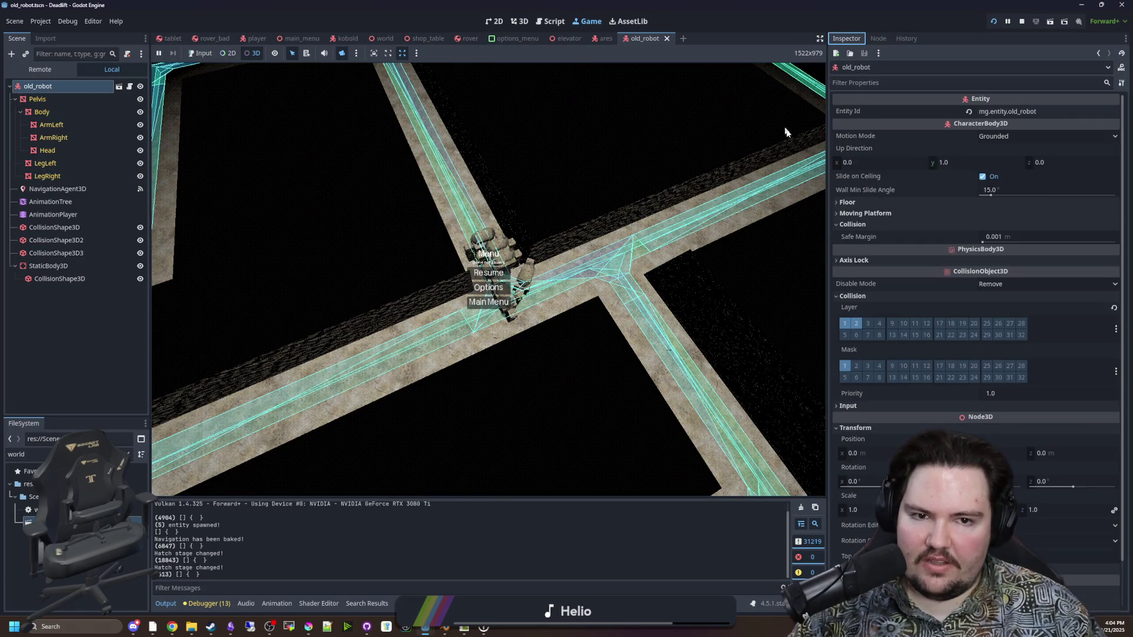
left_click(845, 324)
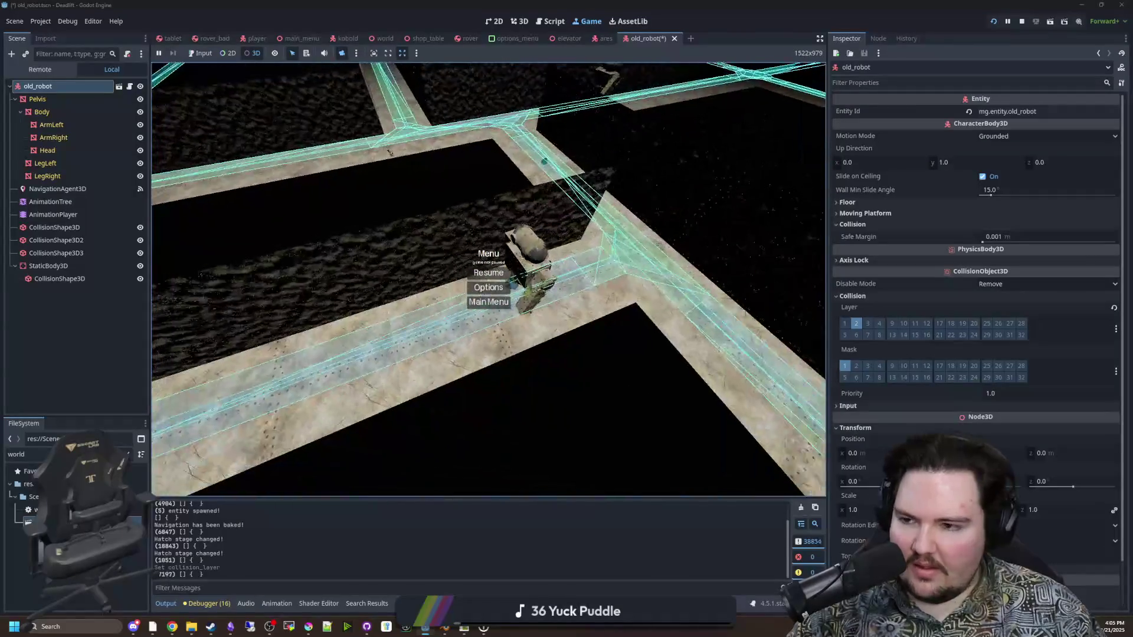
left_click(130, 87)
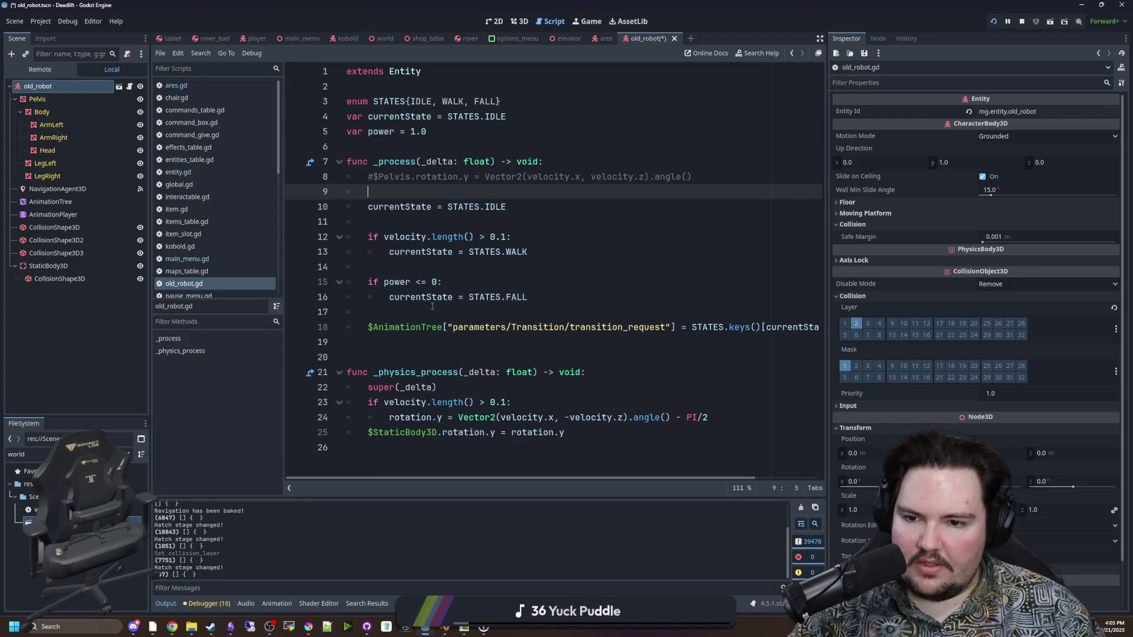
Add 'power -= 0.1*delta' inside _process
key("Return")
key("Return")
key("Up")
type("power -= 0.1*delta")
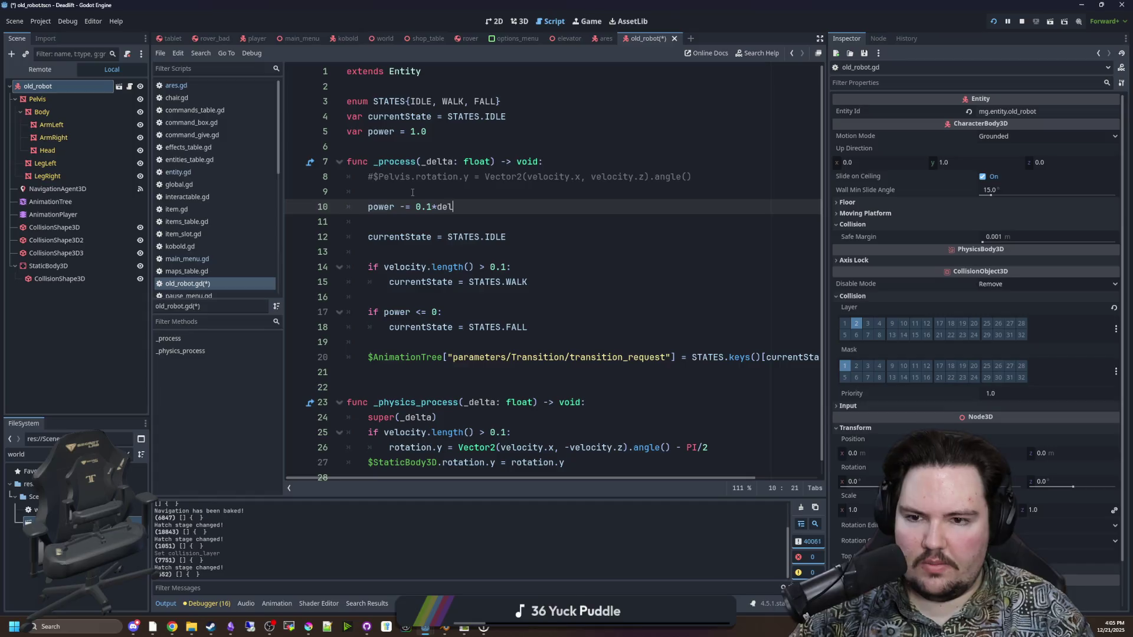
left_click(413, 188)
Rename _delta to delta, drop the 0.1 multiplier, and set starting power to 30.0
left_click(414, 131)
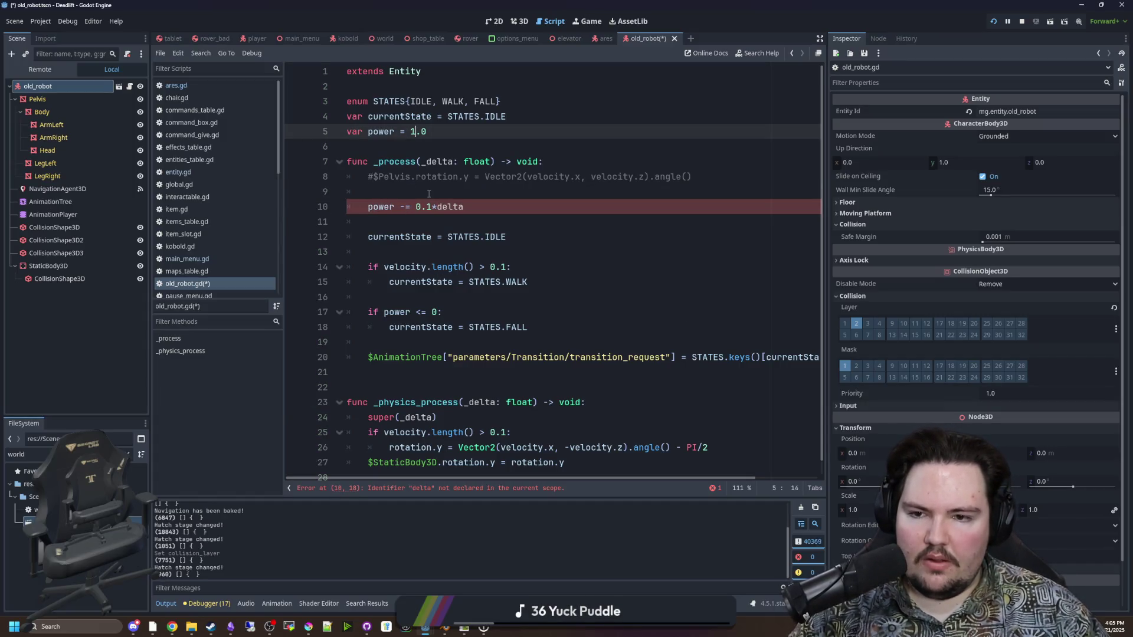
left_click(425, 161)
key("BackSpace")
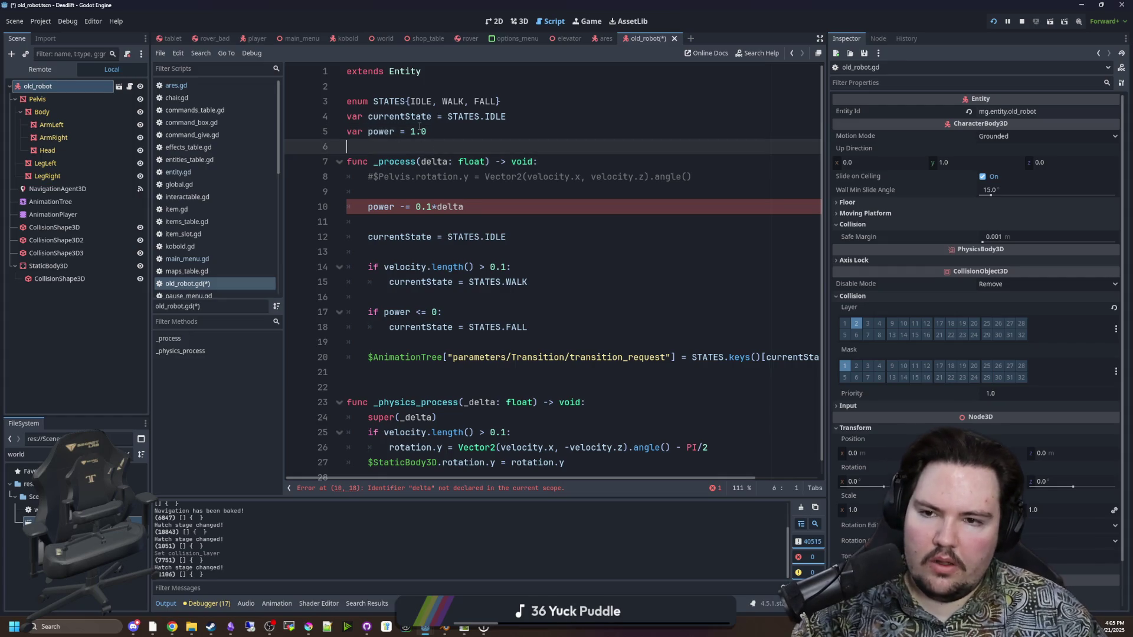
left_click(420, 132)
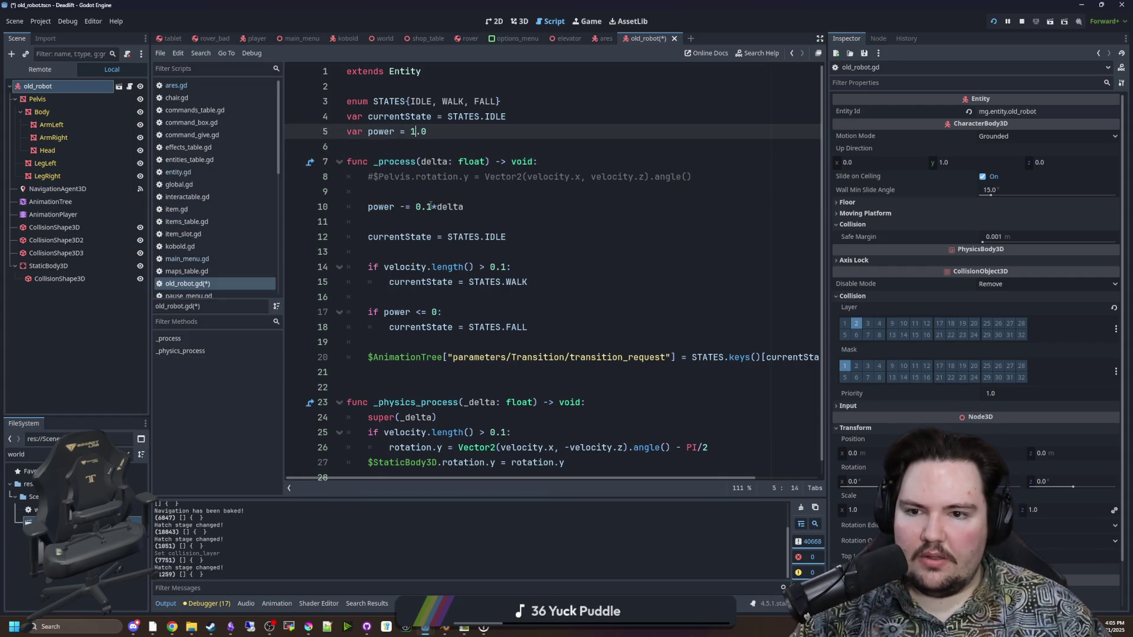
left_click(432, 206)
key("BackSpace")
key("BackSpace")
key("BackSpace")
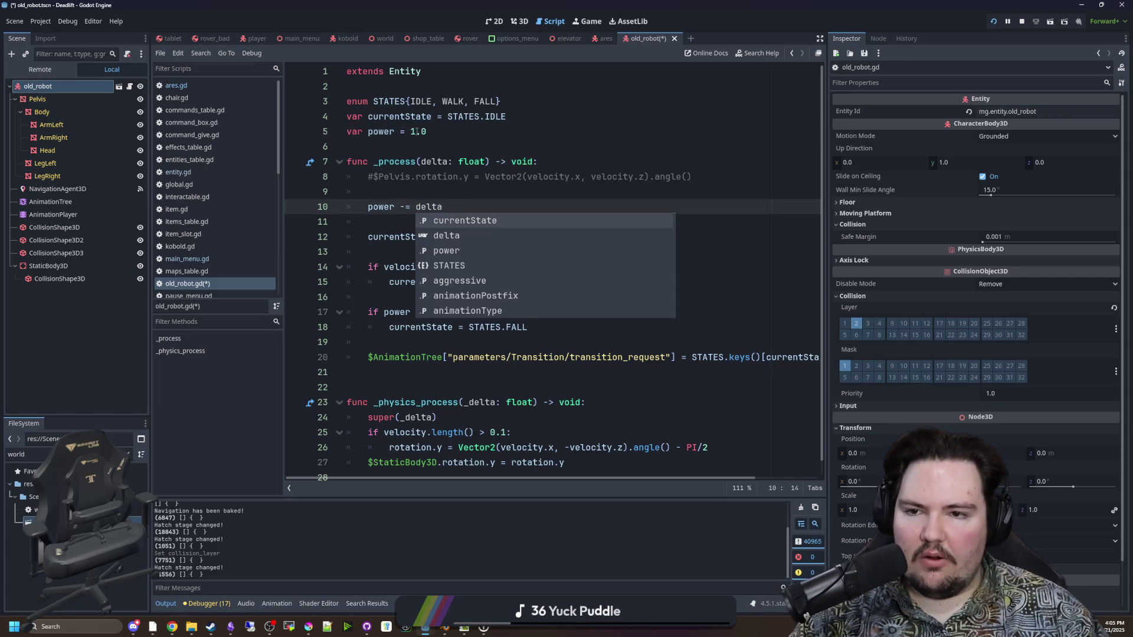
left_click(417, 131)
key("BackSpace")
type("30")
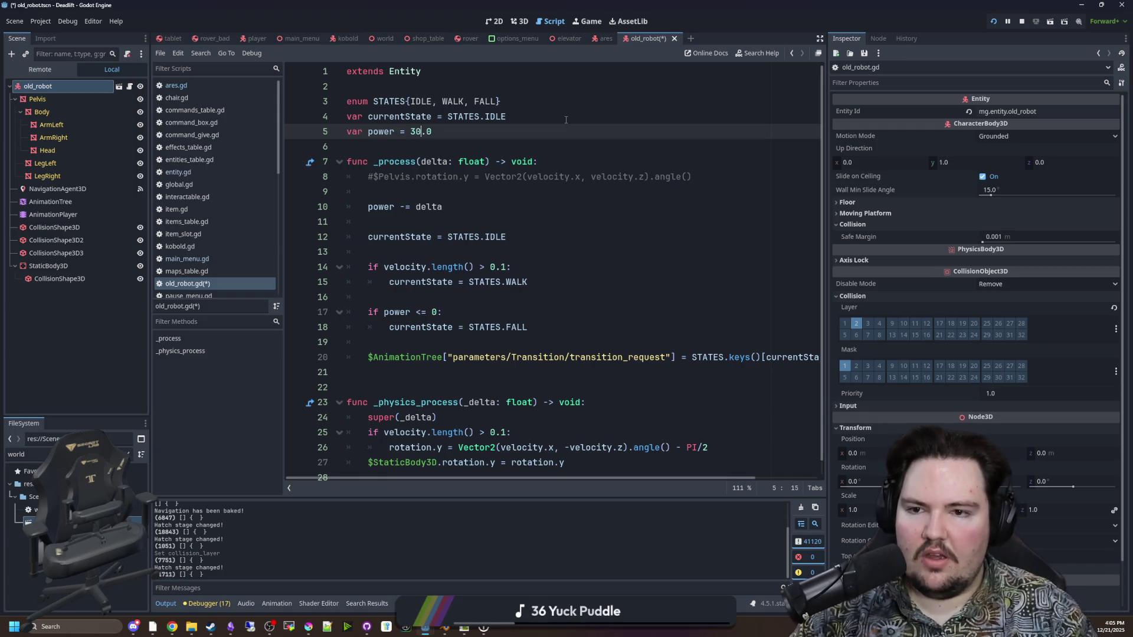
double_click(378, 131)
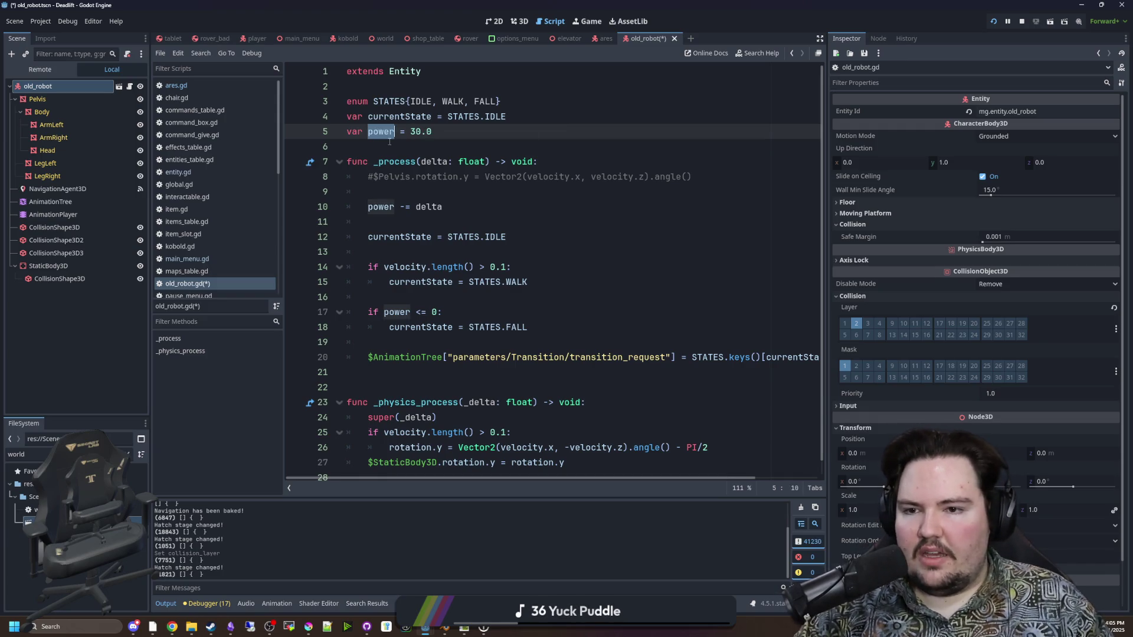
left_click(405, 218)
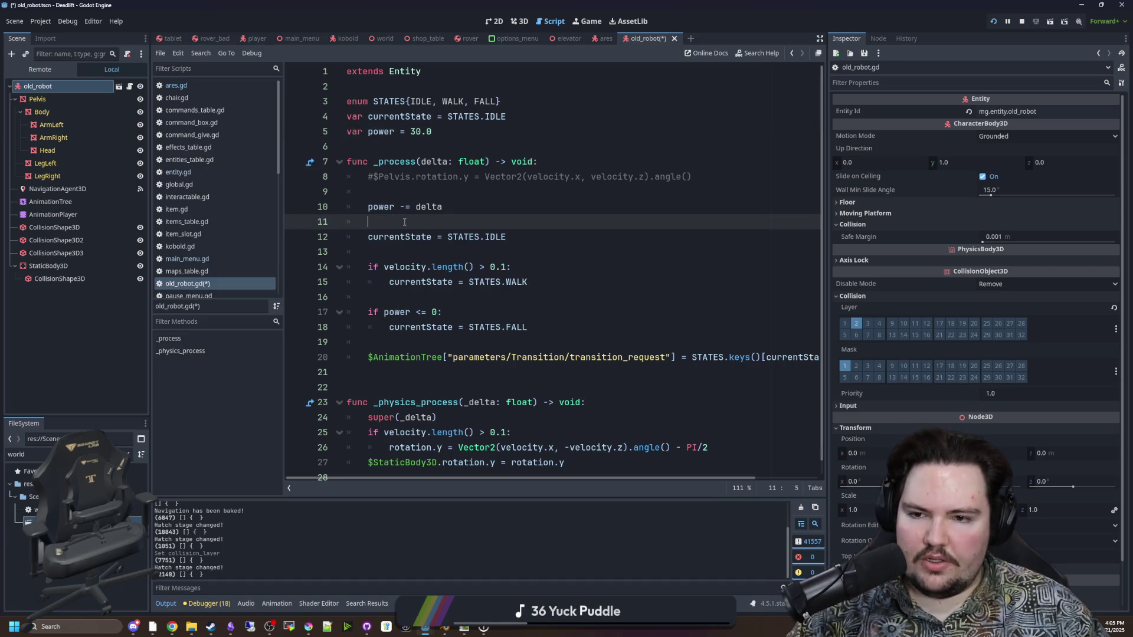
Start a new indented line under the FALL state
left_click(475, 318)
left_click(536, 327)
triple_click(537, 327)
left_click(585, 331)
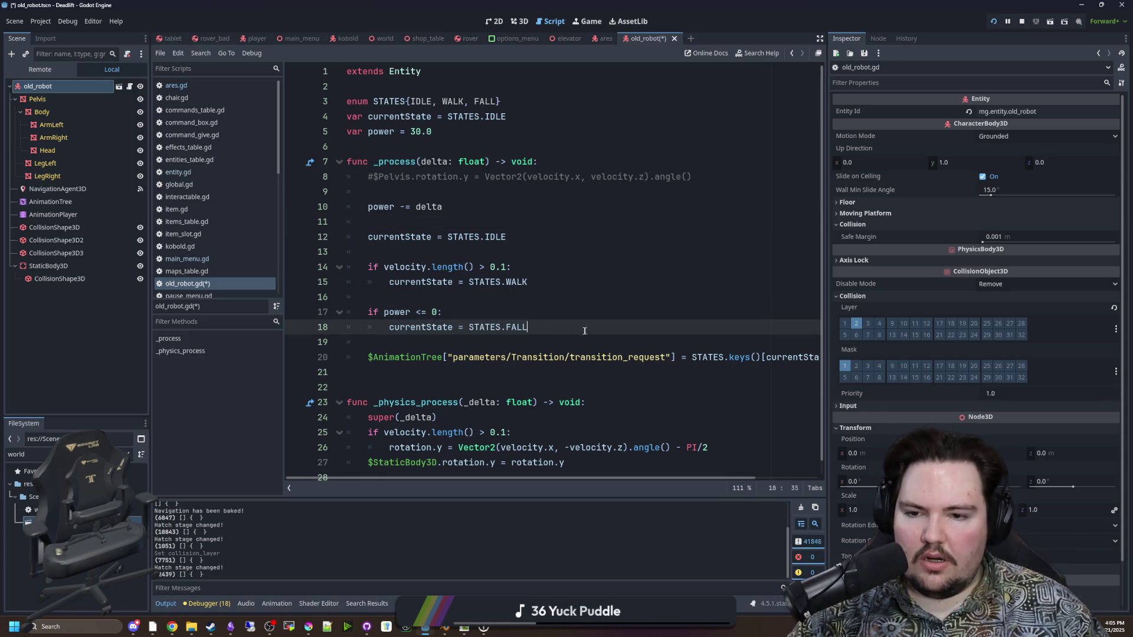
key("Return")
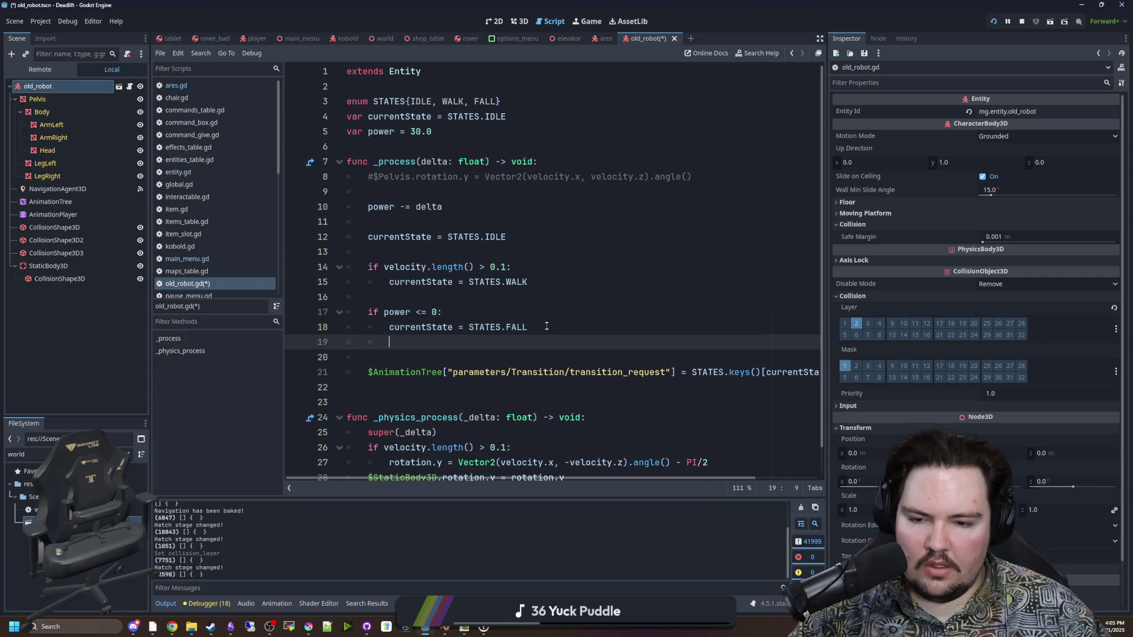
scroll(591, 331, "down", 1)
Try a NavigationAgent3D target line under FALL, then delete it again
mouse_move(82, 190)
left_mouse_down()
mouse_move(459, 326)
mouse_move(457, 313)
left_mouse_up()
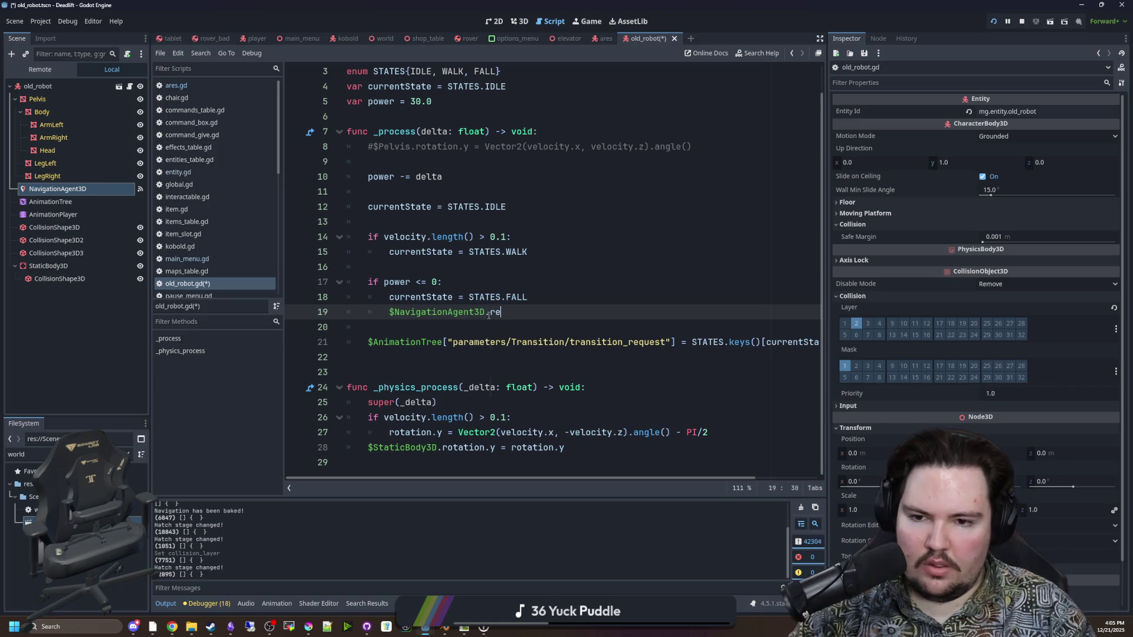
key("BackSpace")
key("BackSpace")
type("target")
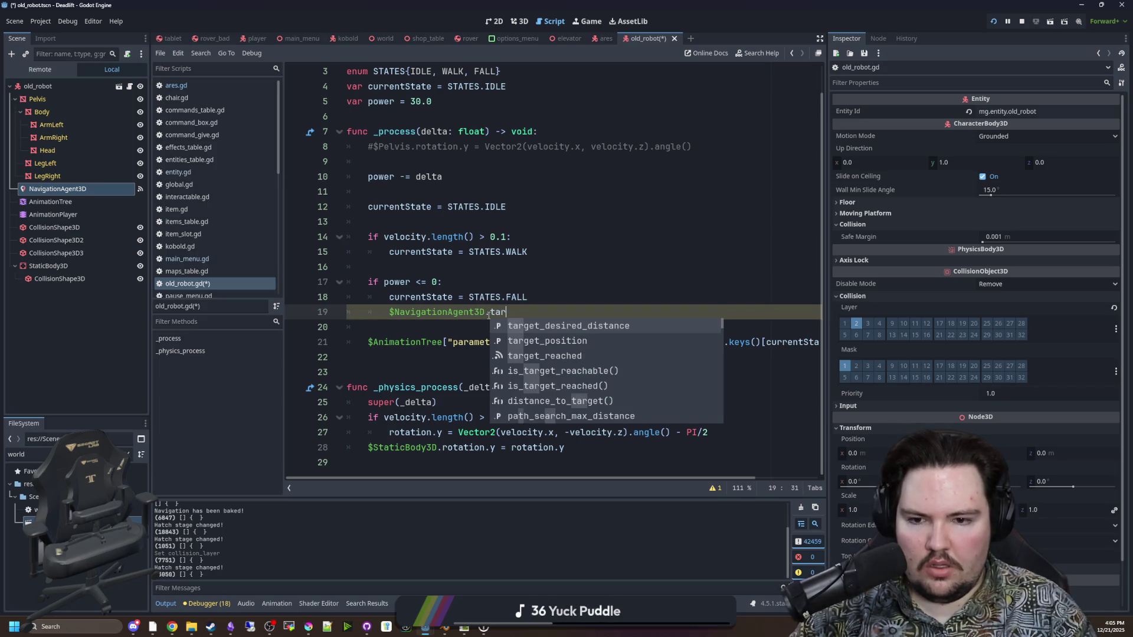
key("Down")
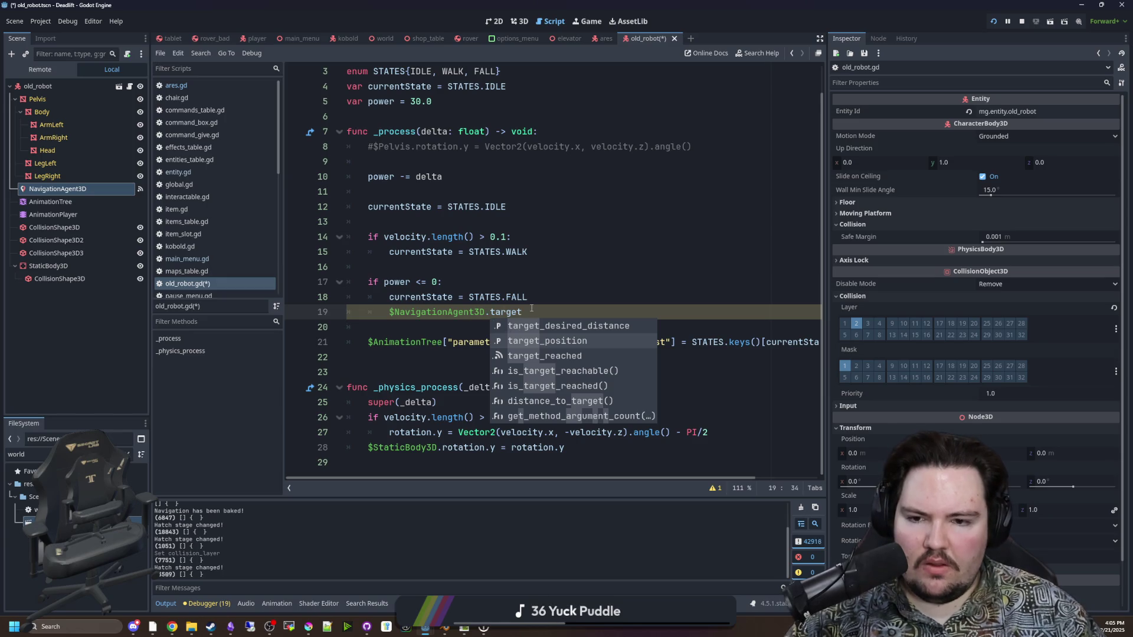
key("shift+Home")
key("shift+Home")
key("BackSpace")
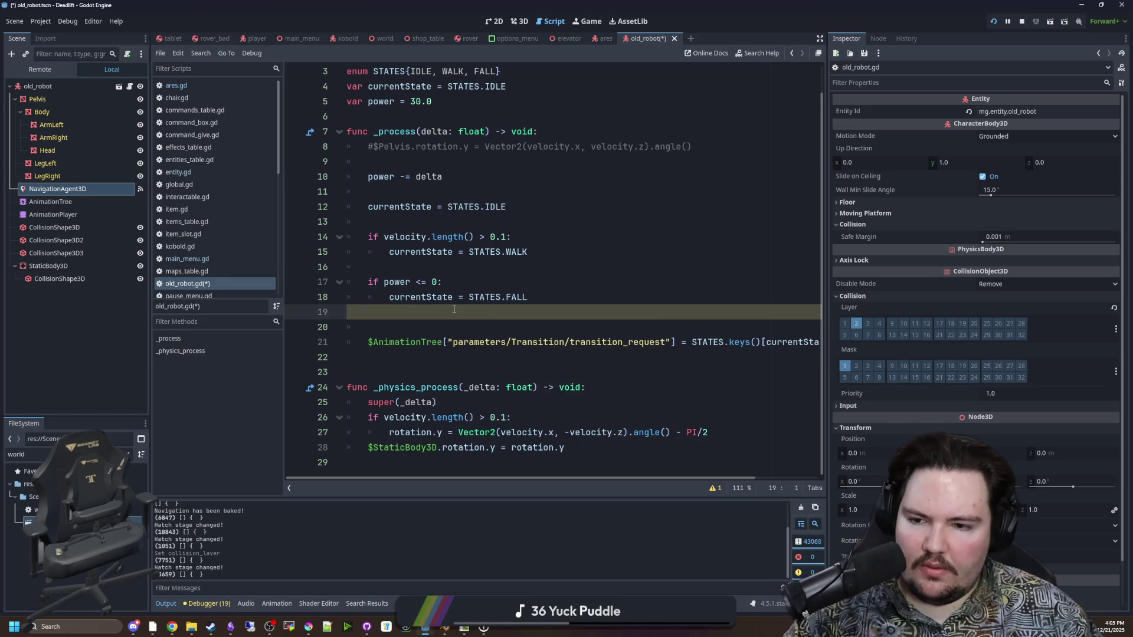
key("BackSpace")
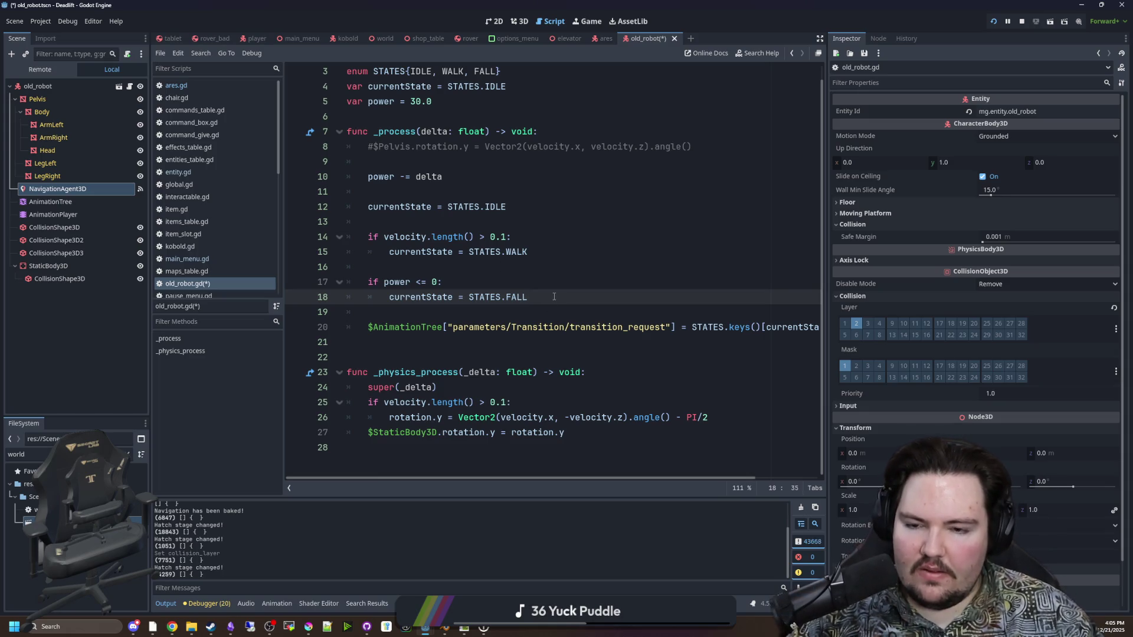
left_click(521, 275)
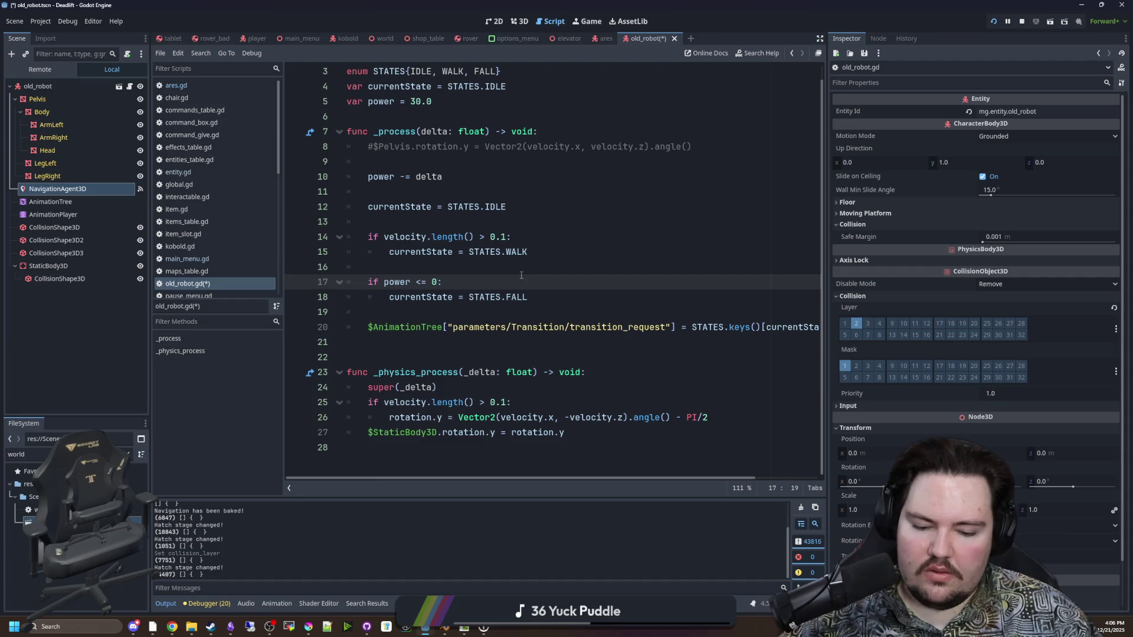
scroll(521, 275, "up", 1)
left_click(454, 131)
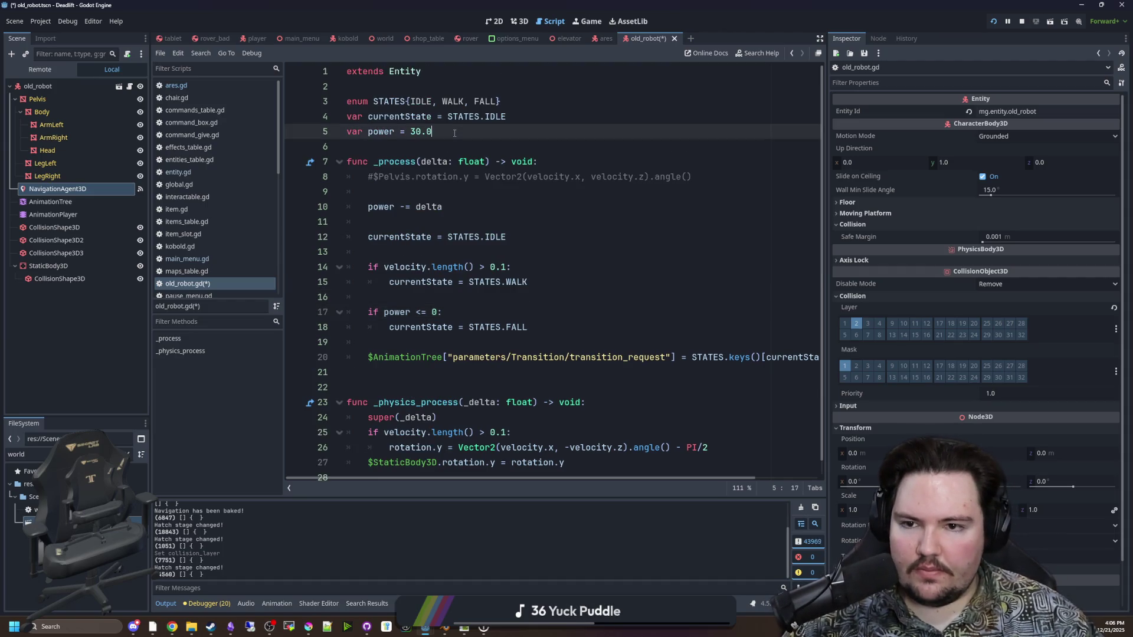
left_click(540, 325)
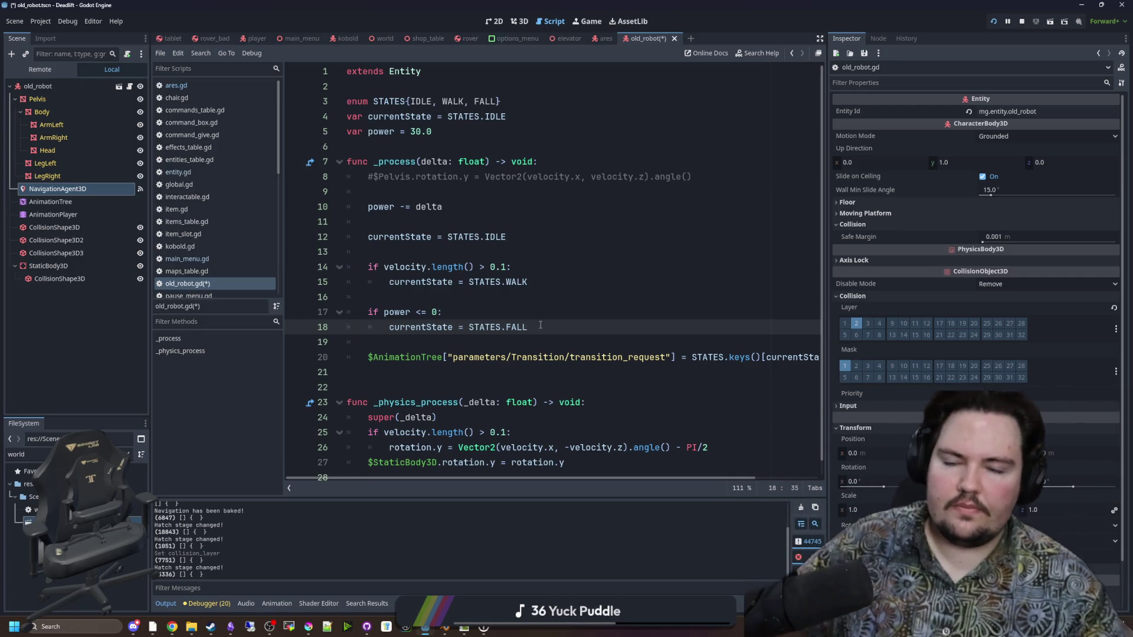
Replace the power declaration with a powerEmpty = false variable
left_click(466, 131)
key("Return")
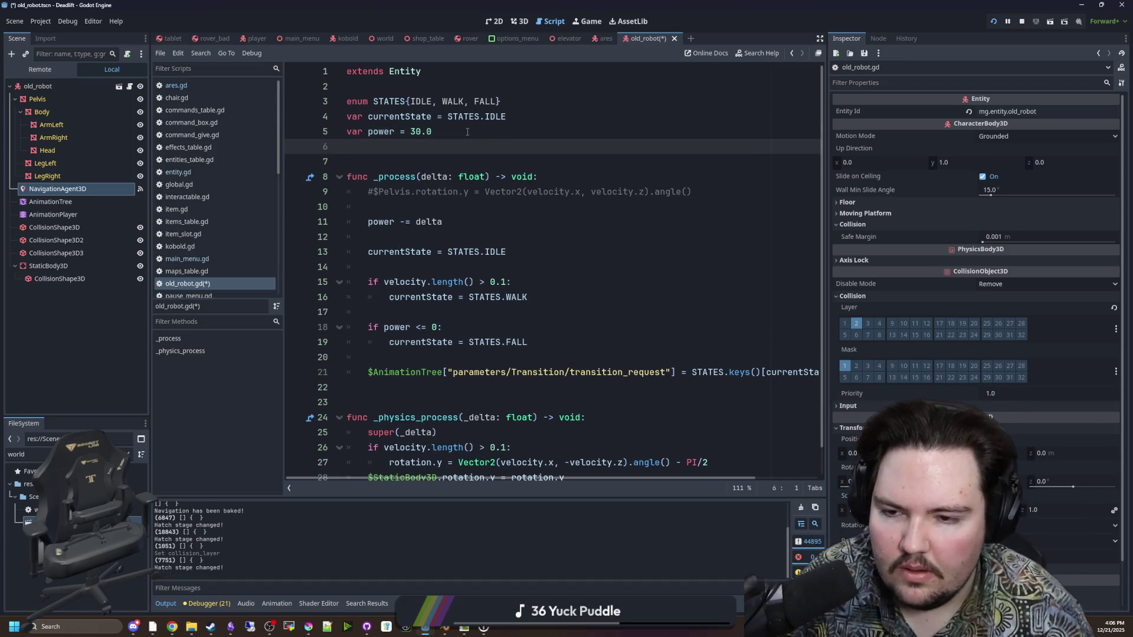
type("varpowerE")
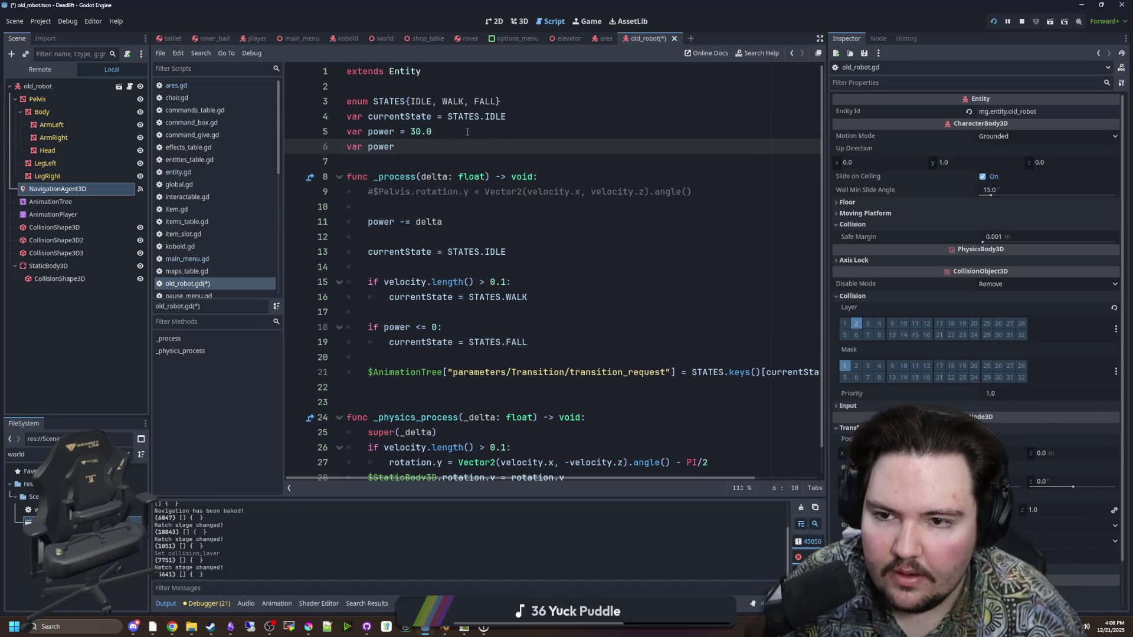
type("mpty = false")
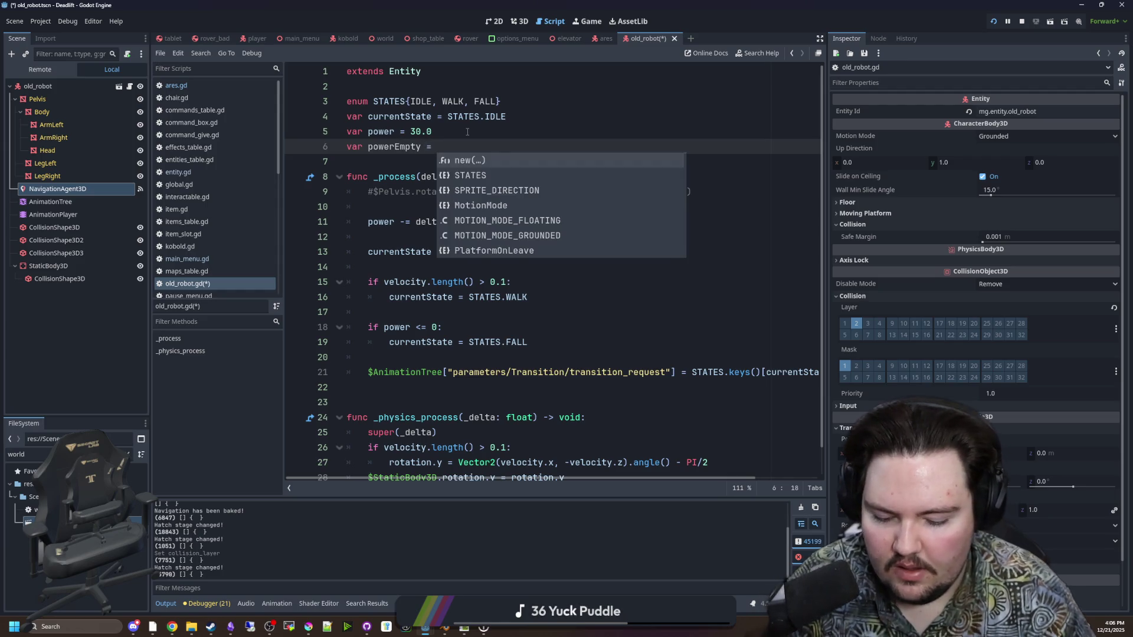
left_click(467, 132)
left_click_drag(437, 131, 347, 131)
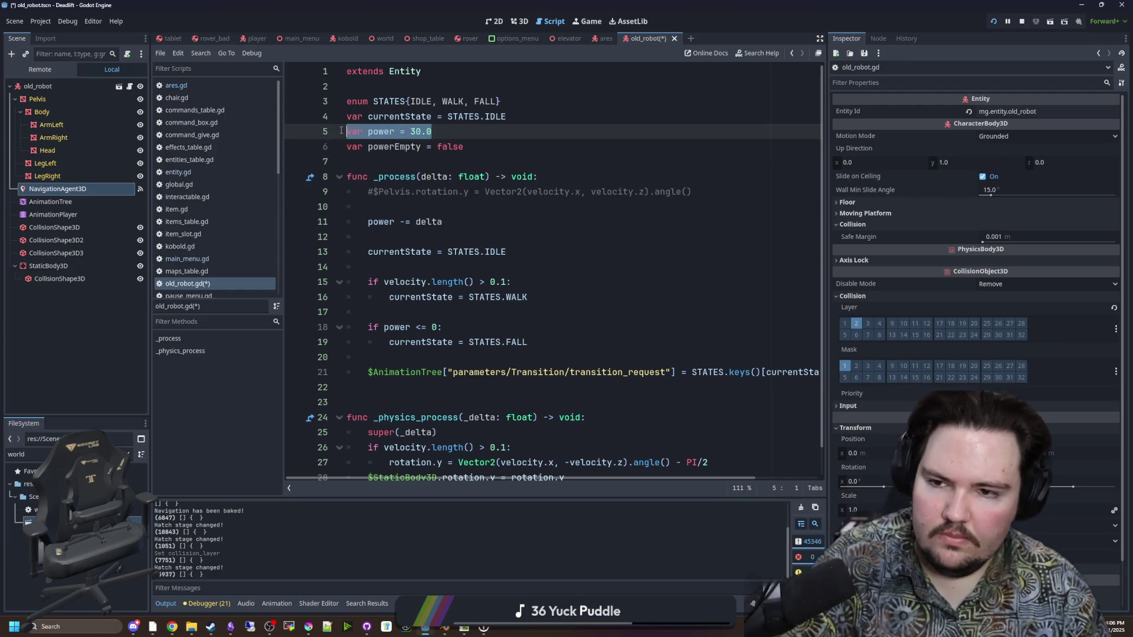
key("BackSpace")
key("BackSpace")
Use powerEmpty as the FALL condition and delete the drain and commented rotation lines
double_click(434, 312)
left_click(423, 131)
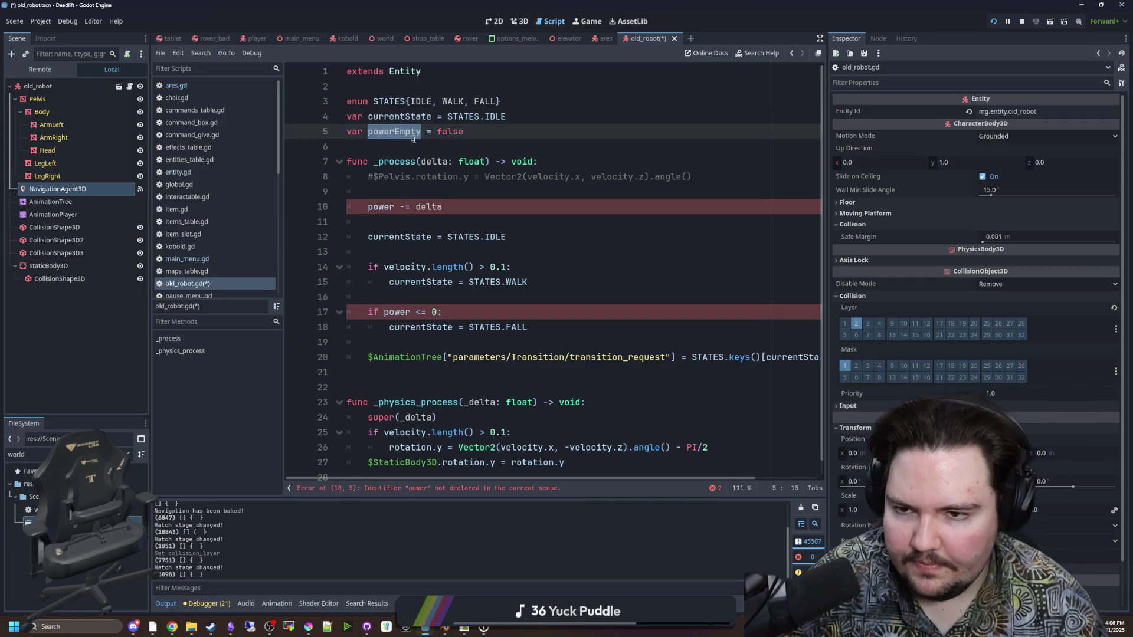
left_click_drag(439, 311, 384, 312)
type("powerEmpty")
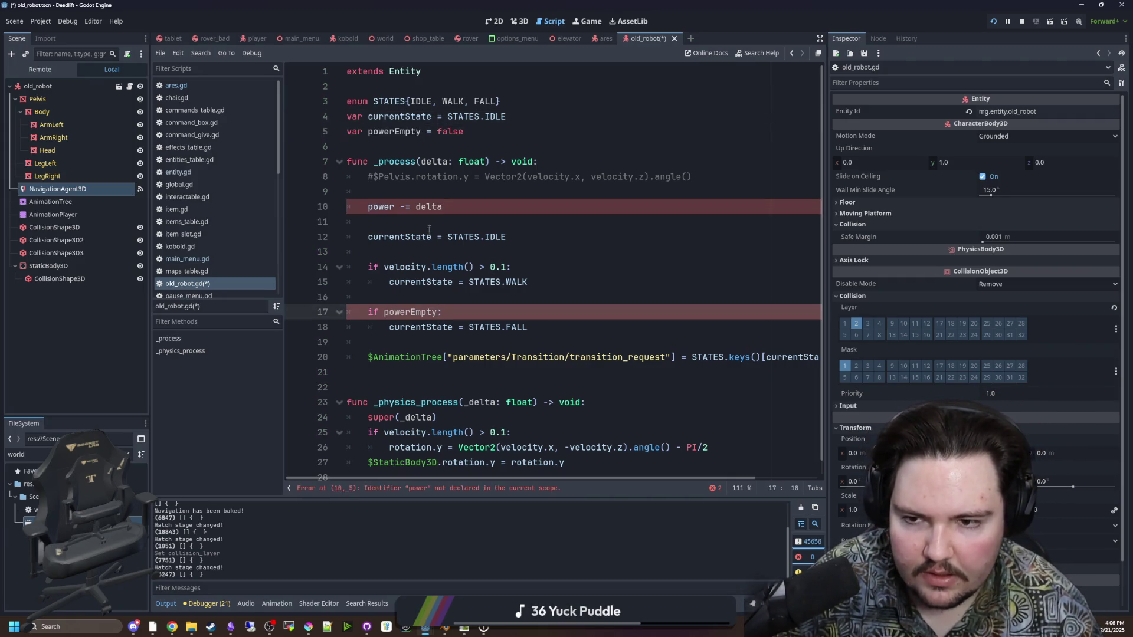
left_click_drag(728, 222, 728, 191)
key("BackSpace")
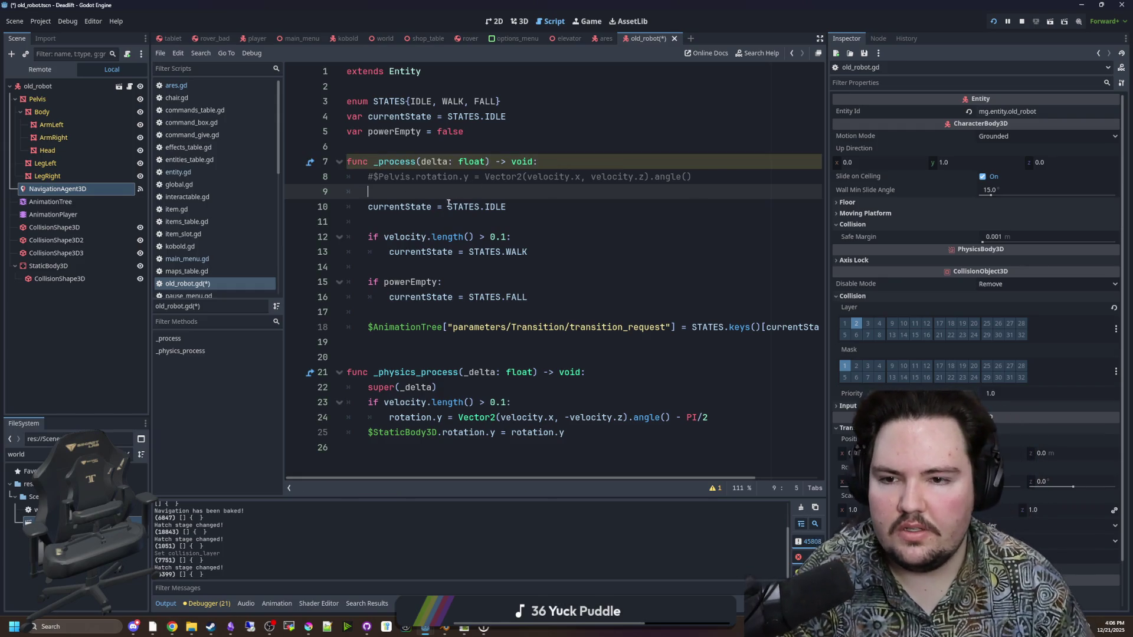
left_click_drag(449, 192, 543, 162)
key("BackSpace")
Add a Timer child node under old_robot
left_click(413, 147)
right_click(70, 88)
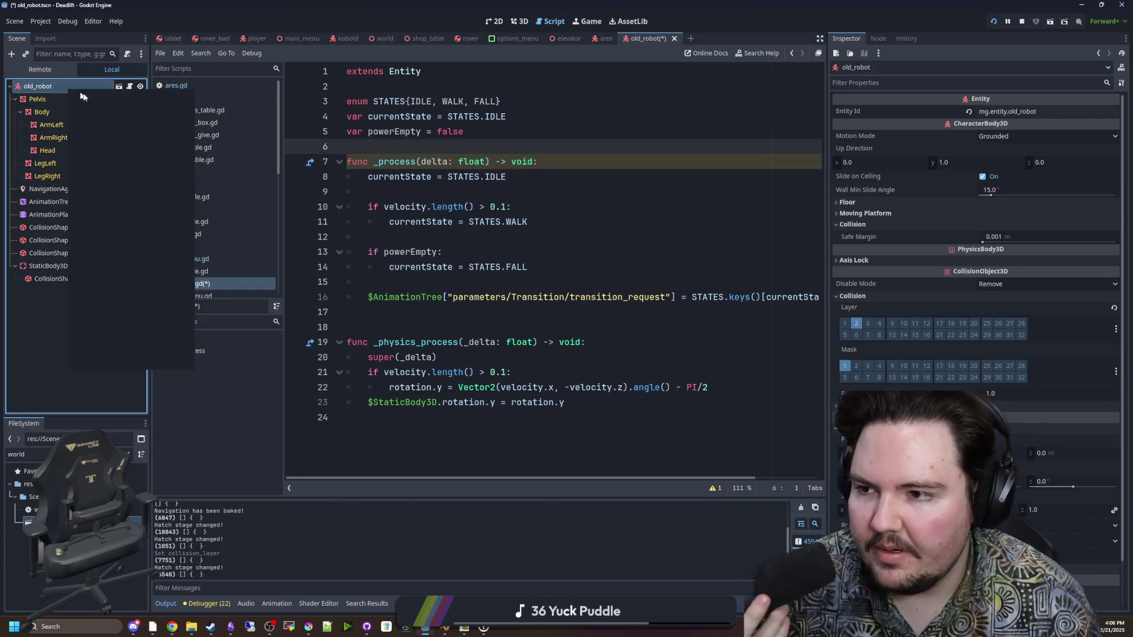
left_click(105, 113)
type("timer")
key("Return")
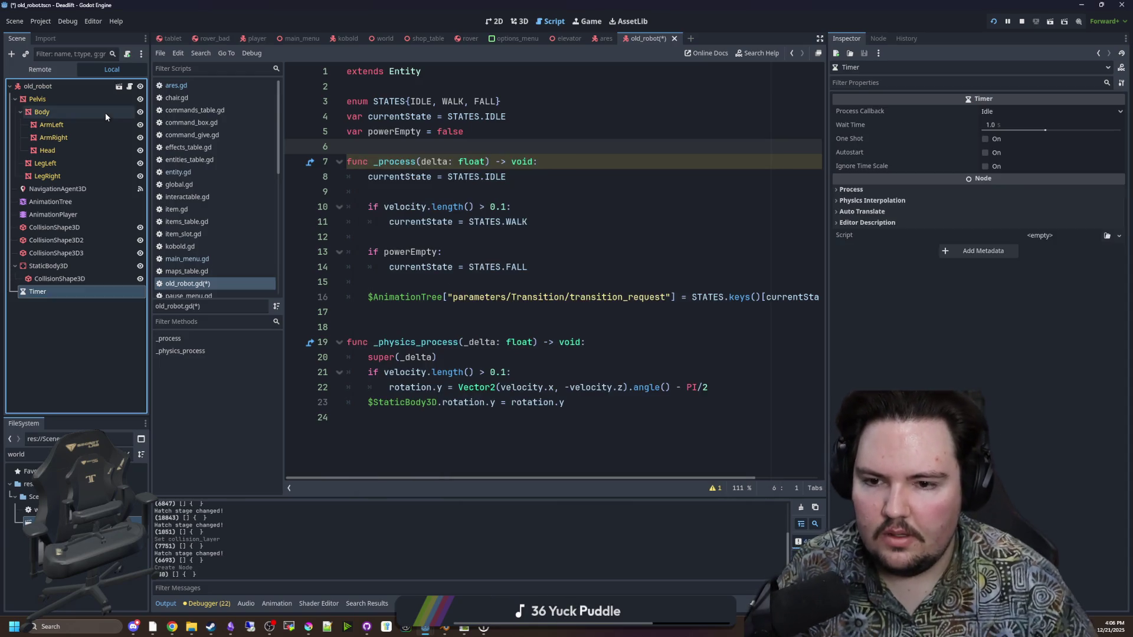
Set the Timer's wait time to 40 seconds and enable Autostart
left_click(1024, 126)
type("30")
key("Return")
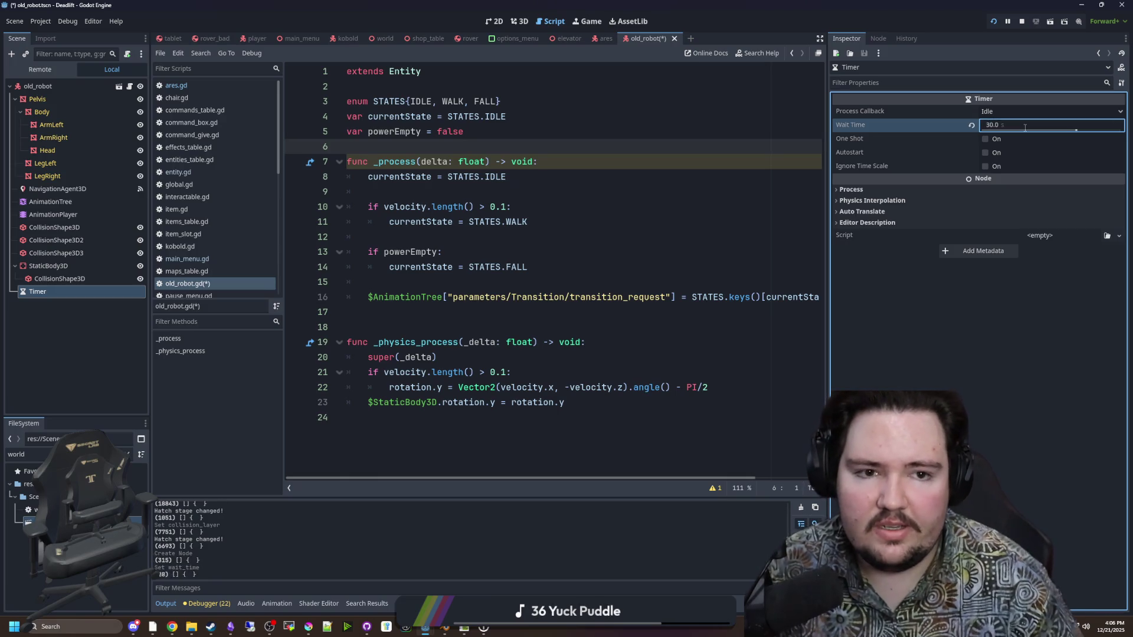
left_click(987, 125)
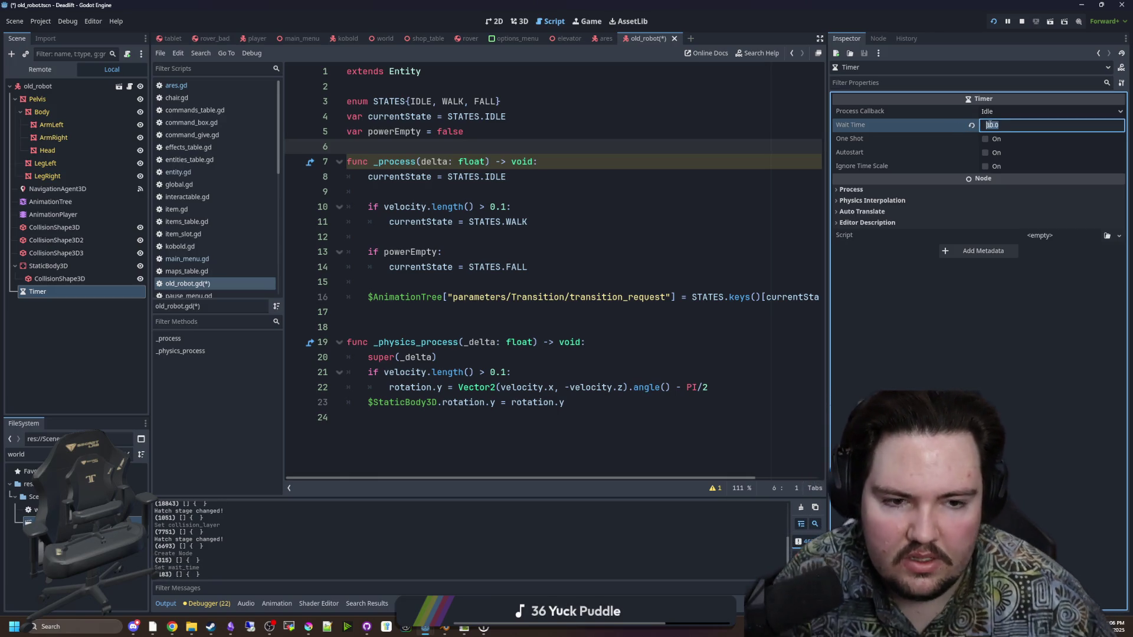
type("40")
key("Return")
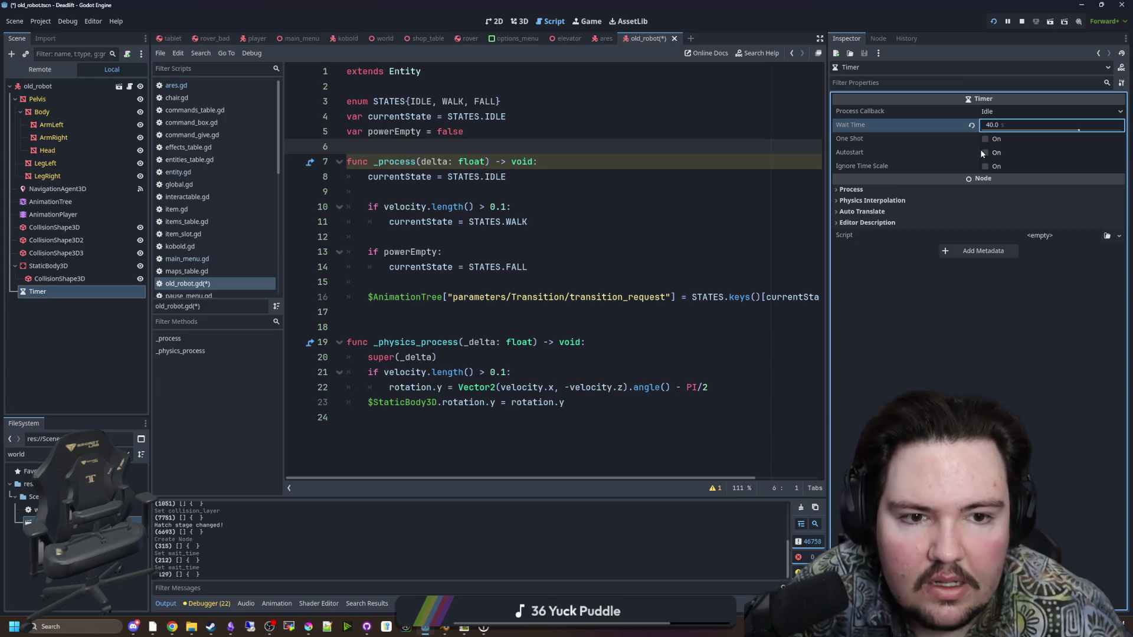
left_click(985, 153)
left_click(878, 38)
Rename the Timer node to PowerDown
right_click(891, 96)
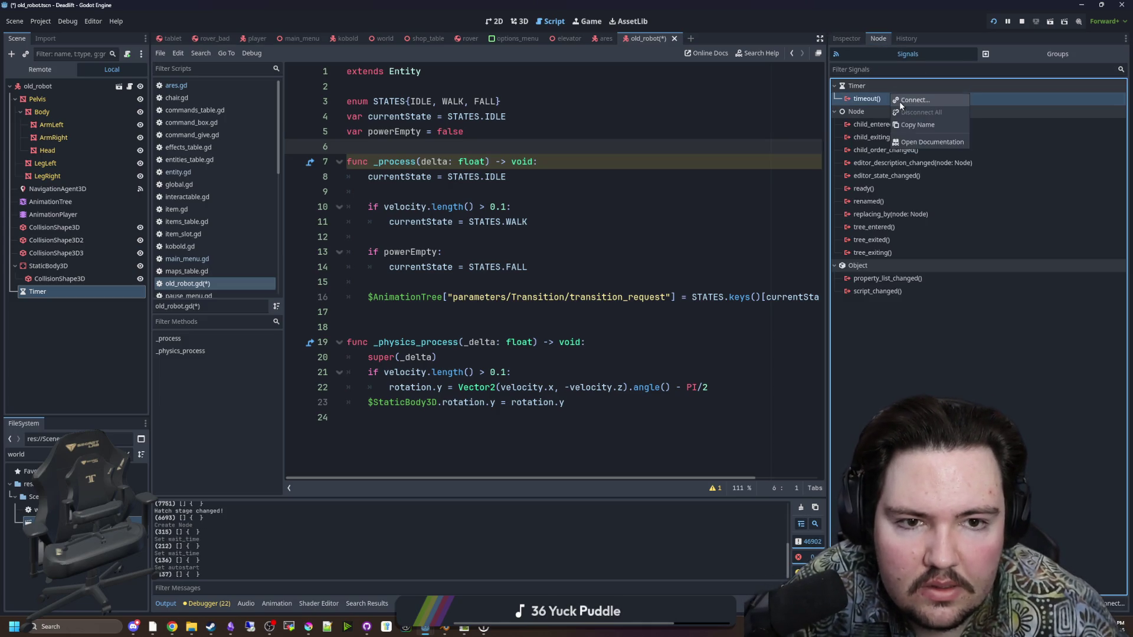
left_click(45, 292)
double_click(45, 292)
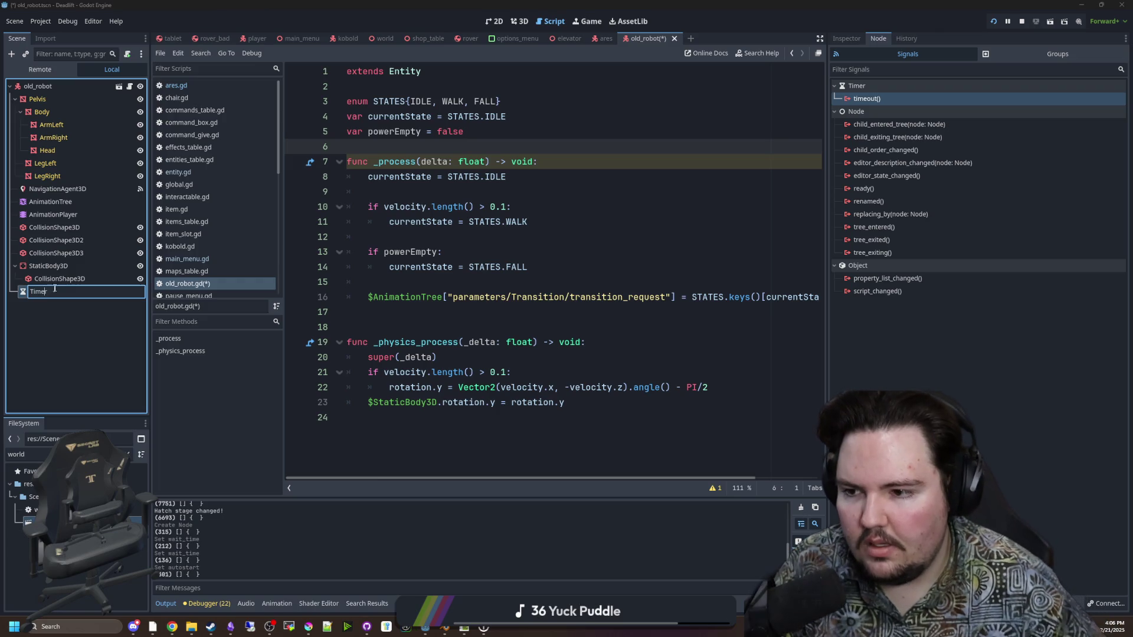
type("O")
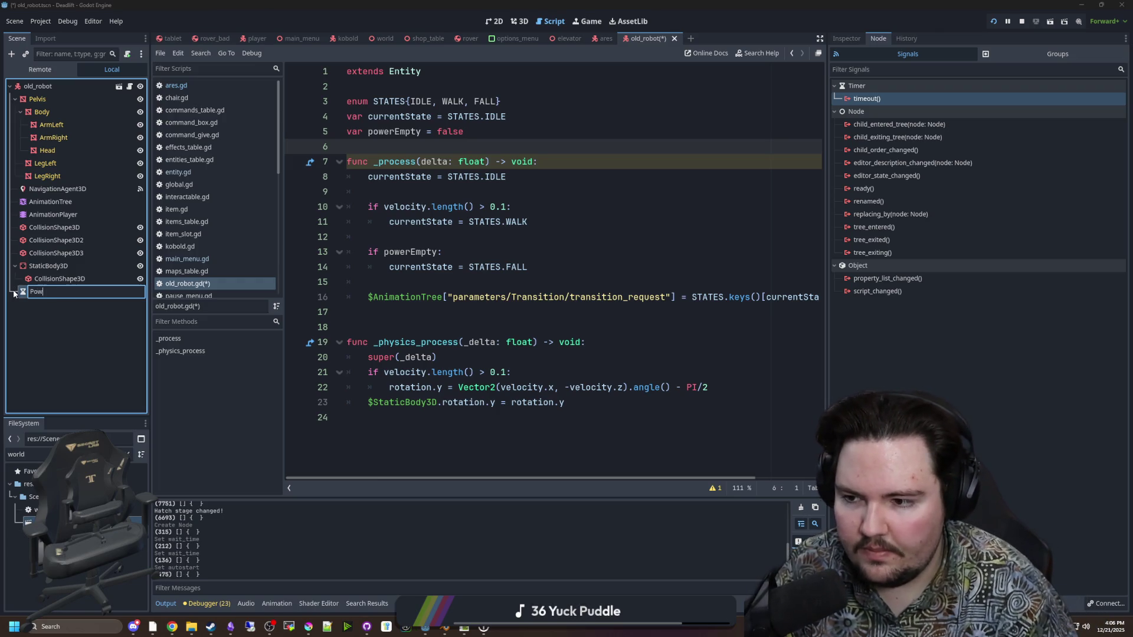
type("own")
key("Return")
Connect PowerDown's timeout to old_robot.gd with a handler setting powerEmpty = true
right_click(876, 100)
left_click(897, 115)
double_click(513, 284)
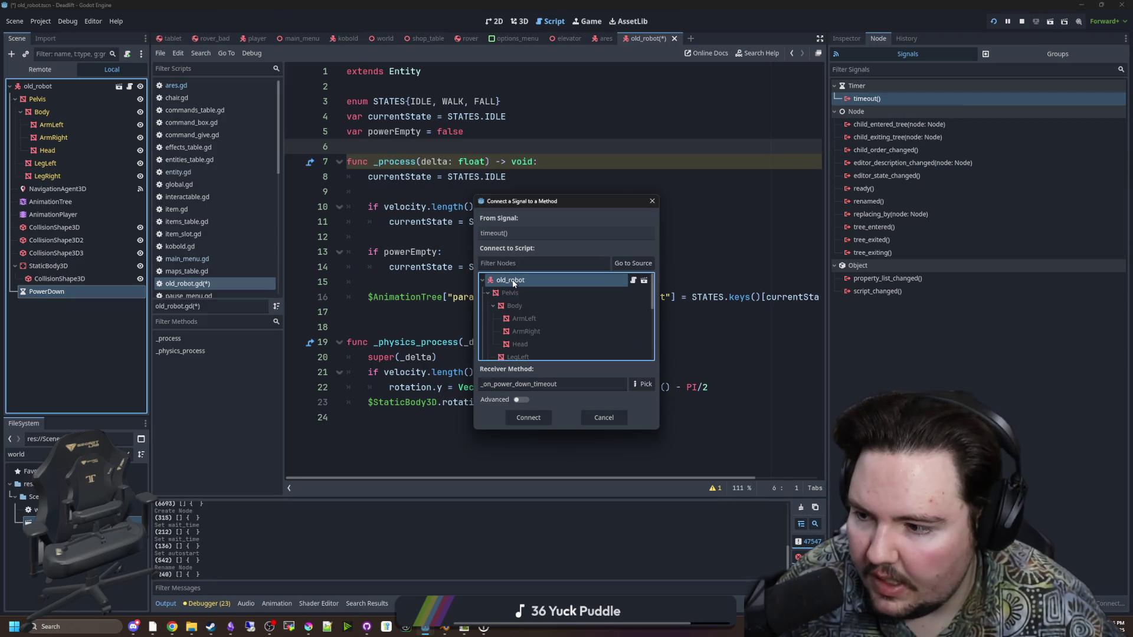
left_click_drag(453, 453, 367, 449)
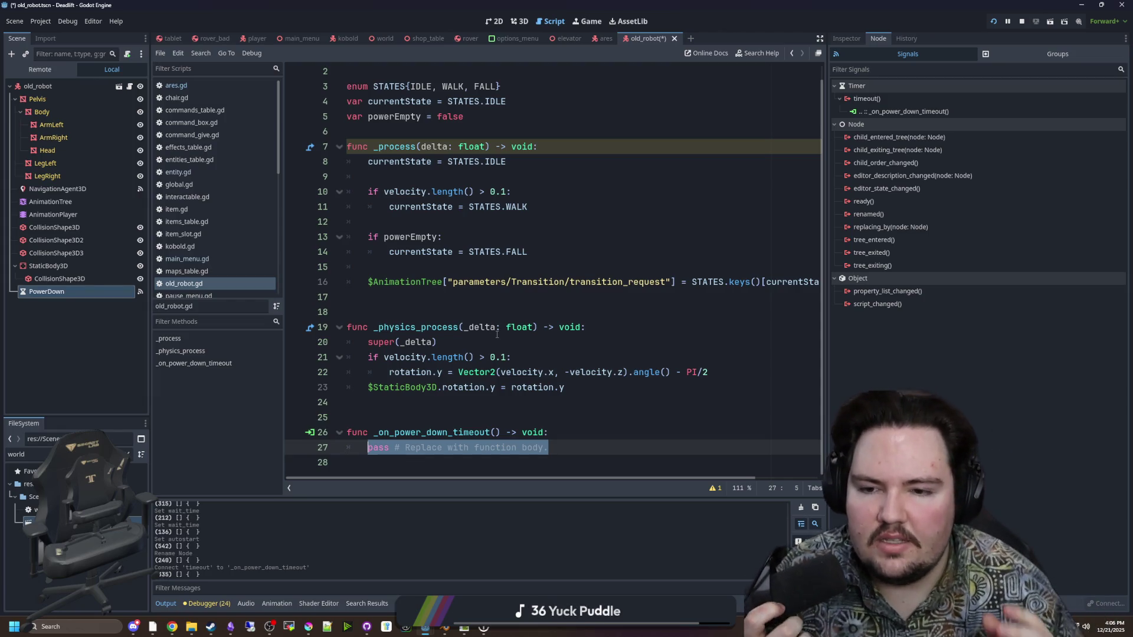
type("p")
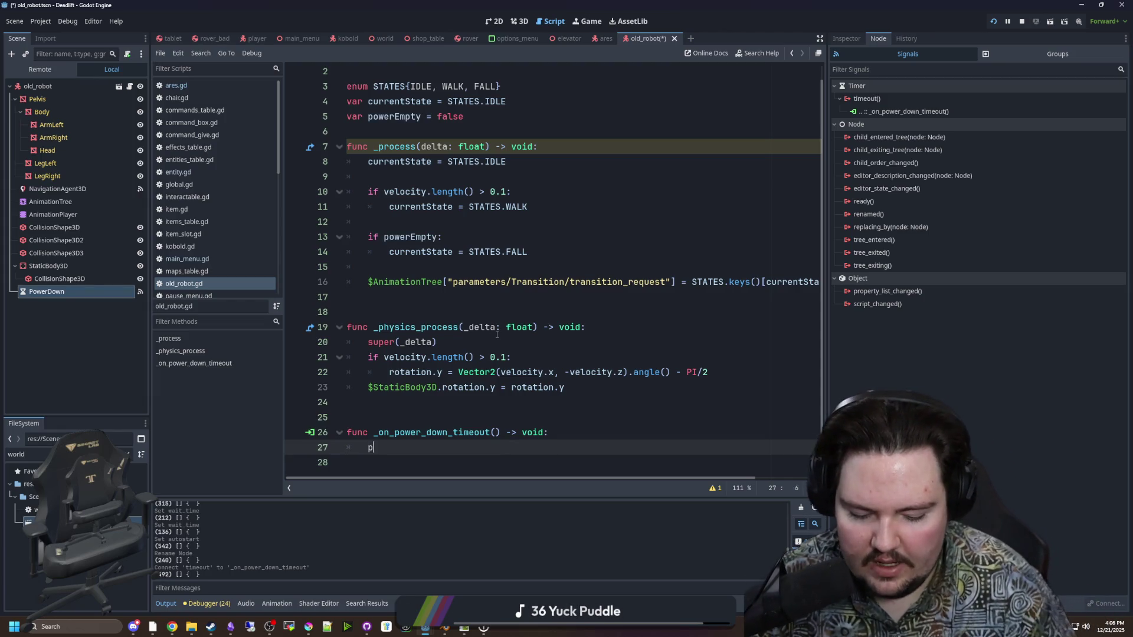
type("owerEmpty = true")
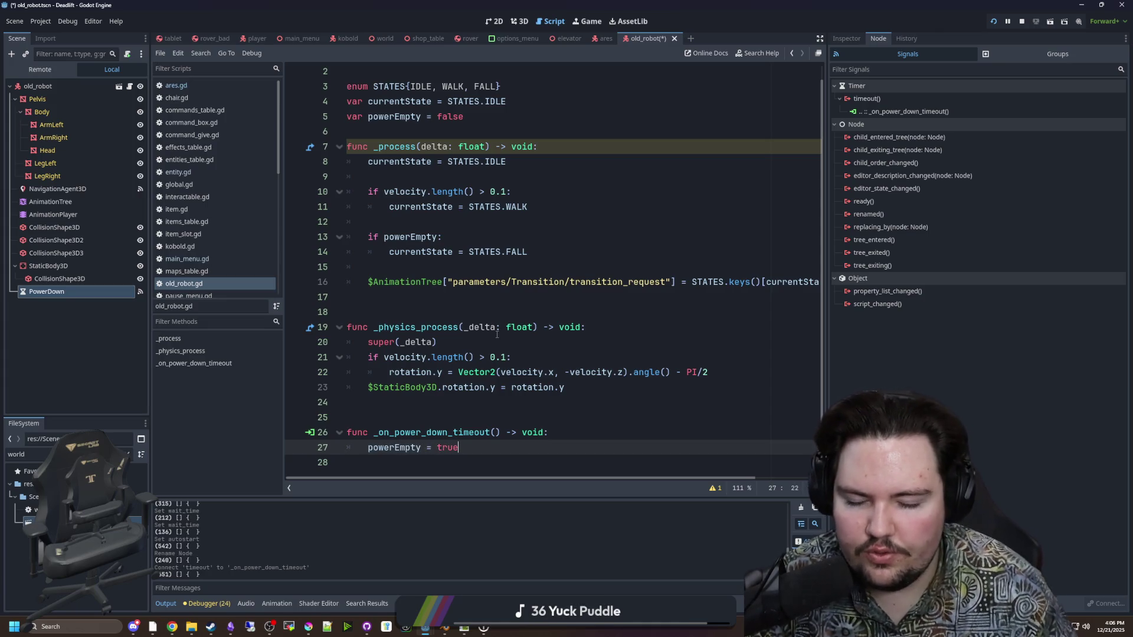
Add an if condition in the timeout handler and indent the assignment under it
left_click(571, 433)
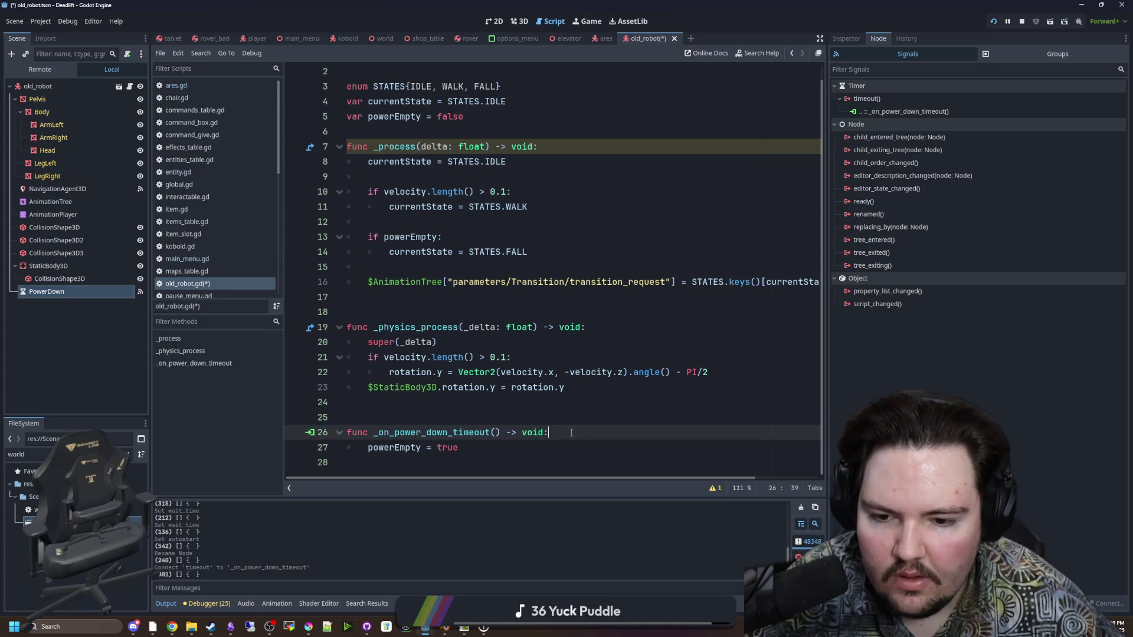
key("Return")
type("werEmpty:")
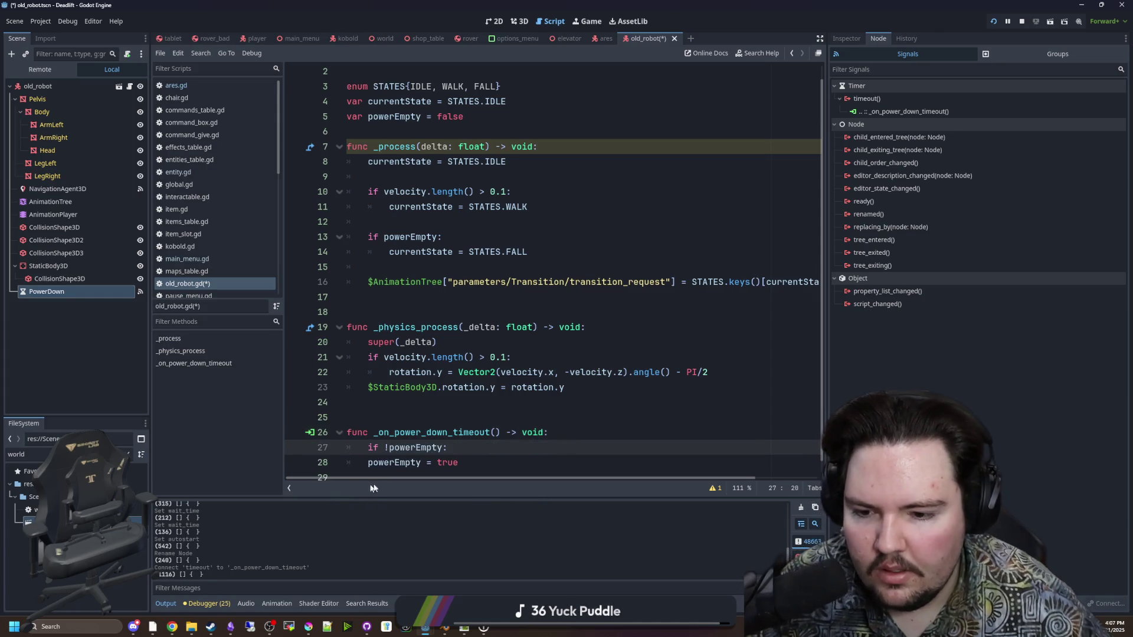
left_click(368, 462)
key("Tab")
left_click(461, 435)
type("fall")
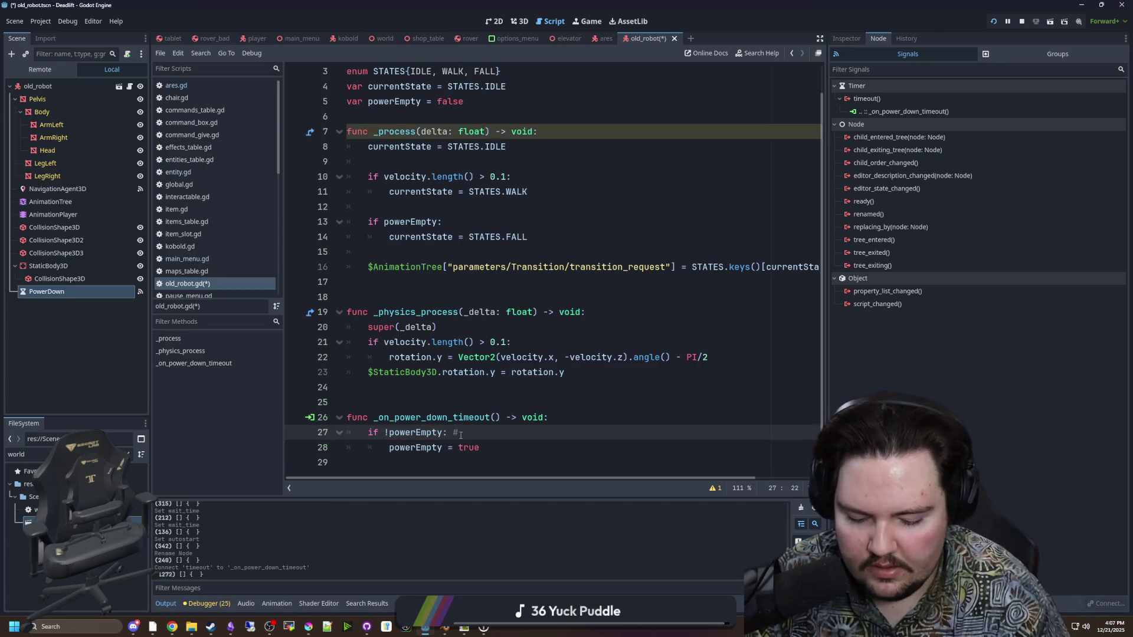
Add get_tree().create_timer(10.0).timeout.connect(func(): powerEmpty = false) to restore power
left_click(492, 446)
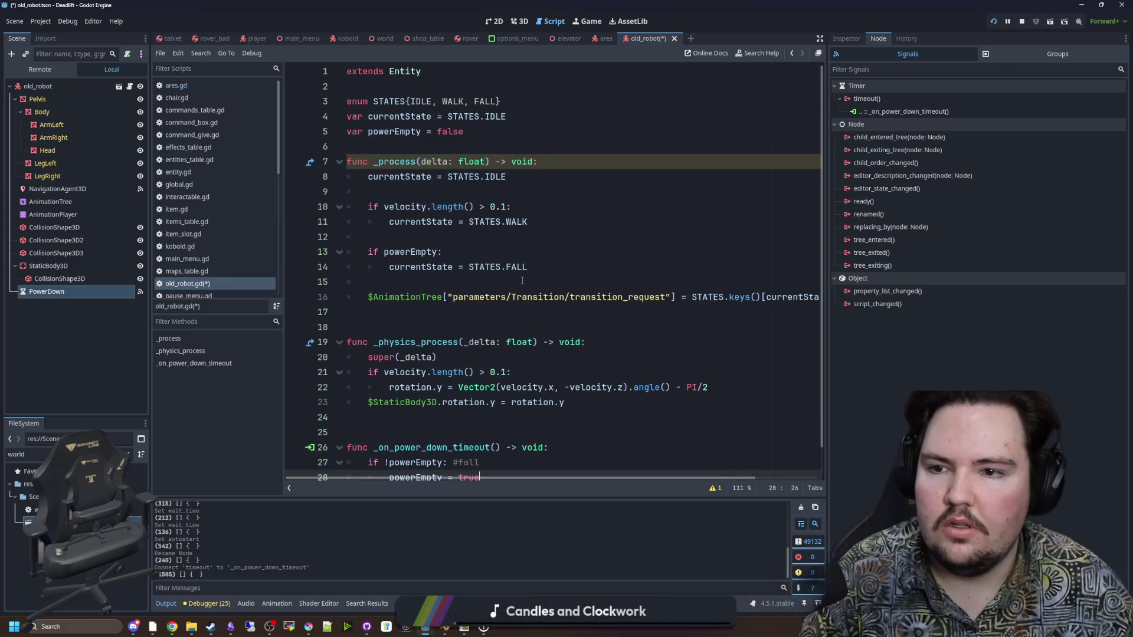
key("Return")
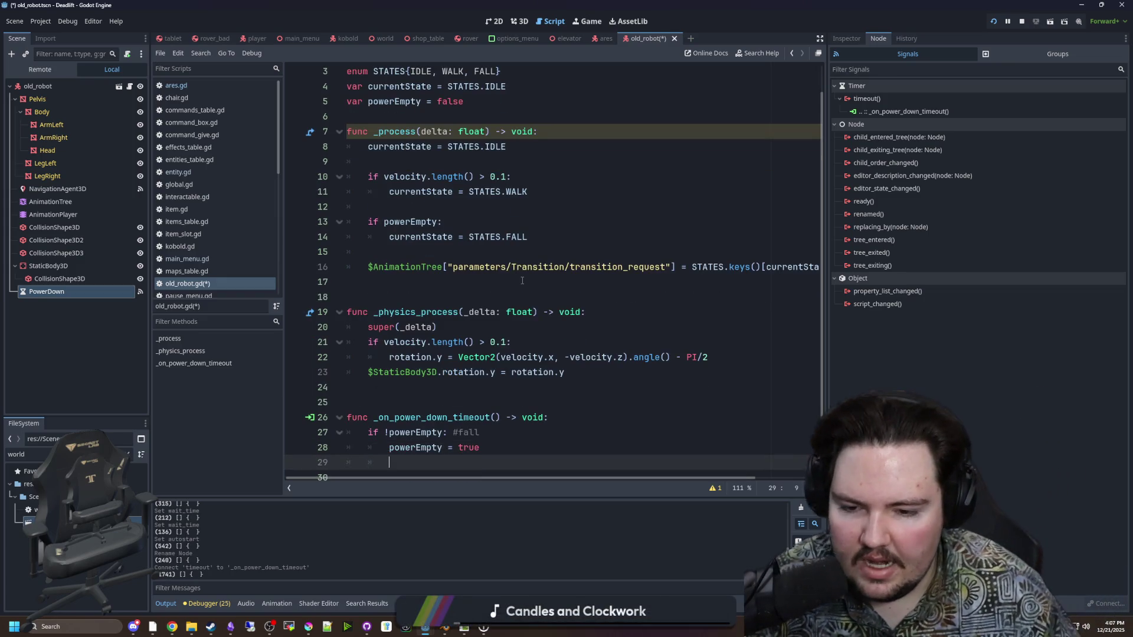
type("get_tre")
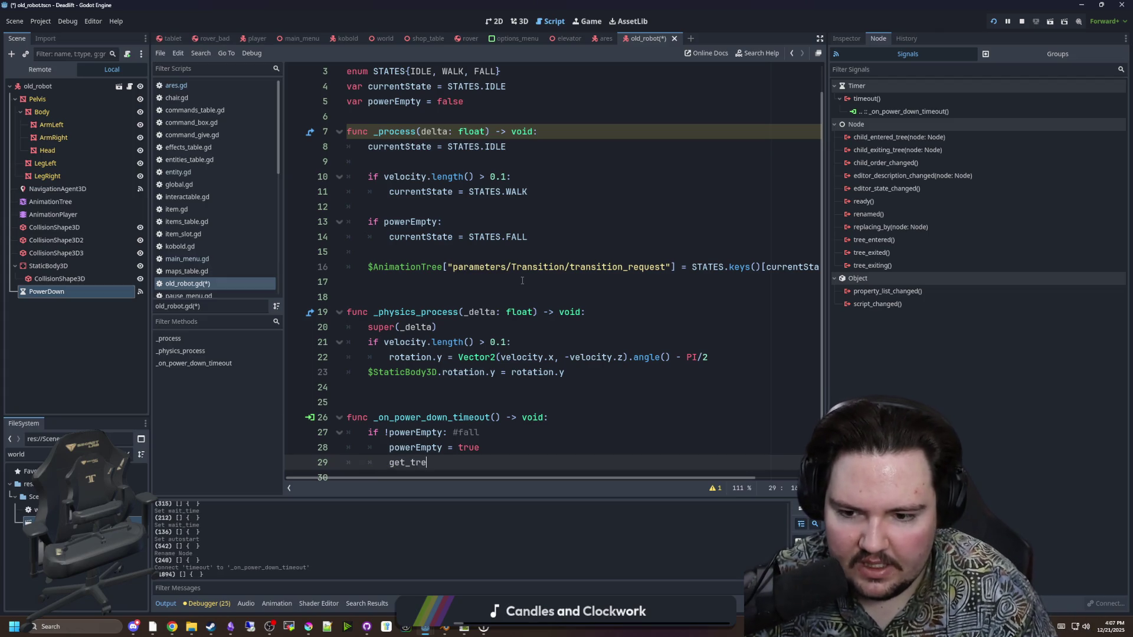
type("e().create_tim")
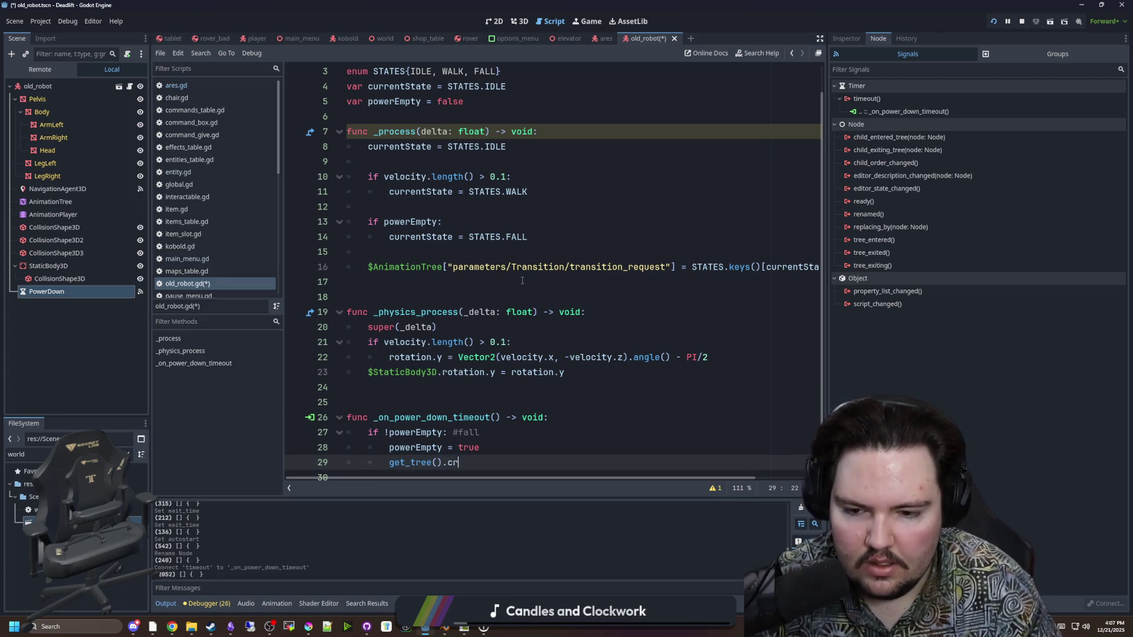
key("Return")
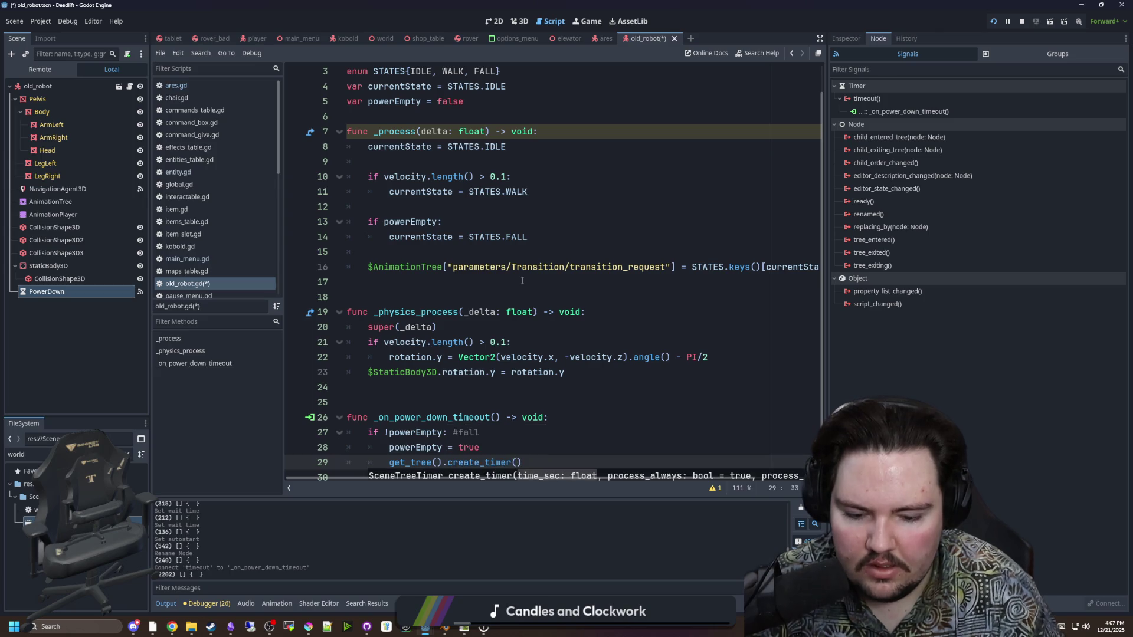
type("10.0).timeout.connect(func()")
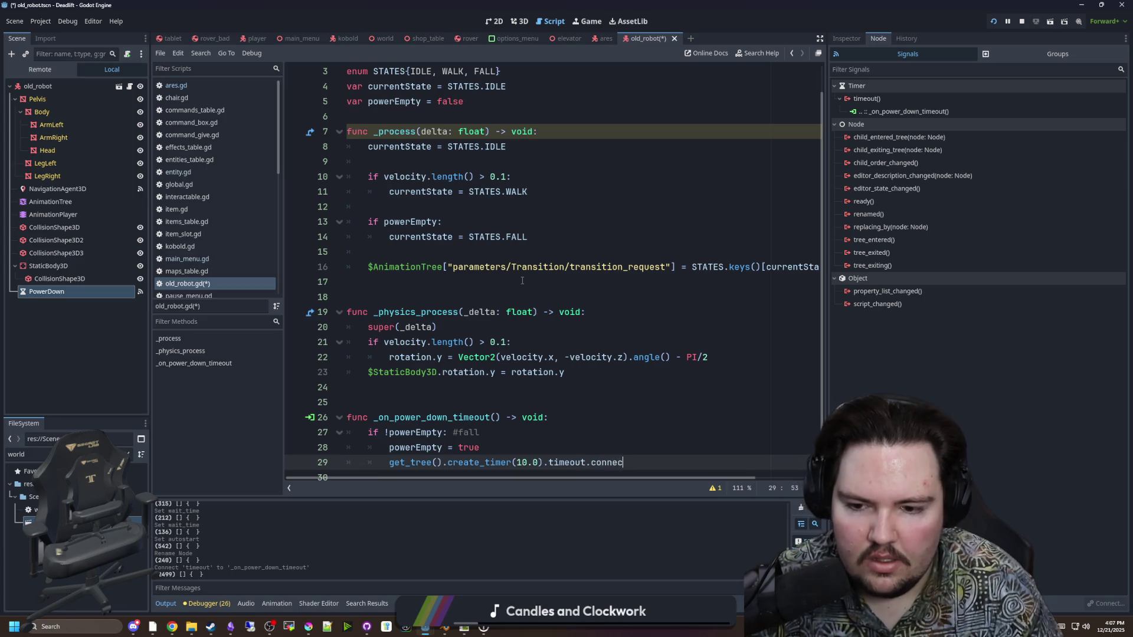
type(" p[")
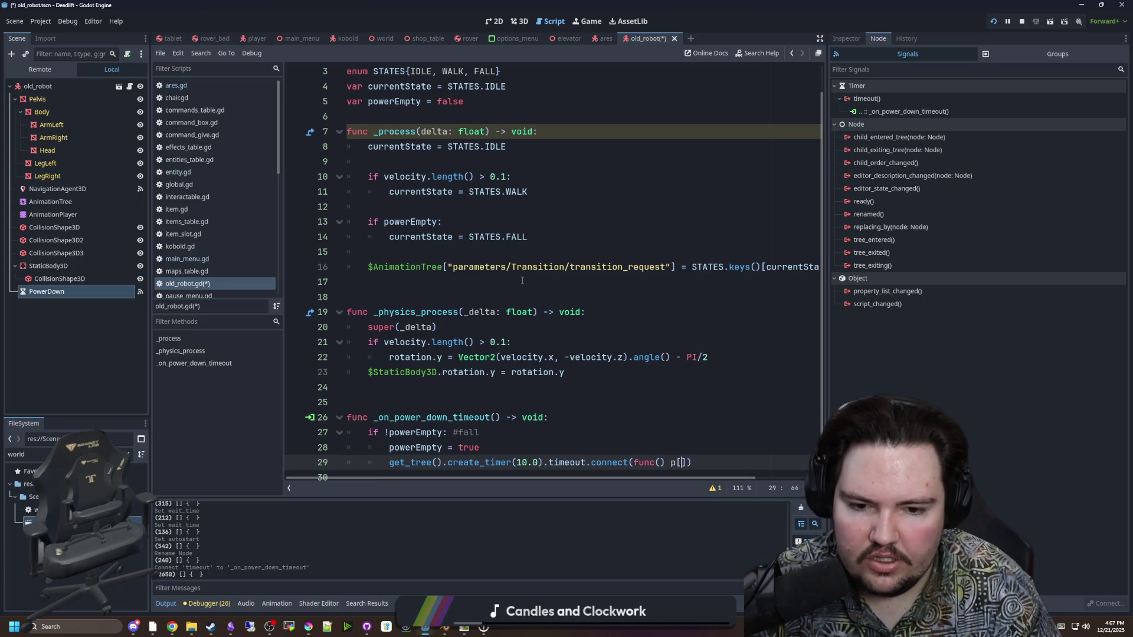
key("BackSpace")
key("BackSpace")
key("BackSpace")
type(": powerEmpty =")
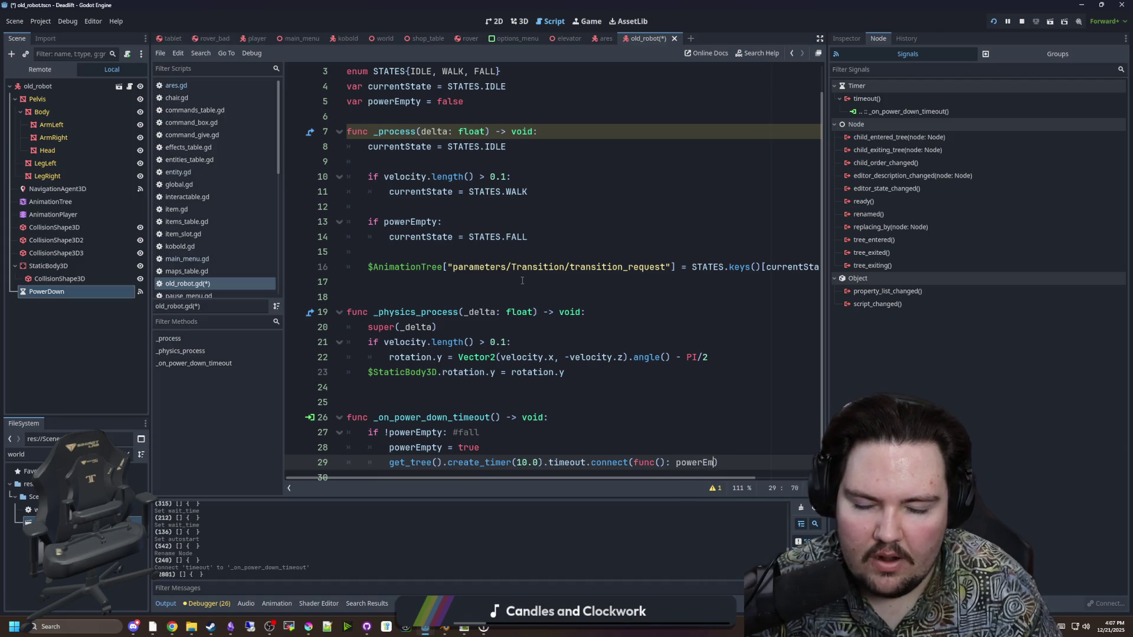
type(" false")
left_click(538, 372)
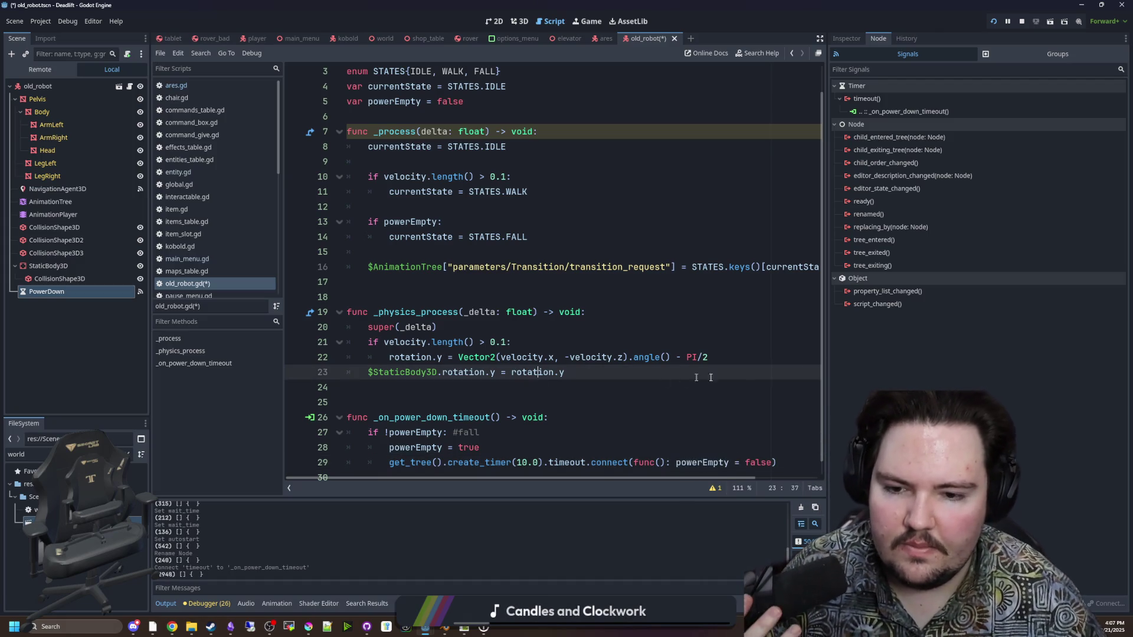
Widen the code editor and move the caret after the physics process header
left_click_drag(828, 334, 957, 354)
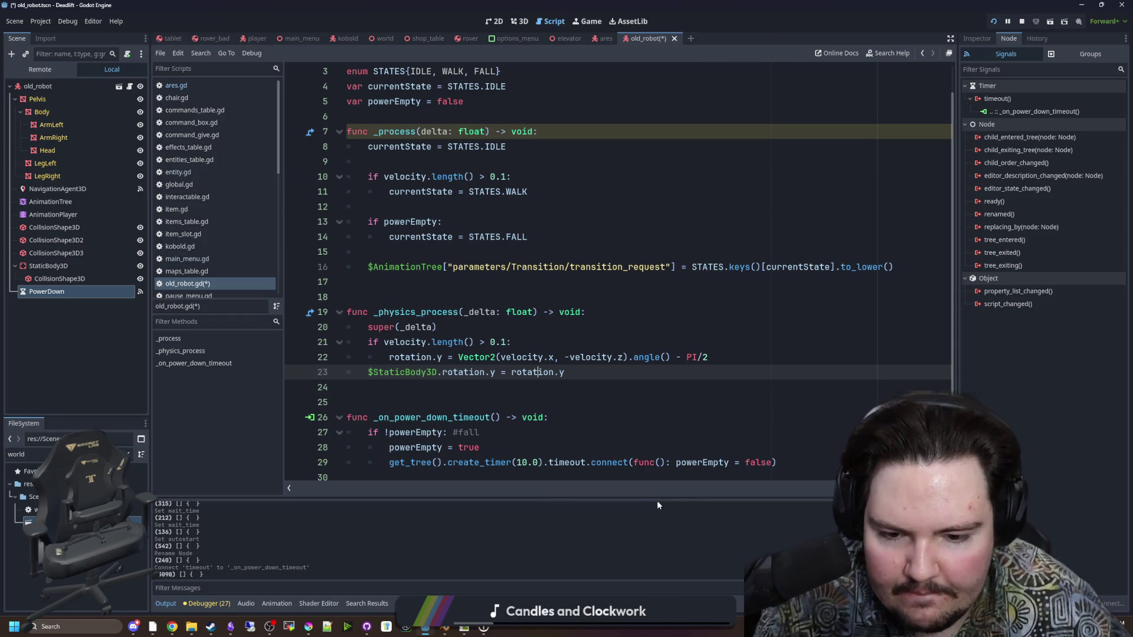
left_click(503, 400)
scroll(502, 377, "down", 1)
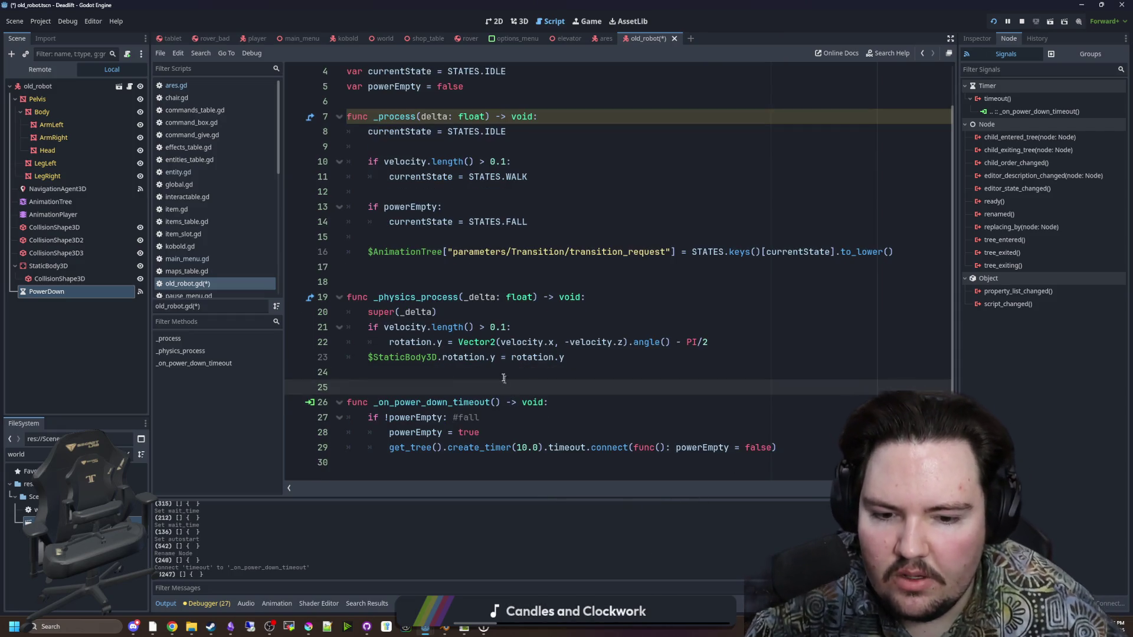
scroll(502, 374, "up", 1)
left_click(478, 327)
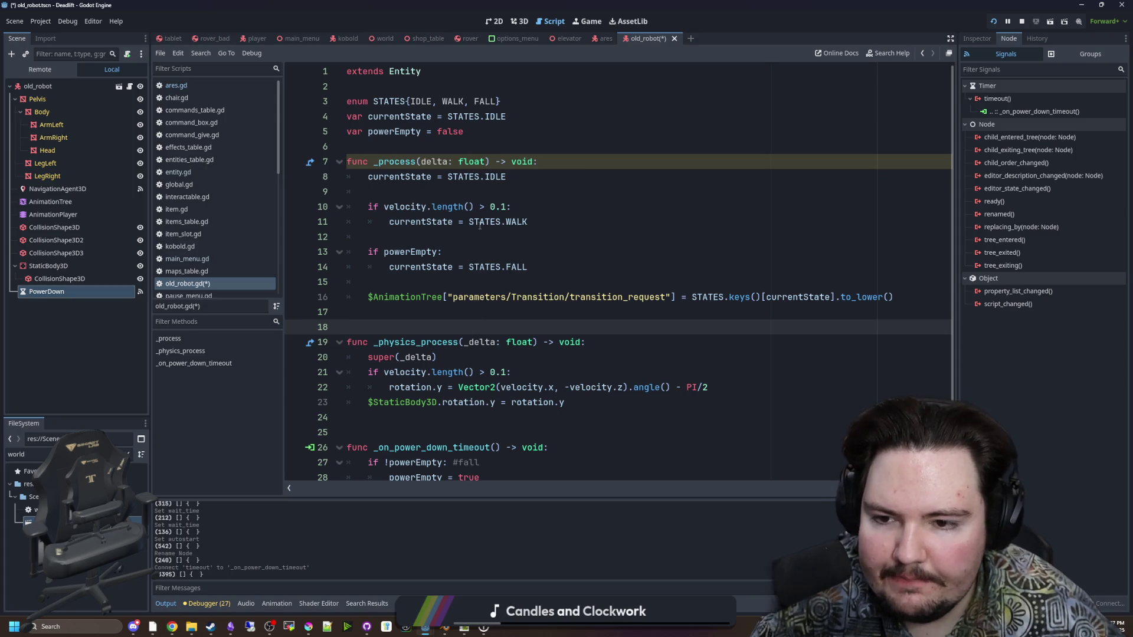
scroll(560, 280, "down", 1)
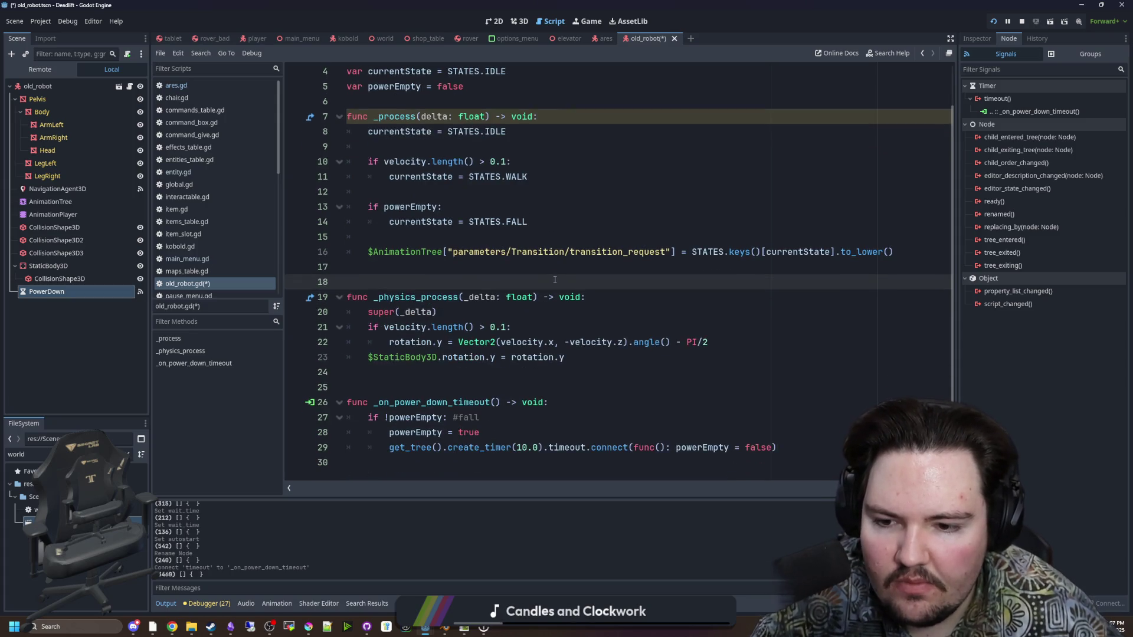
left_click(485, 301)
left_click(462, 311)
left_click(630, 303)
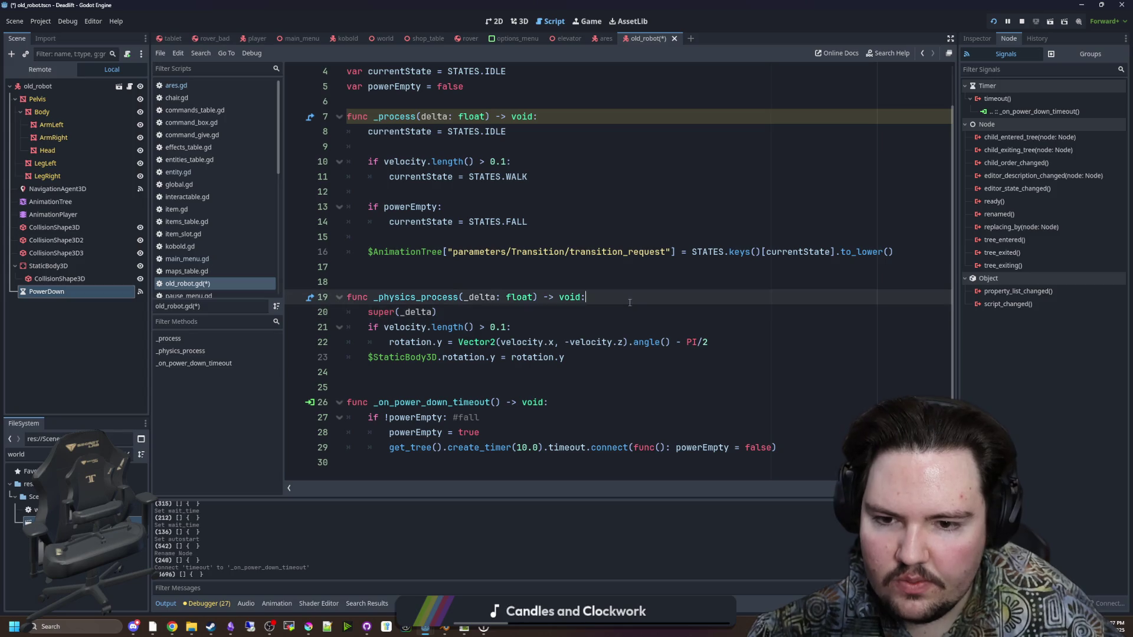
Add an 'if powerEmpty:' check at the top of _physics_process, and remove the stray else line
key("Return")
type("if powerEmpryt")
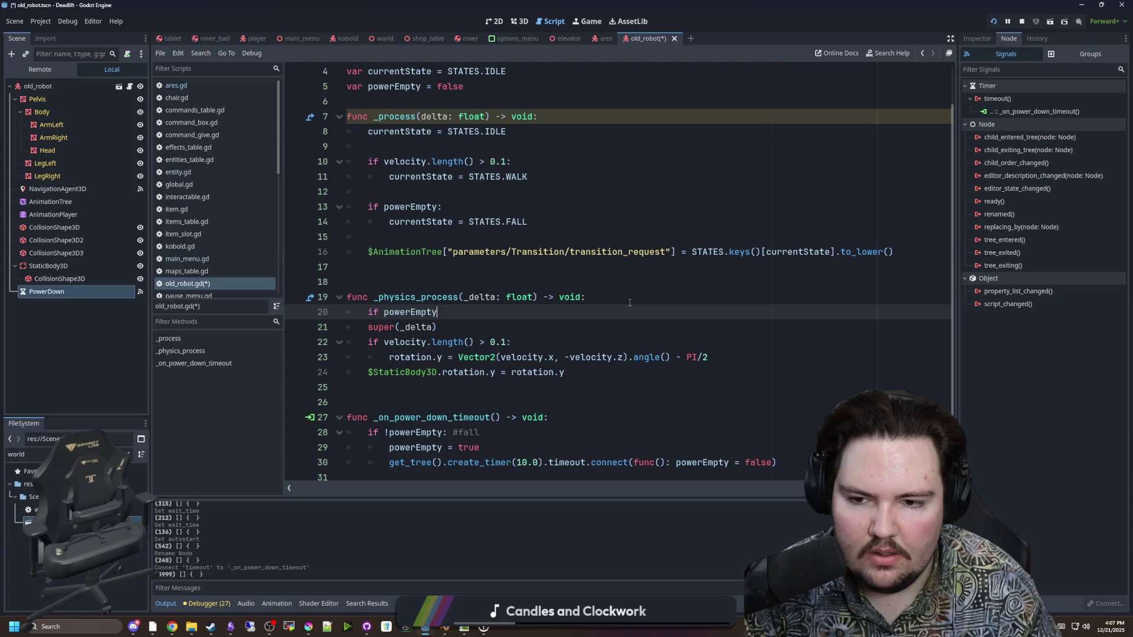
type(":")
key("Return")
key("Return")
key("BackSpace")
type("el")
left_click_drag(564, 402, 322, 358)
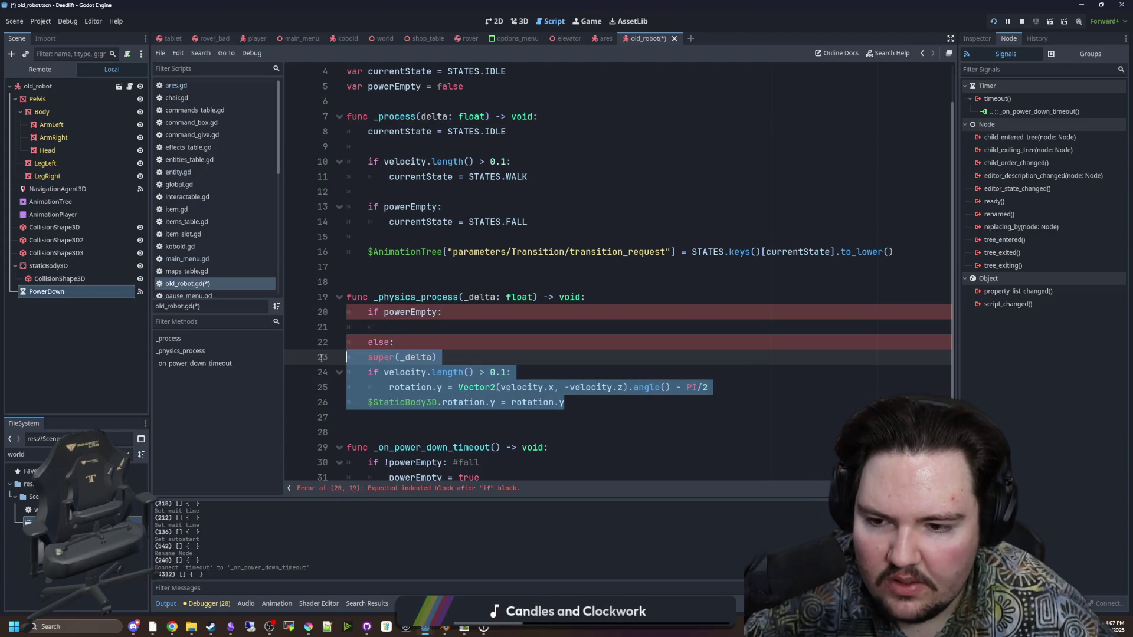
left_click(392, 340)
key("BackSpace")
key("BackSpace")
key("BackSpace")
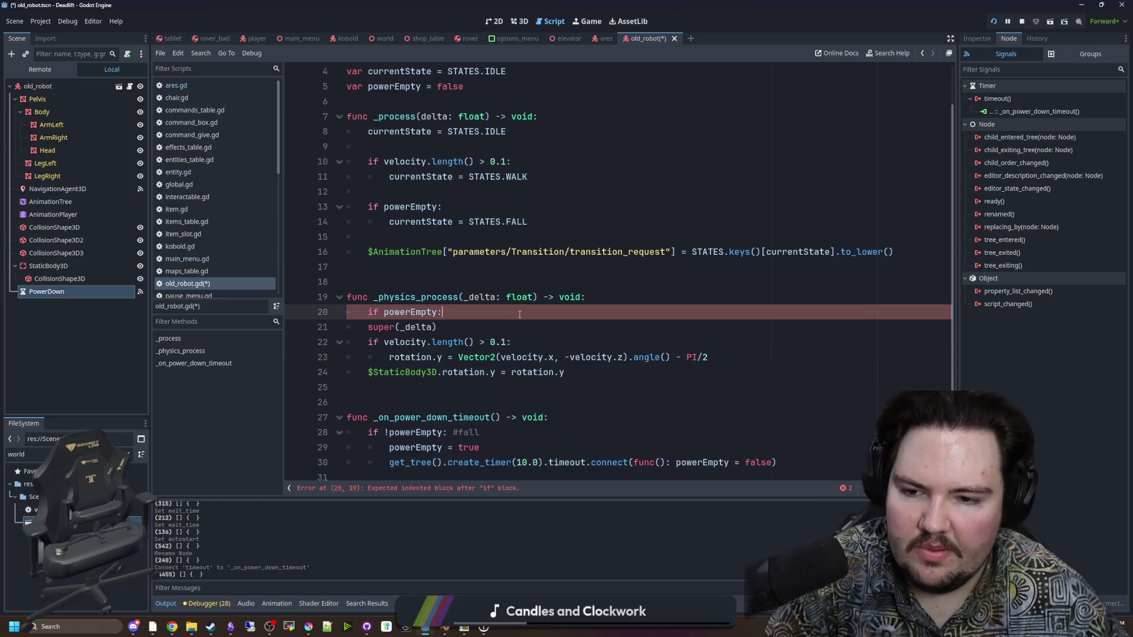
type("return")
Under the powerEmpty check, put 'velocity = Vector3.ZERO' above an indented 'return'
key("Return")
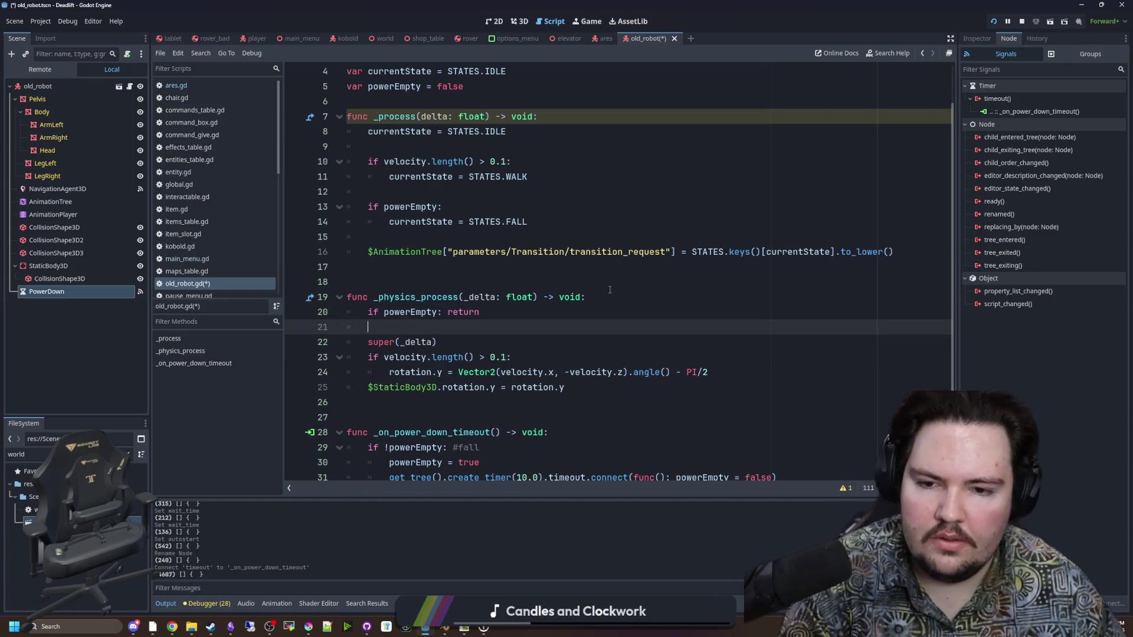
left_click_drag(496, 317, 443, 312)
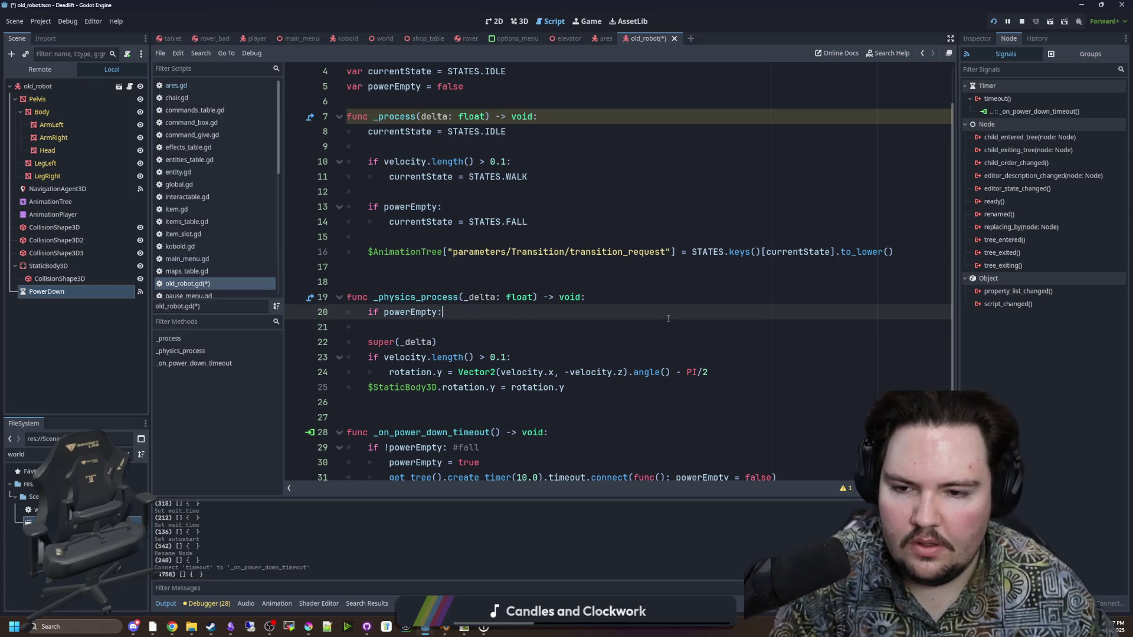
key("Return")
key("Up")
key("End")
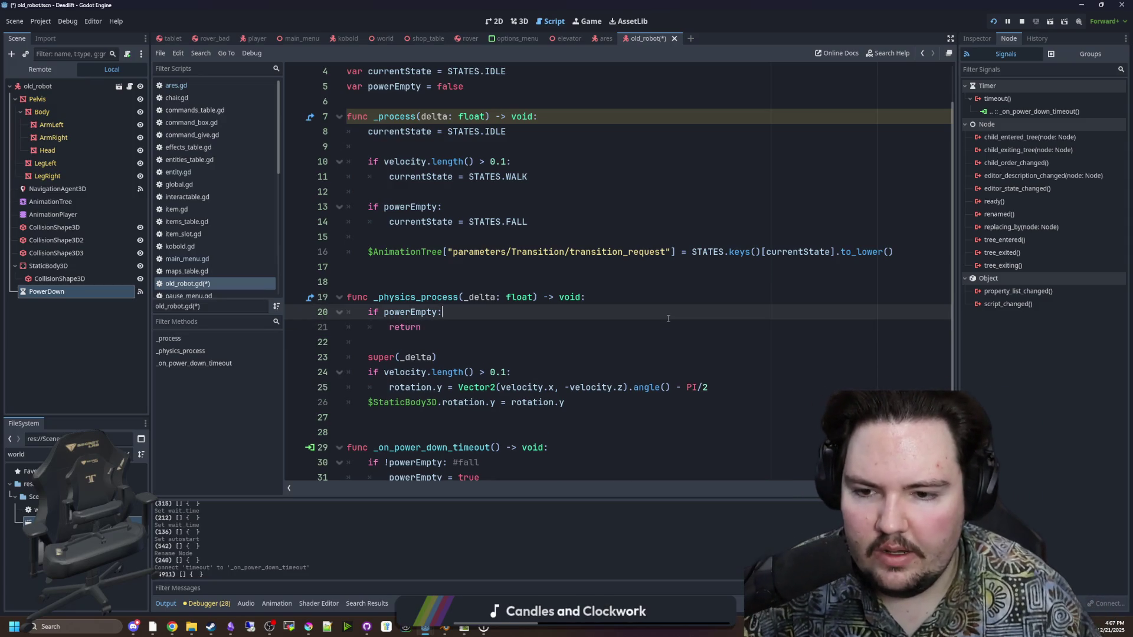
key("Return")
type("velocity = Vect")
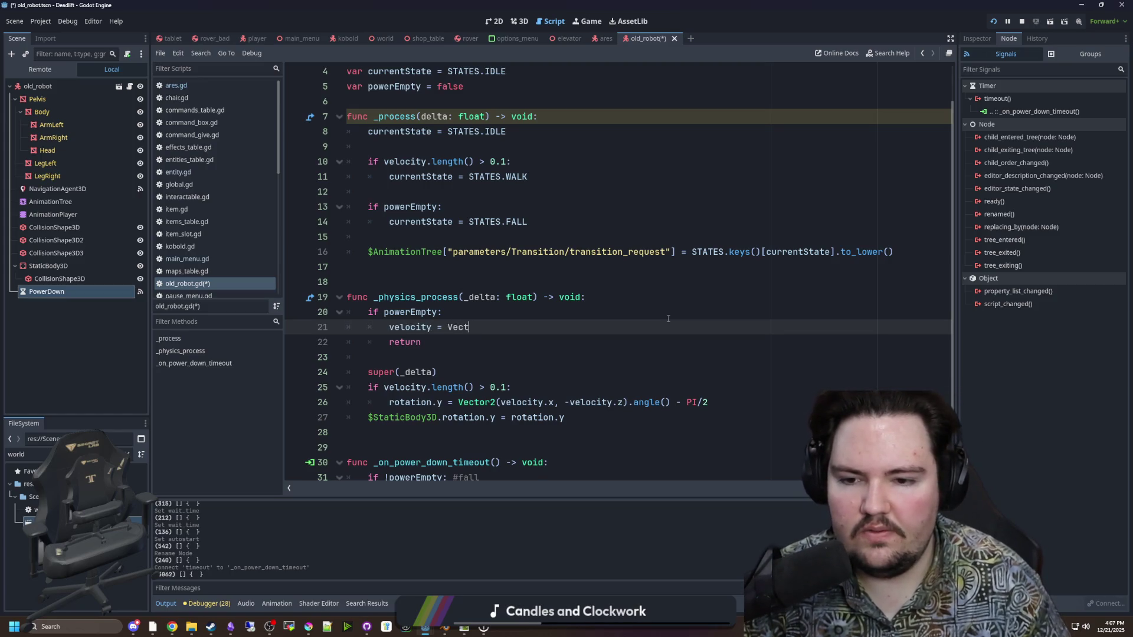
Check the edited lines of old_robot.gd and save the script
scroll(531, 295, "down", 2)
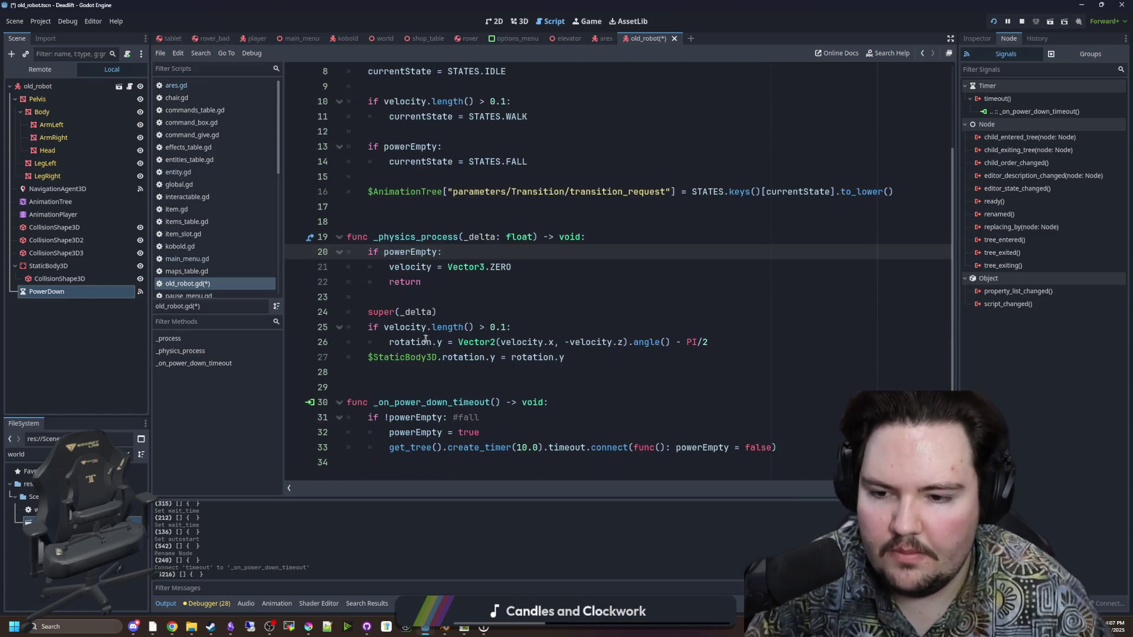
left_click(440, 295)
left_click(452, 373)
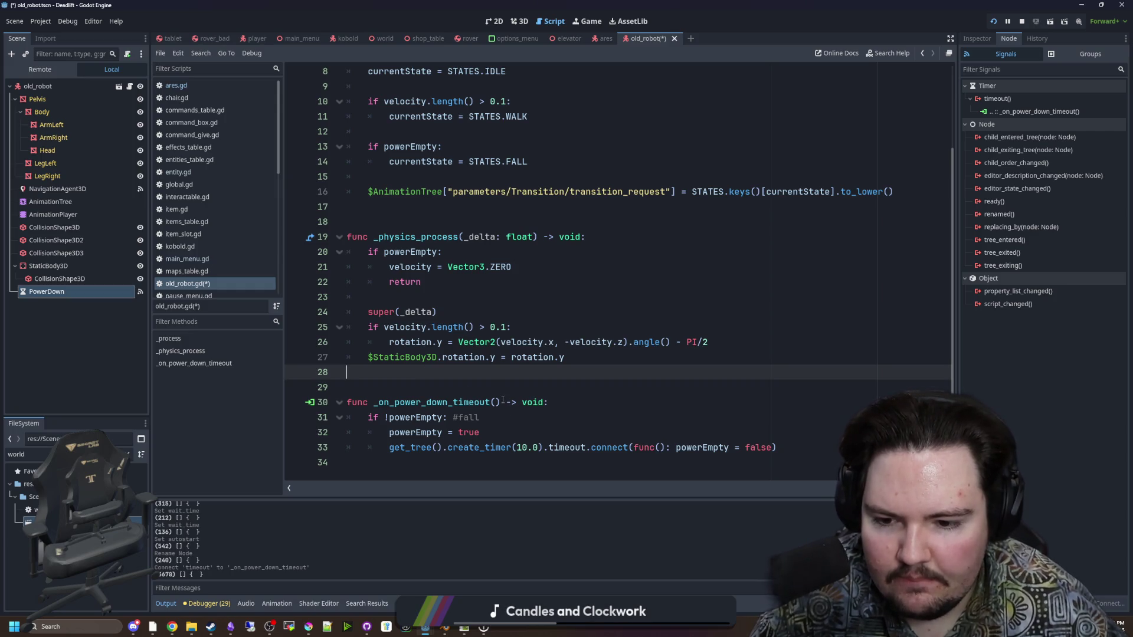
scroll(533, 396, "up", 3)
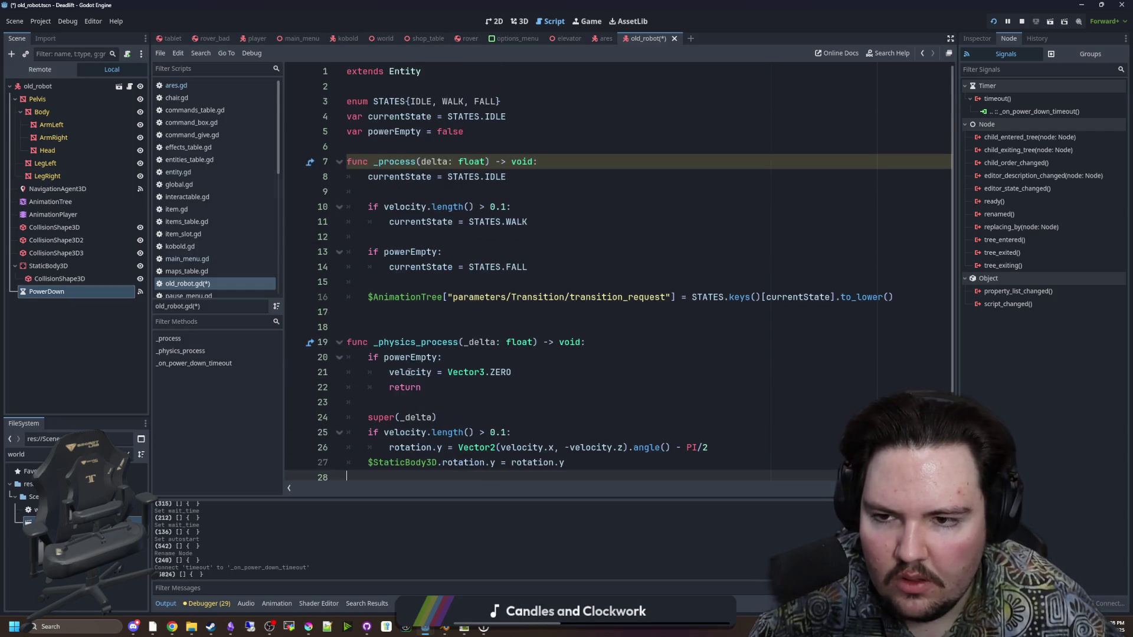
left_click(416, 324)
key("ctrl+s")
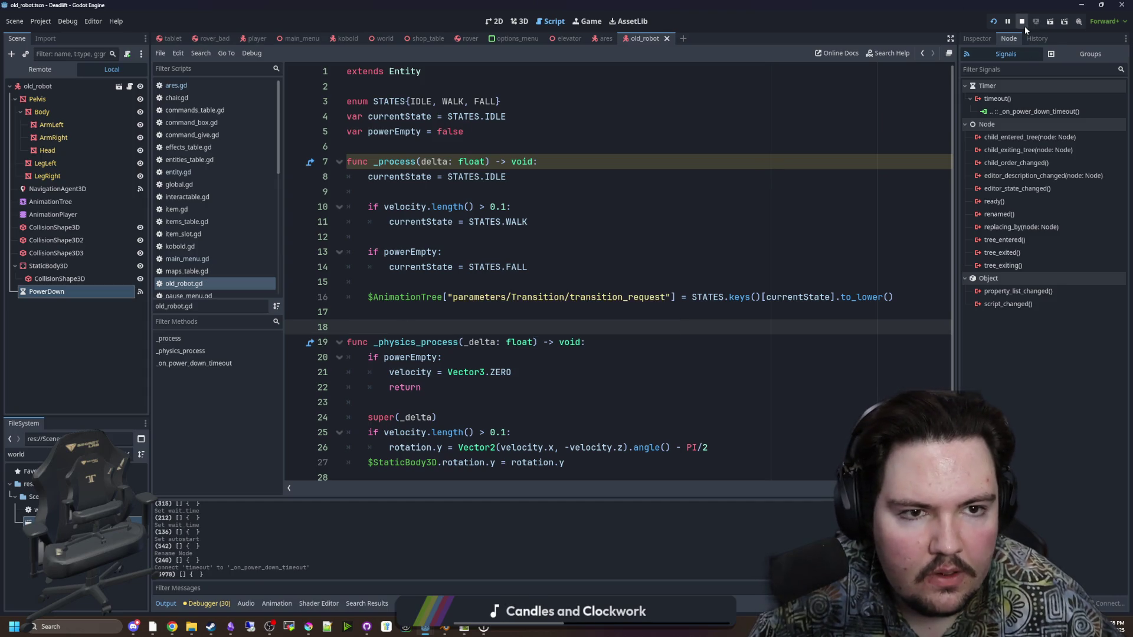
Stop the running game and save the scene and script
left_click(1022, 21)
key("Up")
key("ctrl+s")
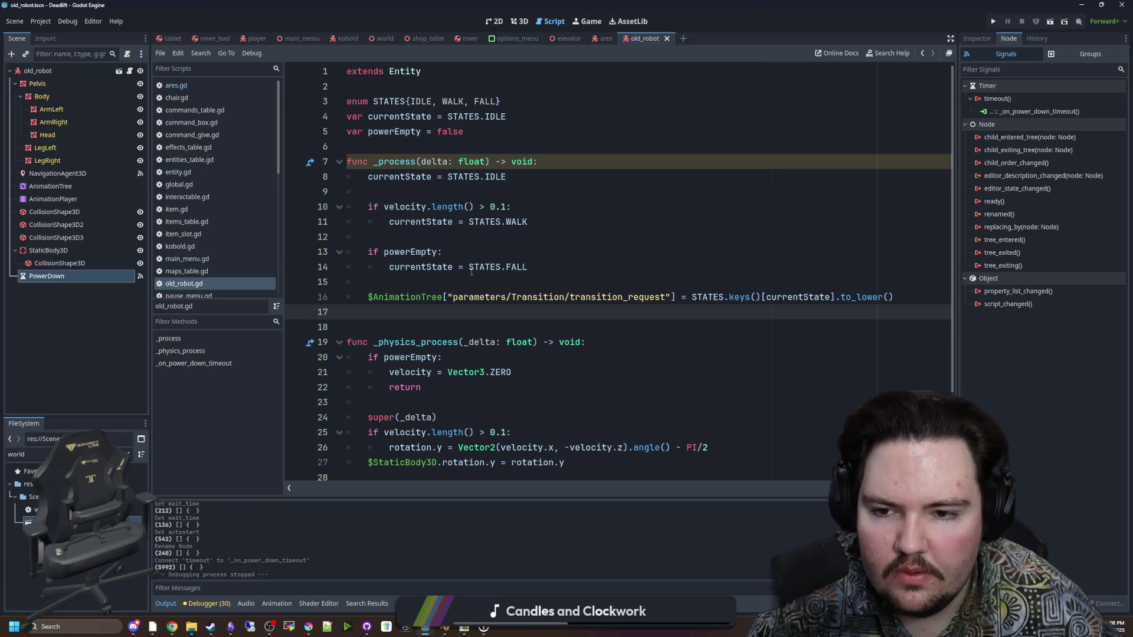
key("Up")
key("Up")
key("ctrl+s")
Relaunch the project so its main menu appears in the Game workspace
scroll(705, 248, "down", 3)
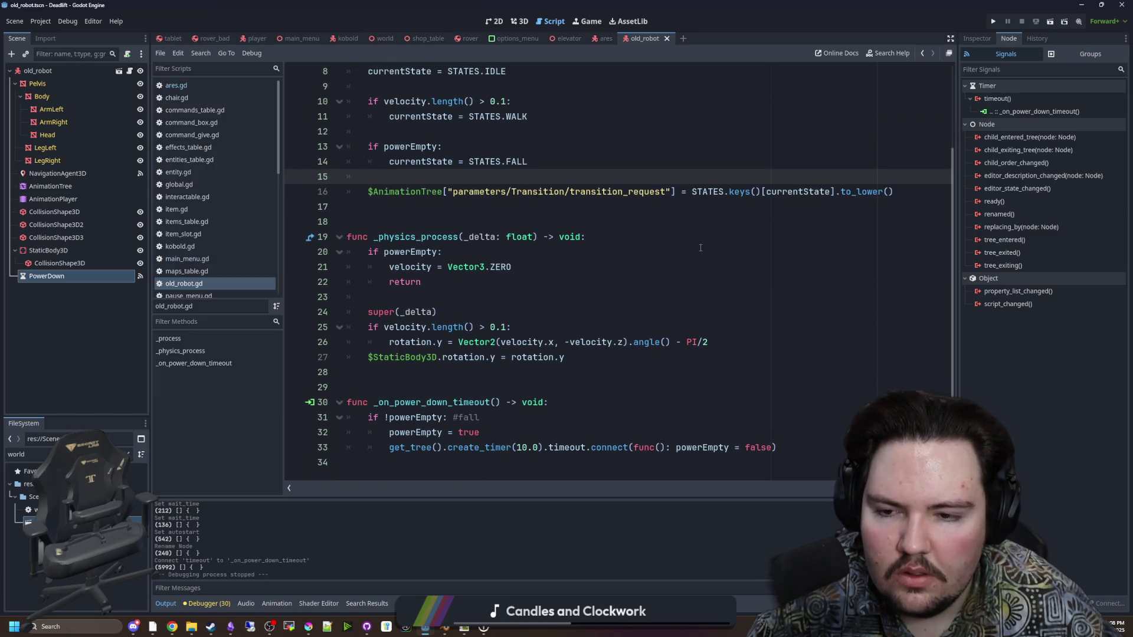
scroll(700, 247, "up", 3)
key("Down")
key("Down")
key("Down")
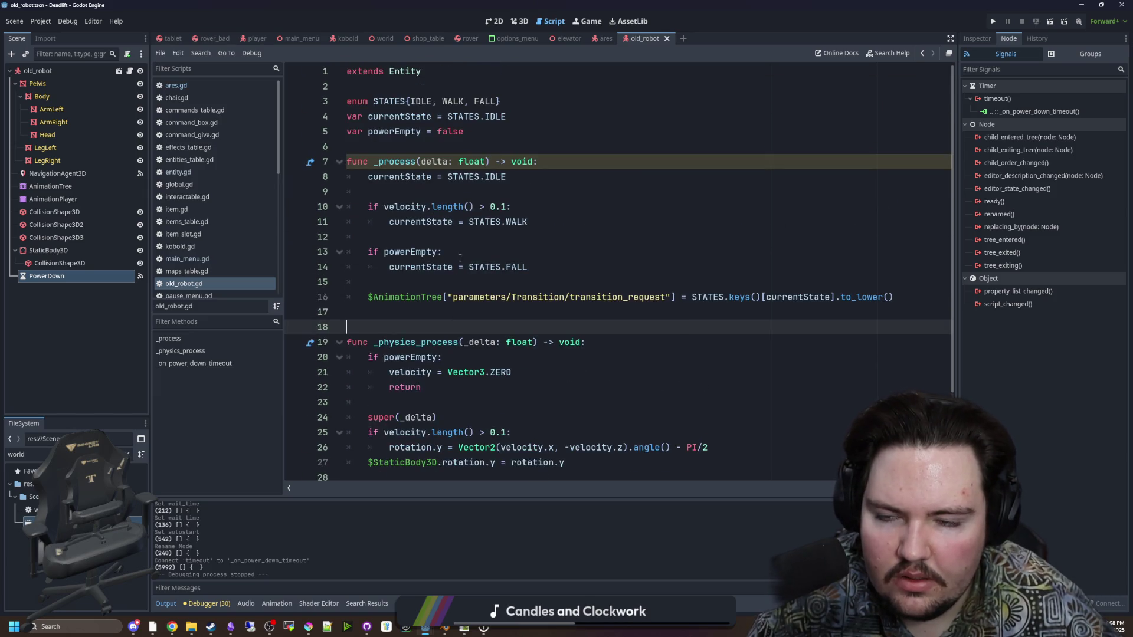
left_click(994, 23)
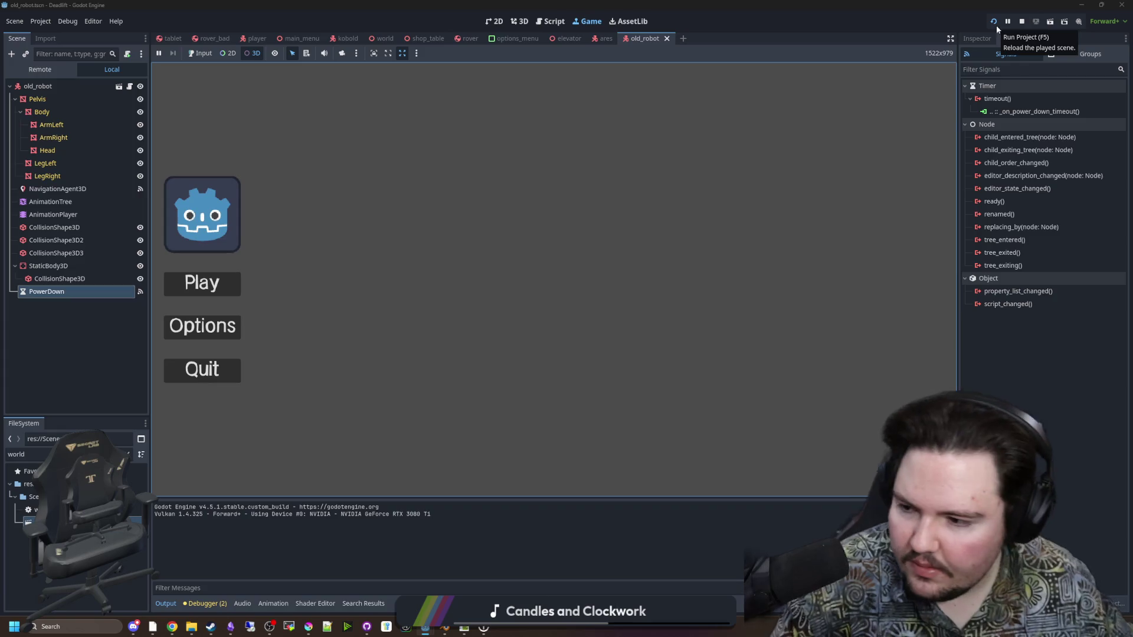
Send input to the running game and start a new game from the main menu
left_click(203, 57)
key("Return")
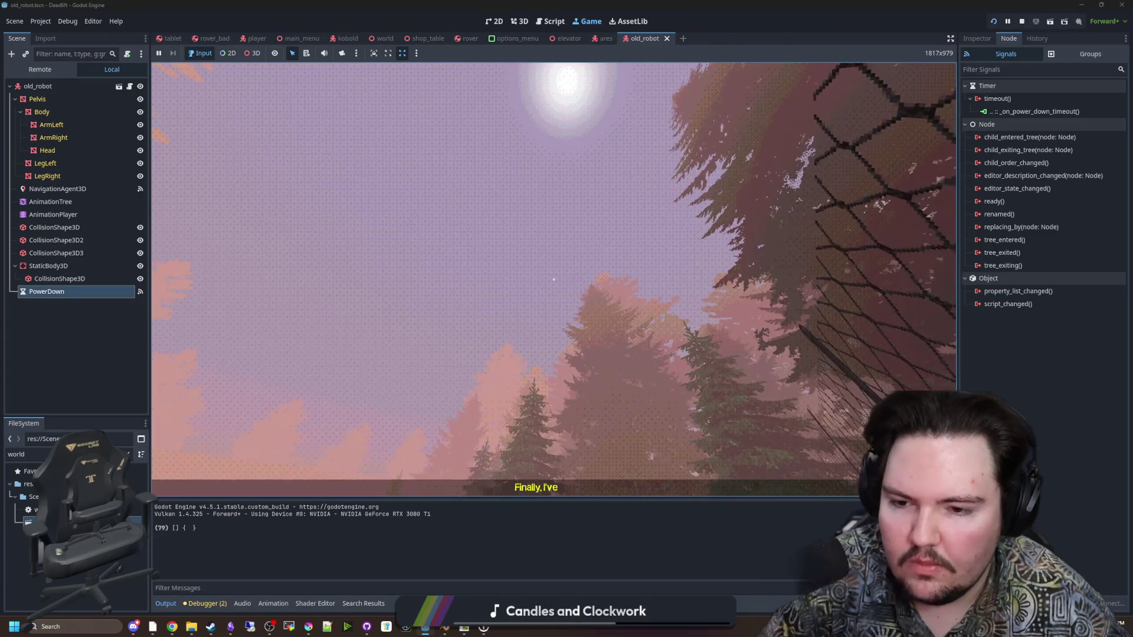
key("super")
key("super")
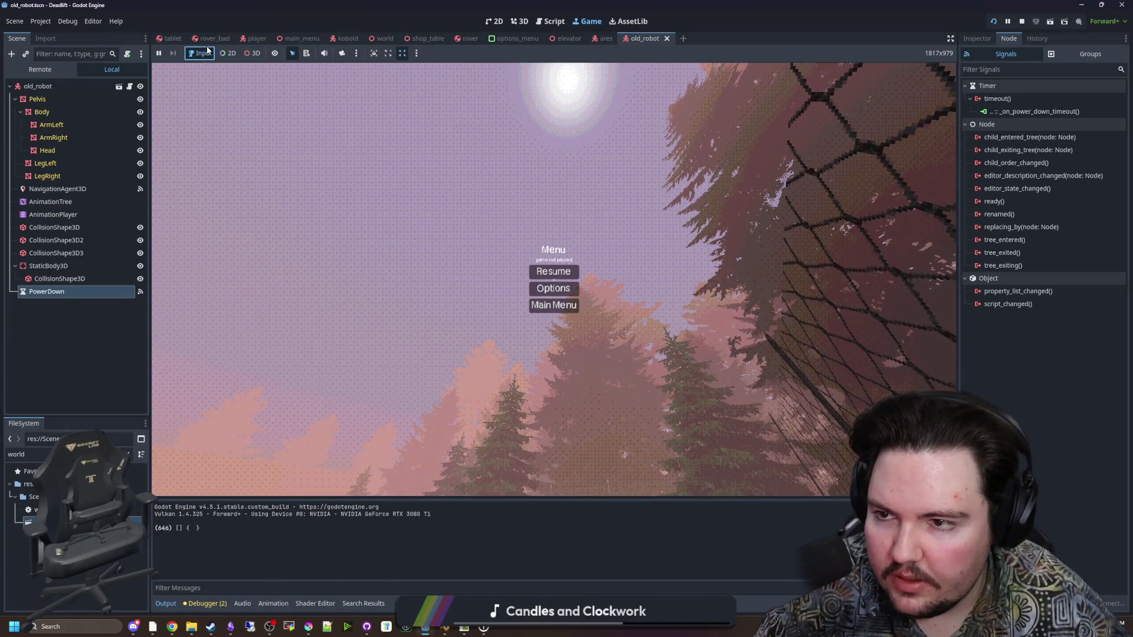
key("Escape")
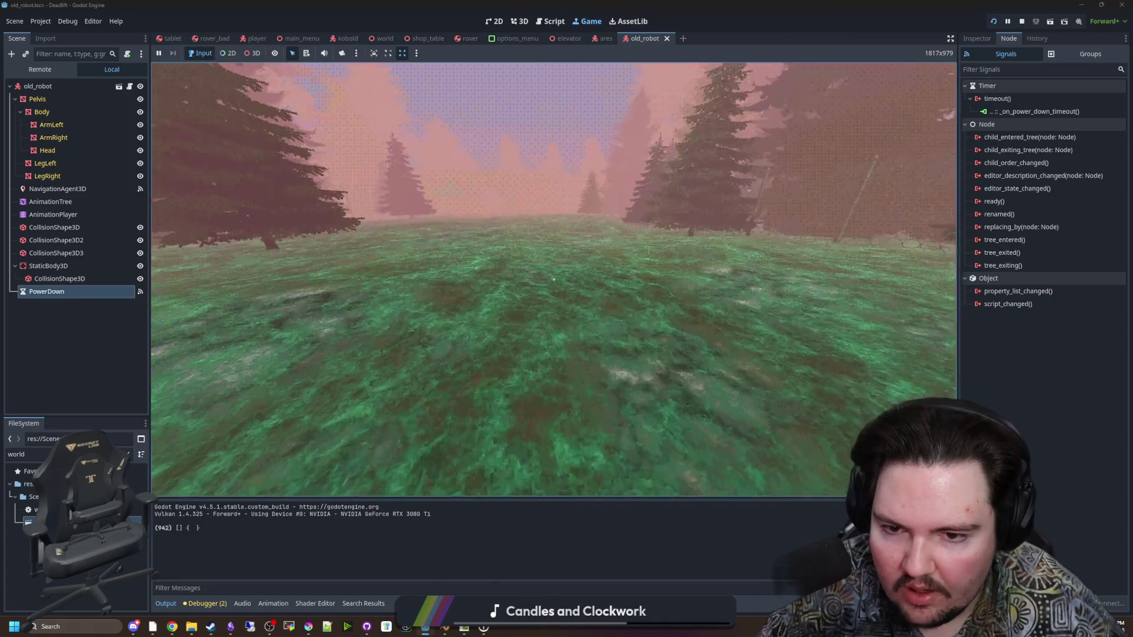
Walk the player up the steps, through the corridor into the table room, and pause
key("w")
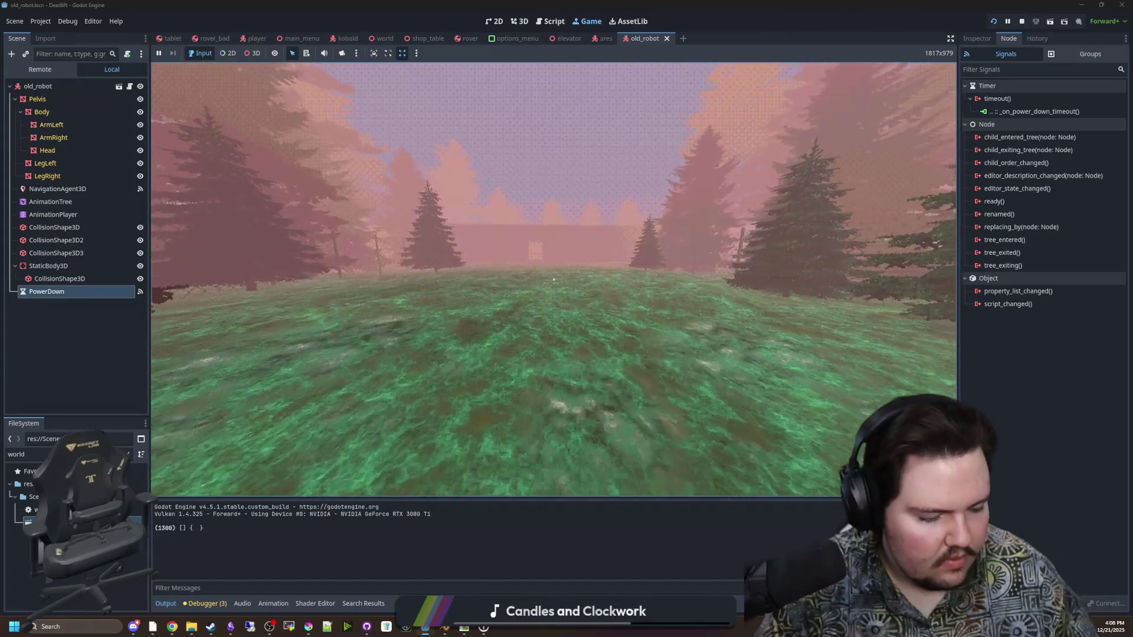
key("w")
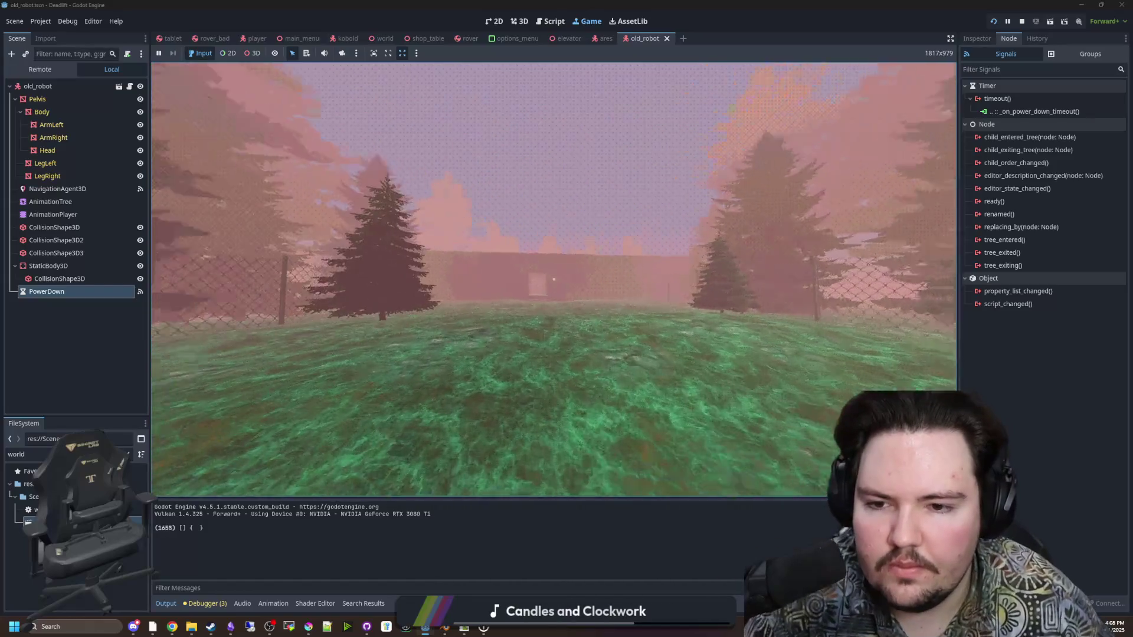
key("w")
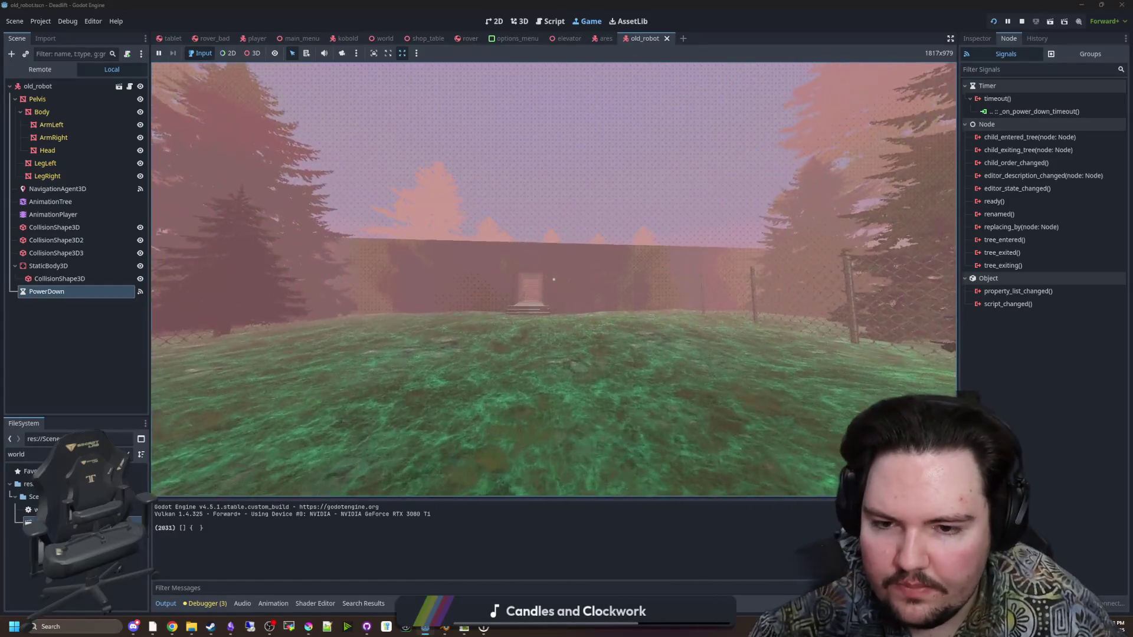
key("w")
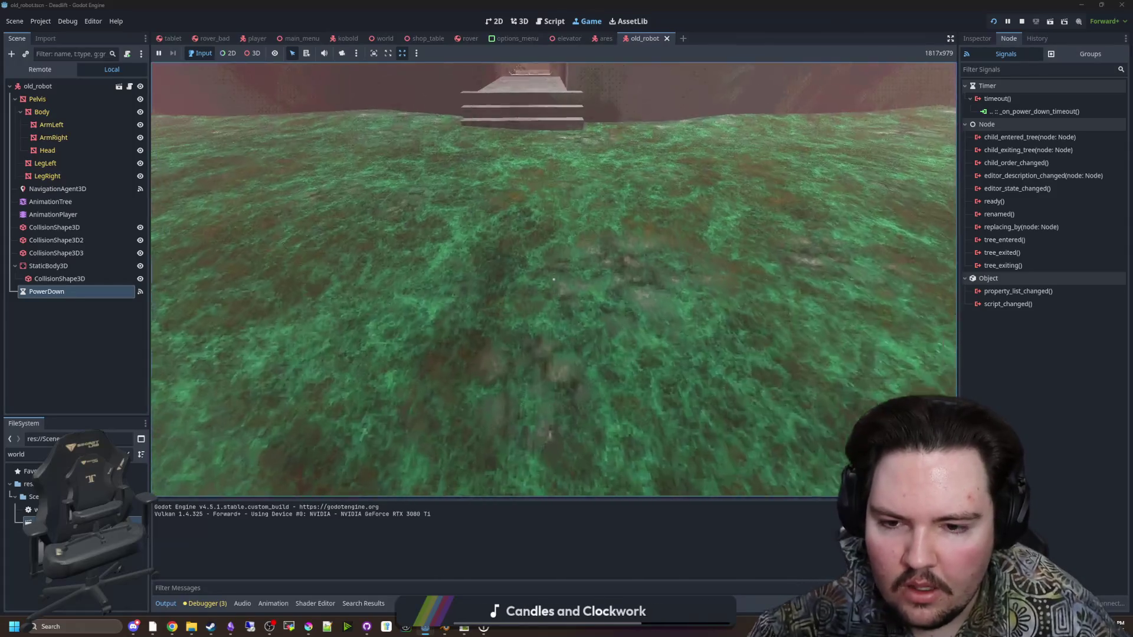
key("w")
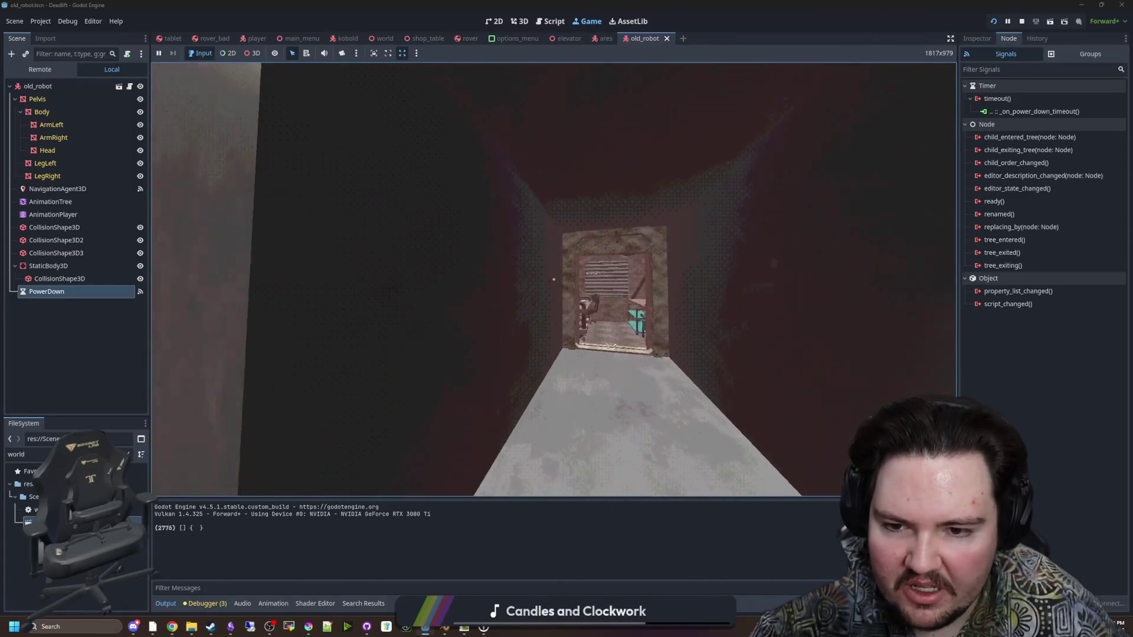
key("w")
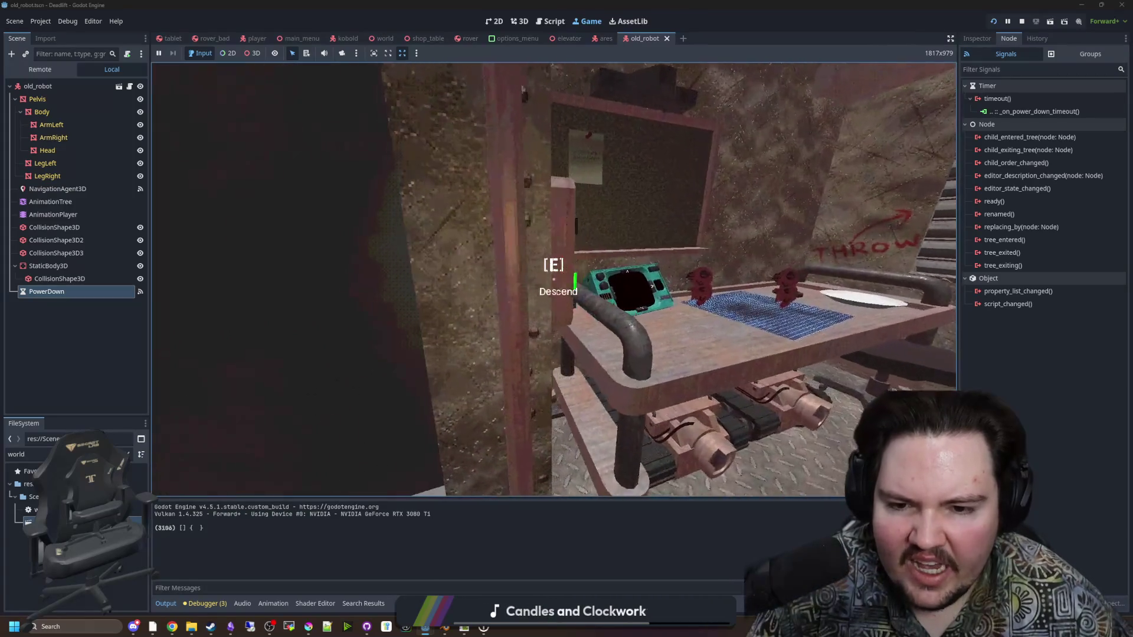
key("a")
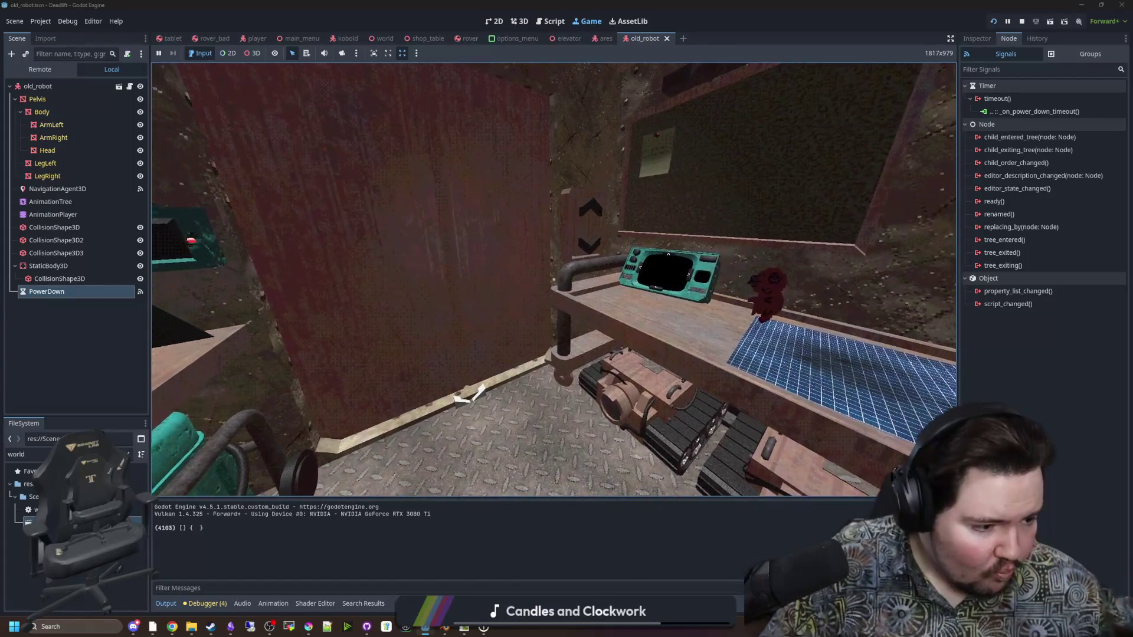
key("super")
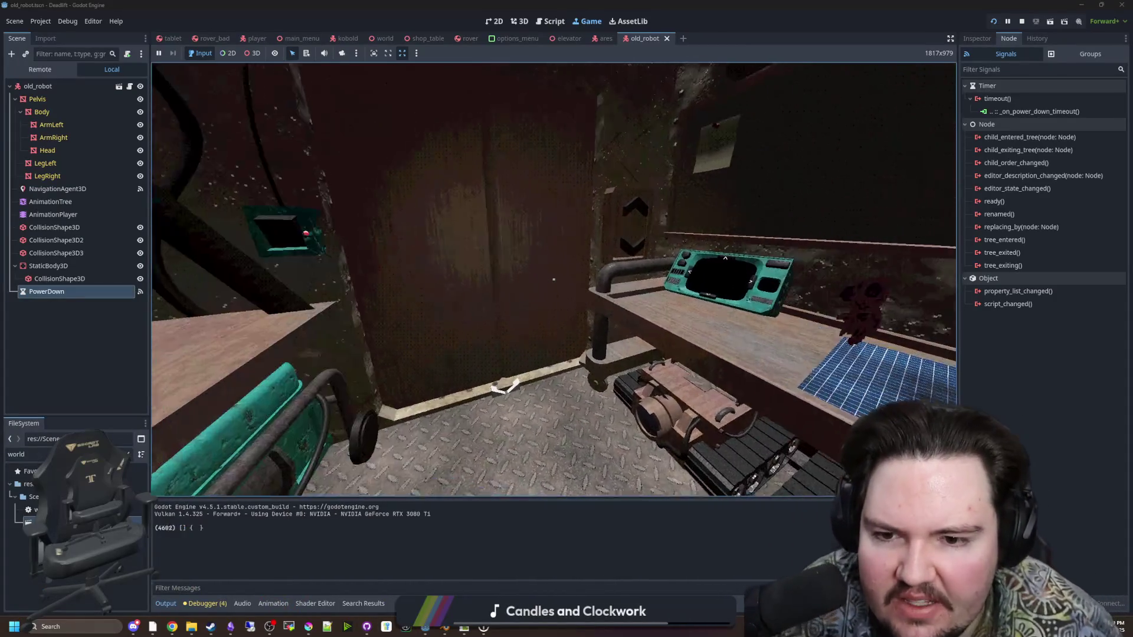
key("super")
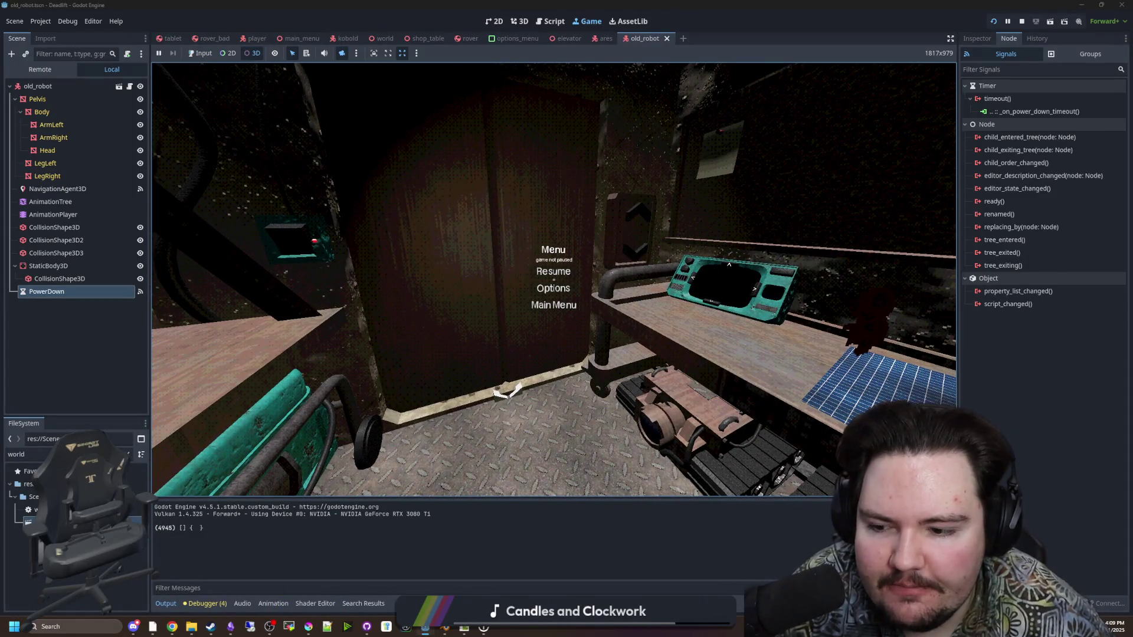
Zoom the free camera out and back in over the navmesh corridors and the old robot
scroll(553, 280, "down", 10)
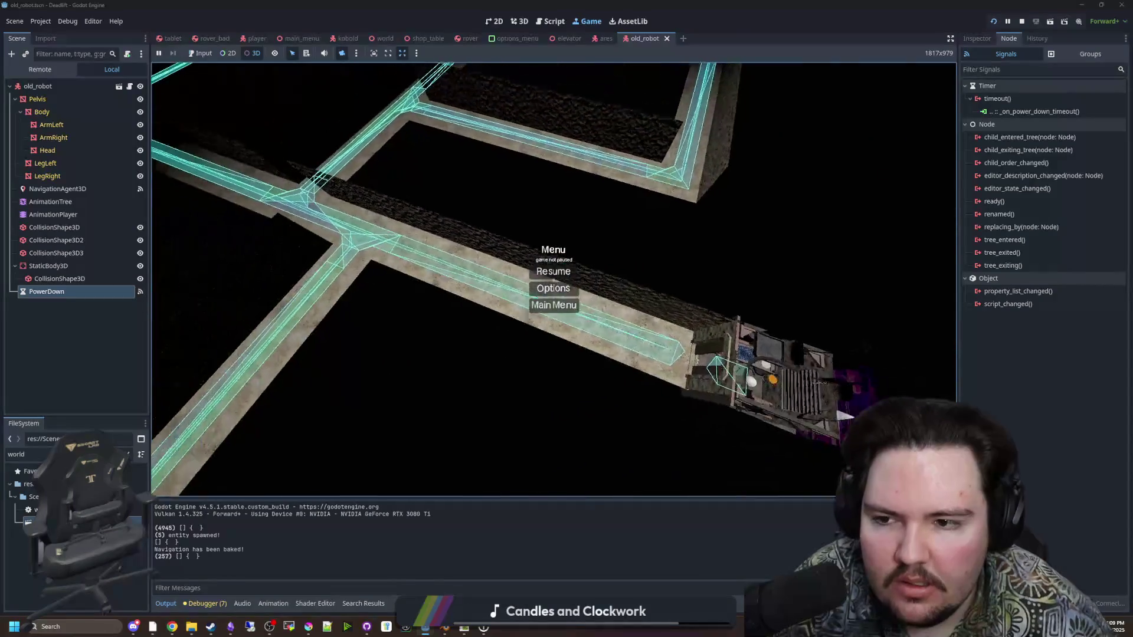
scroll(553, 281, "up", 10)
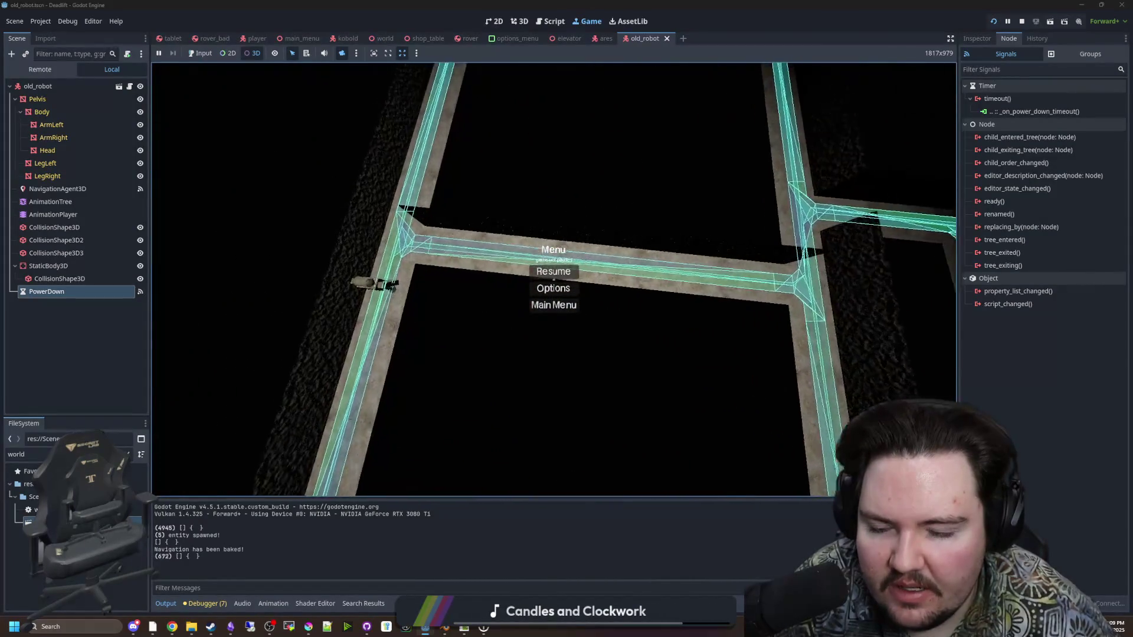
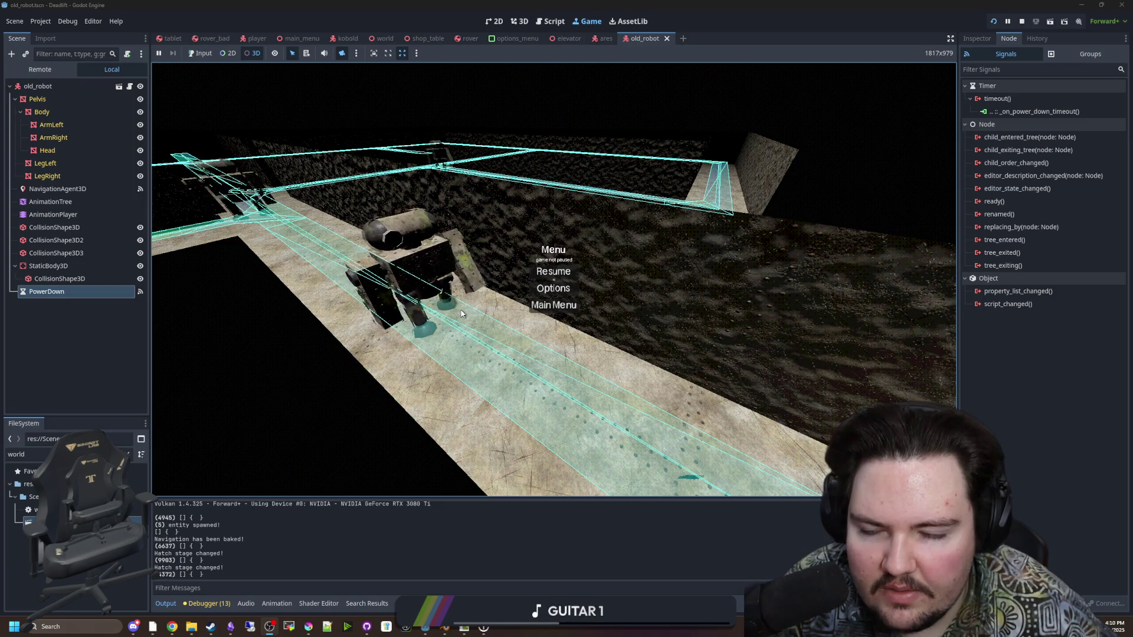
Select AnimationTree, enlarge its graph panel, select the Transition node, and show the 3D editor
left_click(72, 201)
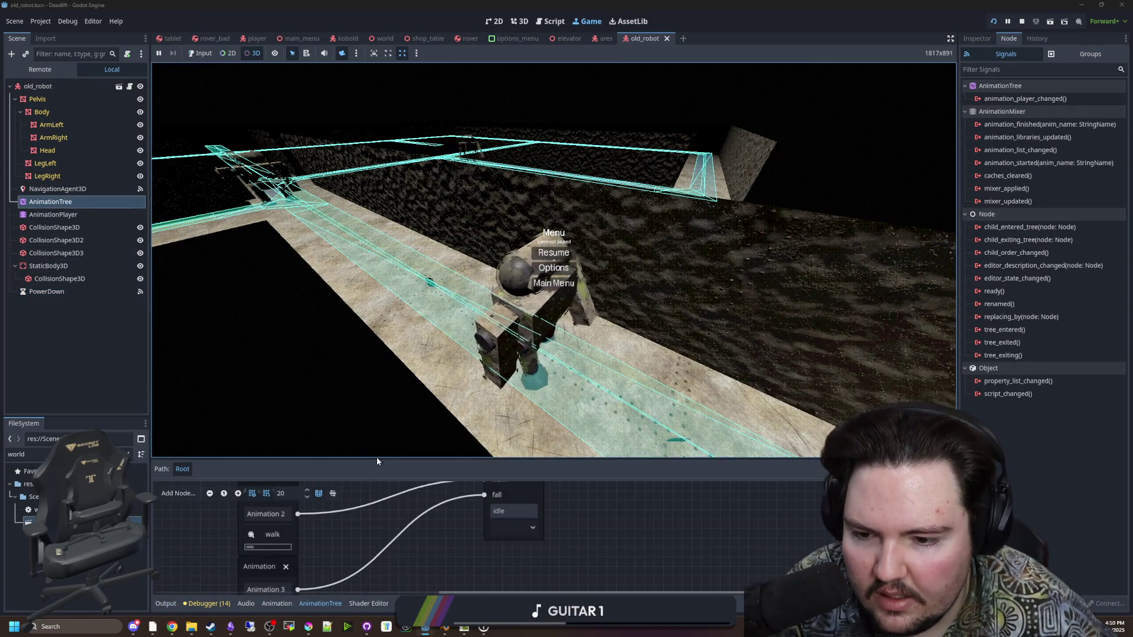
left_click_drag(377, 459, 375, 334)
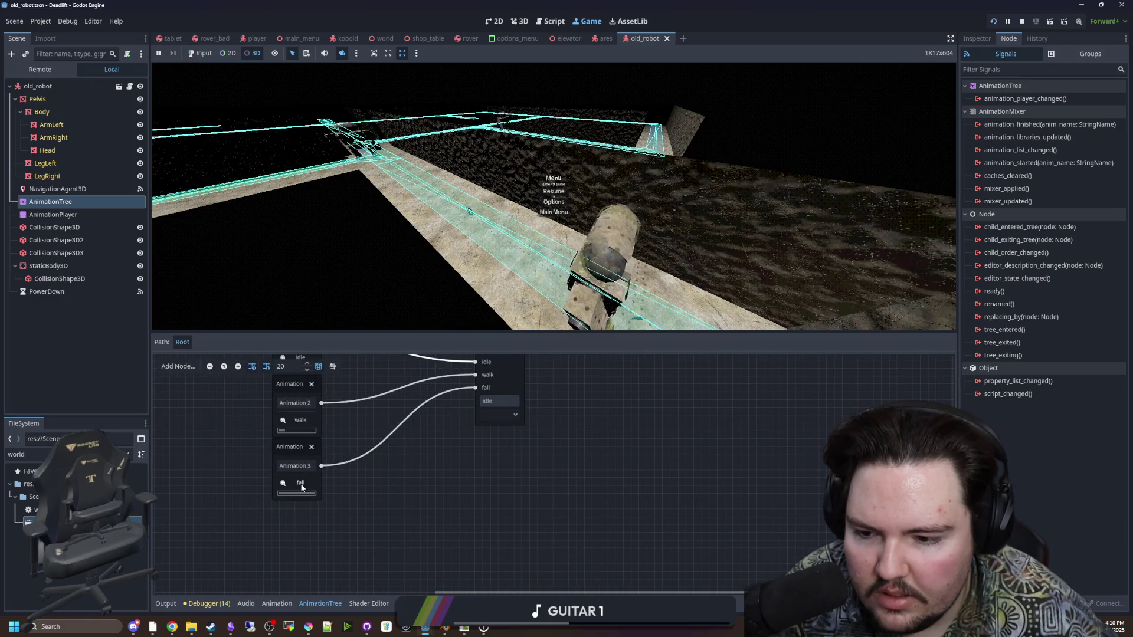
scroll(472, 448, "up", 3)
left_click(493, 399)
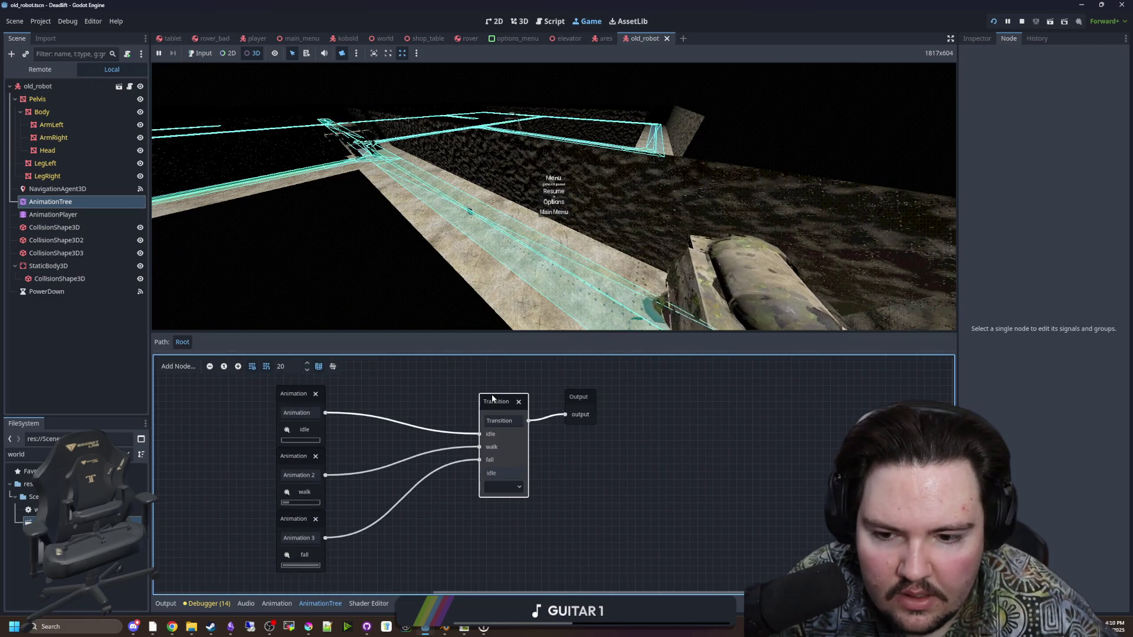
left_click(519, 21)
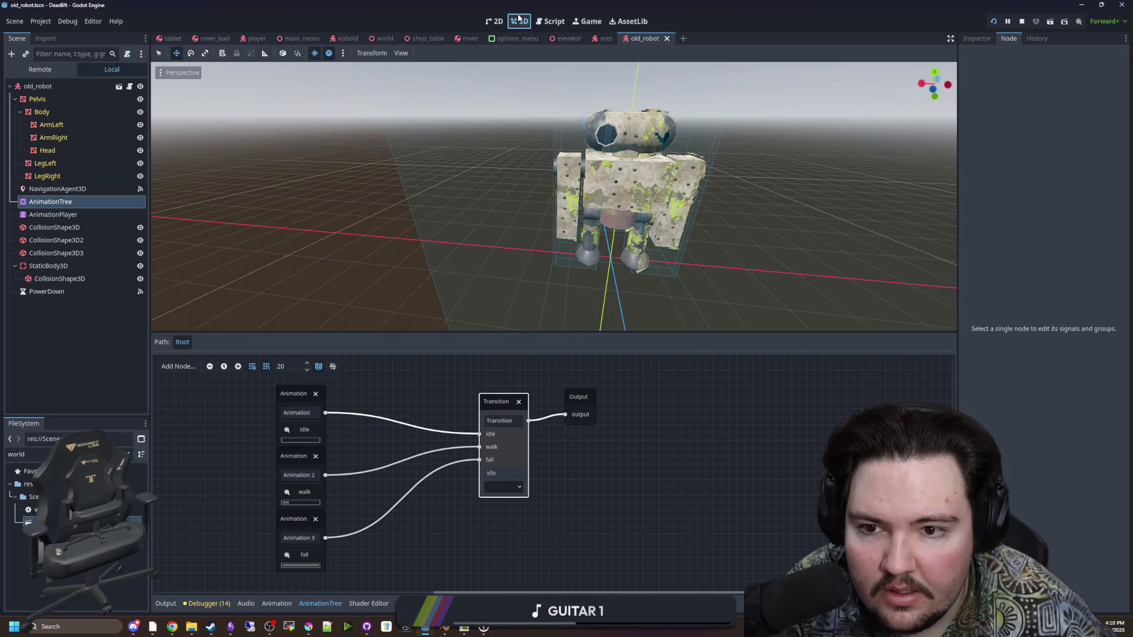
Reselect the AnimationTree and show its properties in the Inspector
right_click(572, 470)
key("Escape")
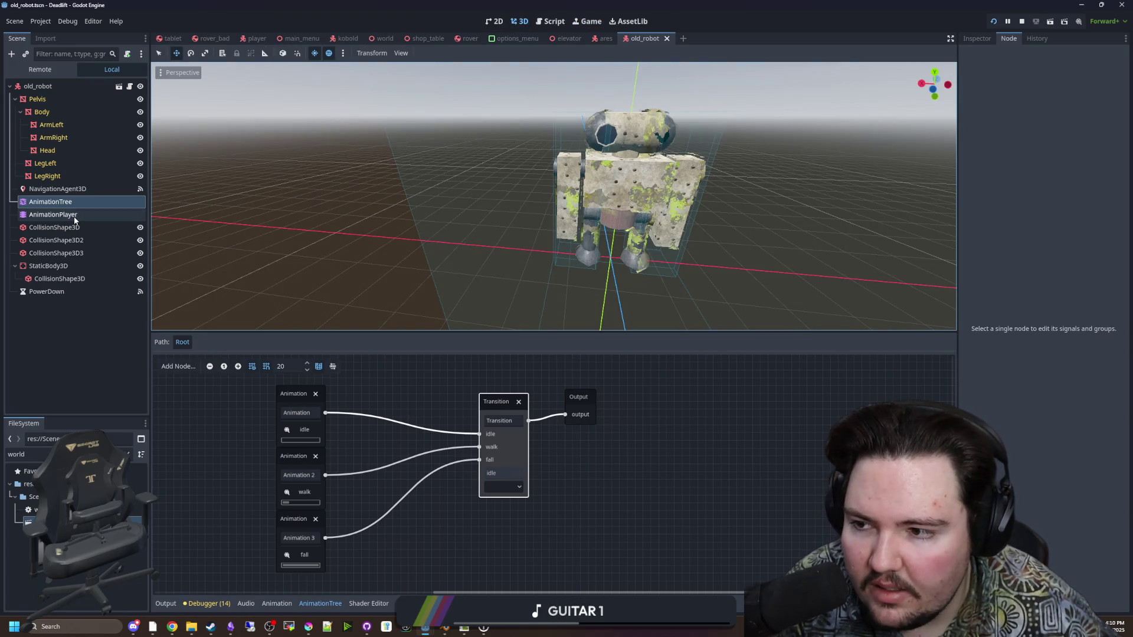
left_click(73, 216)
left_click(59, 202)
left_click(979, 39)
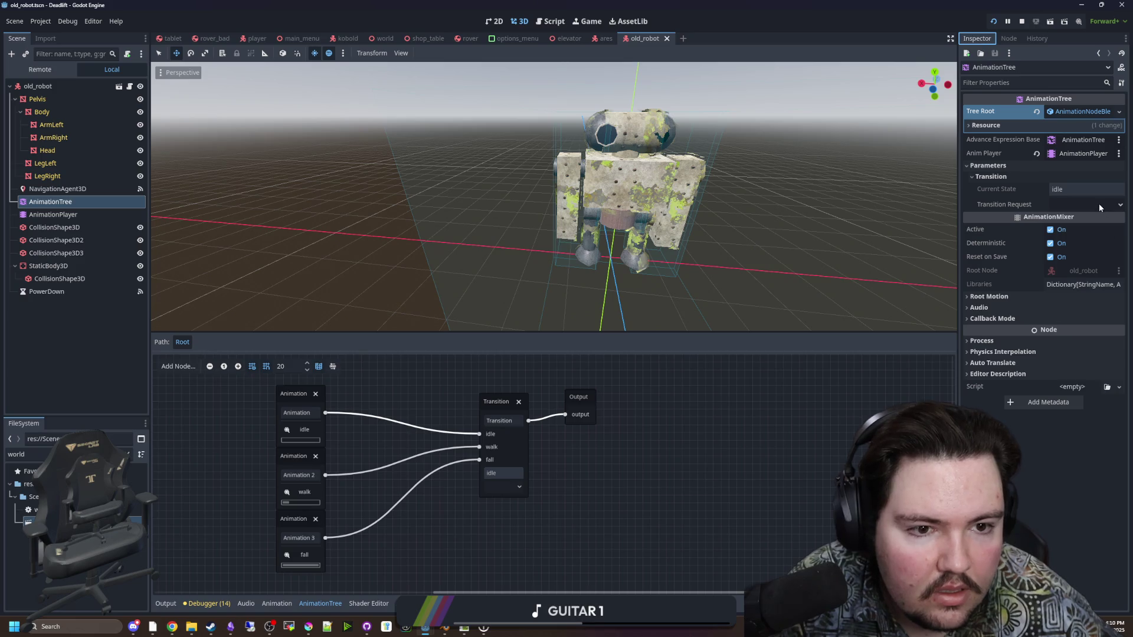
Set Transition Request to fall, then to walk, and reselect the Transition node
left_click(1073, 244)
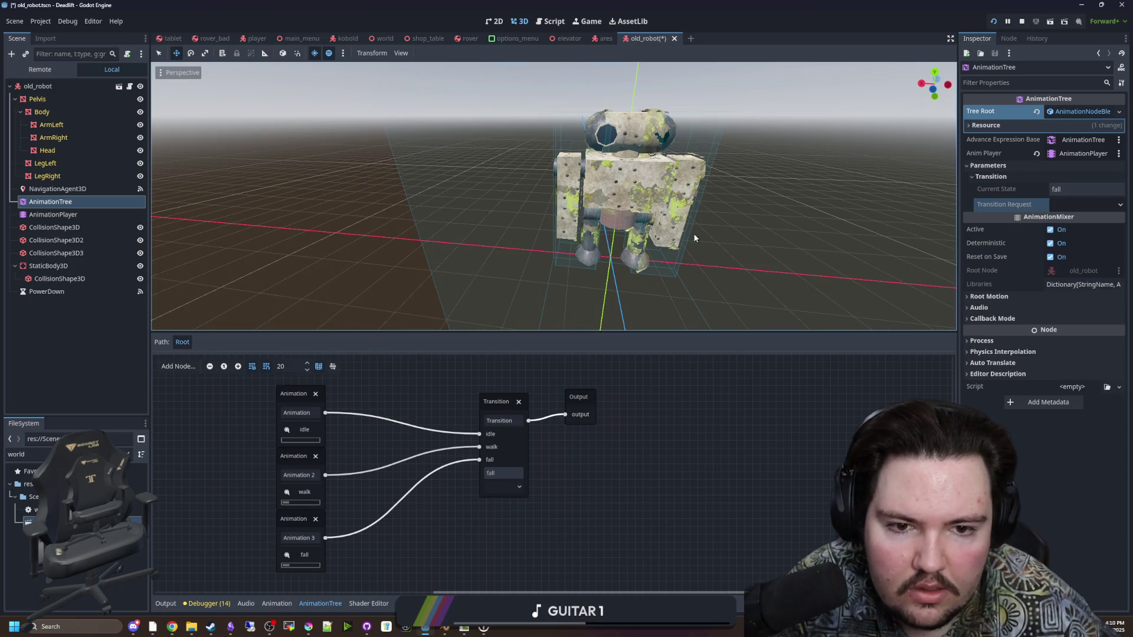
mouse_move(813, 247)
left_mouse_down()
mouse_move(666, 216)
mouse_move(571, 213)
left_mouse_up()
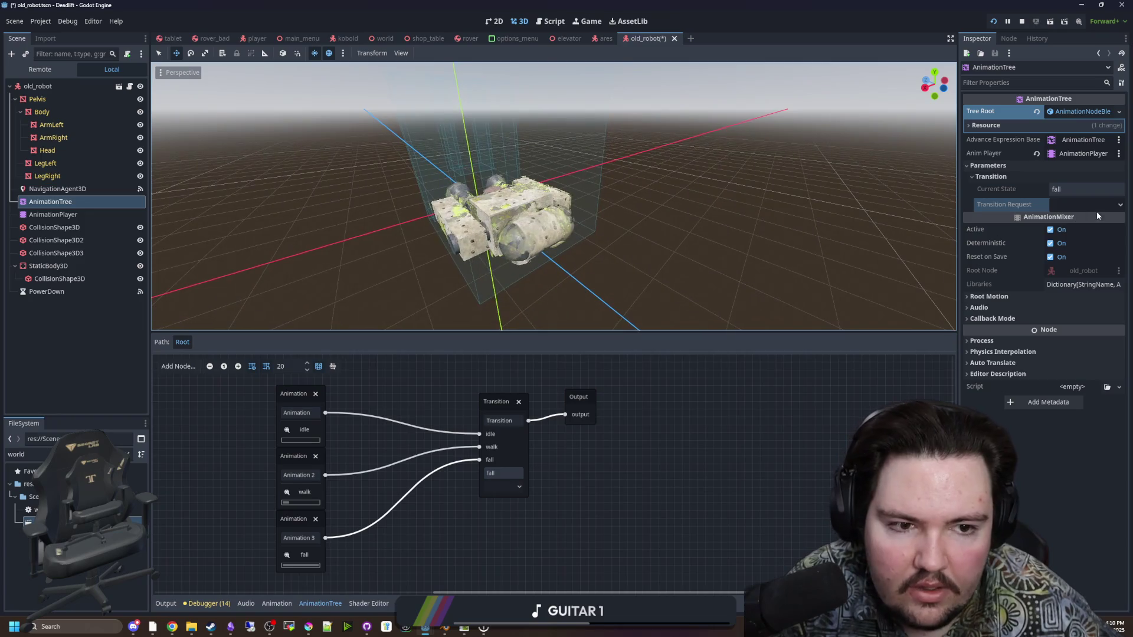
left_click(1071, 232)
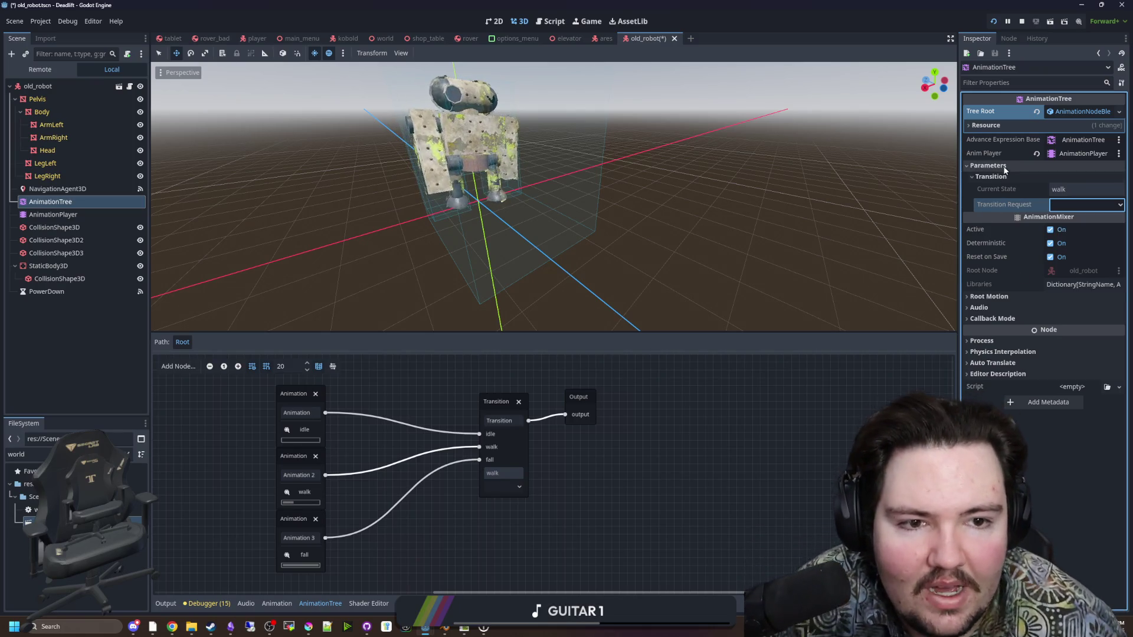
left_click(496, 407)
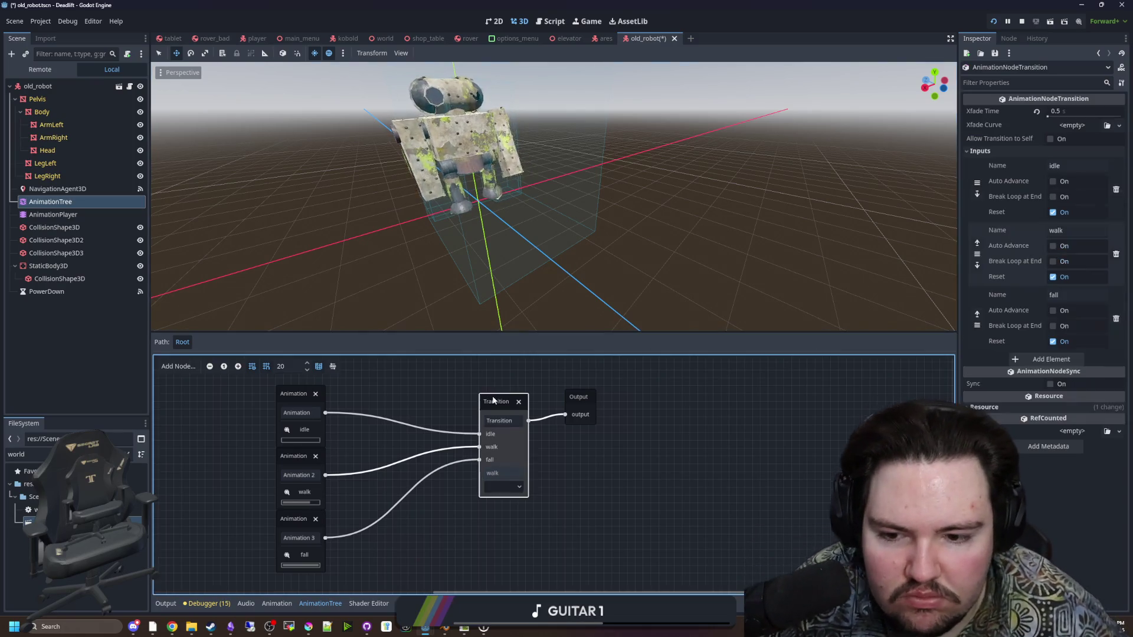
Set the Transition node's Xfade Time to 1.0 seconds
left_click(502, 487)
left_click(426, 401)
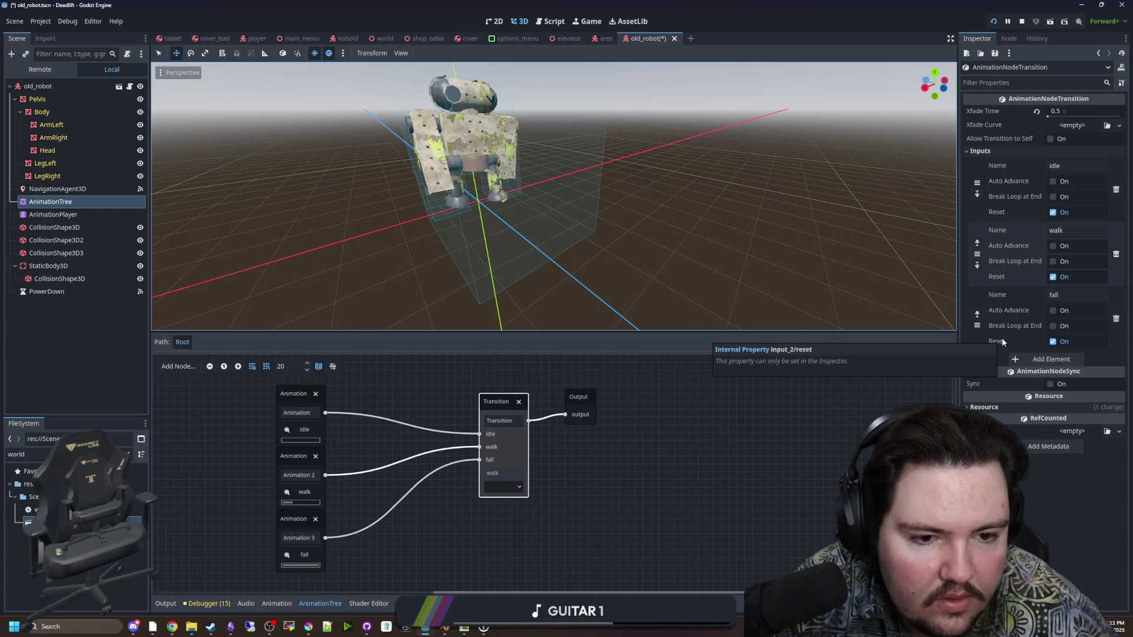
left_click(1053, 342)
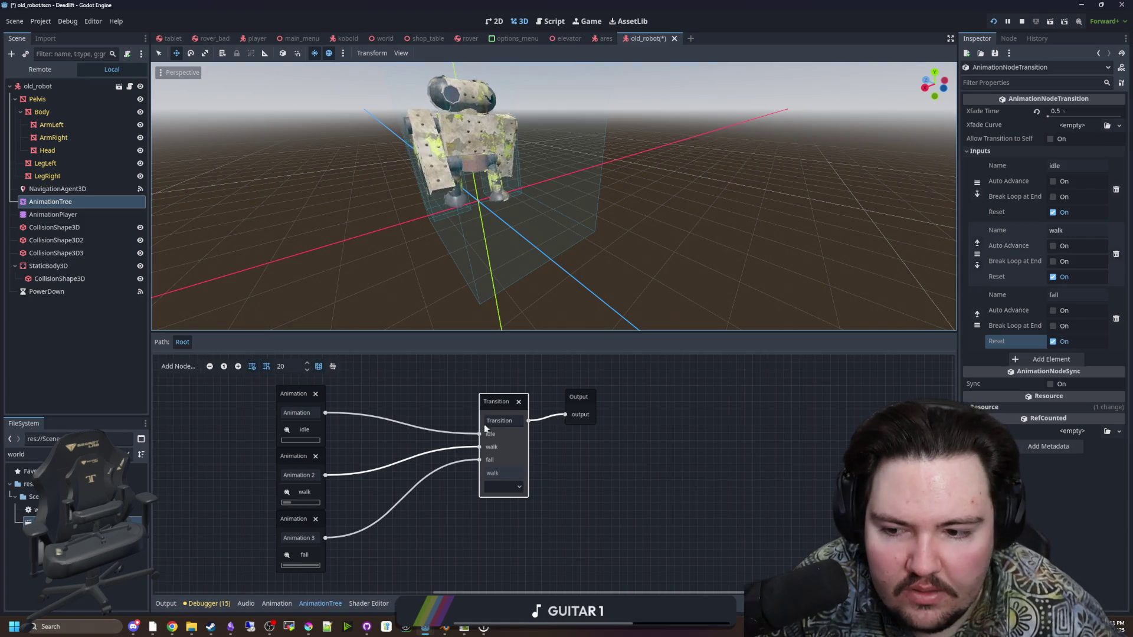
left_click(1071, 115)
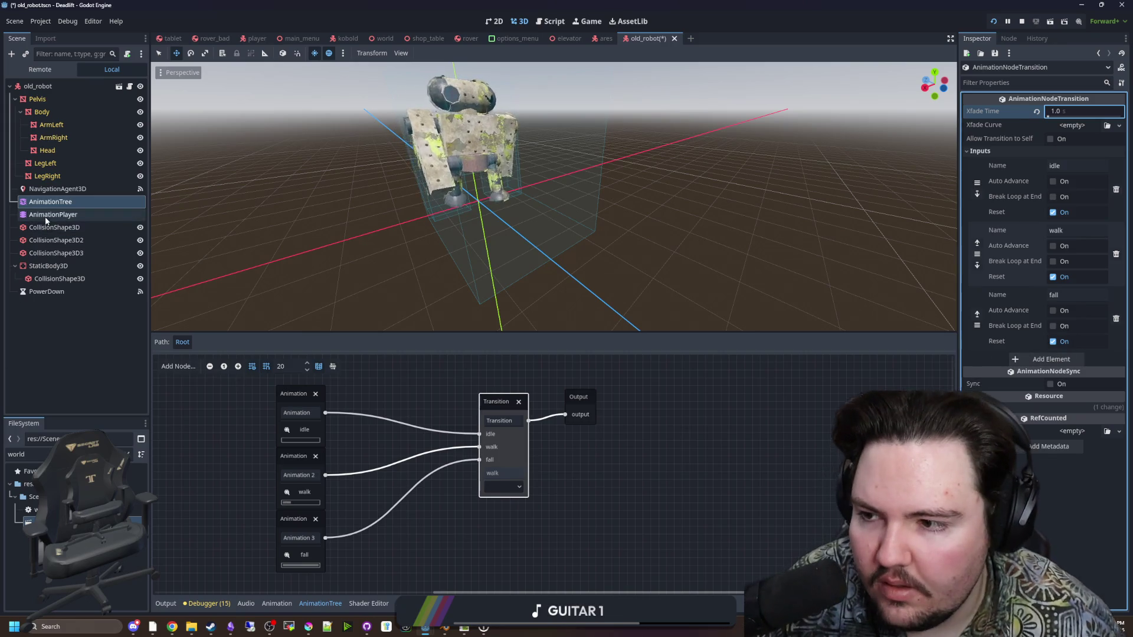
Preview the crossfade by requesting idle, then walk, on the AnimationTree
left_click(53, 214)
left_click(50, 201)
left_click(1102, 204)
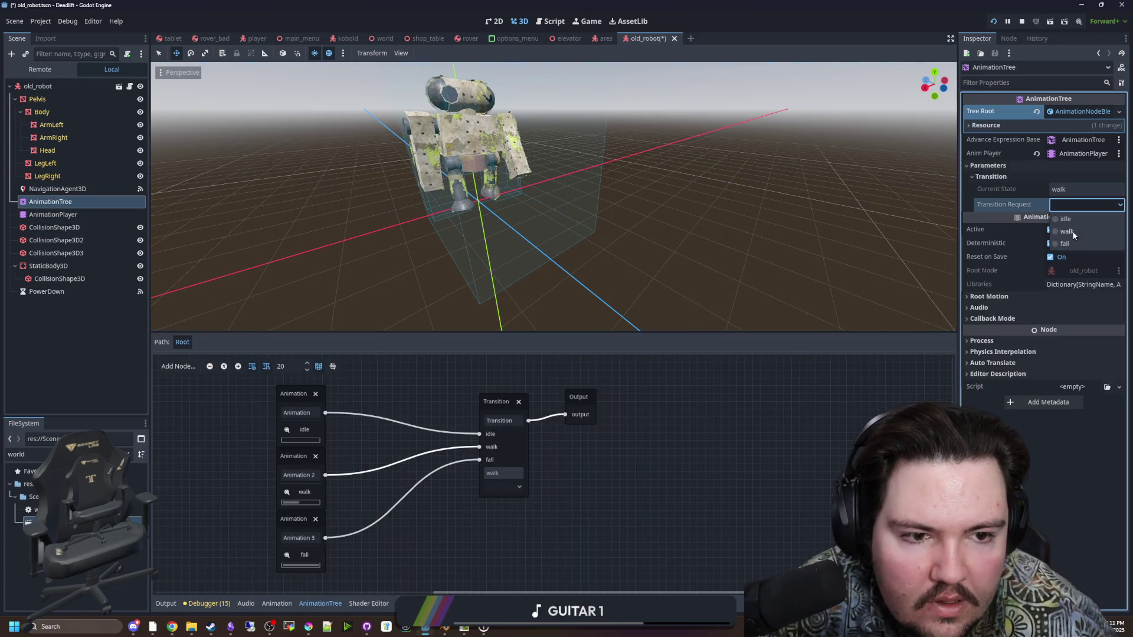
left_click(1072, 220)
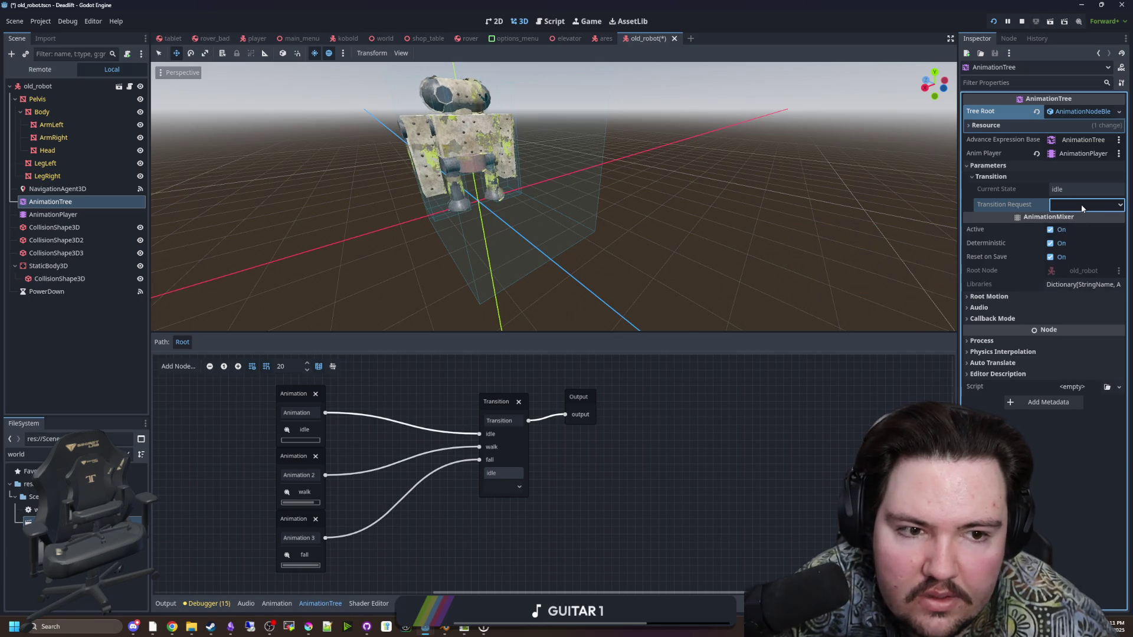
left_click(1081, 204)
left_click(1068, 230)
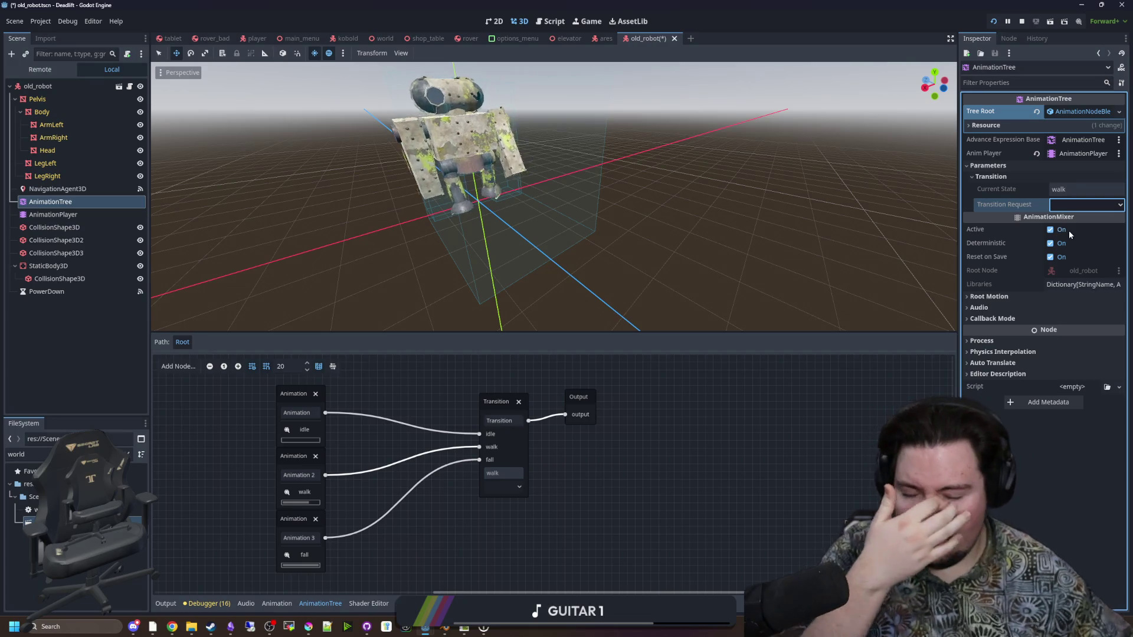
Check the AnimationTree's Callback Mode settings, then open the AnimationPlayer's RESET animation
left_click(87, 177)
left_click(53, 201)
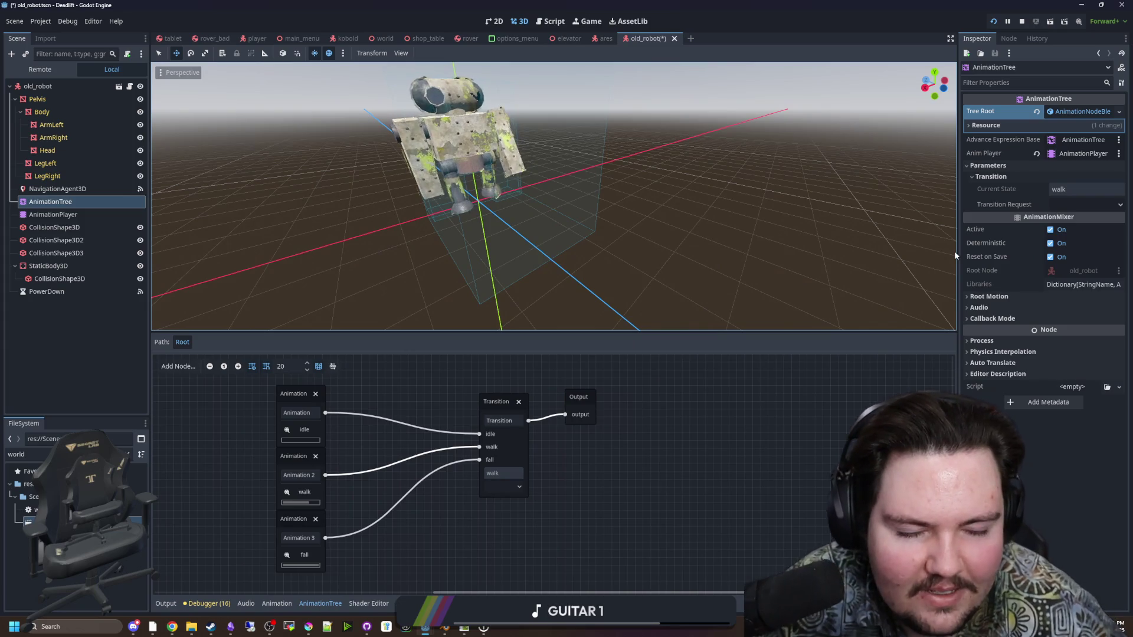
left_click(1002, 299)
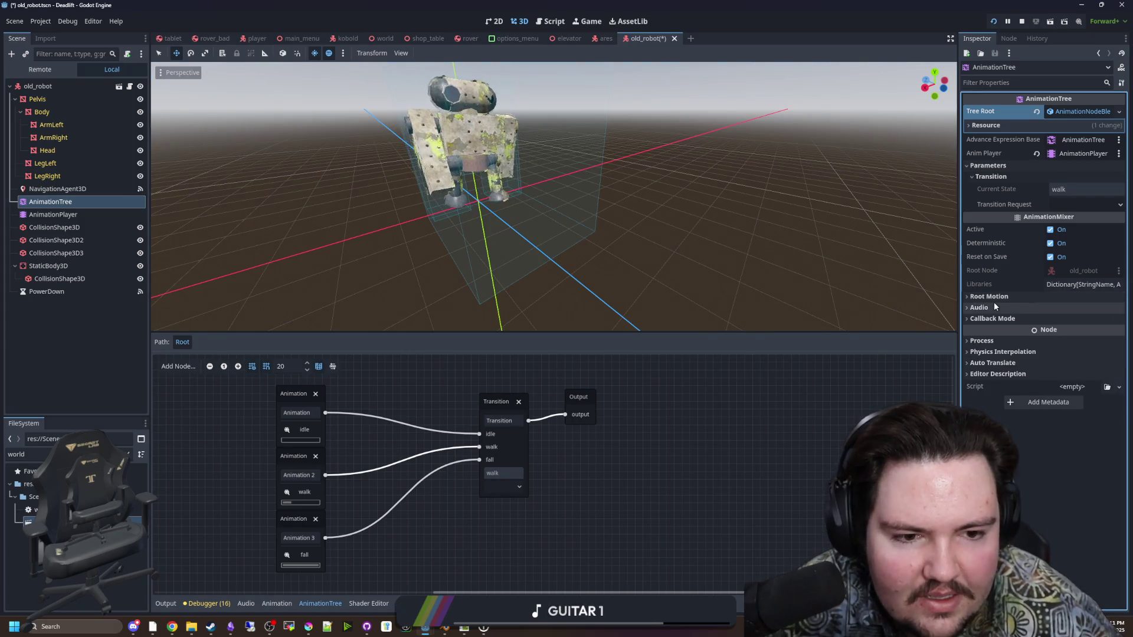
left_click(989, 319)
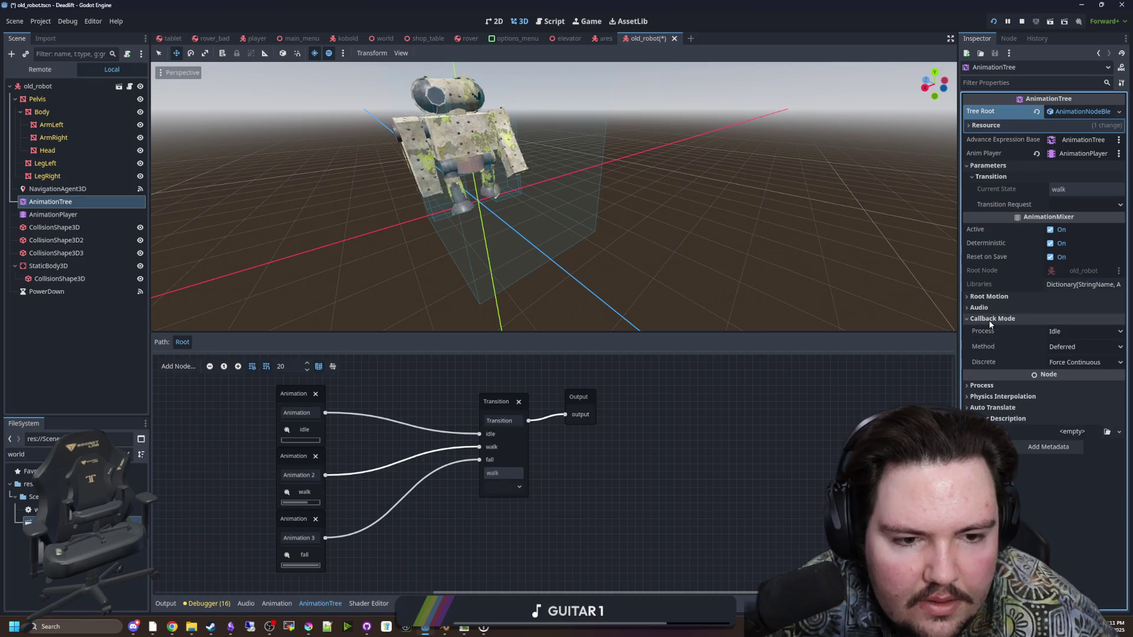
left_click(990, 319)
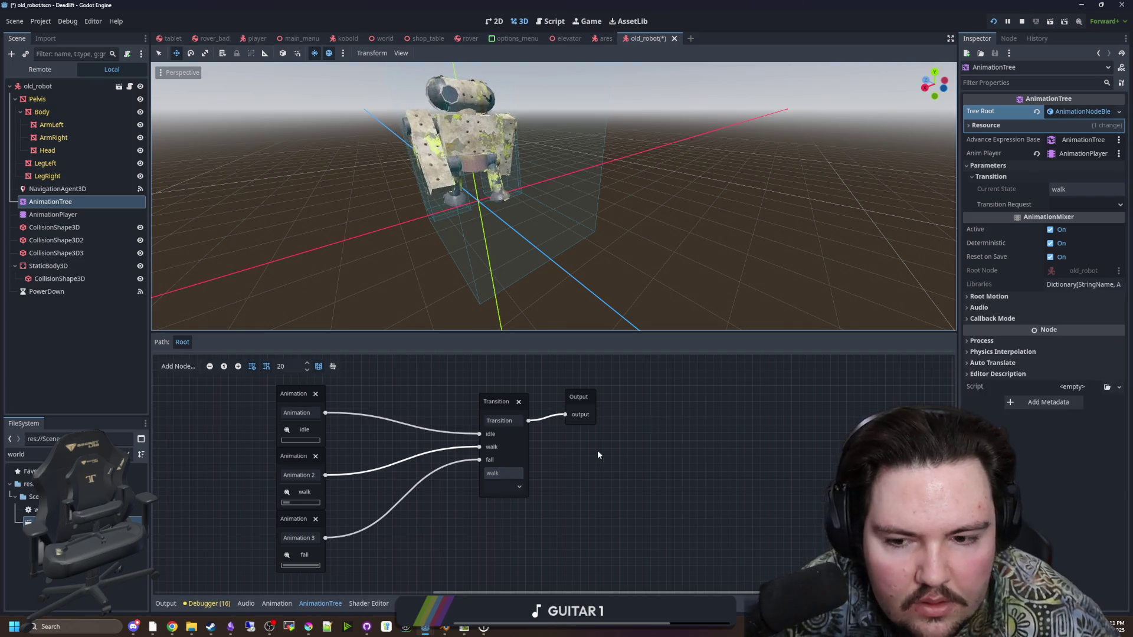
left_click(83, 215)
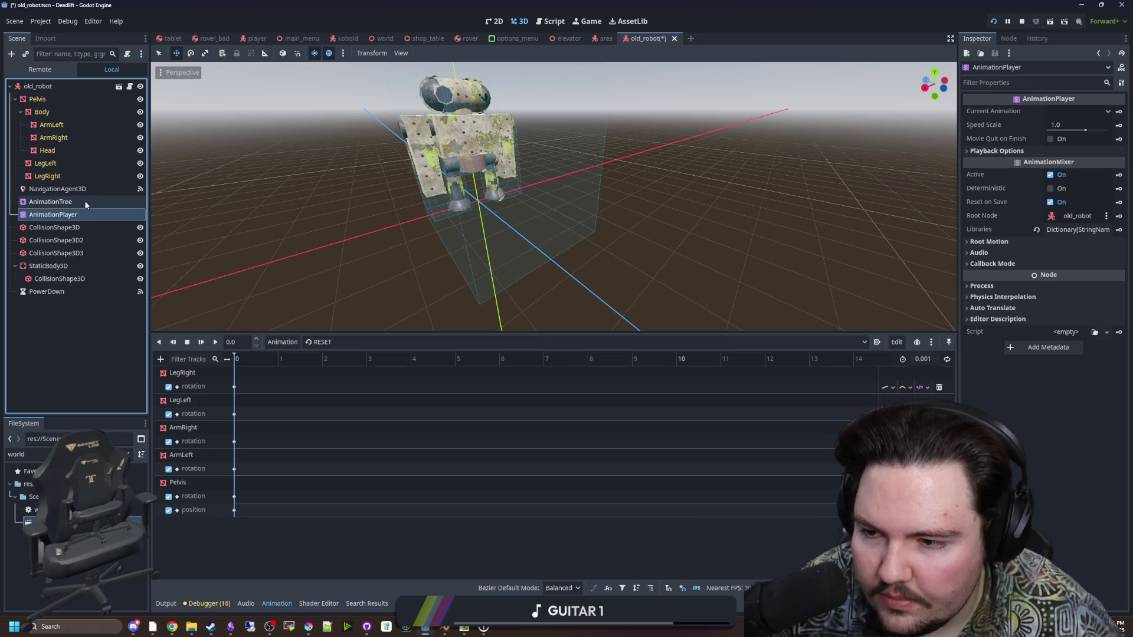
Return to the AnimationTree graph and view the Transition node's input settings
left_click(86, 202)
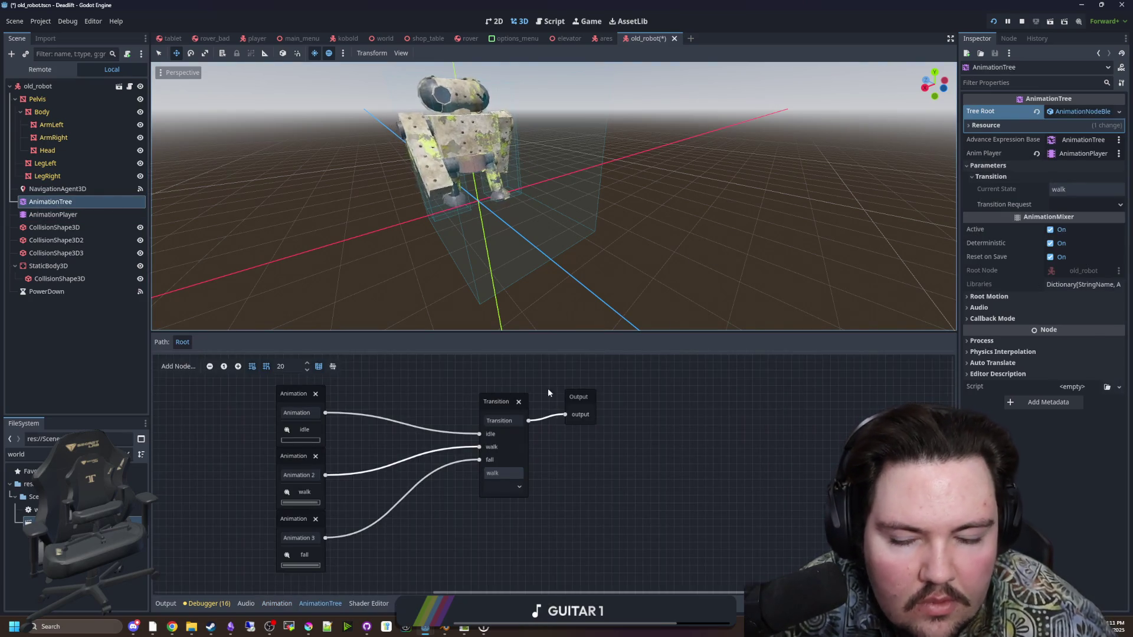
left_click(500, 405)
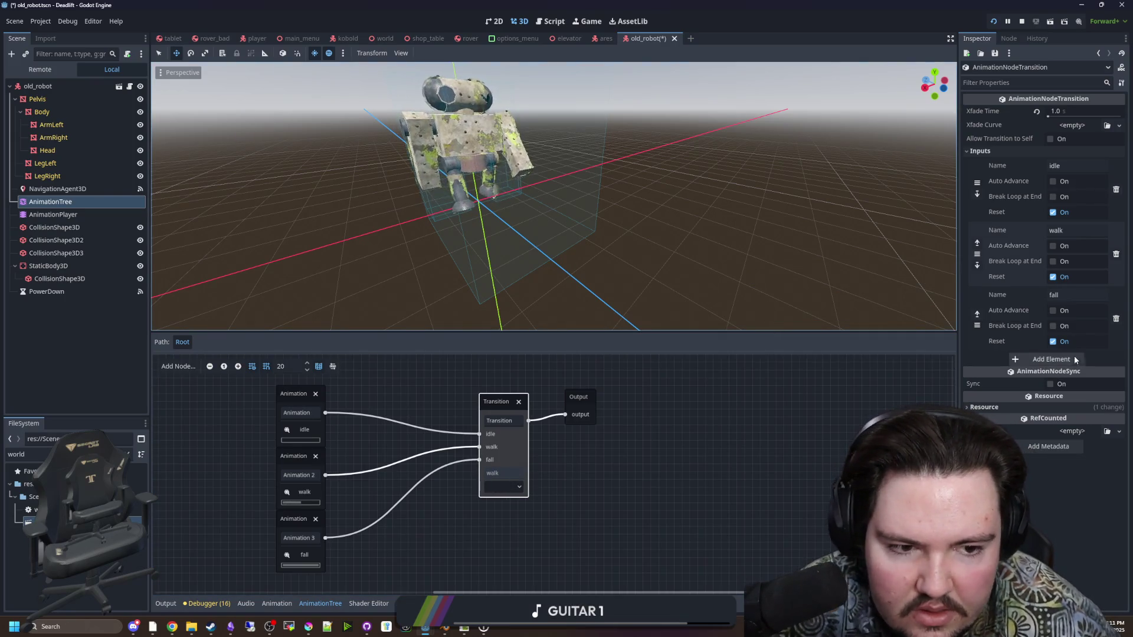
left_click(53, 214)
left_click(52, 201)
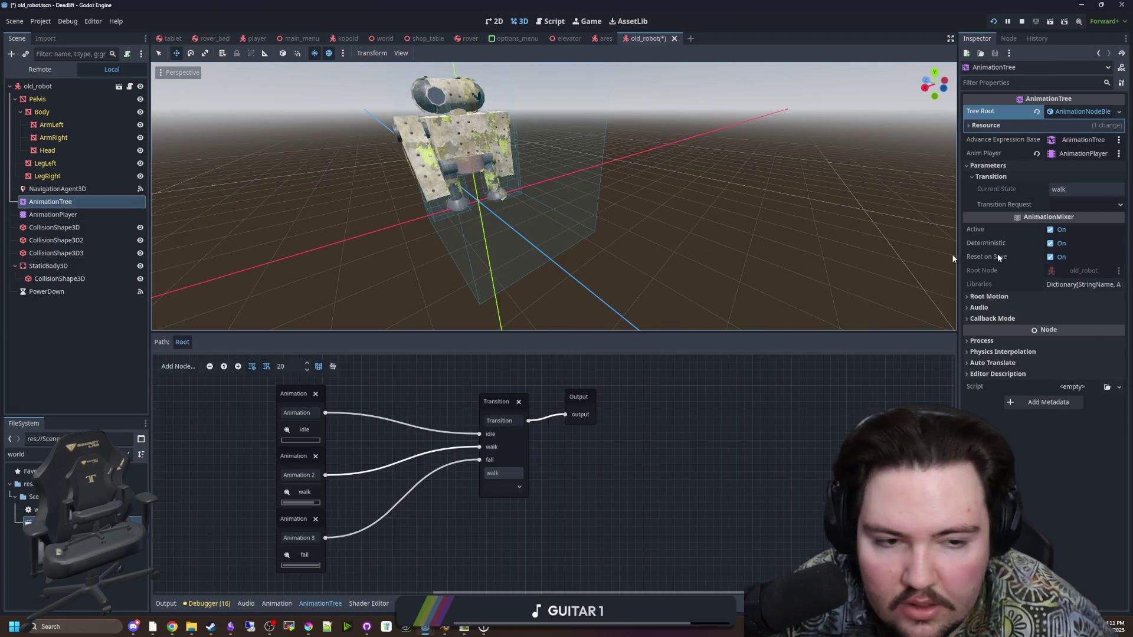
Request fall, then walk, to replay the 1.0 s crossfade, then reselect Transition
left_click(1073, 204)
left_click(1065, 243)
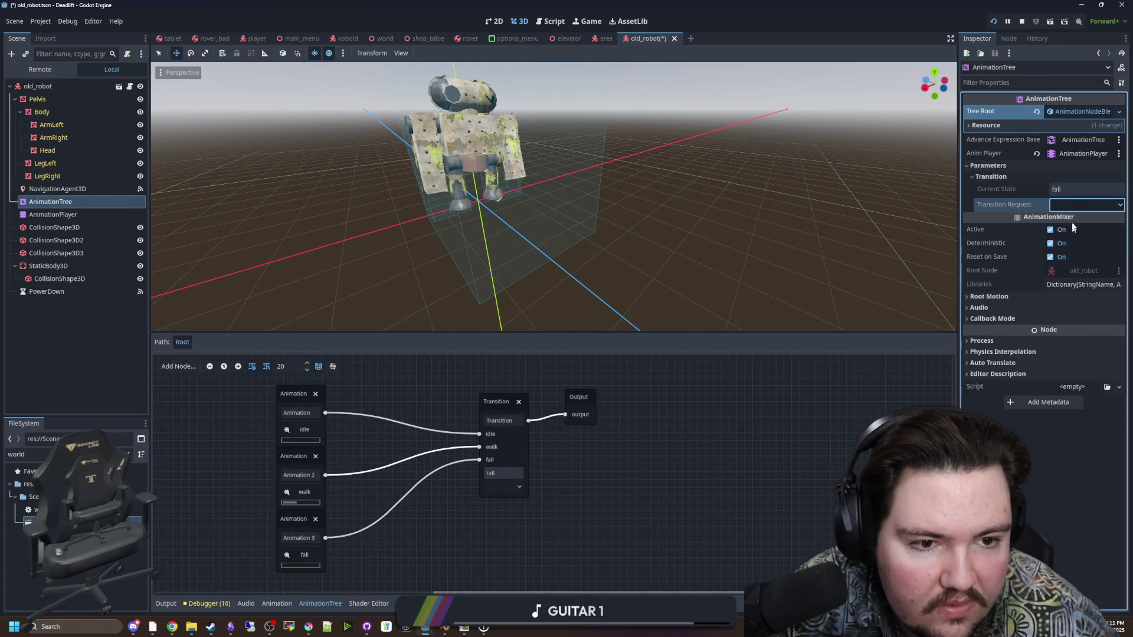
left_click(1074, 205)
left_click(1066, 230)
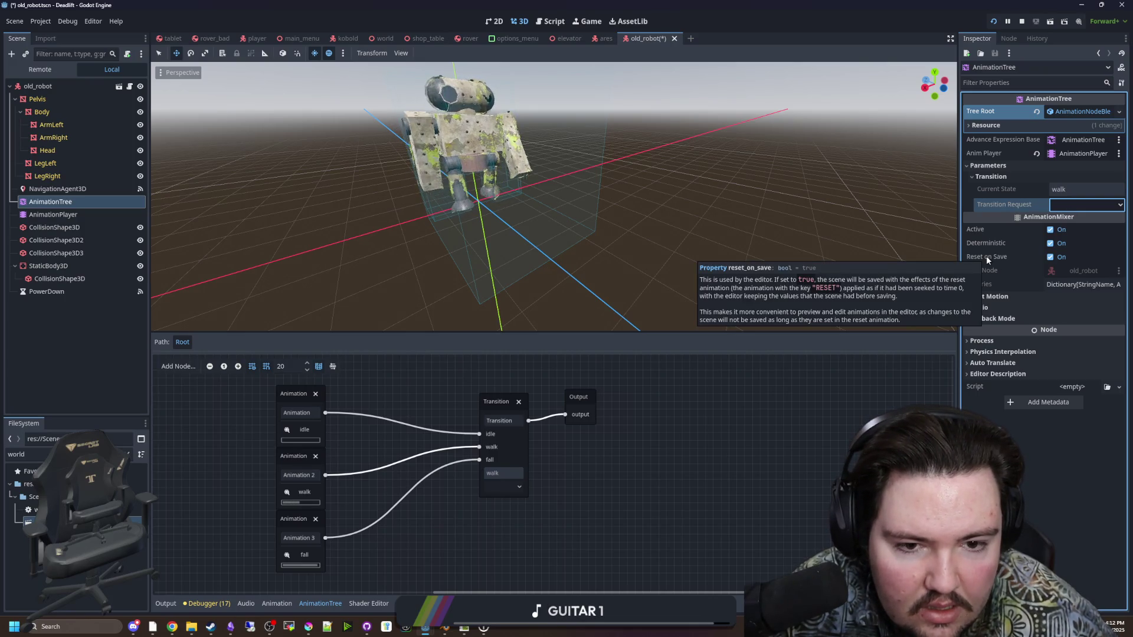
left_click(499, 413)
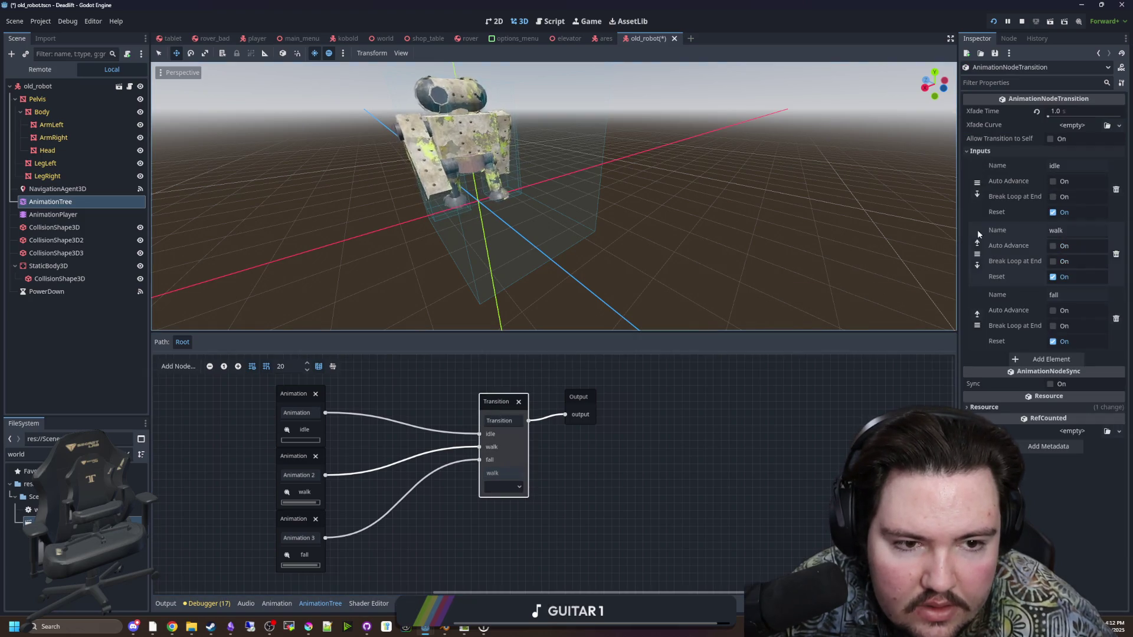
Clear Reset on the idle, walk and fall inputs, then test switching to fall and walk
left_click(1054, 278)
left_click(1054, 342)
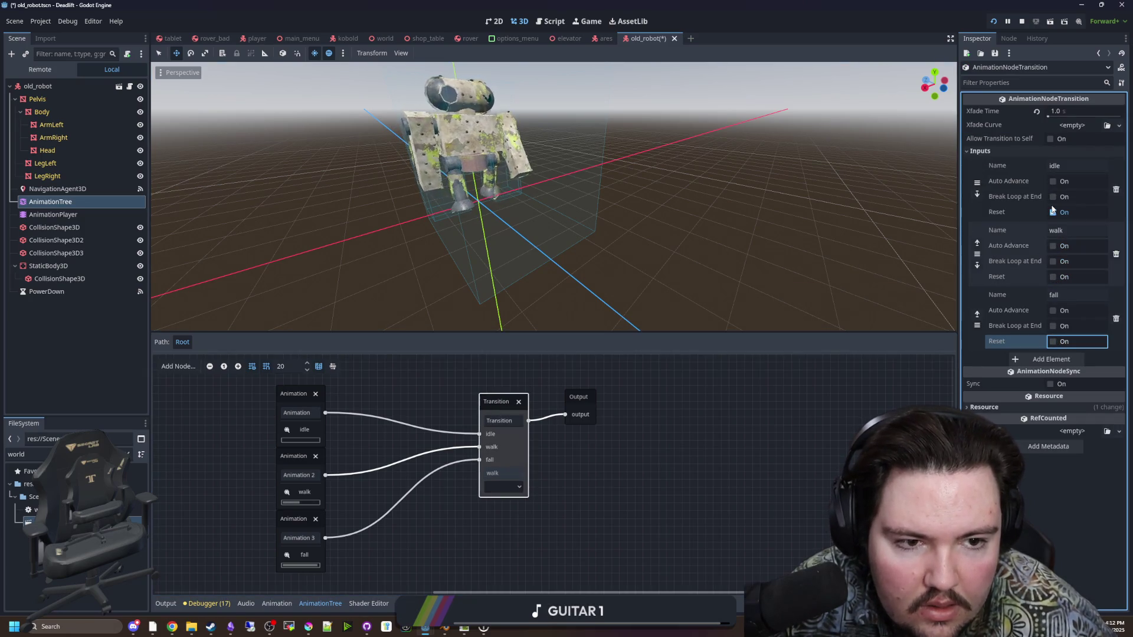
left_click(1052, 211)
left_click(53, 214)
left_click(50, 201)
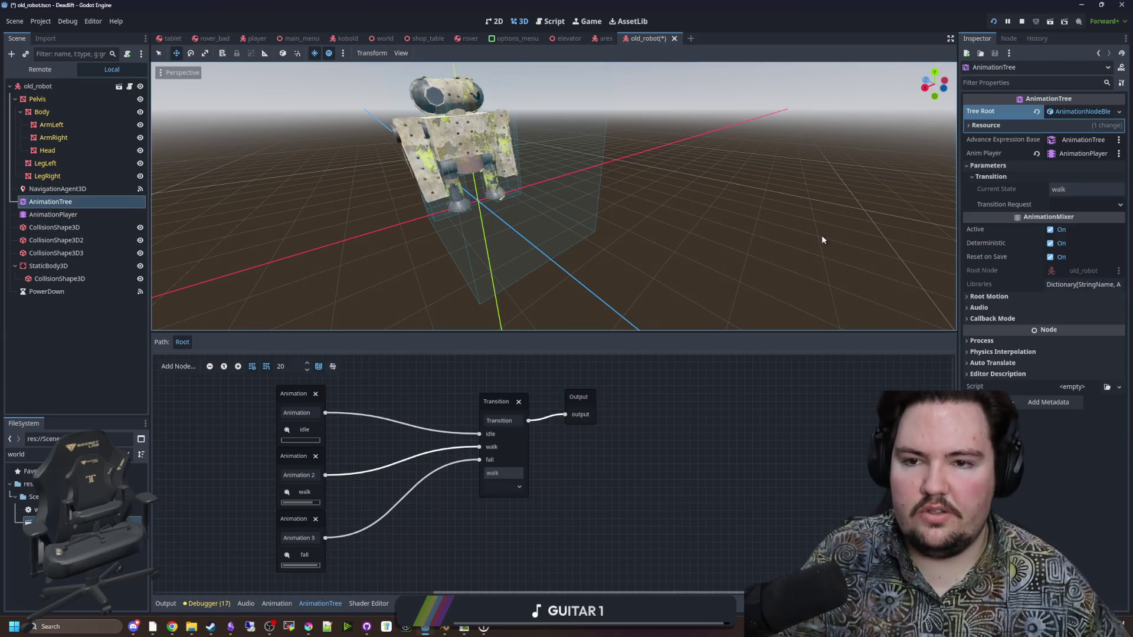
left_click(1077, 203)
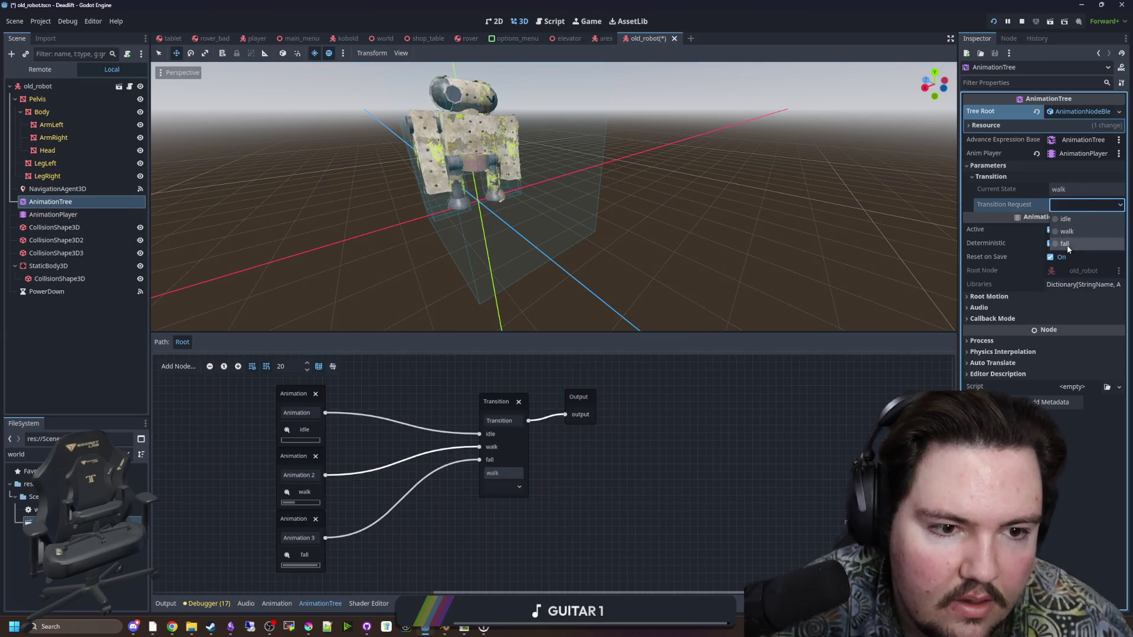
left_click(1066, 244)
left_click(1071, 205)
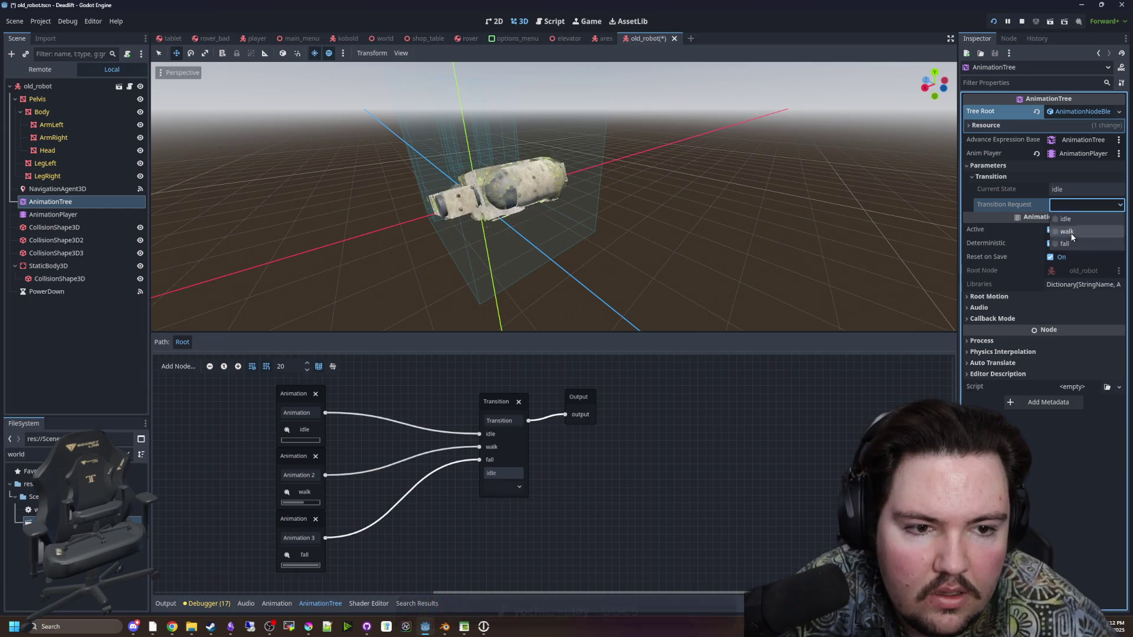
left_click(1072, 236)
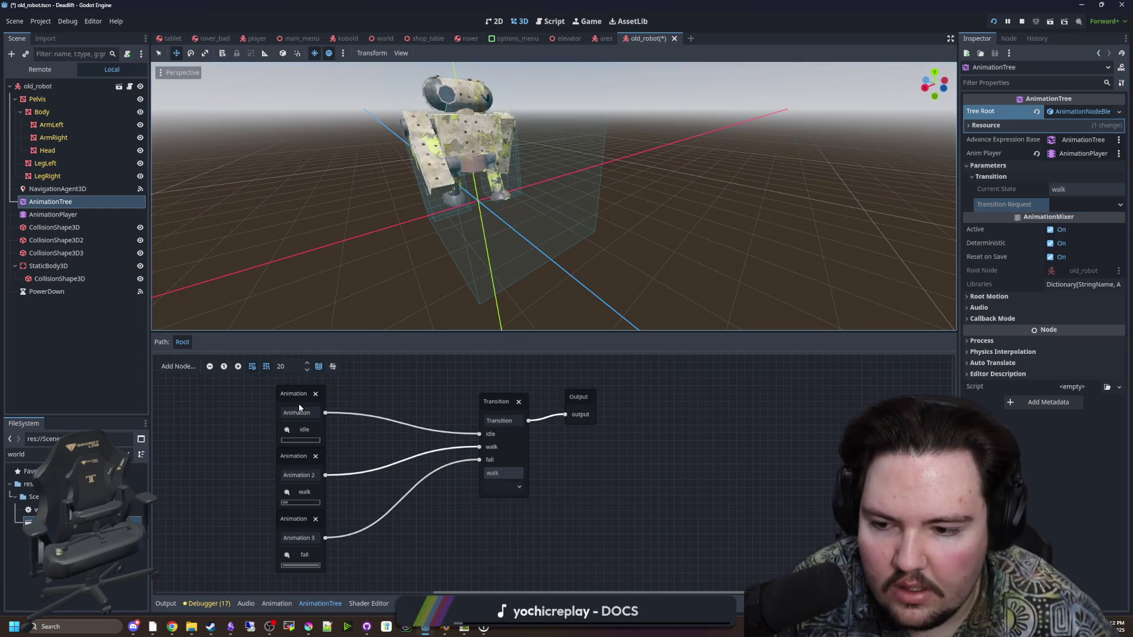
Tick Reset on fall, walk and idle, and enable Auto Advance on idle and walk
left_click(502, 407)
left_click(1054, 341)
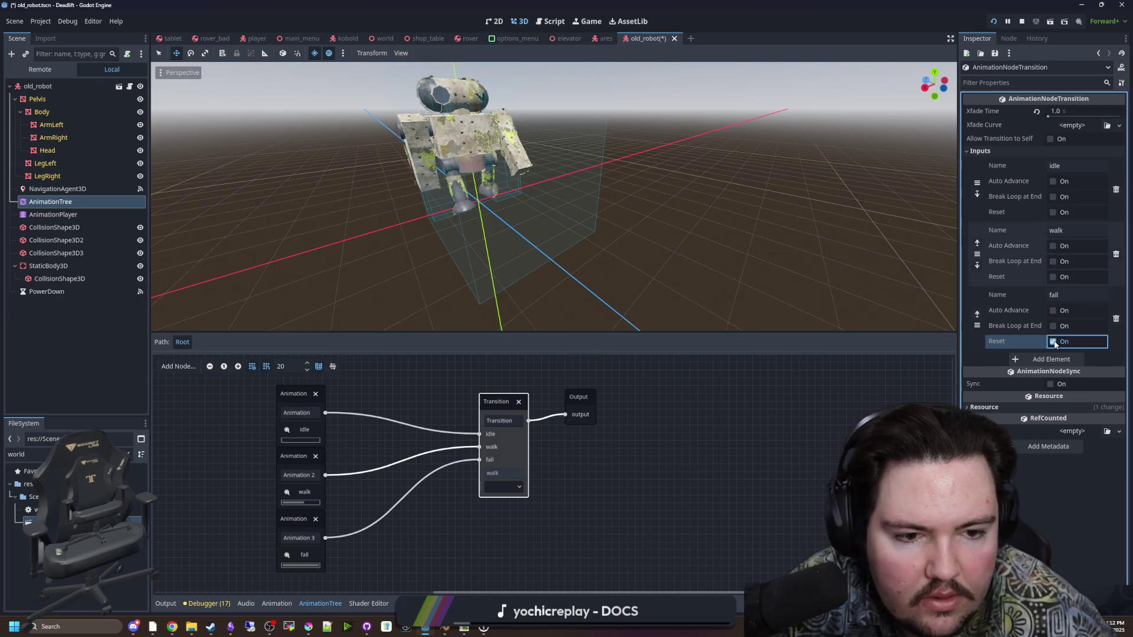
left_click(1052, 278)
left_click(1054, 213)
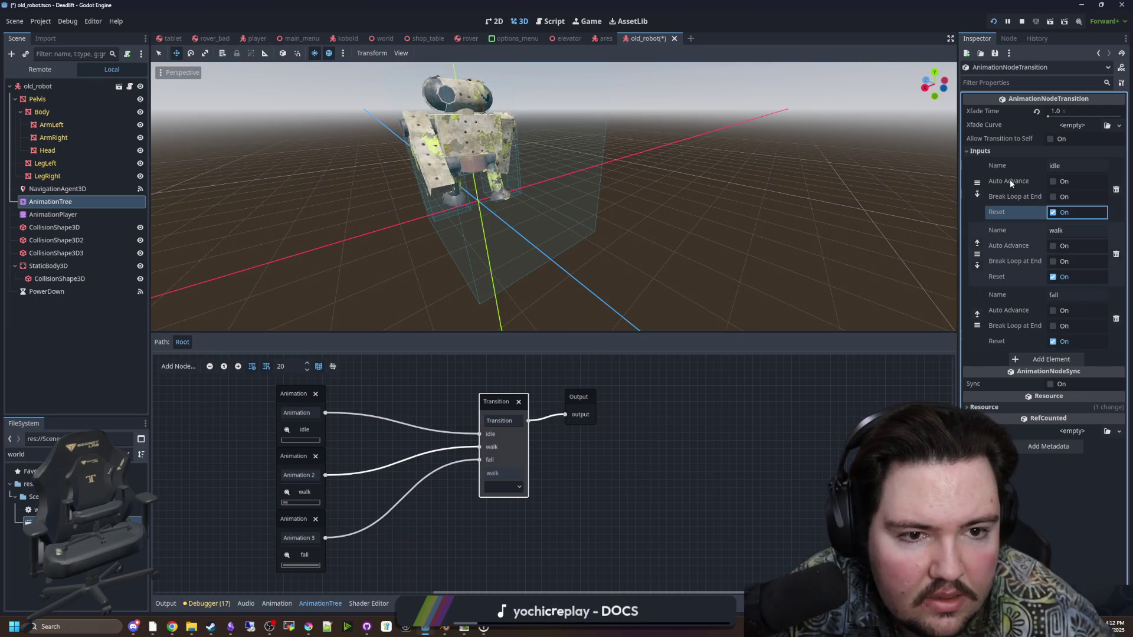
left_click(1053, 182)
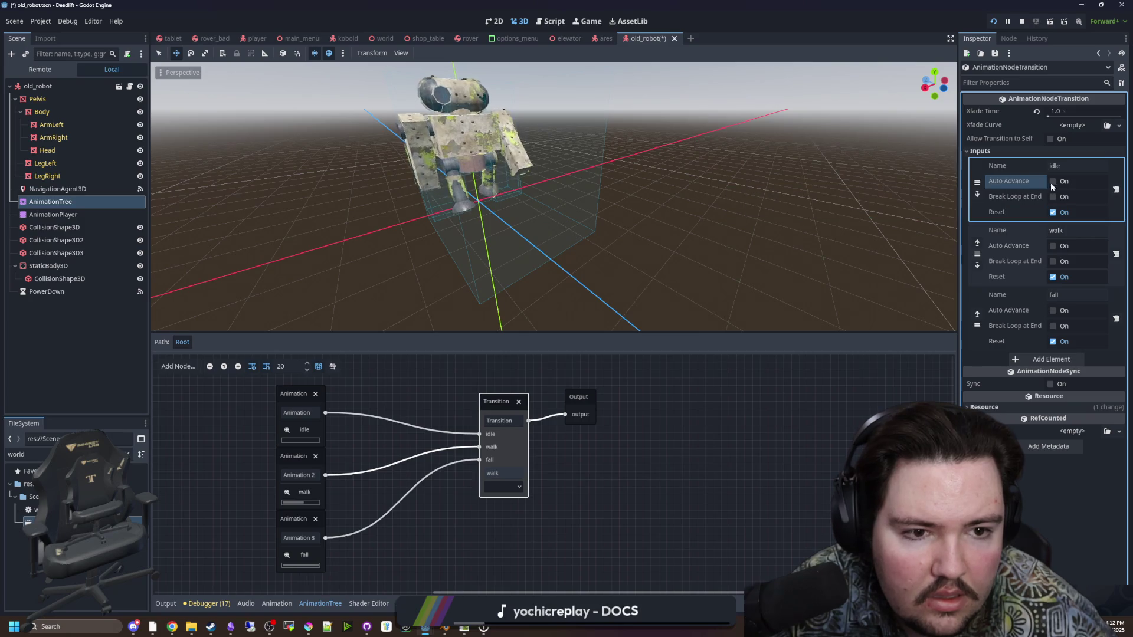
left_click(1054, 246)
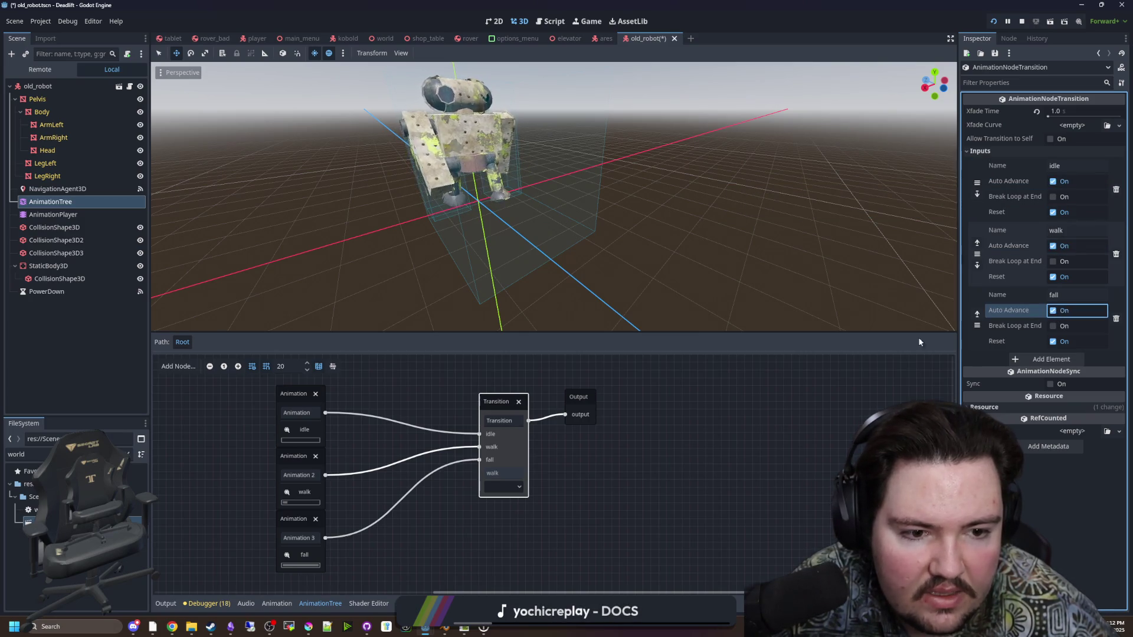
Replay the fall animation several times, switch back to idle, then request fall again
left_click(79, 202)
left_click(1077, 203)
left_click(1078, 229)
left_click(1074, 204)
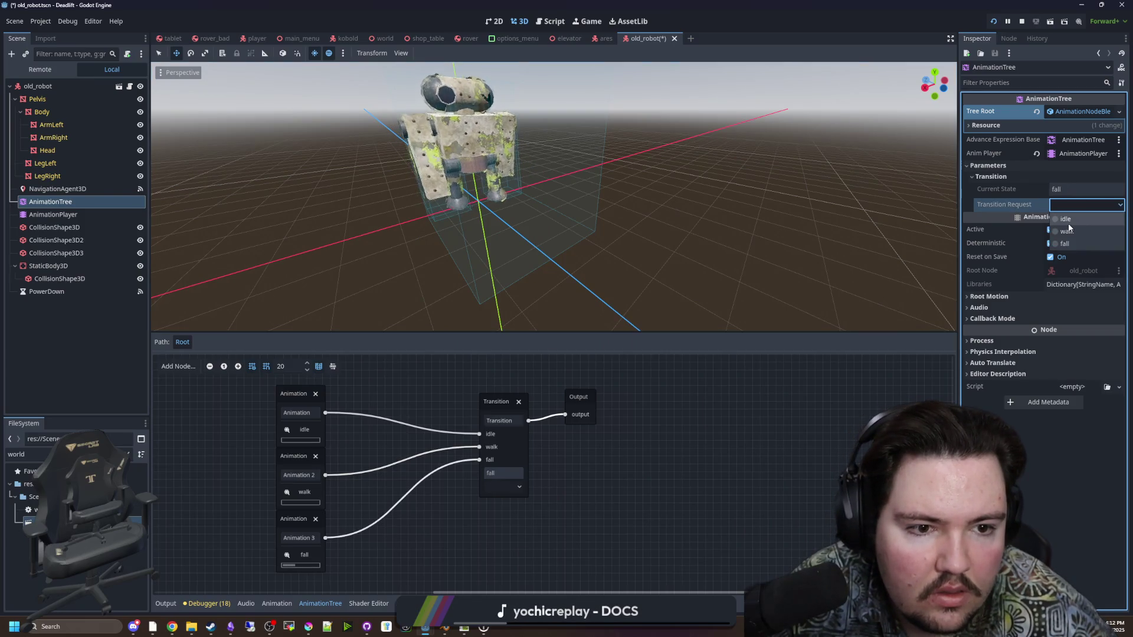
left_click(1072, 229)
left_click(1071, 204)
left_click(1071, 229)
left_click(1071, 216)
left_click(1073, 205)
left_click(1075, 239)
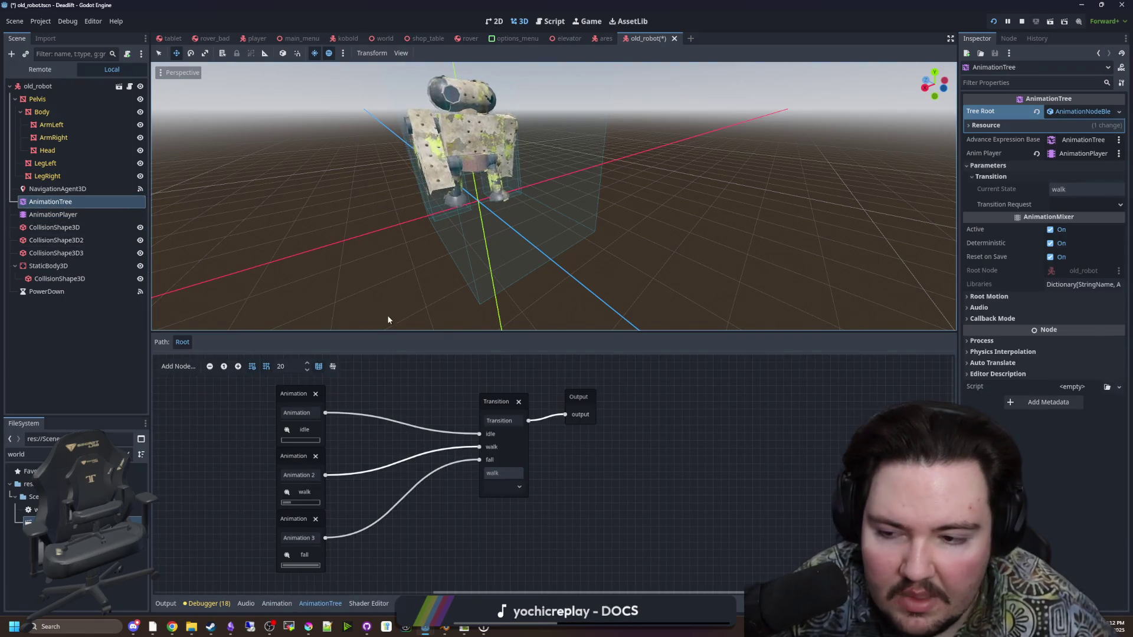
Turn Auto Advance off on the idle, walk and fall inputs, then deselect Transition
left_click(491, 406)
left_click(1060, 184)
left_click(1052, 182)
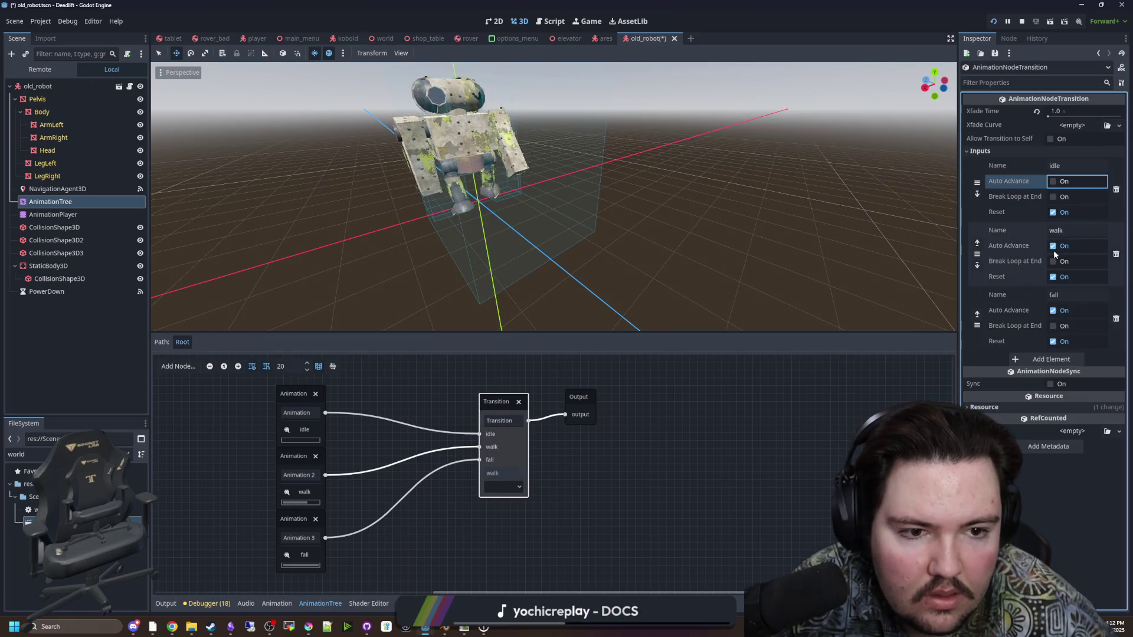
left_click(1053, 246)
left_click(1053, 311)
left_click(590, 443)
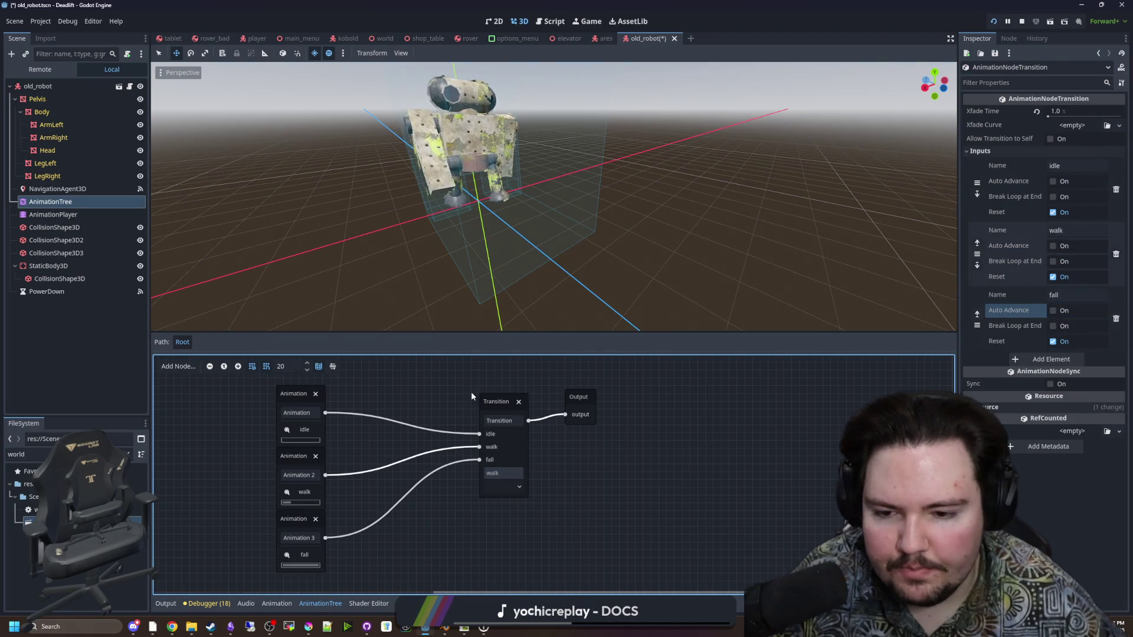
Add a StateMachine node and place it below Animation 3, leaving it unconnected
right_click(430, 388)
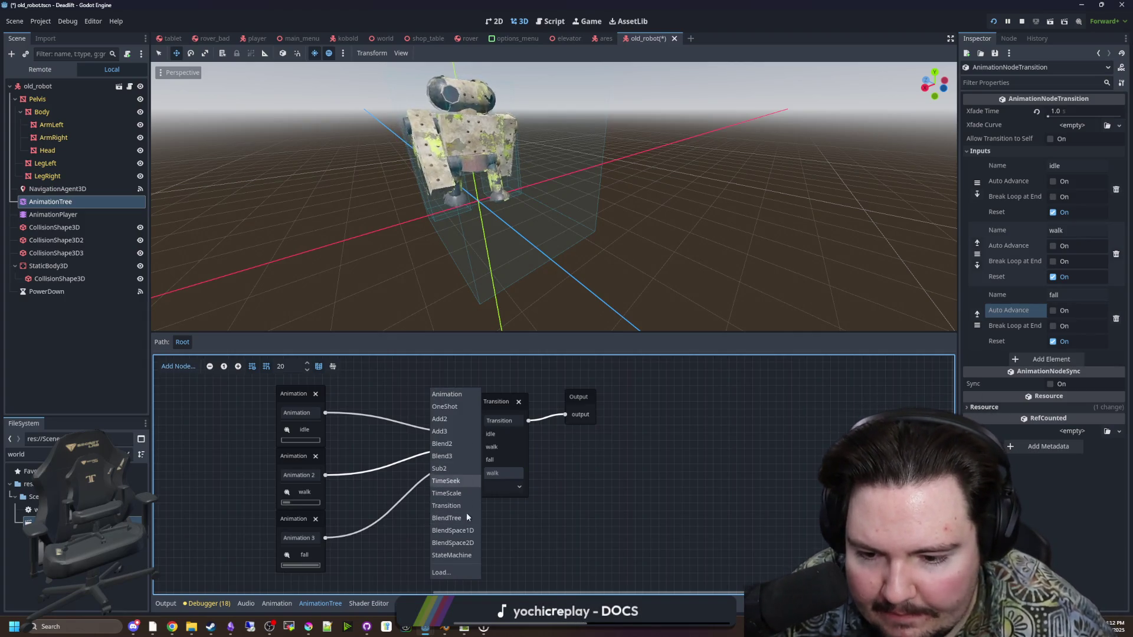
left_click(454, 554)
left_click_drag(461, 399, 681, 429)
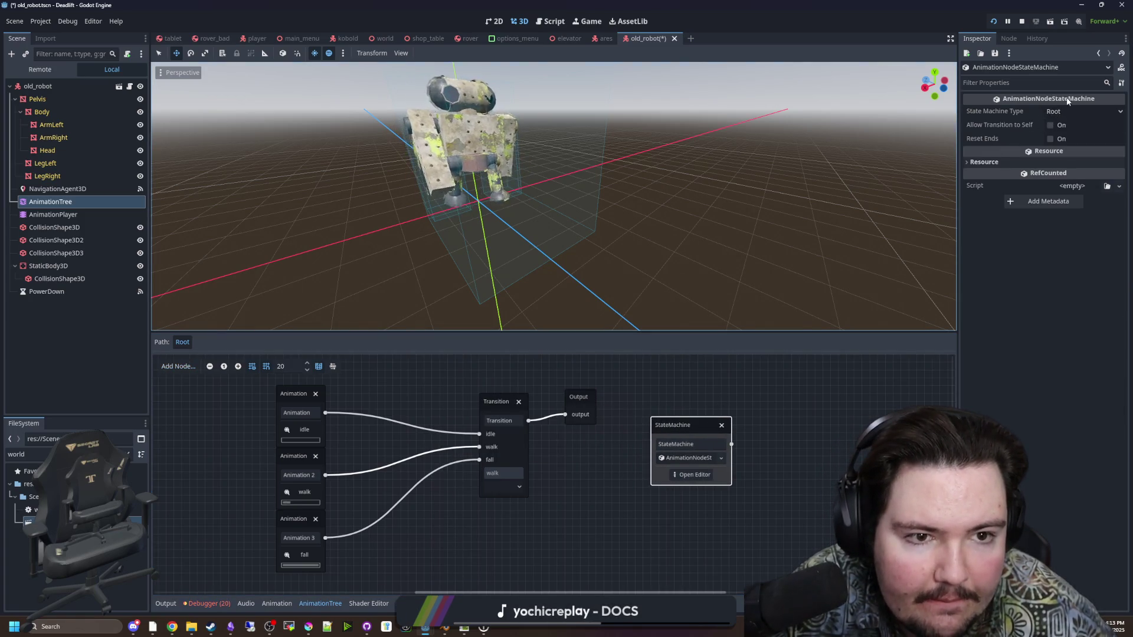
left_click(767, 452)
left_click(696, 459)
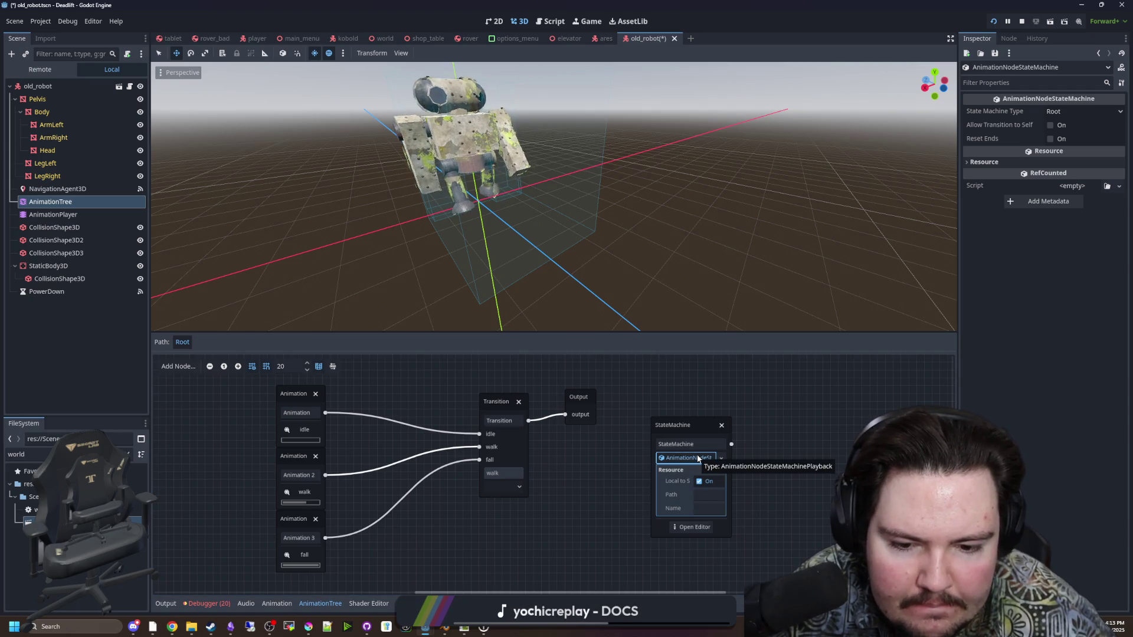
left_click(697, 458)
left_click(735, 439)
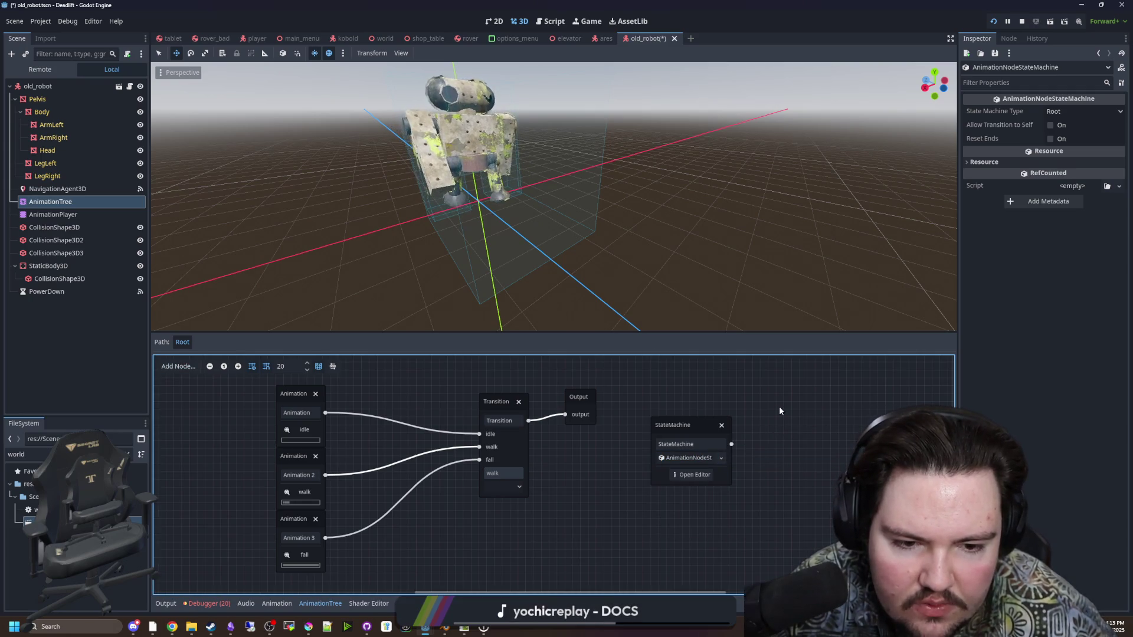
mouse_move(686, 420)
left_mouse_down()
mouse_move(600, 474)
mouse_move(447, 529)
left_mouse_up()
mouse_move(523, 529)
left_mouse_down()
mouse_move(522, 498)
mouse_move(654, 484)
mouse_move(665, 465)
mouse_move(480, 529)
left_mouse_up()
left_click(449, 529)
Try the Nested and Grouped state machine types, then set it back to Root
scroll(496, 530, "down", 2)
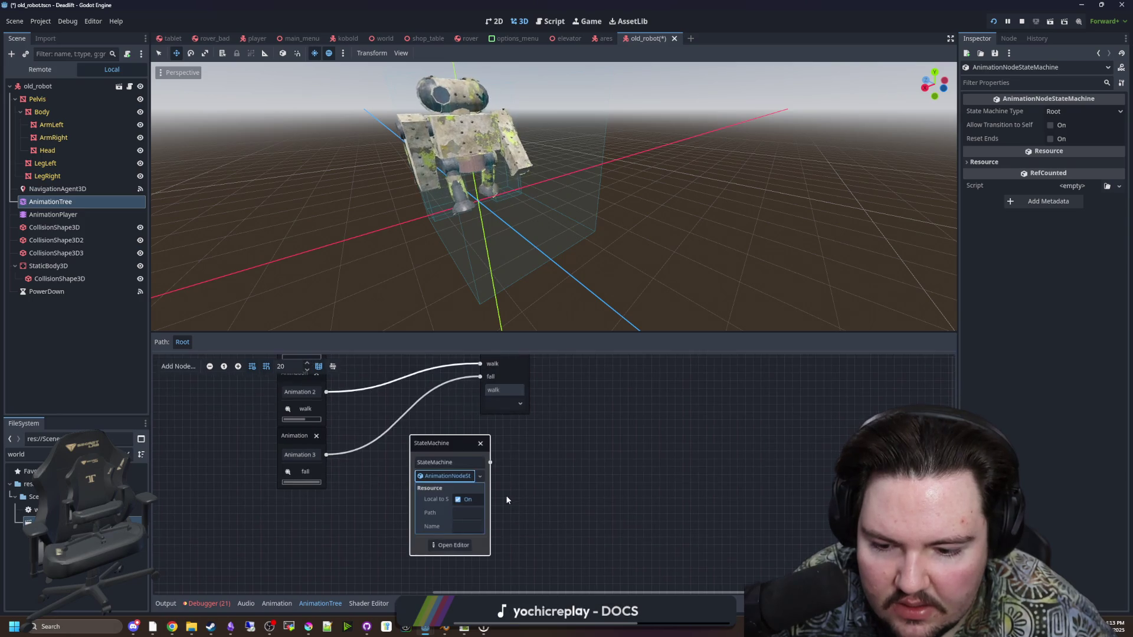
left_click(456, 476)
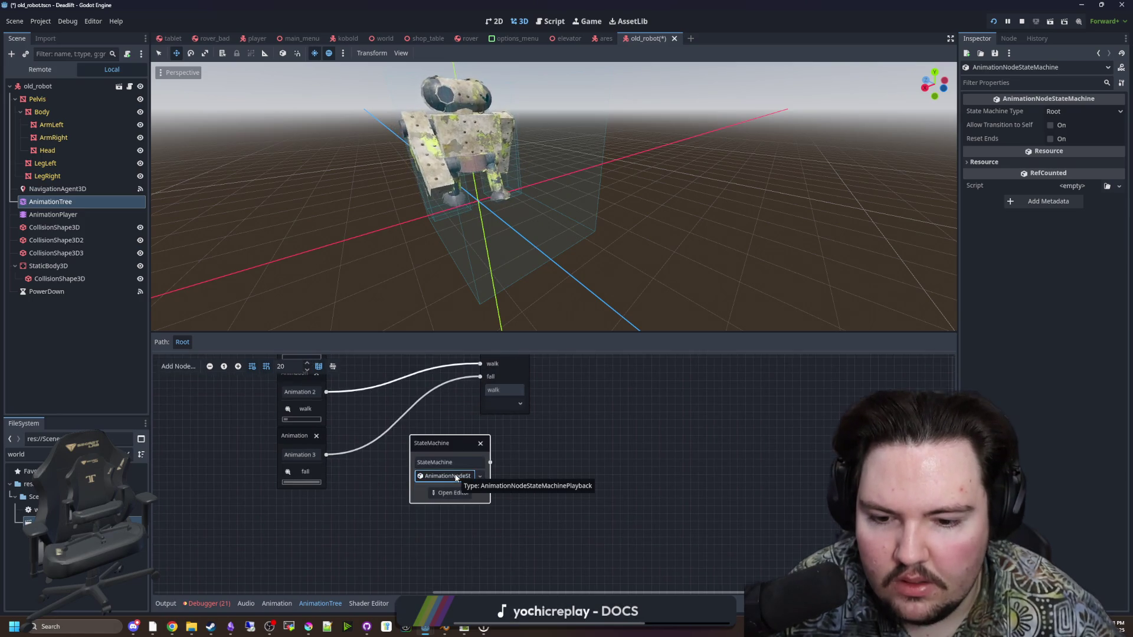
scroll(617, 438, "up", 1)
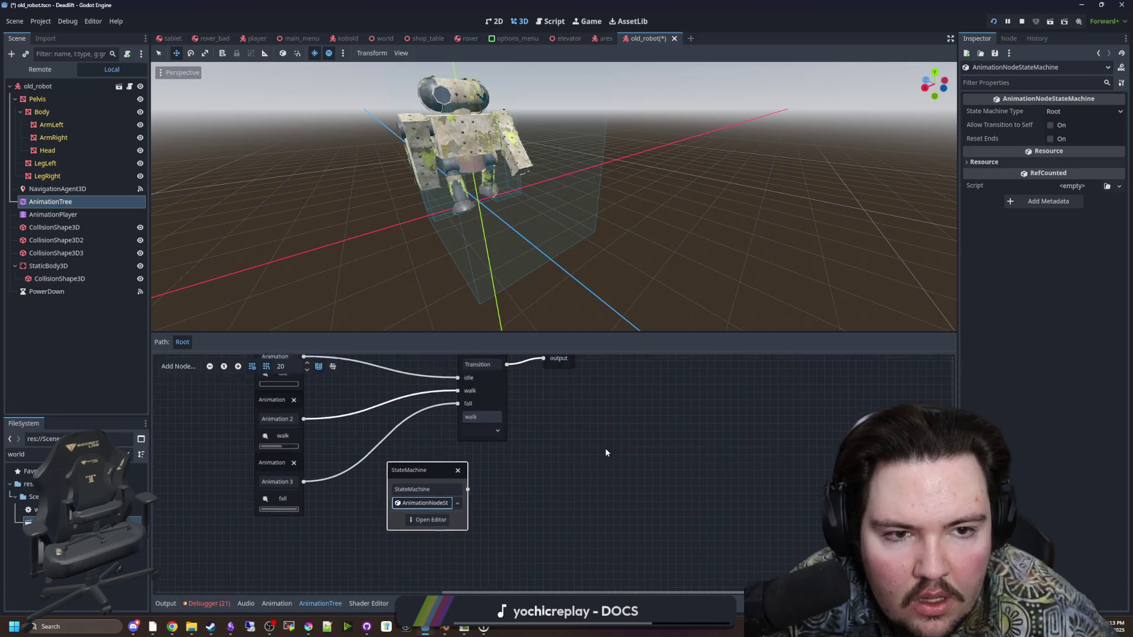
left_click(1070, 111)
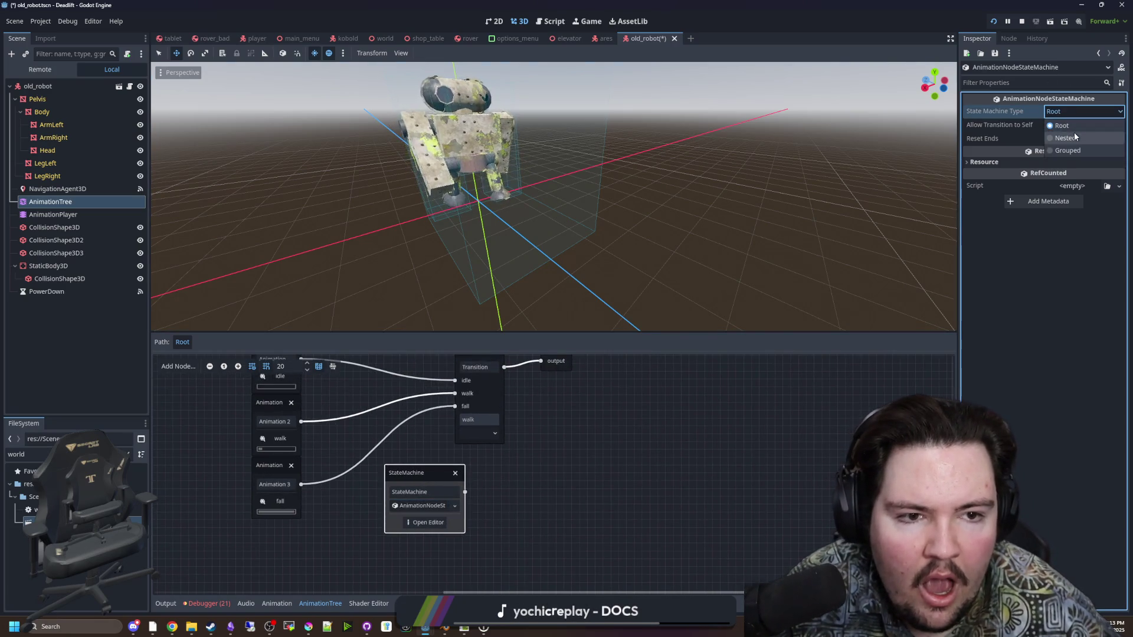
left_click(1073, 136)
left_click(1070, 112)
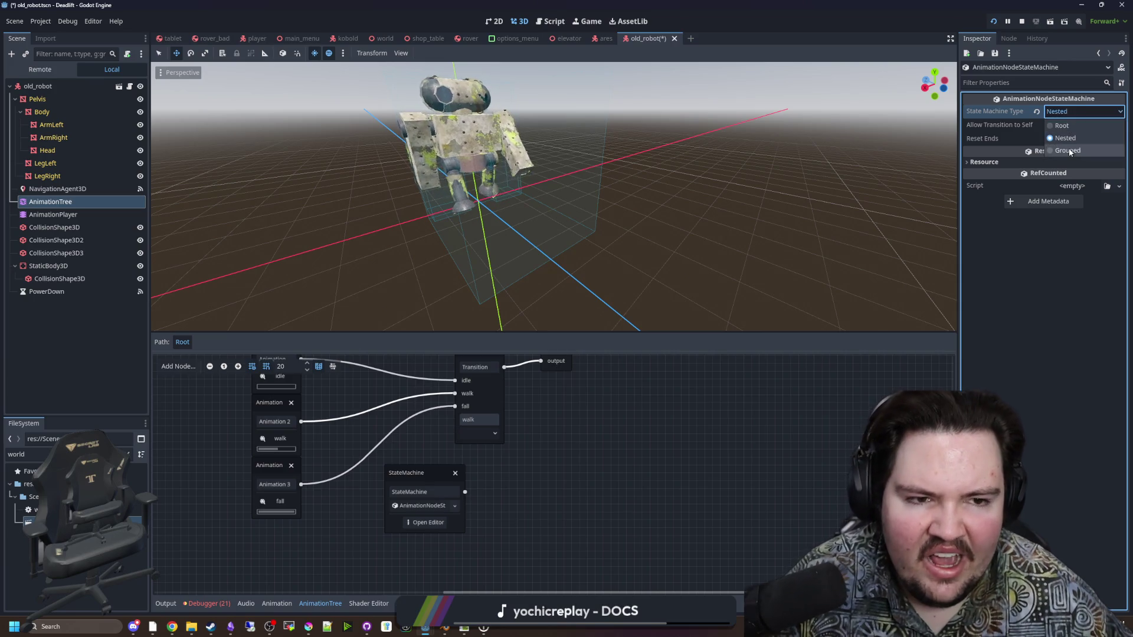
left_click(1067, 150)
left_click(1074, 111)
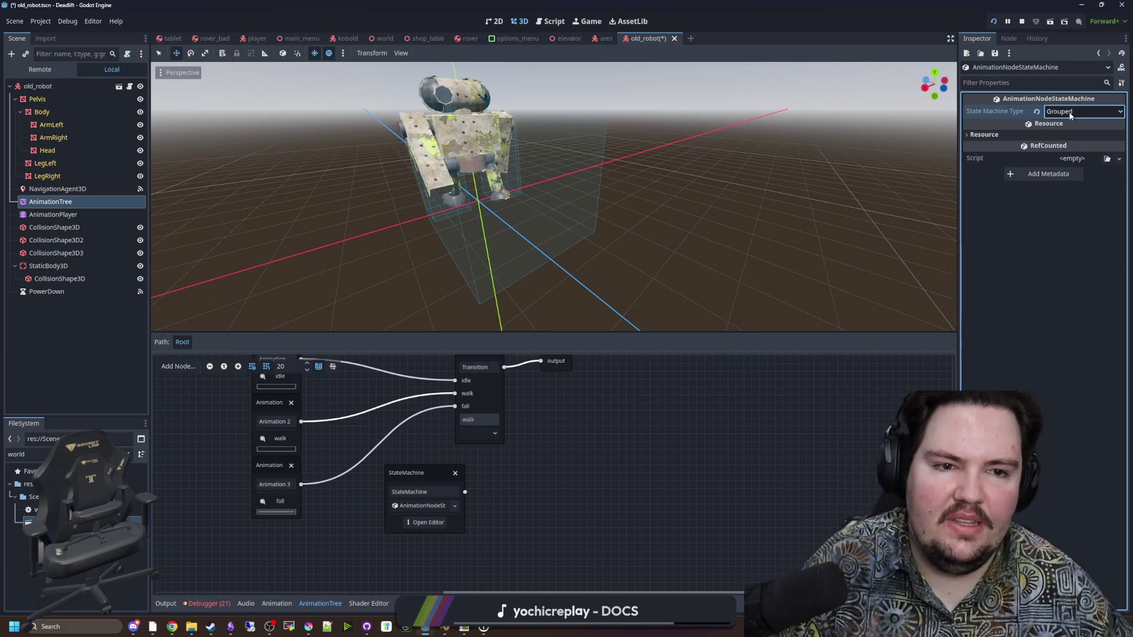
left_click(1065, 127)
Reselect the StateMachine node and open its class documentation
left_click(1009, 39)
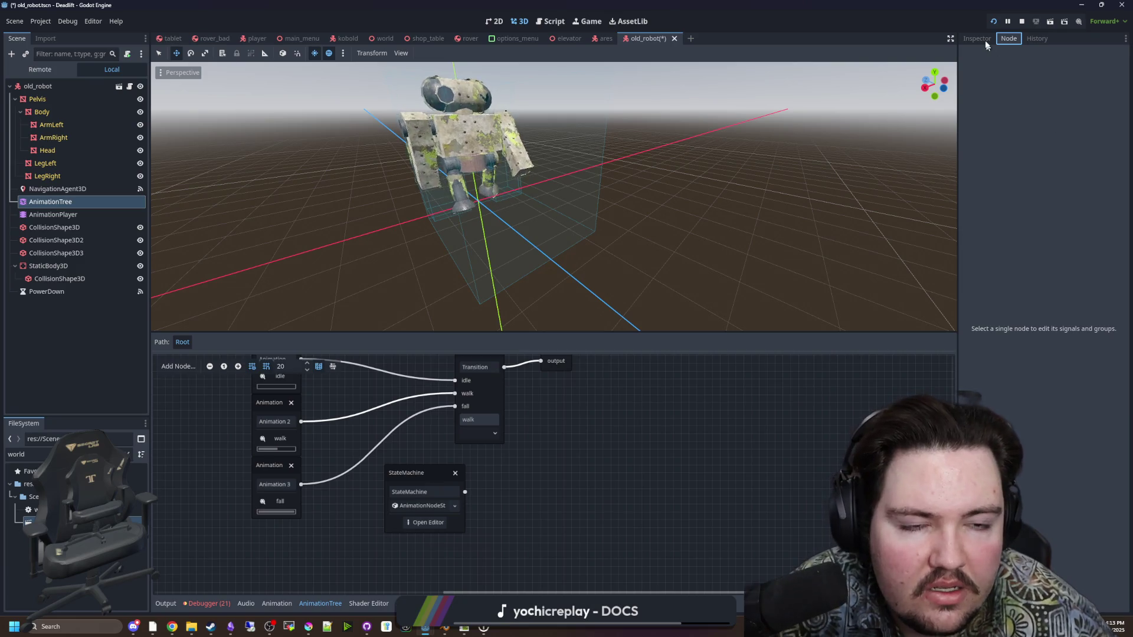
left_click(984, 39)
left_click(399, 472)
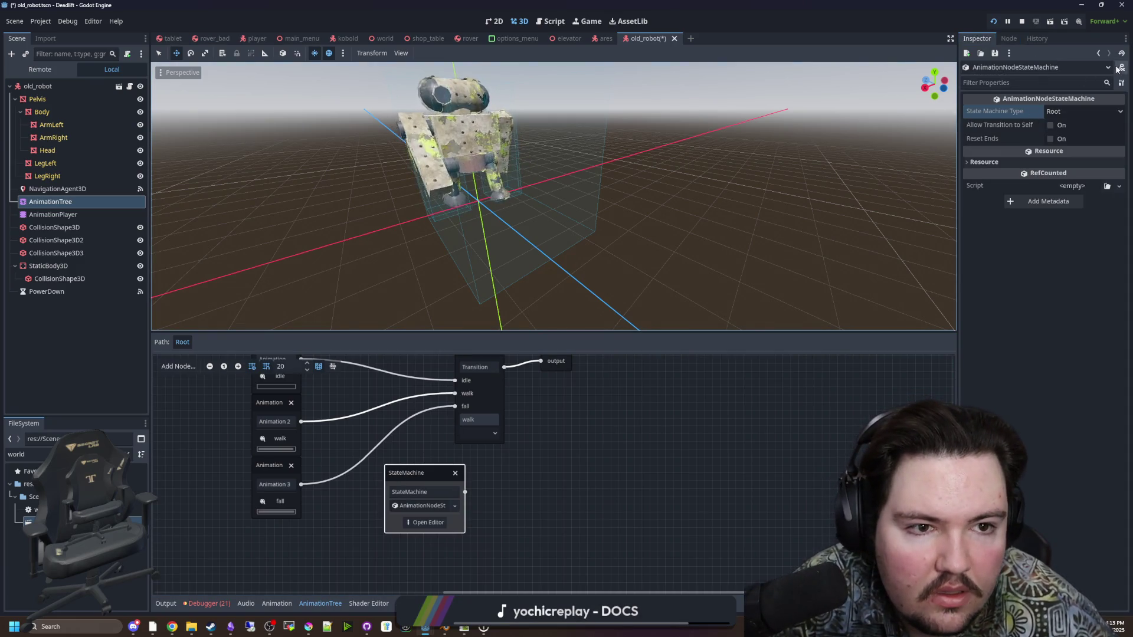
left_click(1121, 67)
scroll(643, 182, "down", 1)
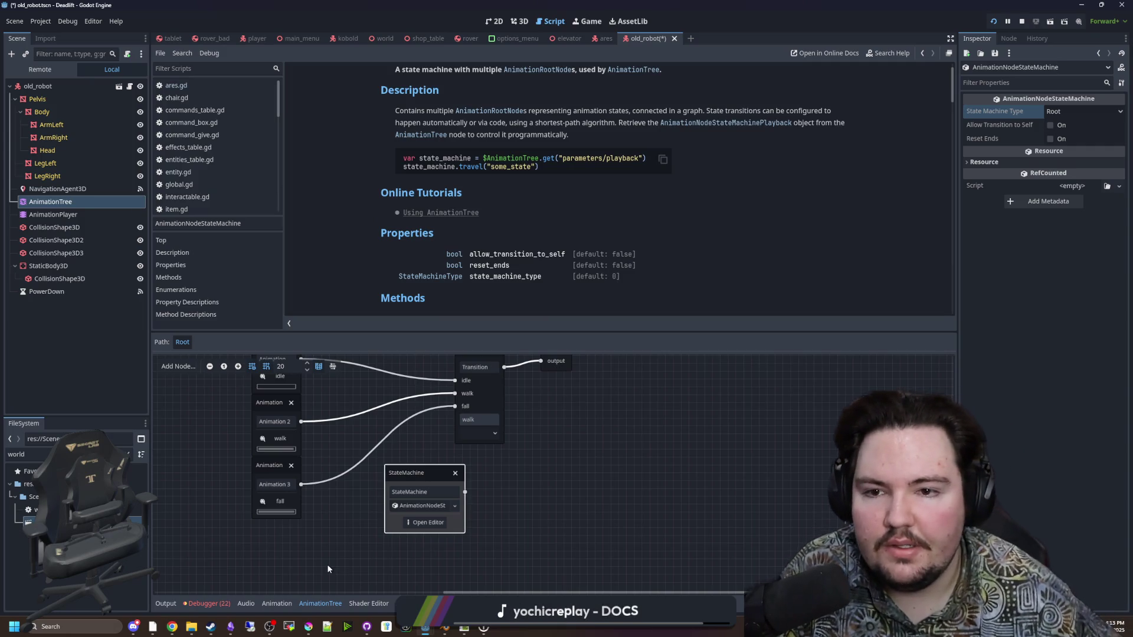
Scroll through the AnimationNodeStateMachine docs, then start adding a child node to AnimationTree
scroll(536, 179, "up", 1)
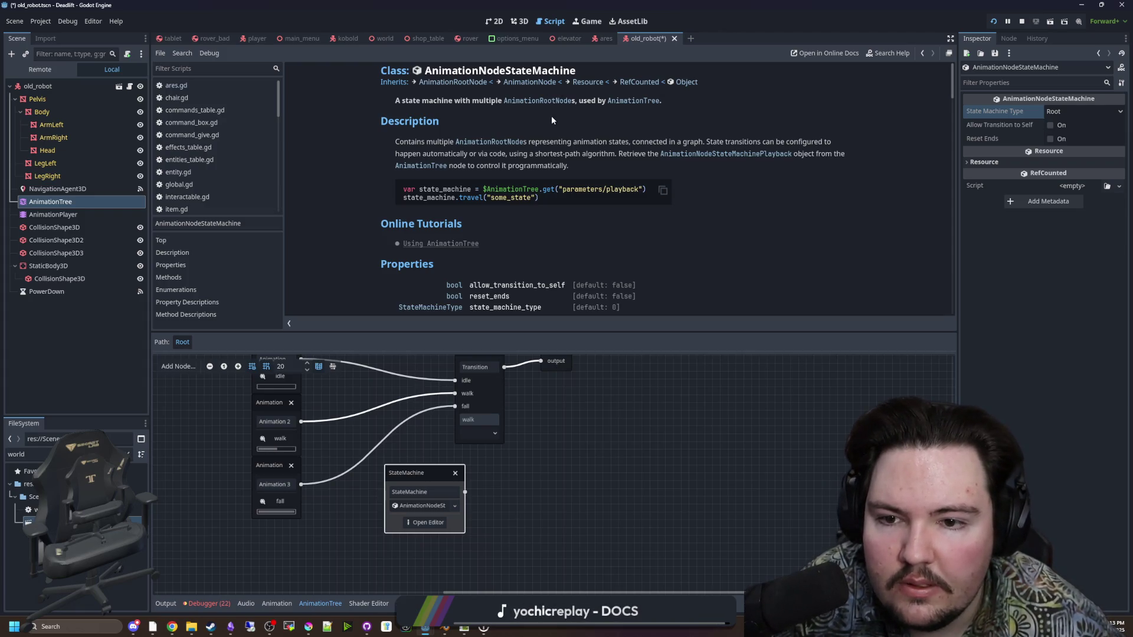
scroll(551, 121, "down", 6)
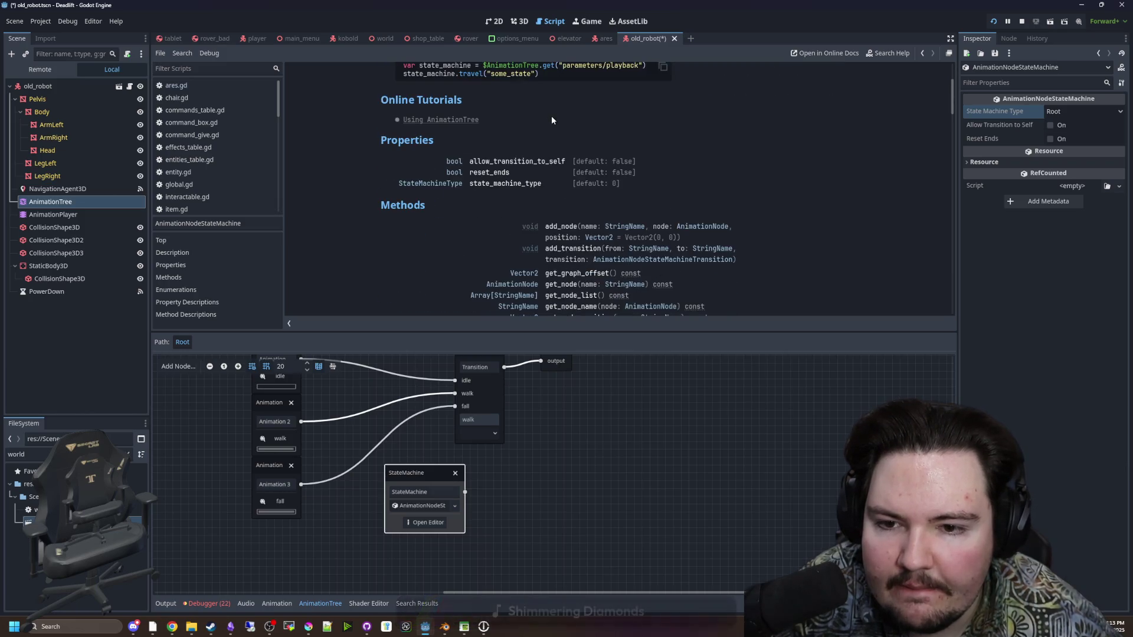
scroll(611, 239, "down", 15)
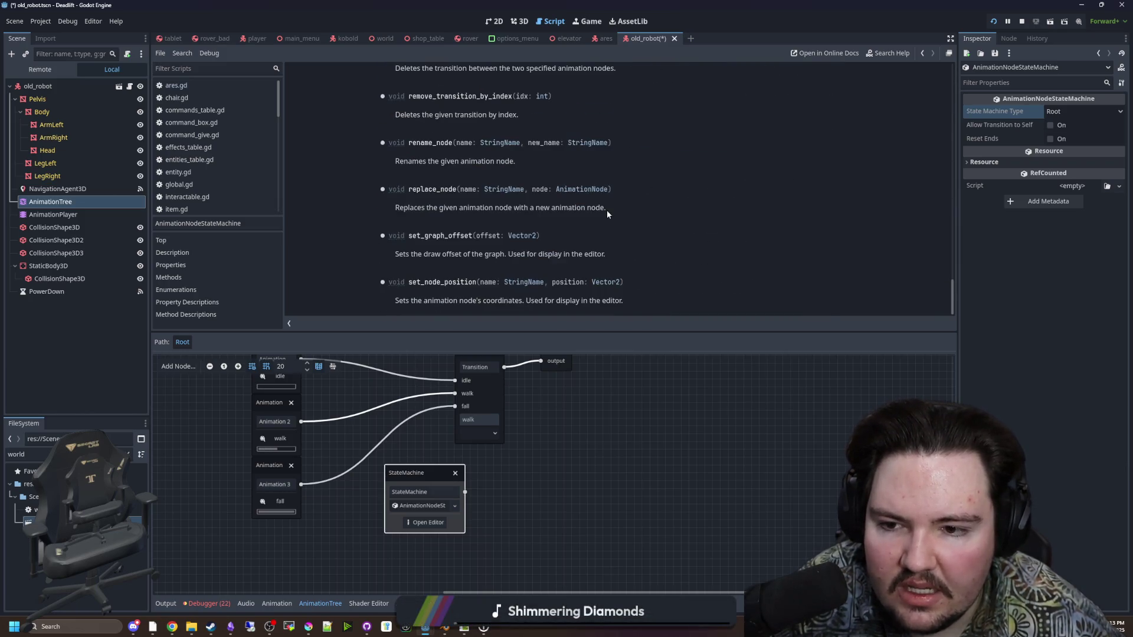
scroll(607, 210, "up", 20)
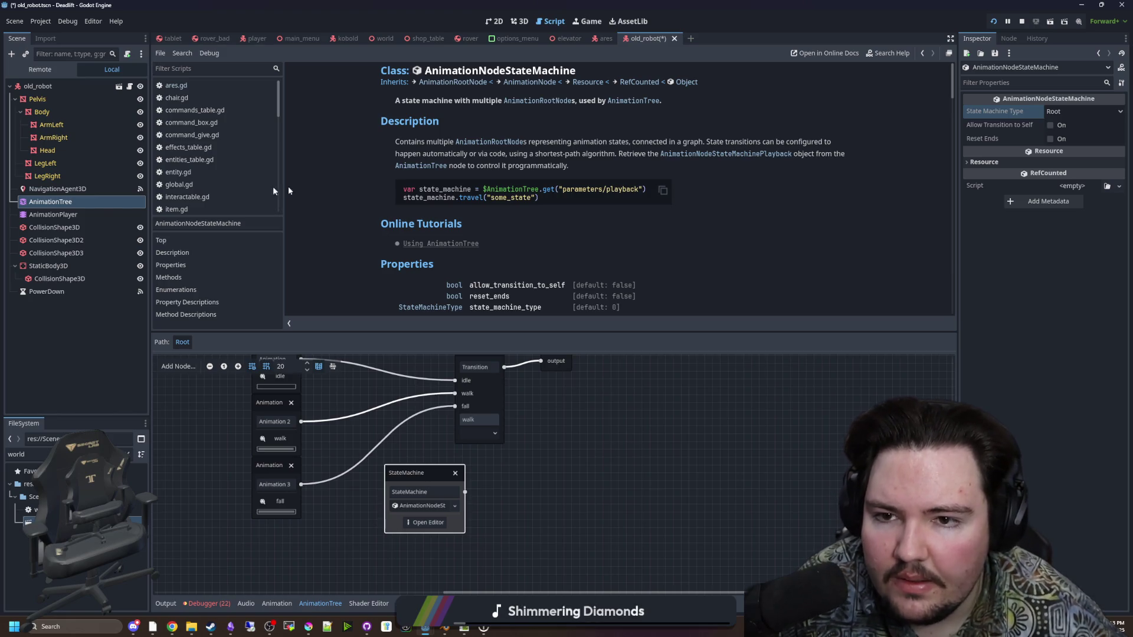
right_click(60, 203)
left_click(101, 232)
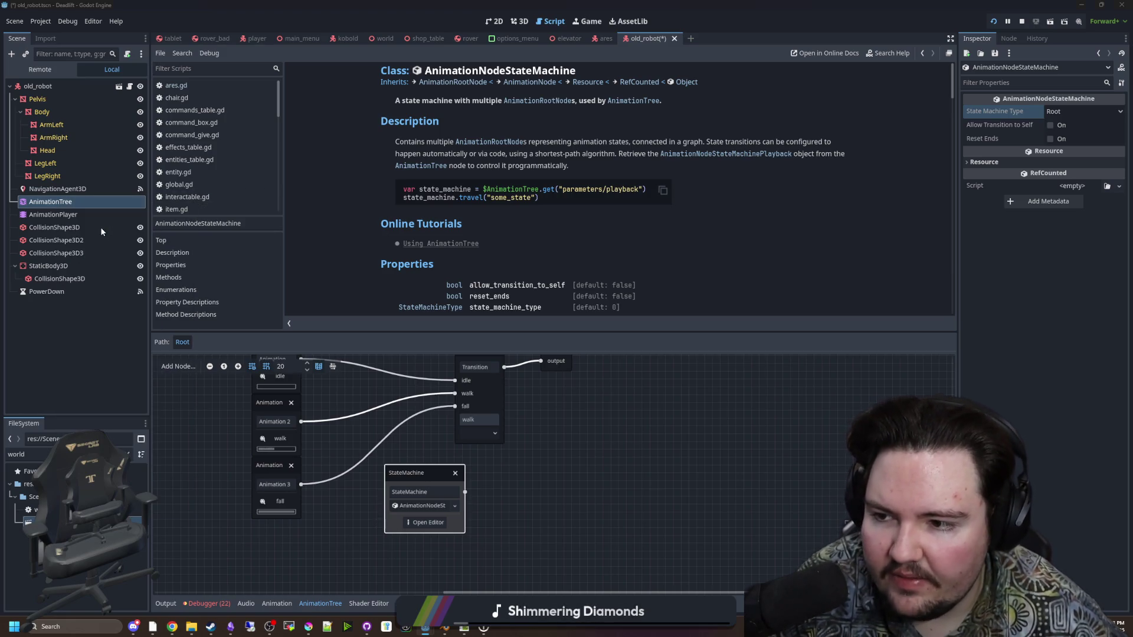
Search 'statemac' in the new node dialog, cancel it, and delete the StateMachine node
type("statemac")
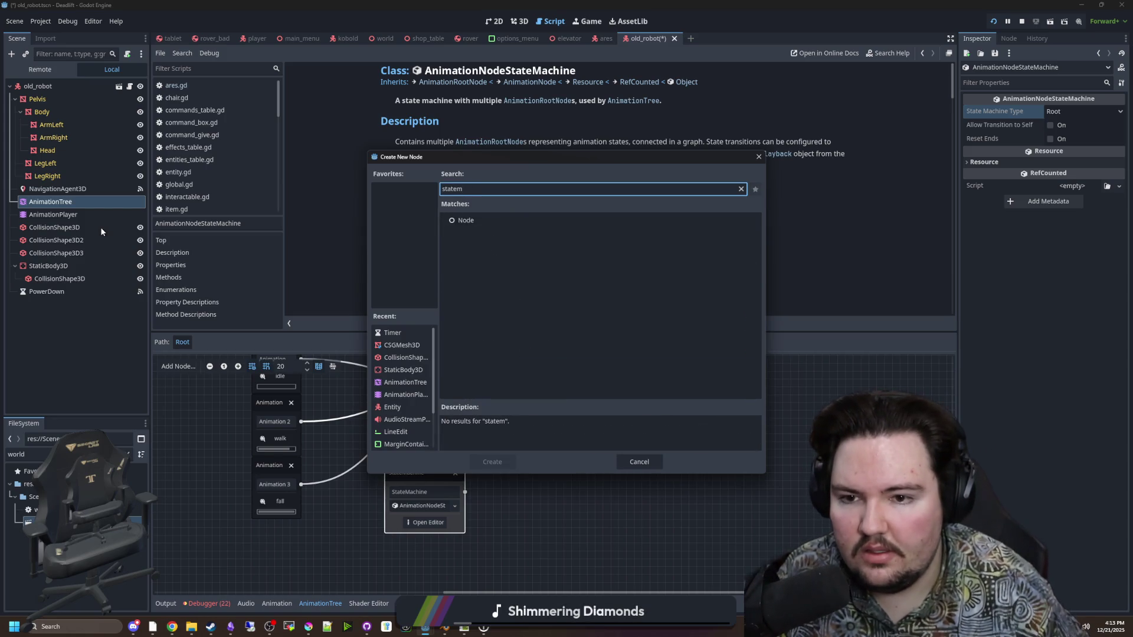
key("BackSpace")
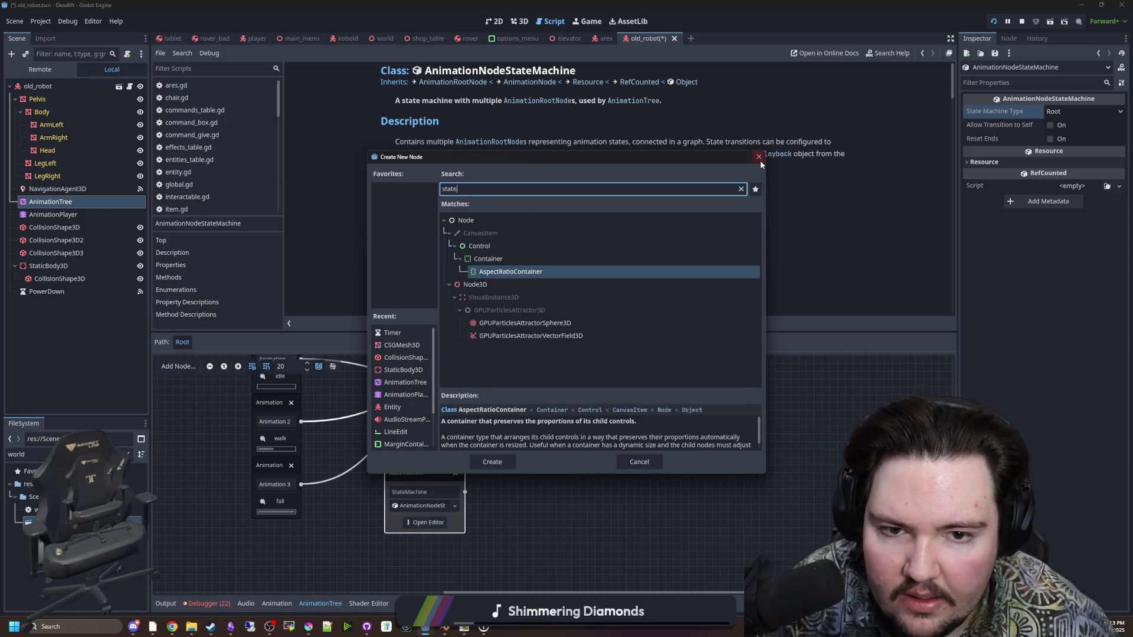
left_click(759, 157)
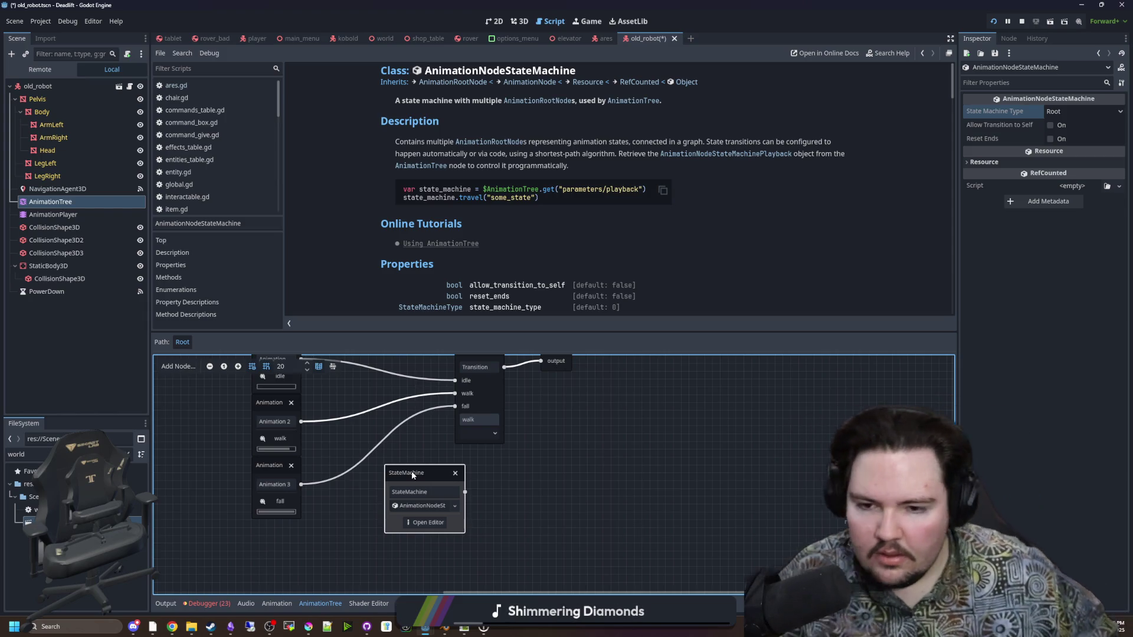
left_click(548, 497)
left_click(431, 476)
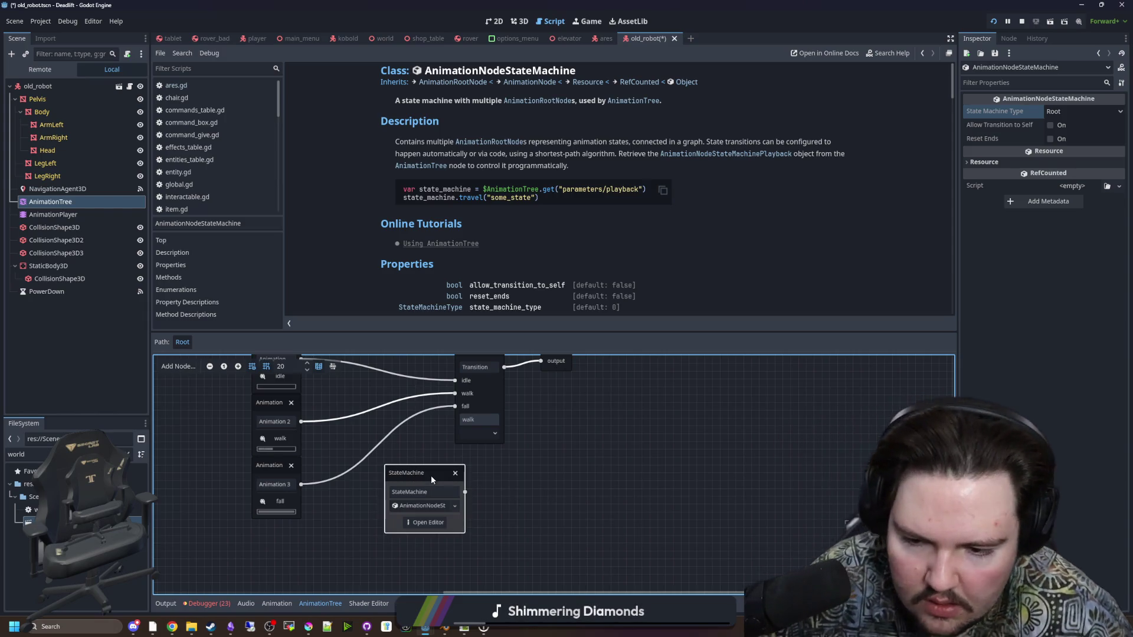
key("Delete")
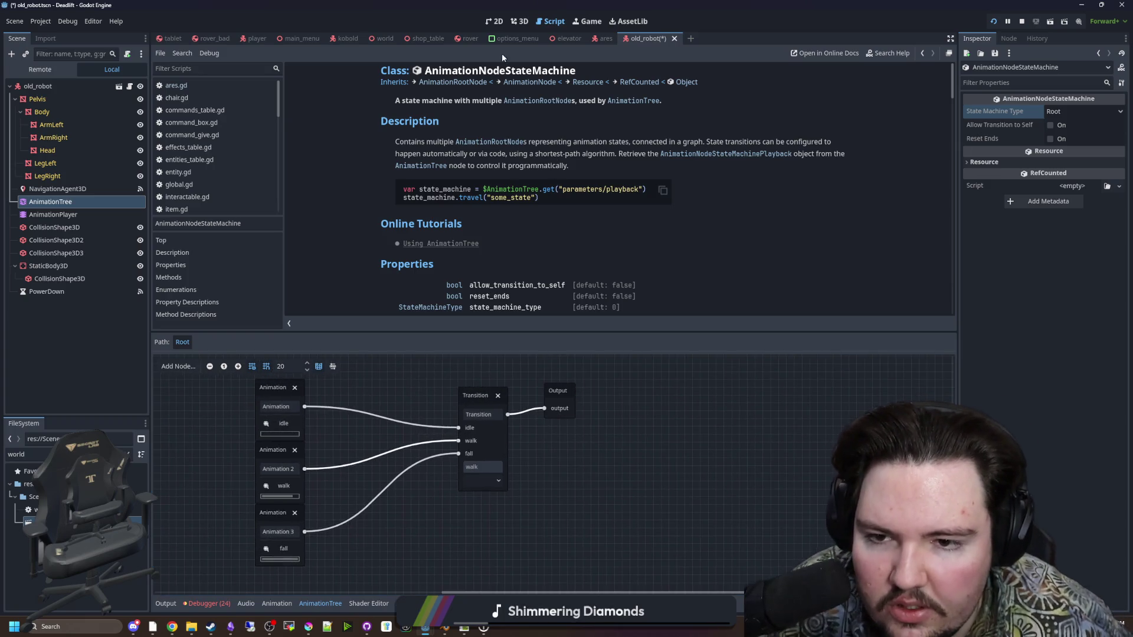
Save the old_robot scene and open old_robot.gd with the caret after powerEmpty
left_click(519, 21)
key("ctrl+s")
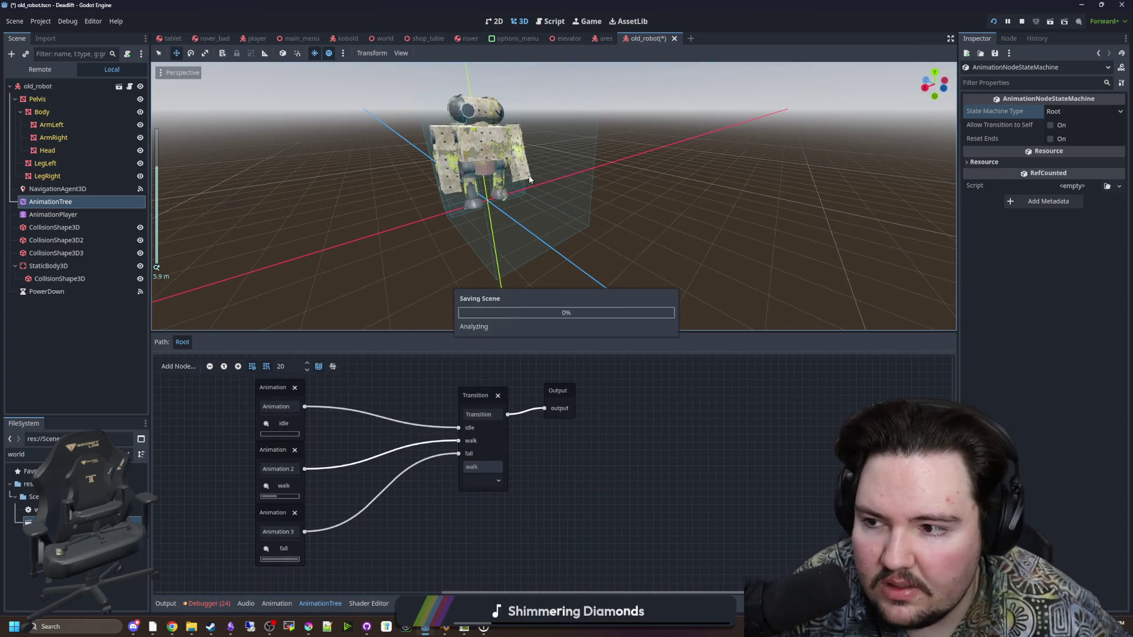
scroll(480, 185, "up", 4)
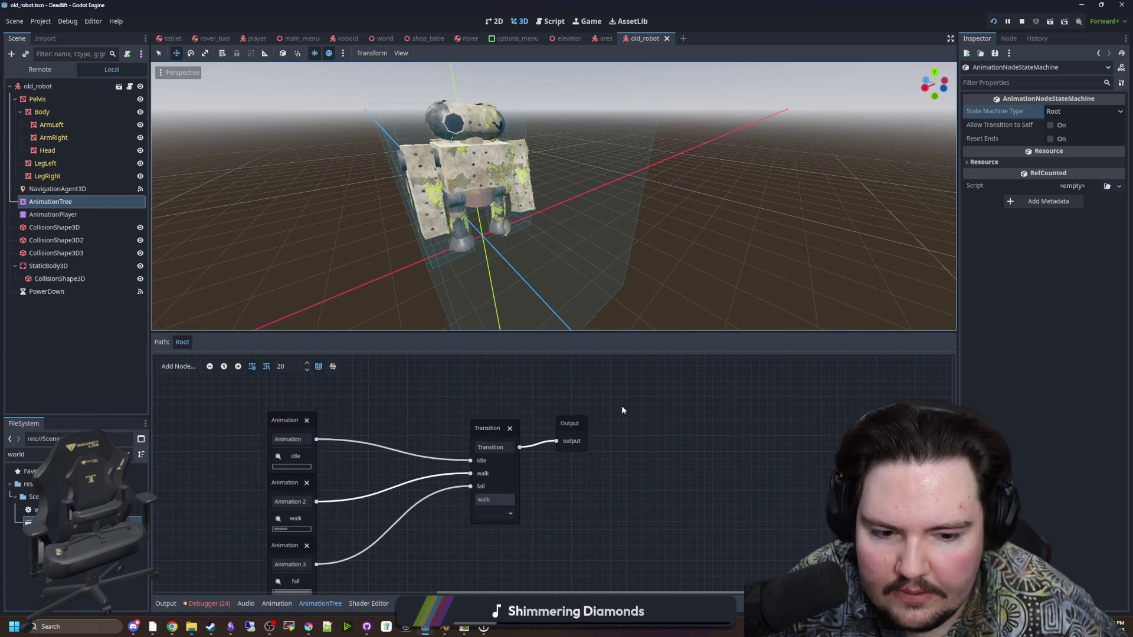
key("ctrl+s")
key("ctrl+F3")
left_click(472, 116)
left_click(475, 146)
Declare var standingUp = false and make the power-down timer lambda set standingUp = true
left_click(477, 130)
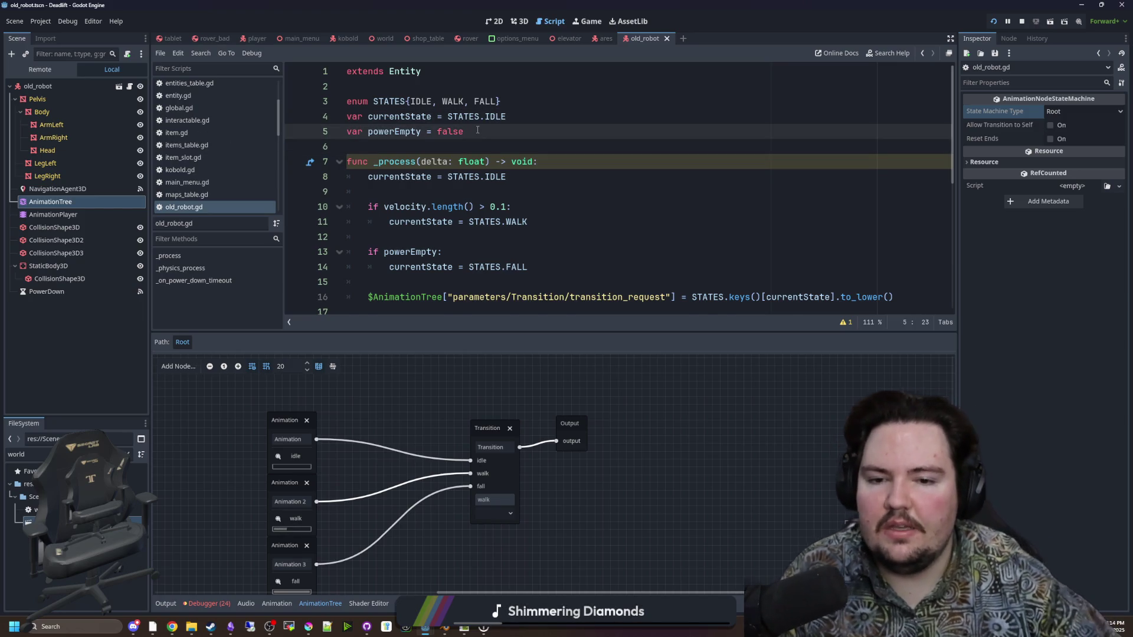
key("Return")
type("var standingUp = fa;se")
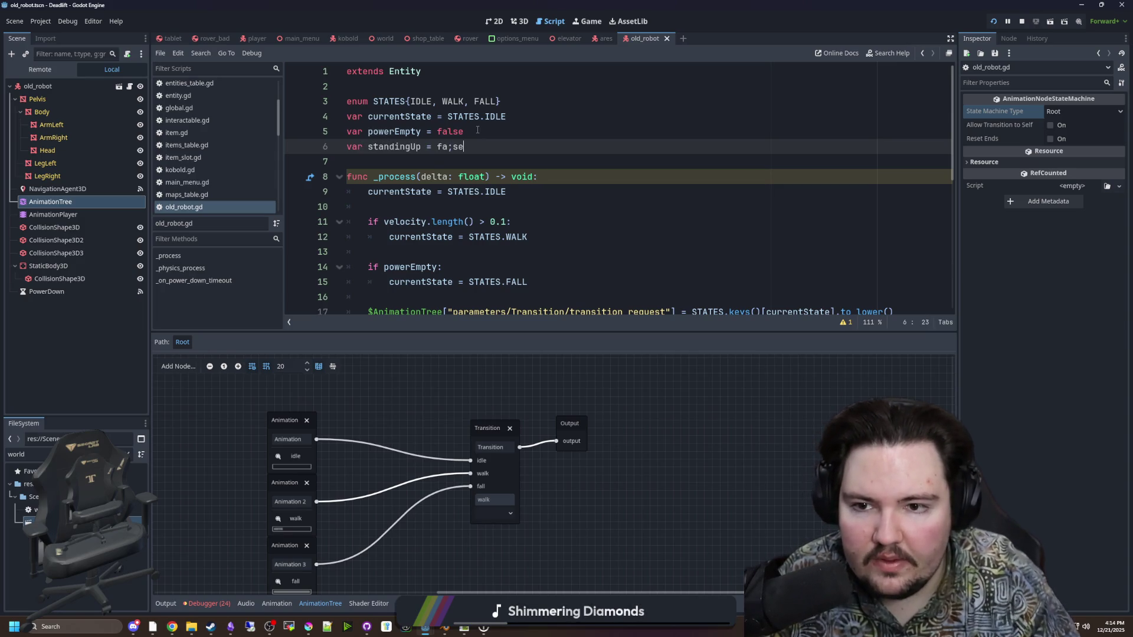
key("BackSpace")
key("BackSpace")
key("BackSpace")
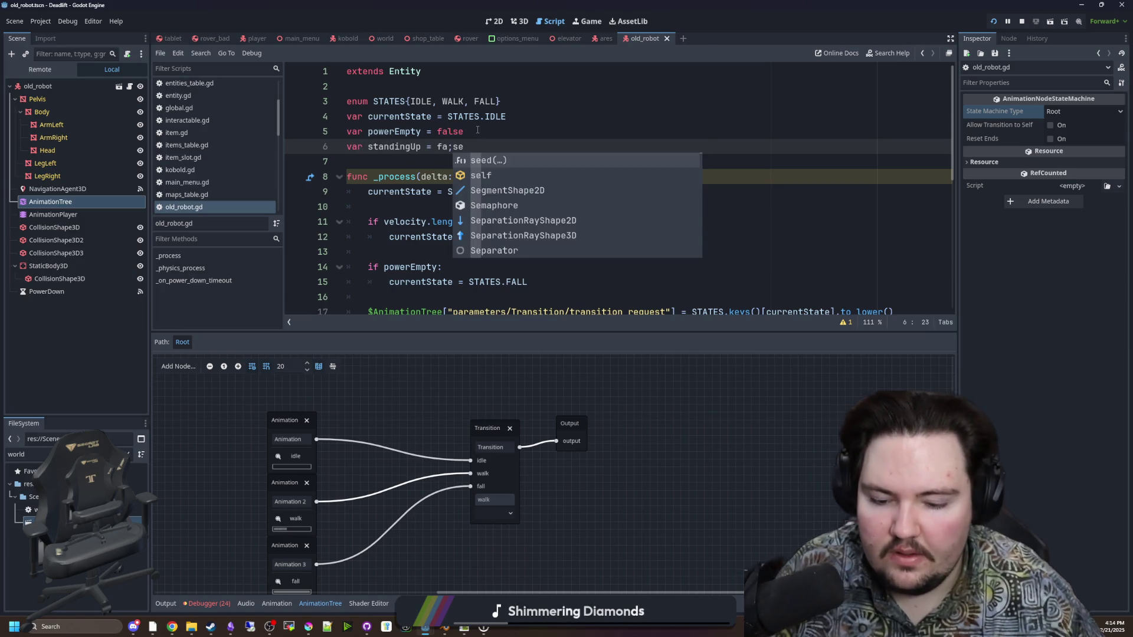
double_click(392, 147)
key("ctrl+c")
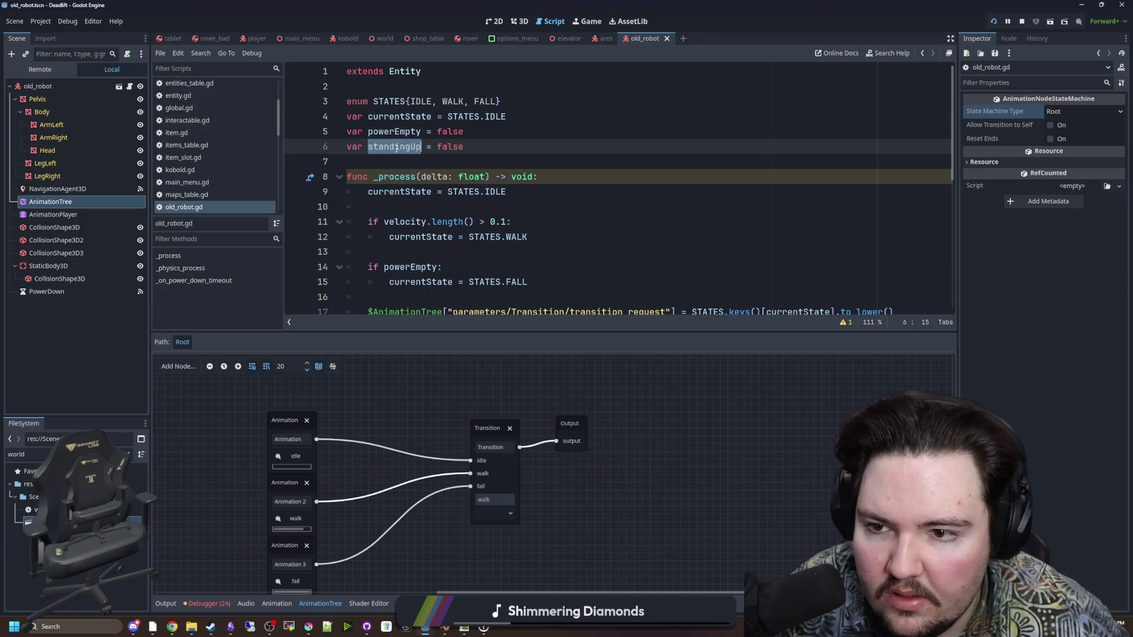
scroll(522, 297, "down", 6)
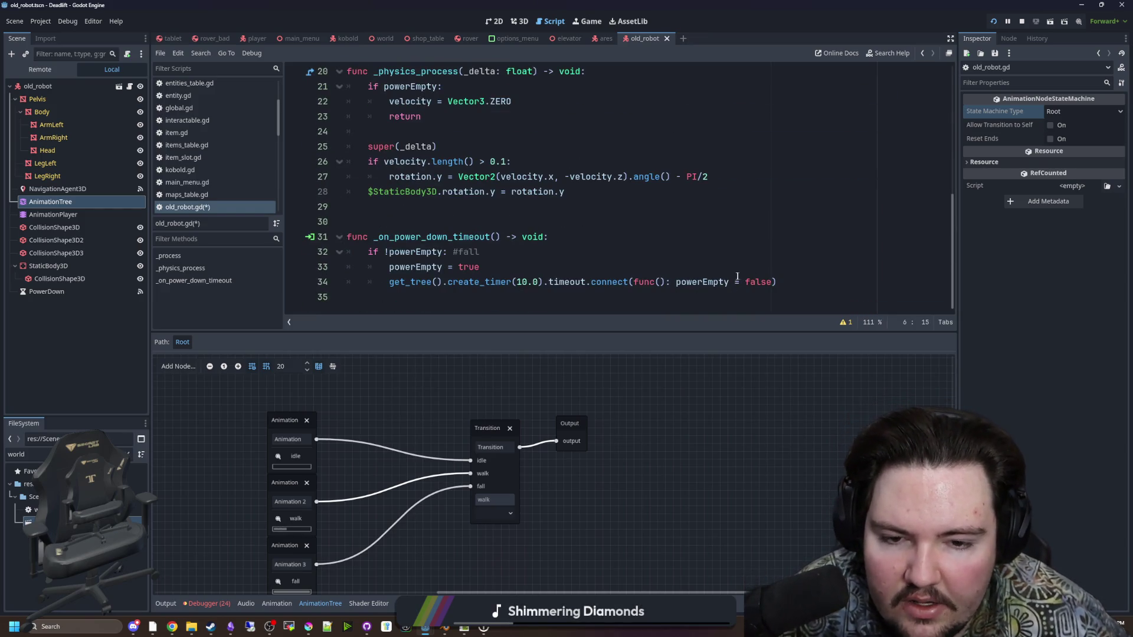
left_click_drag(772, 282, 676, 281)
key("ctrl+v")
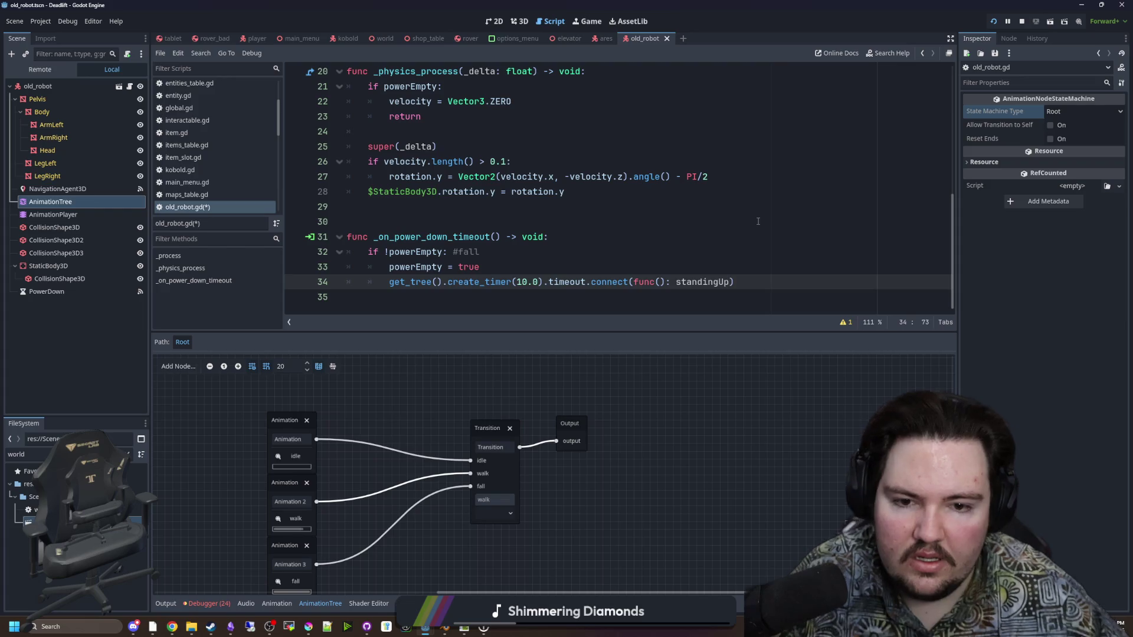
key("BackSpace")
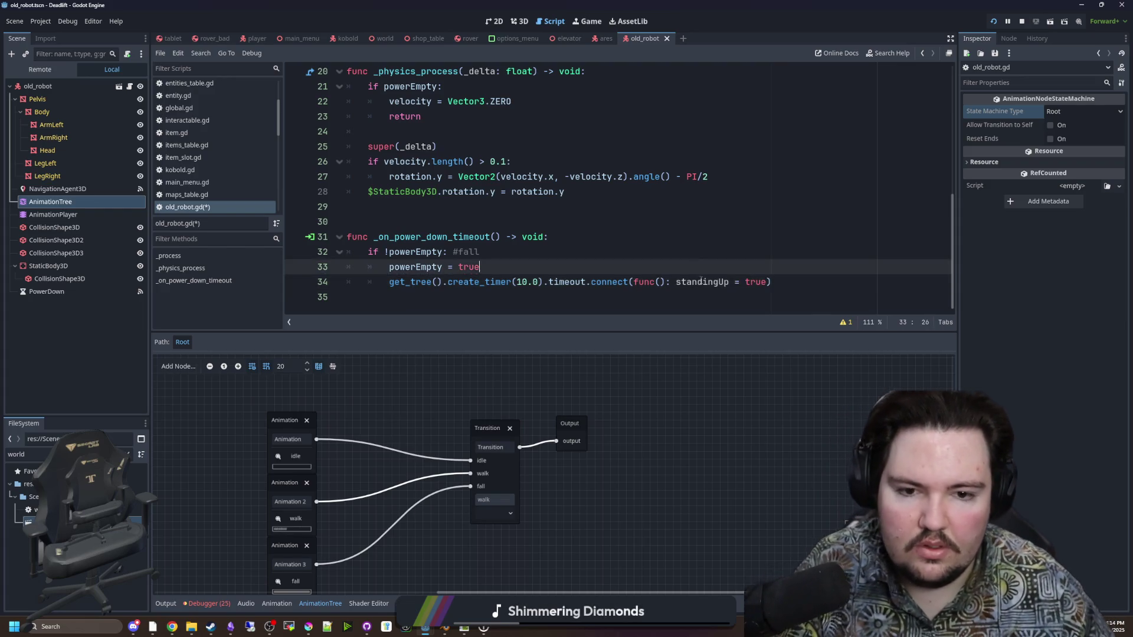
double_click(704, 283)
Add an 'if standingUp:' check that sets currentState to the STAND state
scroll(478, 242, "up", 5)
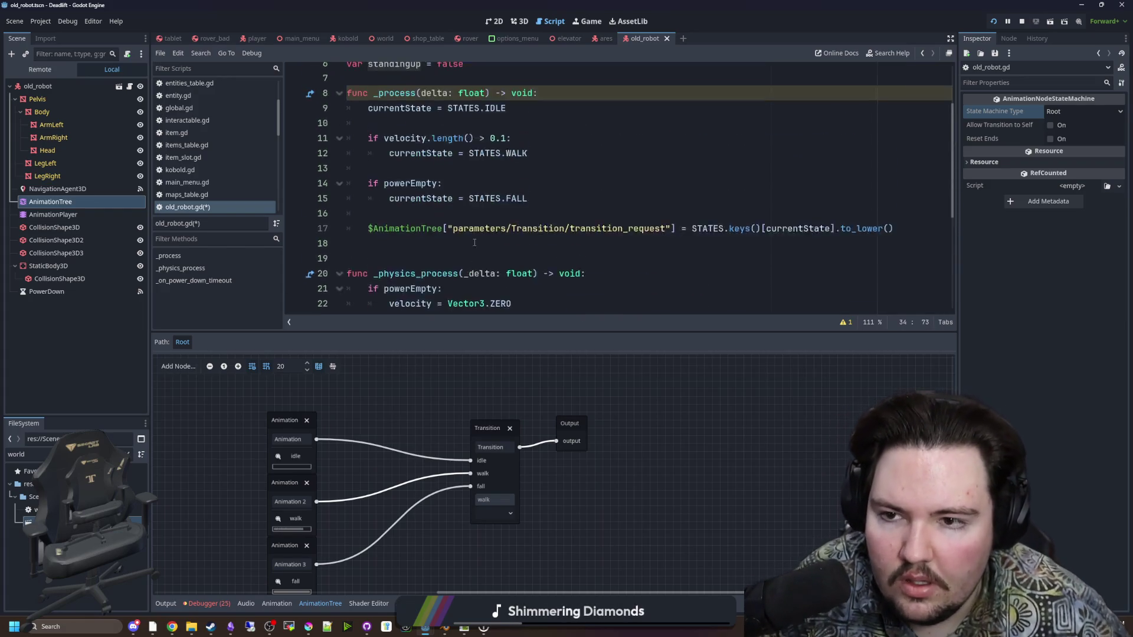
left_click(428, 237)
key("Return")
key("Return")
key("Up")
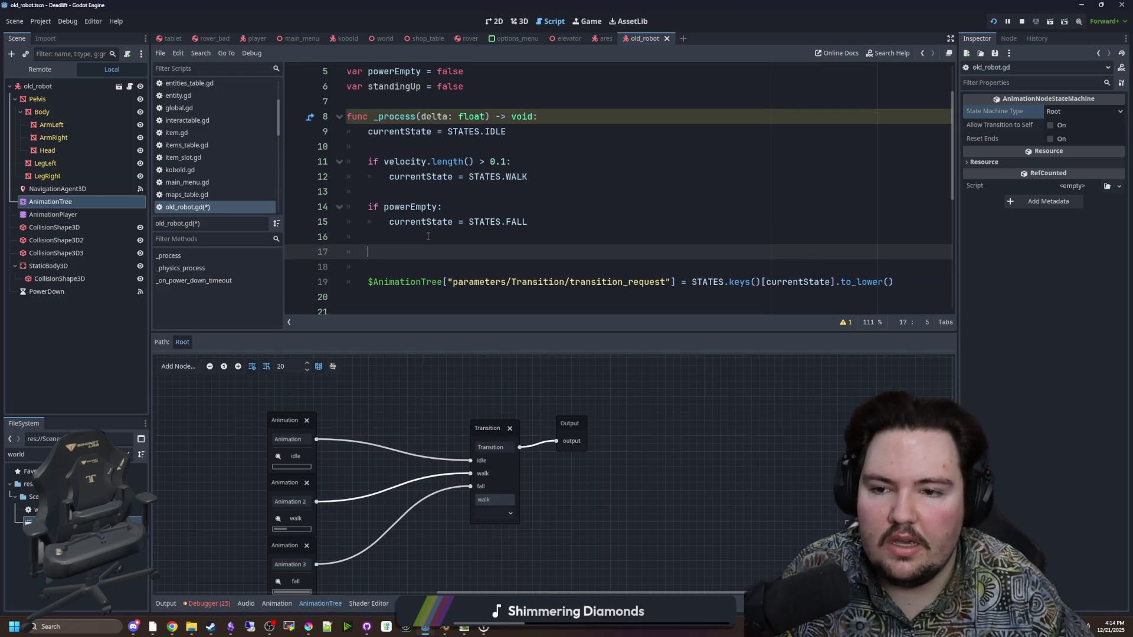
type("if standingUp:")
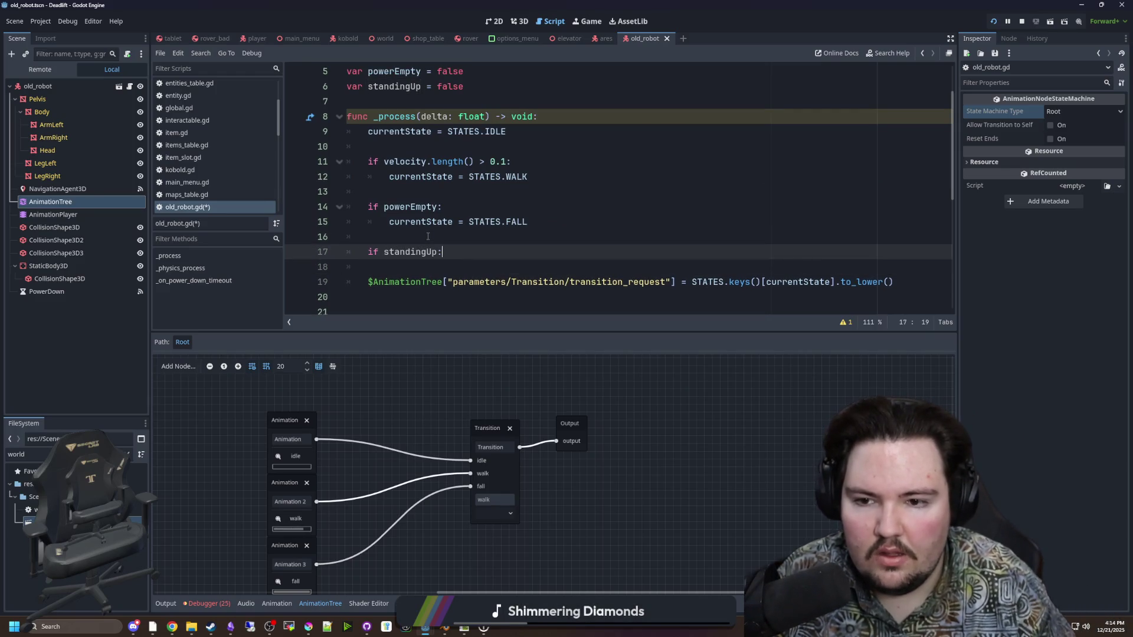
key("Return")
type("currentState")
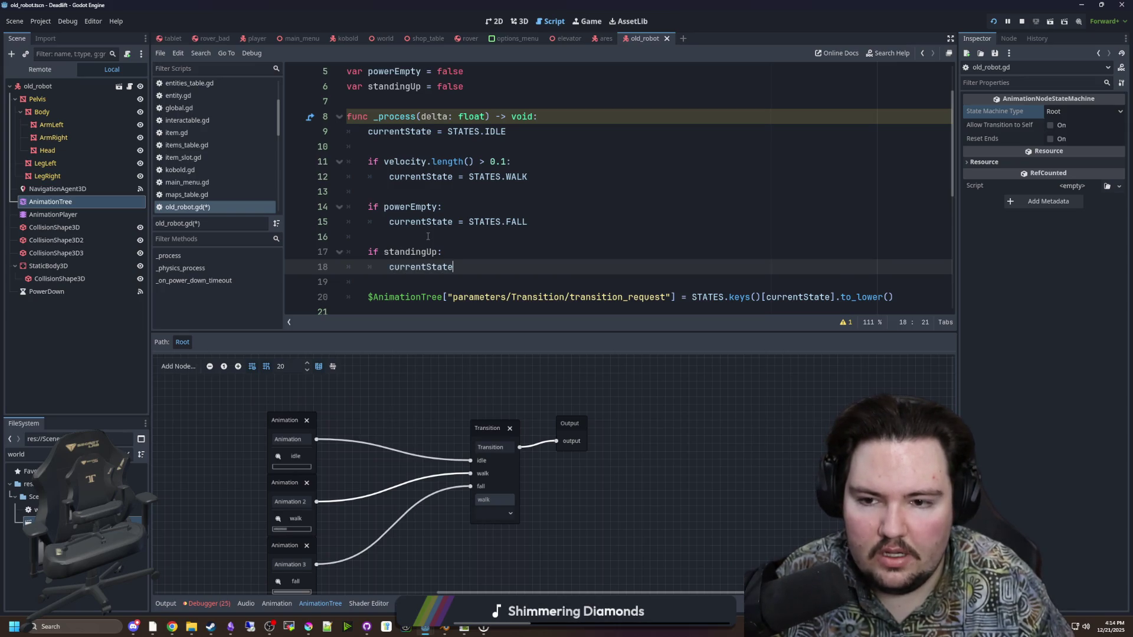
type(" = STATES.STANDING")
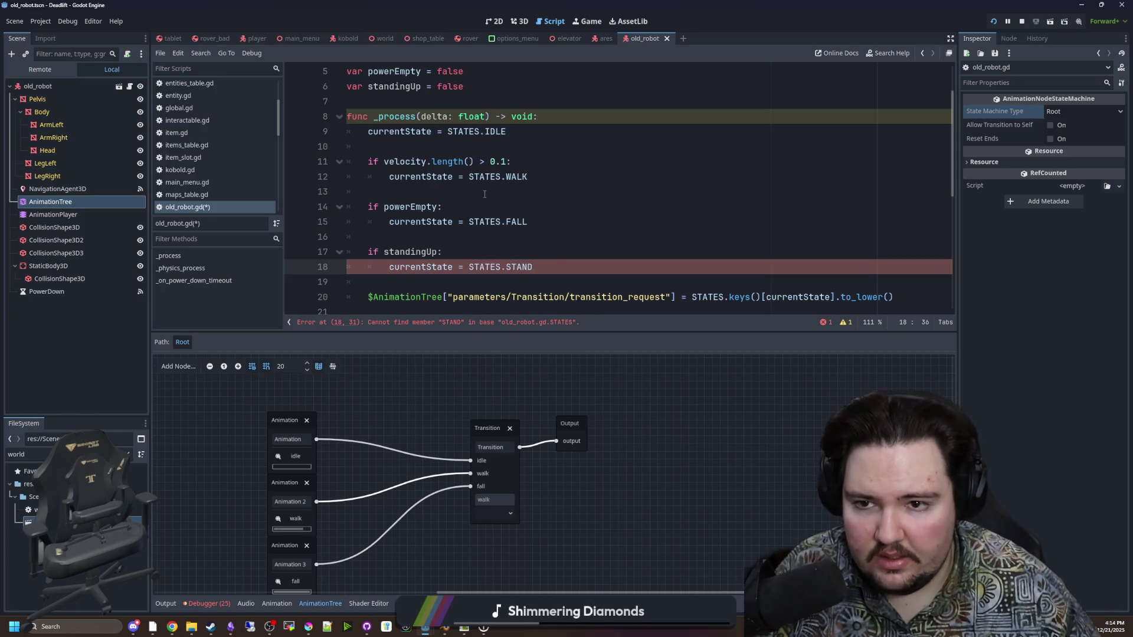
Append STAND after FALL in the STATES enum
scroll(486, 165, "up", 2)
left_click(497, 101)
type(", ")
type("STANBD")
key("BackSpace")
key("BackSpace")
type("D")
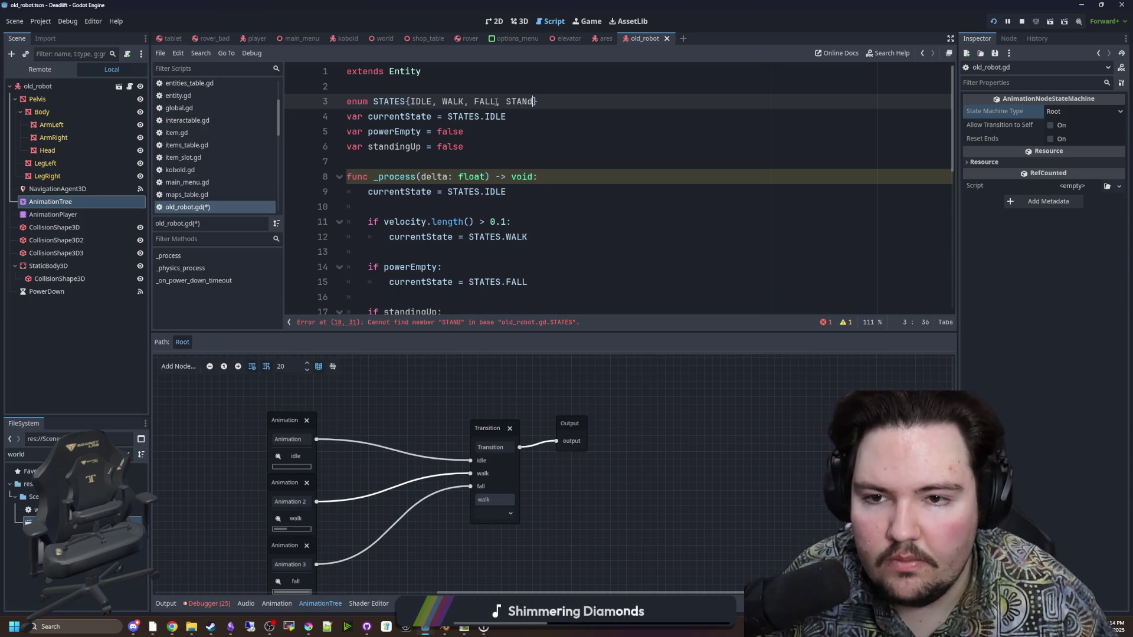
Review the new standingUp condition and select the AnimationTree node in the scene
scroll(508, 110, "down", 4)
scroll(512, 188, "up", 2)
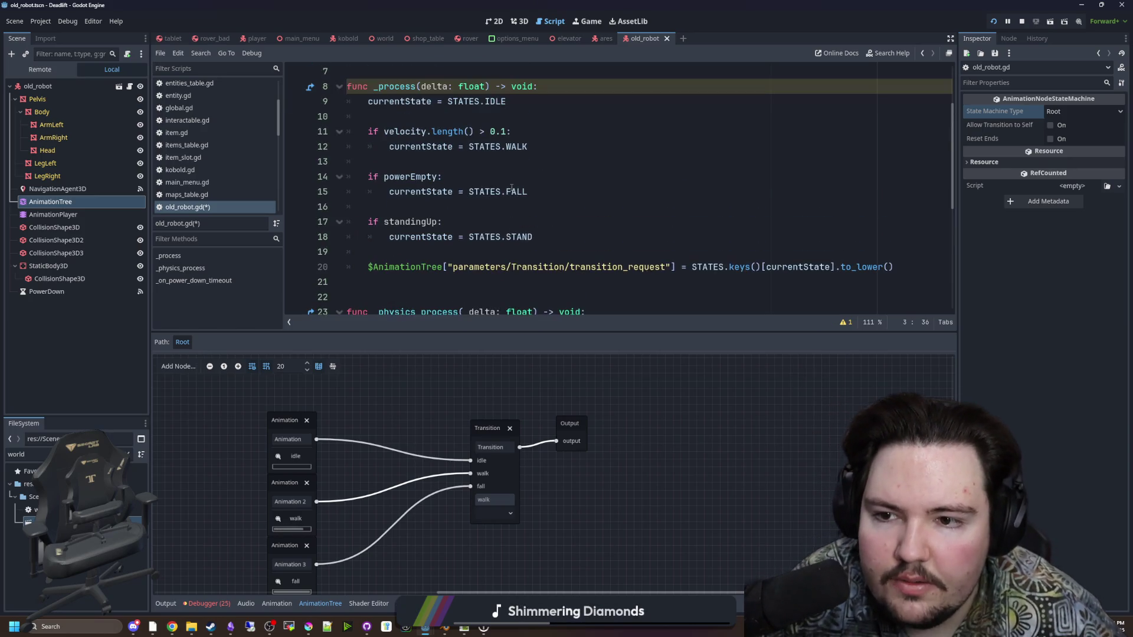
double_click(414, 221)
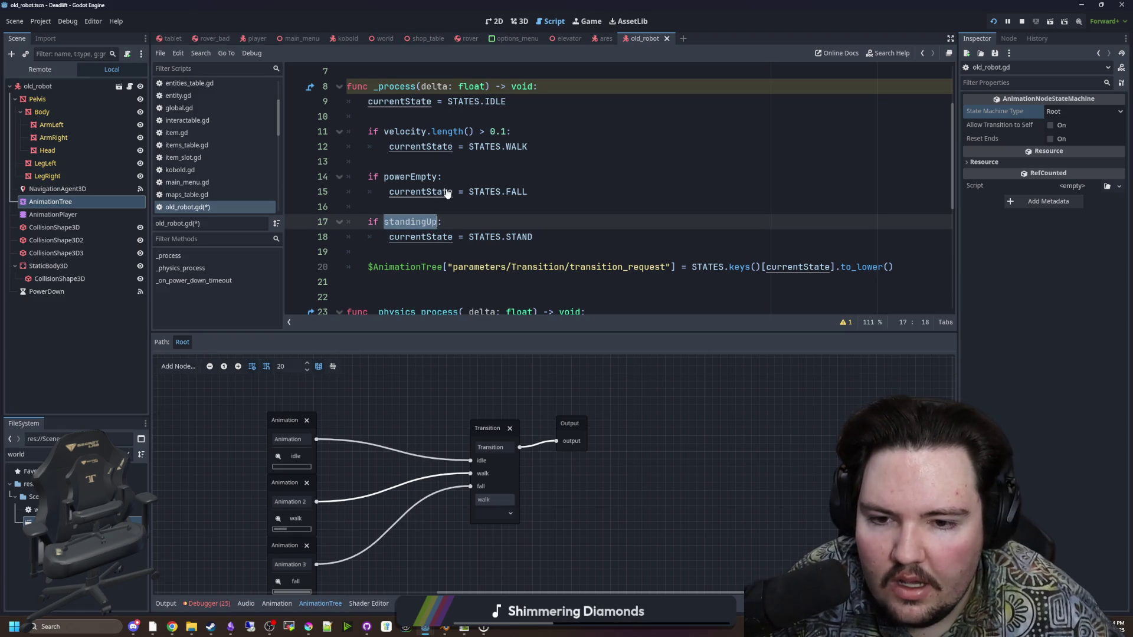
left_click(638, 205)
left_click(76, 203)
key("Down")
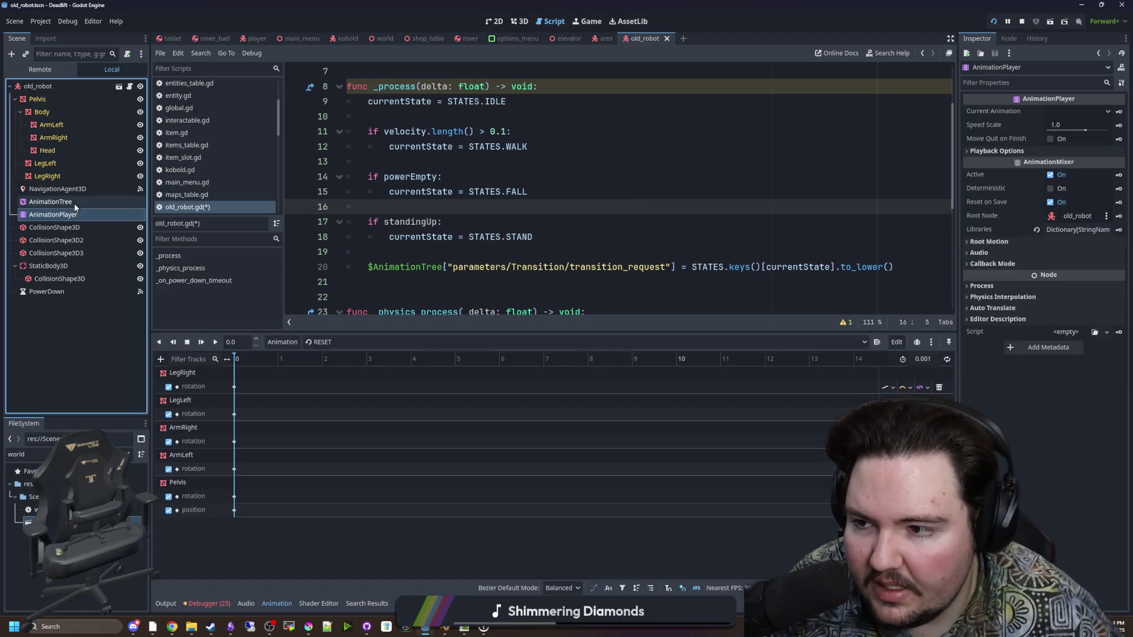
key("Up")
Connect the AnimationTree's animation_finished signal to a new handler on old_robot
left_click(1012, 40)
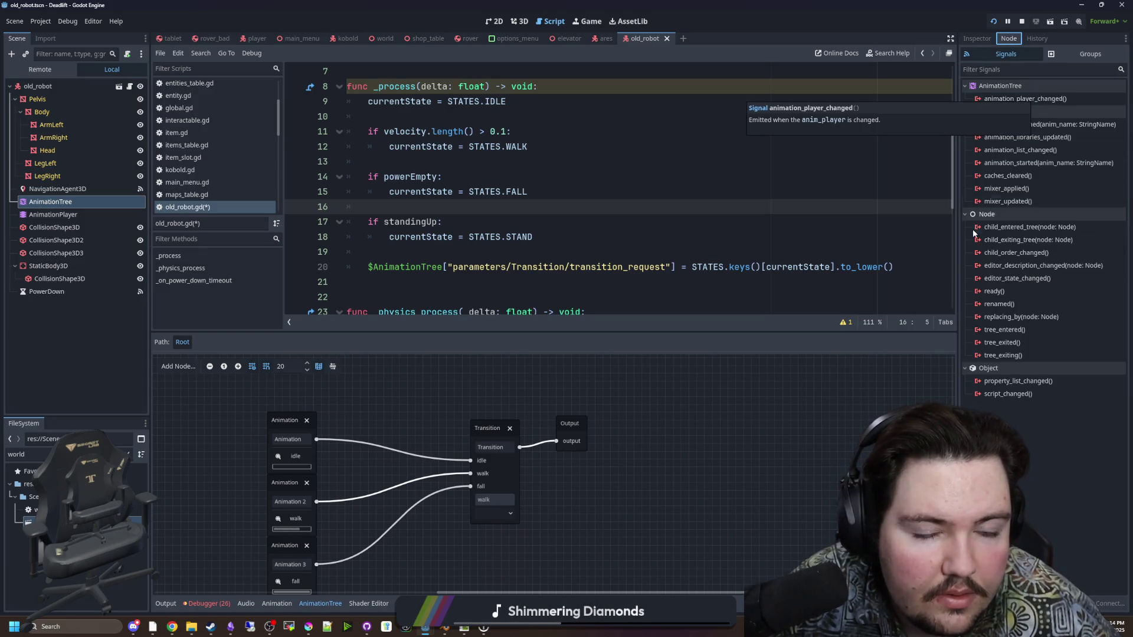
left_click(1040, 124)
key("Return")
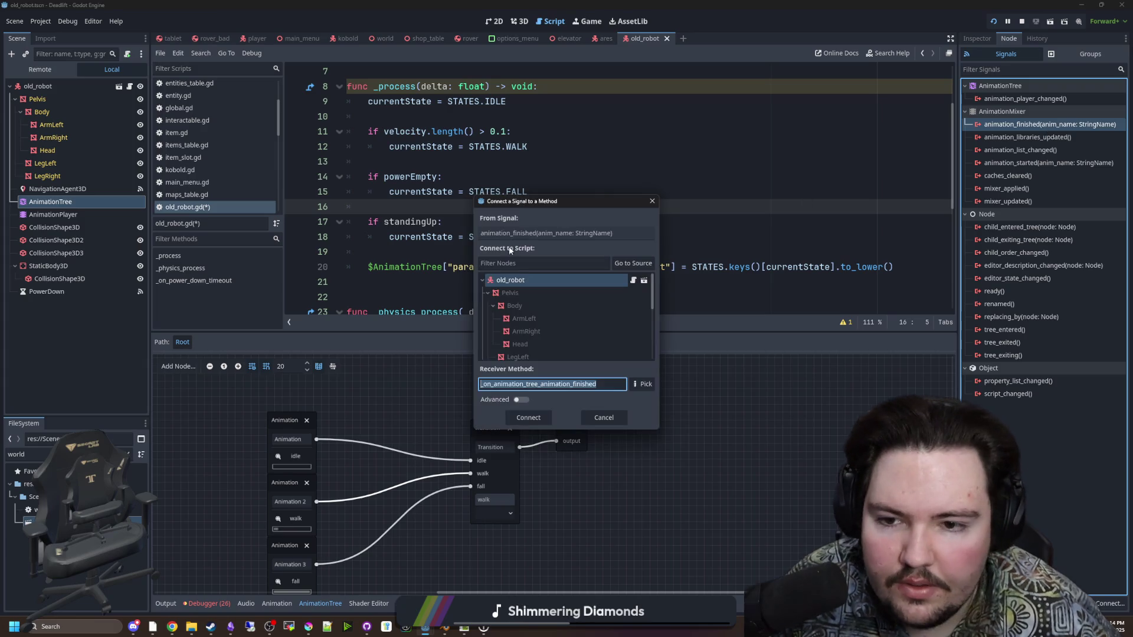
double_click(515, 272)
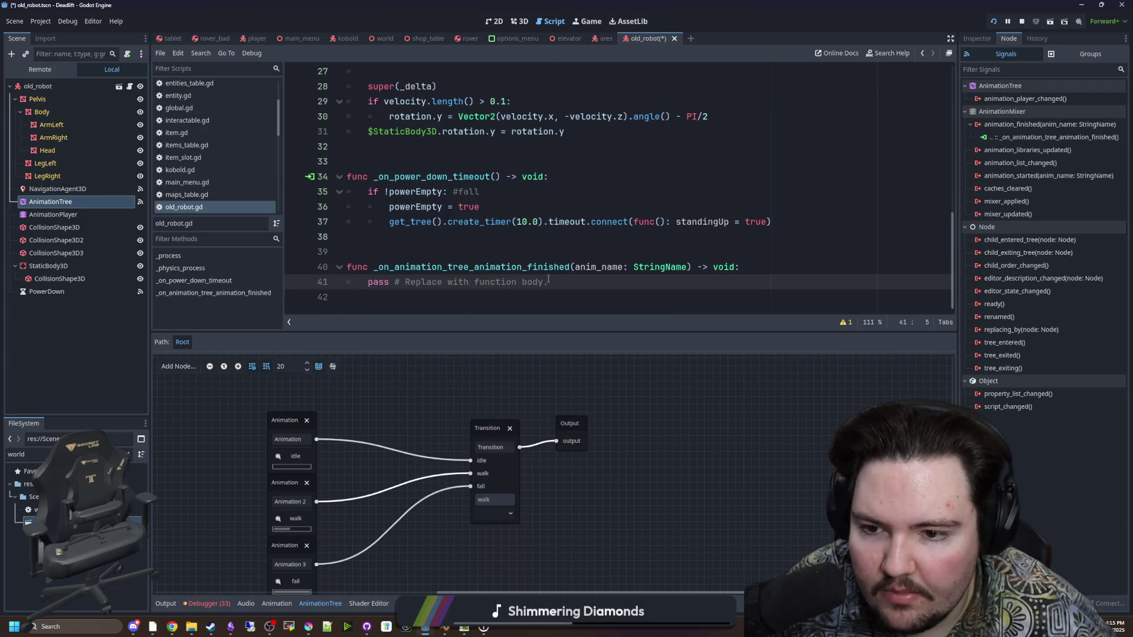
Write the handler body: if anim_name == "stand": powerEmpty = false
key("shift+End")
type("if an")
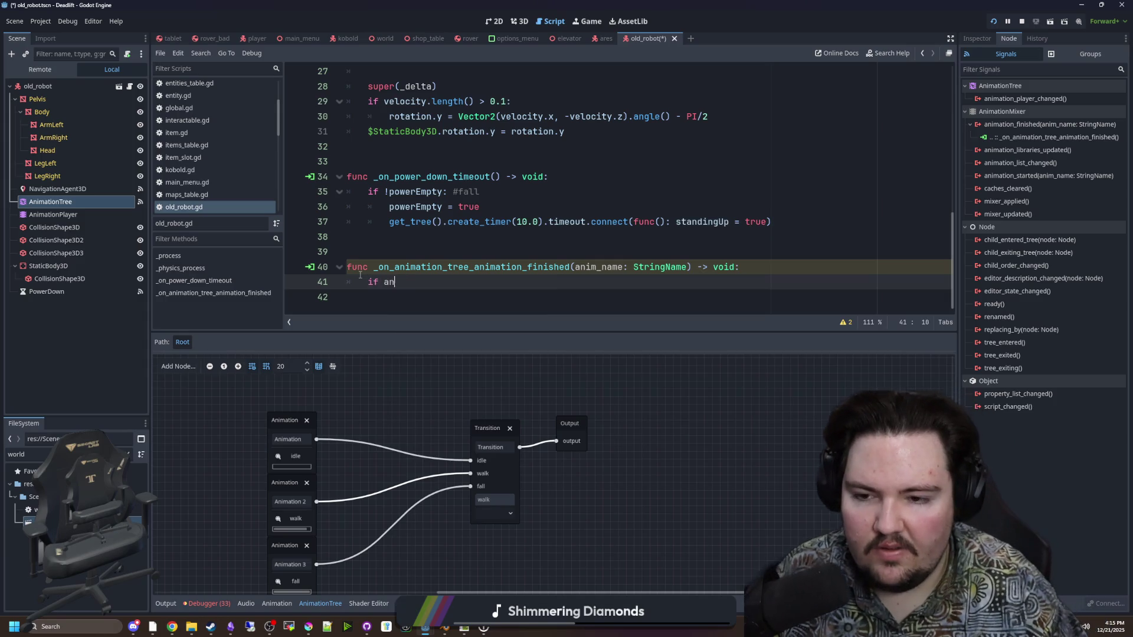
key("BackSpace")
type("_name == ")
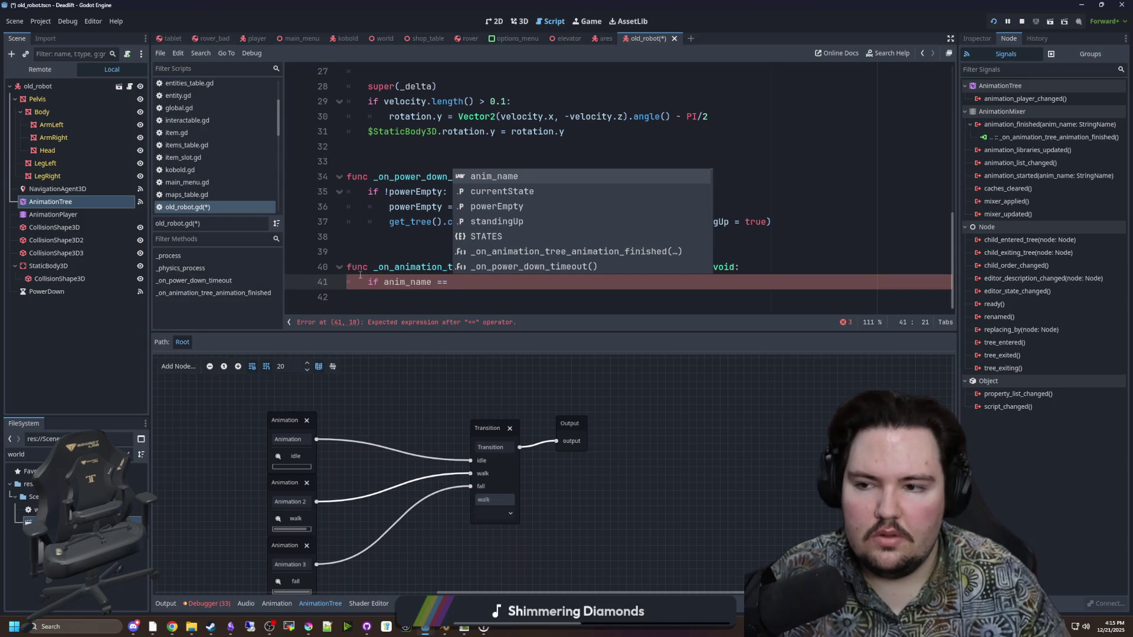
type("\"stand\":")
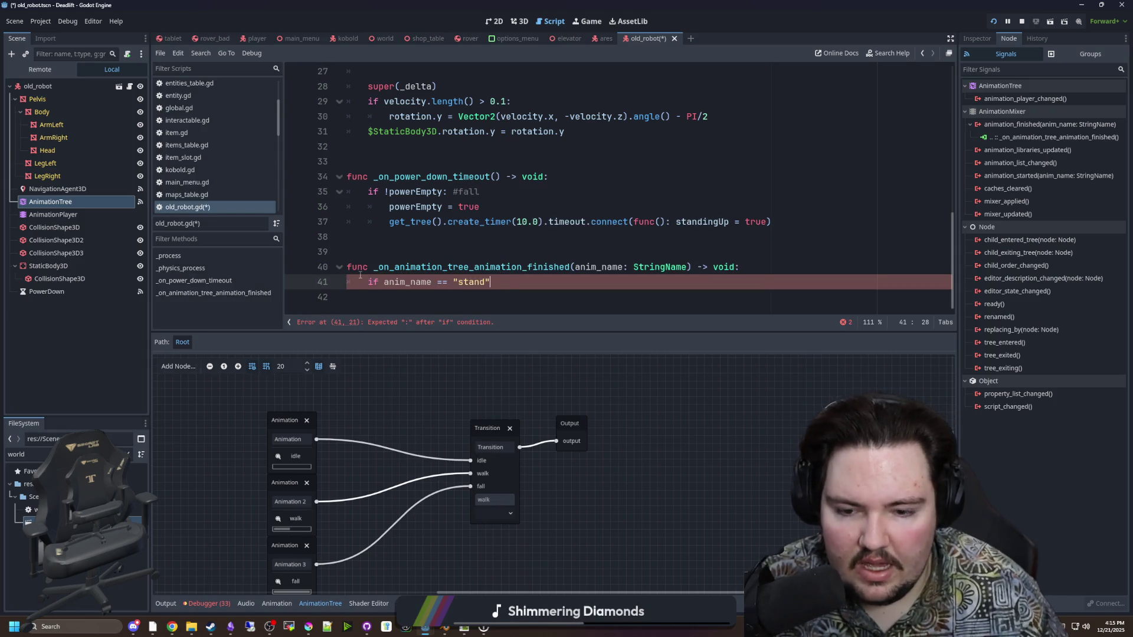
key("Return")
type("power")
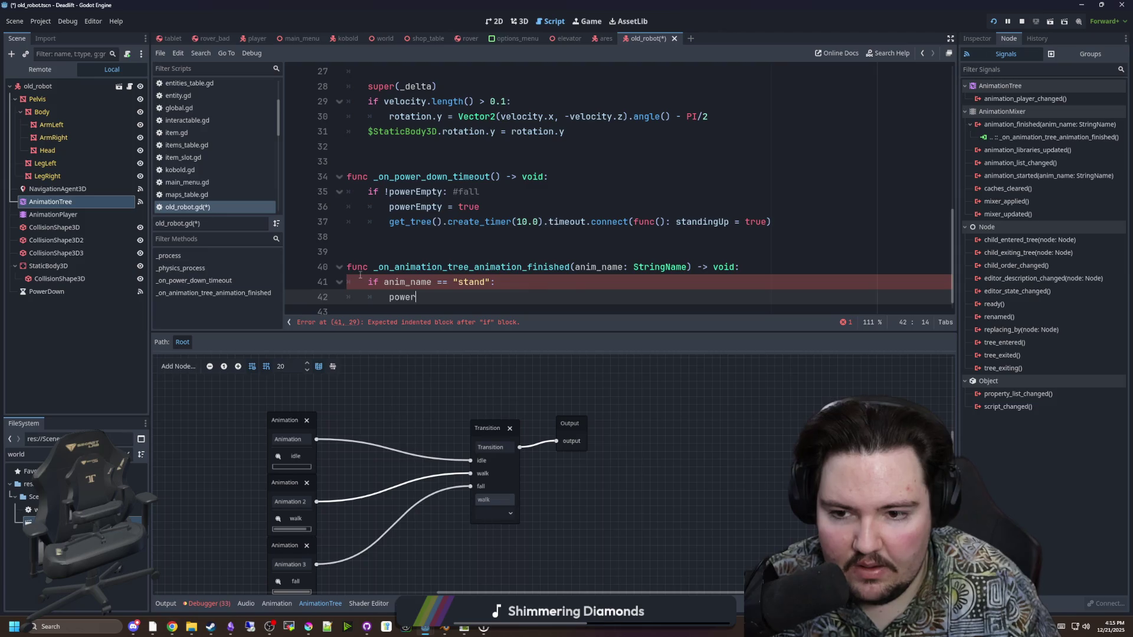
type("Empty = false")
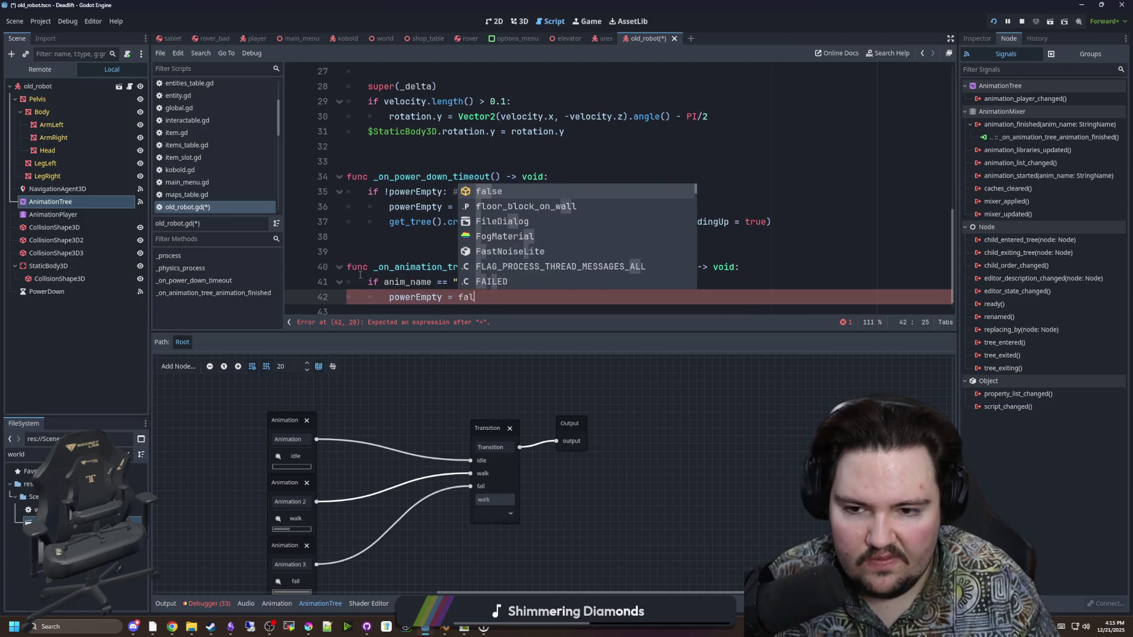
left_click(393, 267)
scroll(413, 247, "up", 4)
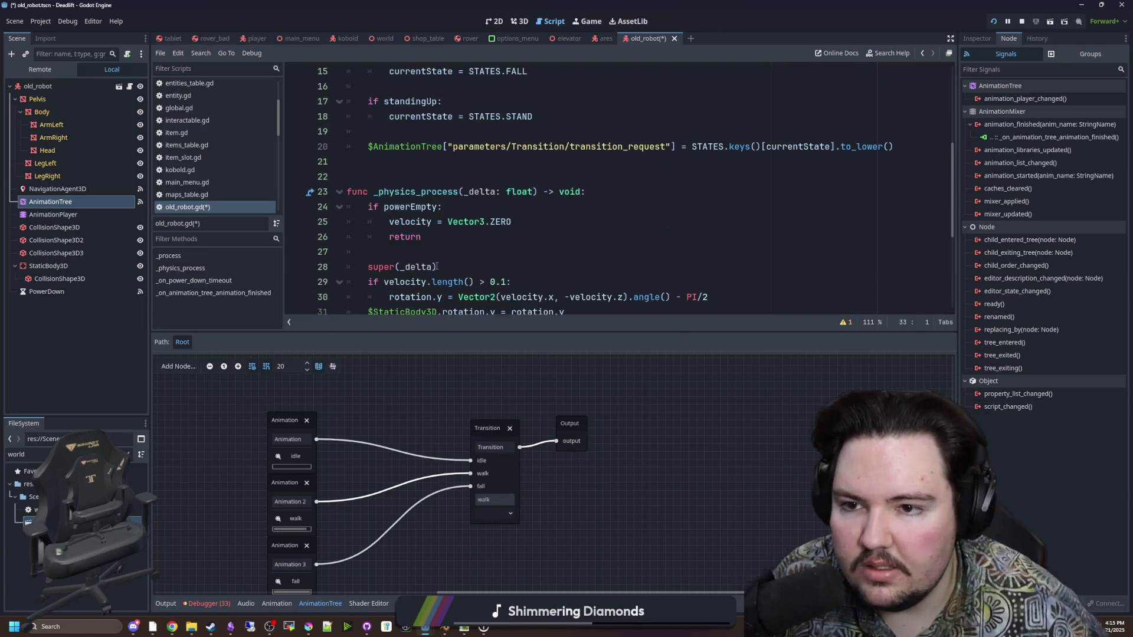
Save the script with Ctrl+S and return to blank line 16 in _process
key("ctrl+s")
left_click(422, 191)
key("Up")
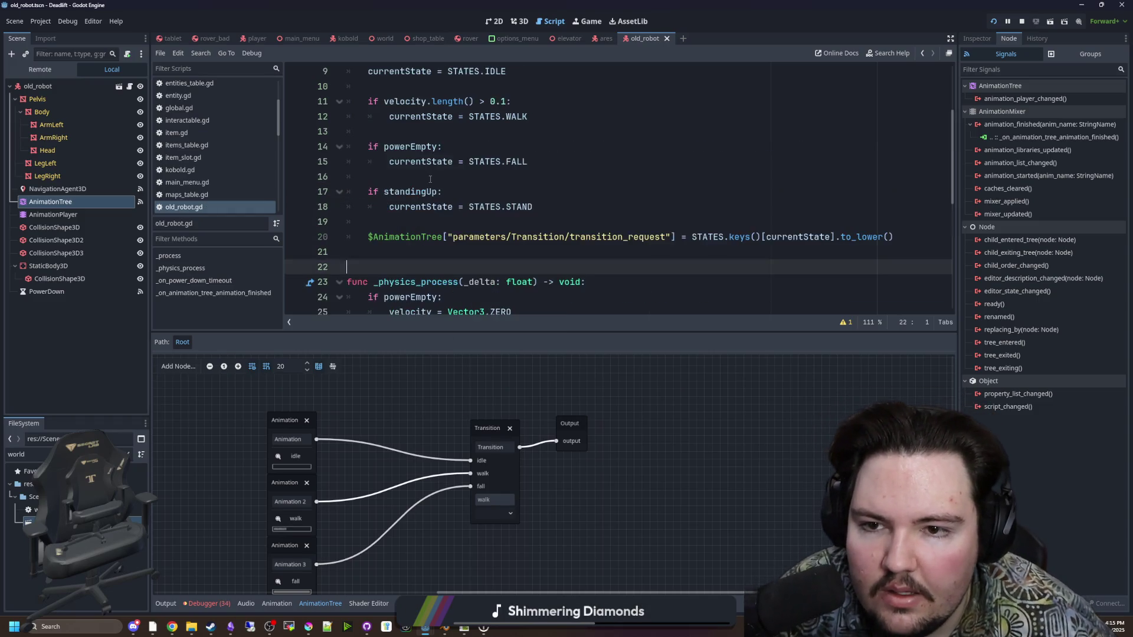
scroll(407, 212, "up", 3)
left_click(403, 219)
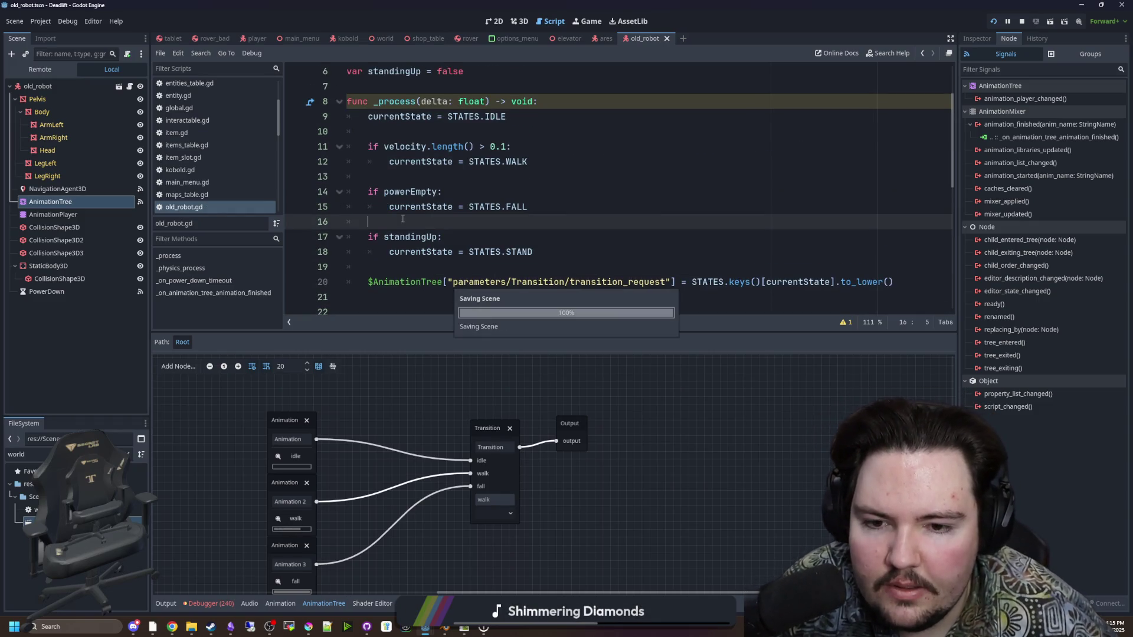